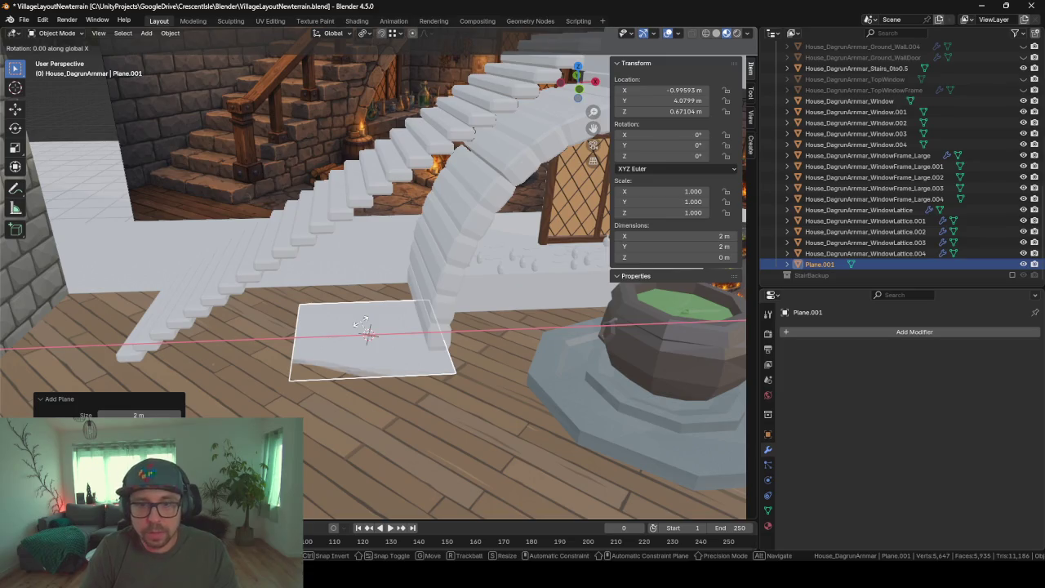
Delete the stray plane and enter Edit Mode on the stairs with nothing selected
key("Escape")
key("Delete")
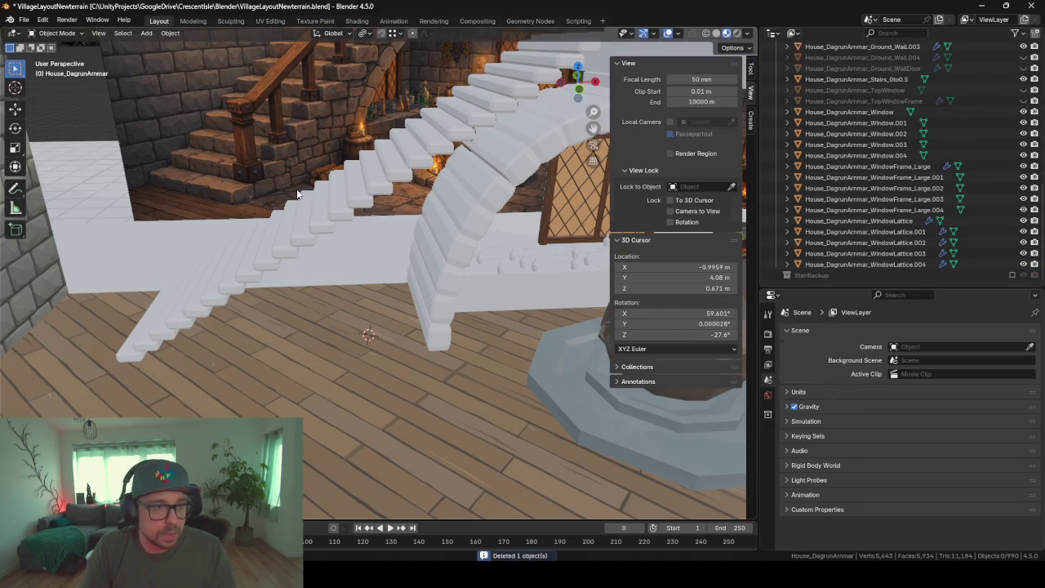
left_click(373, 245)
key("Tab")
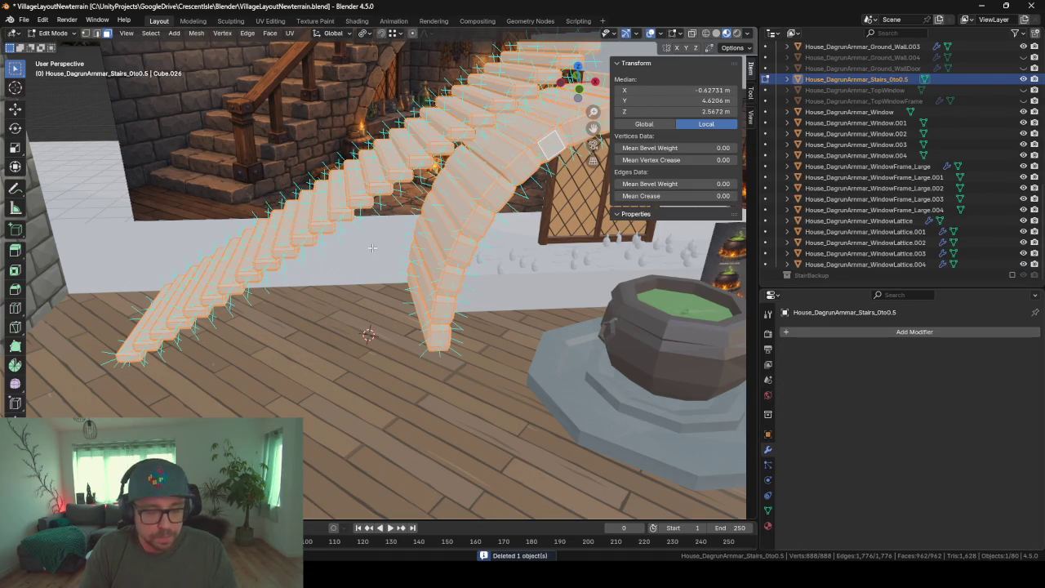
key("alt+a")
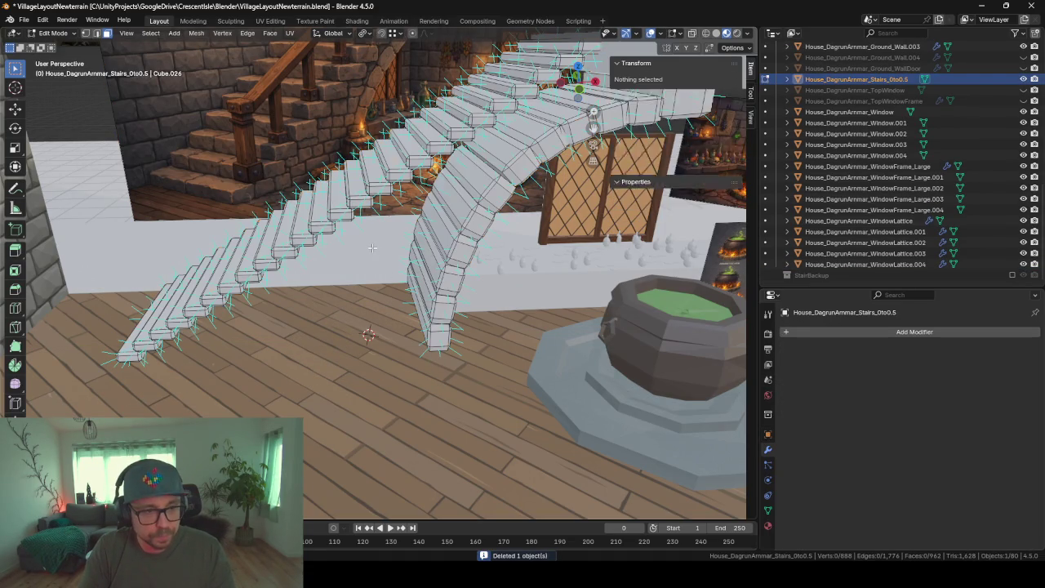
Add a plane to the stairs mesh, rotated 90° on X and moved to the front, viewed from the front
key("shift+a")
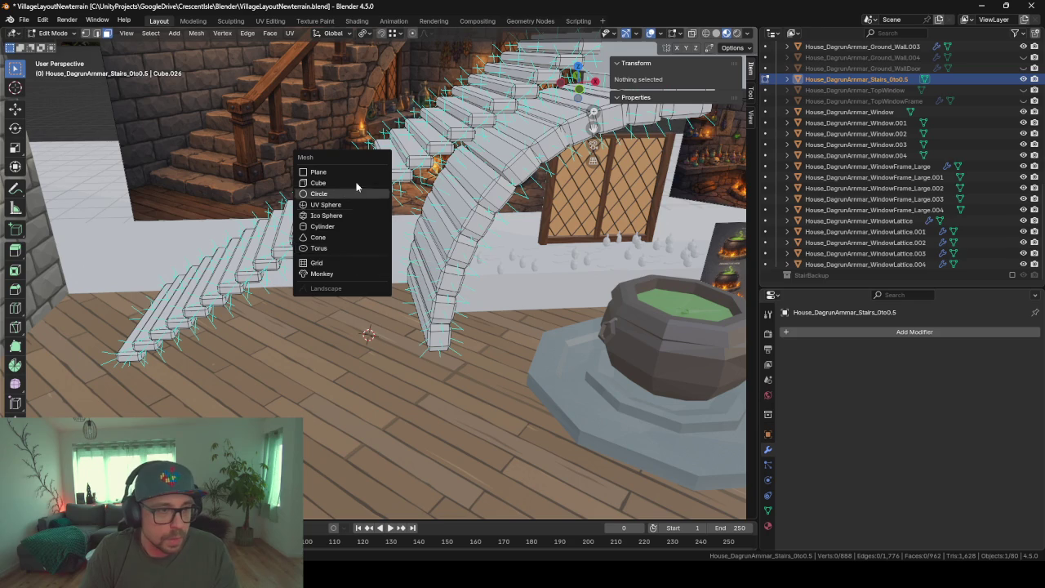
left_click(349, 169)
type("rx90")
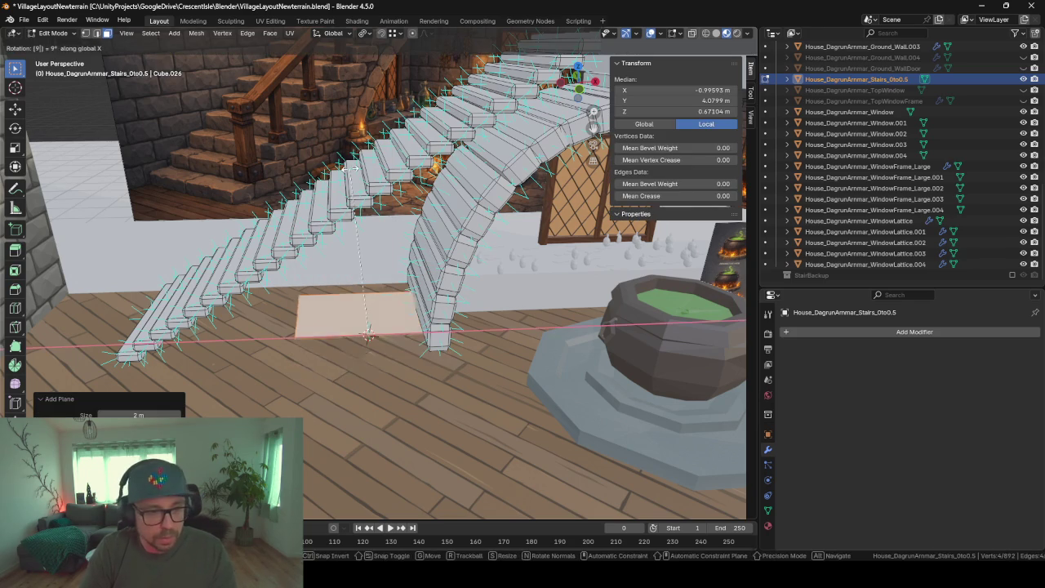
key("Return")
type("gz")
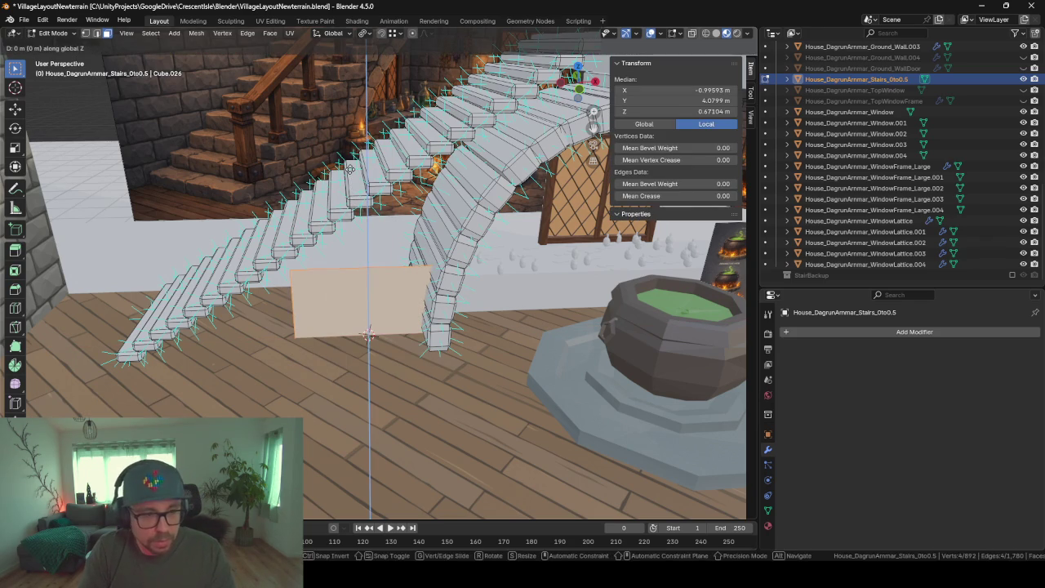
type("-0.2y")
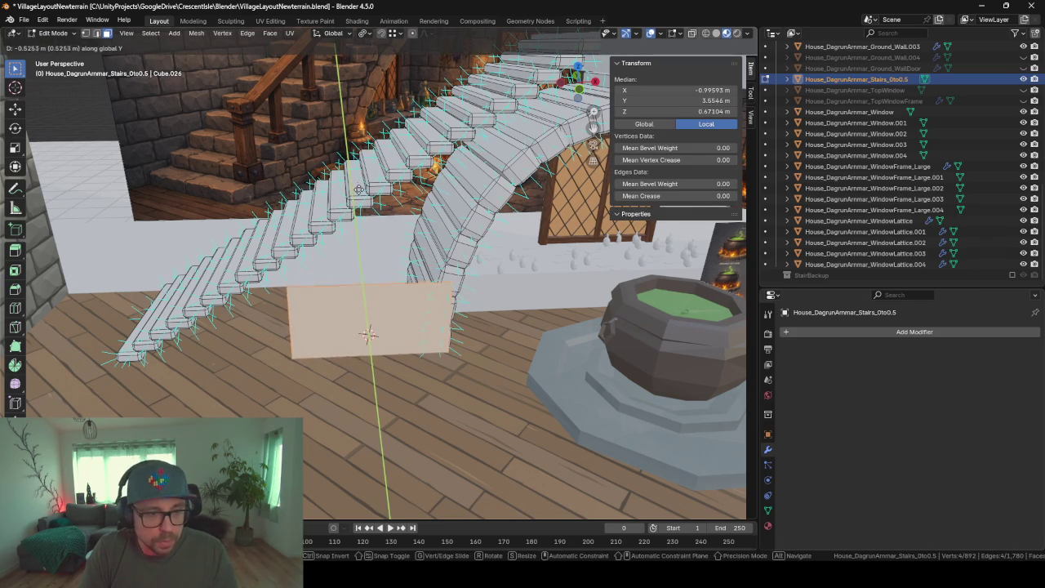
left_click(369, 335)
key("KP_1")
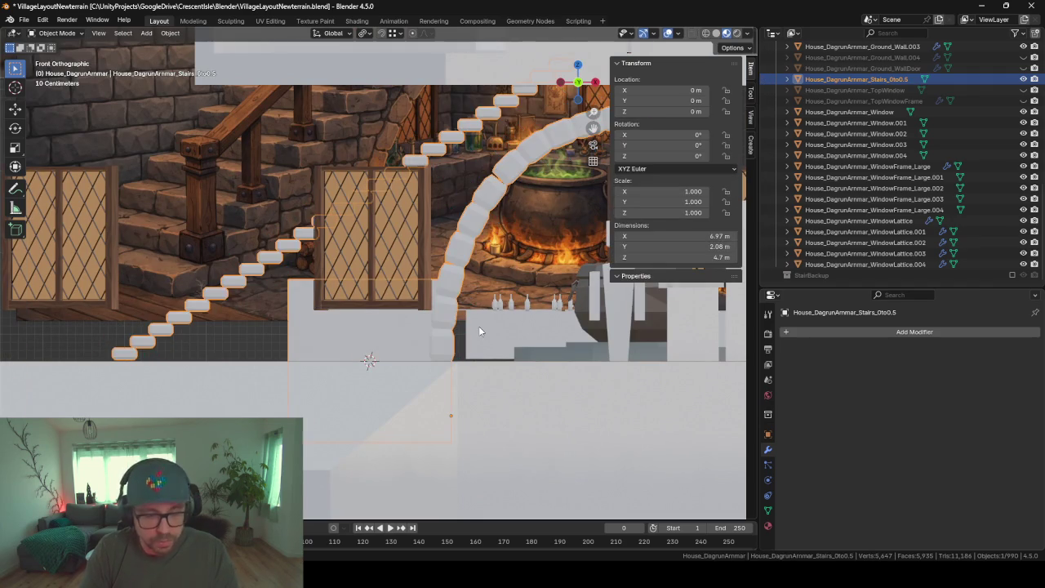
Isolate the stairs and reshape the plane into a floor-level strip reaching the bottom step
key("shift+h")
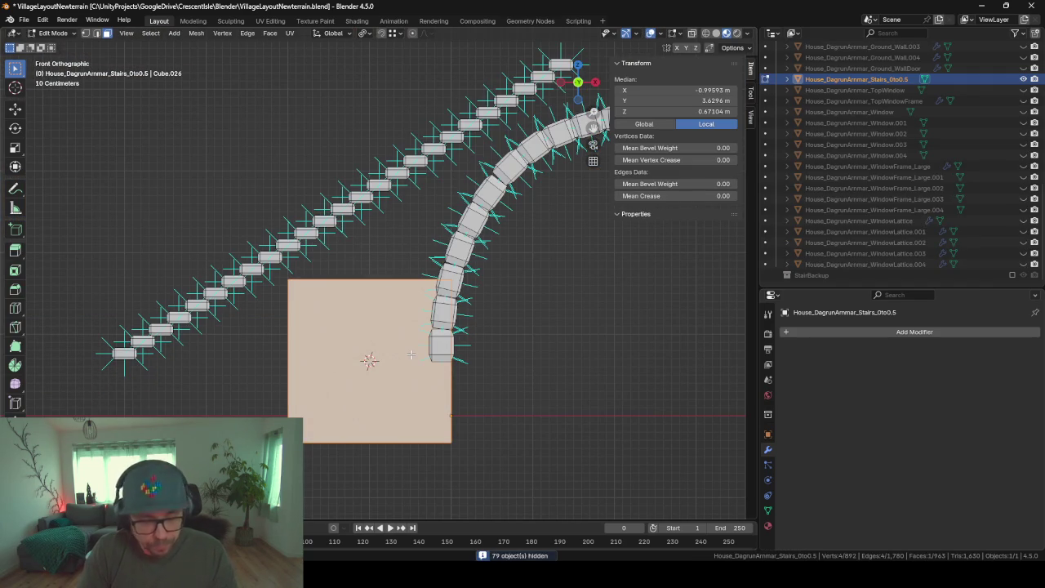
key("g")
key("z")
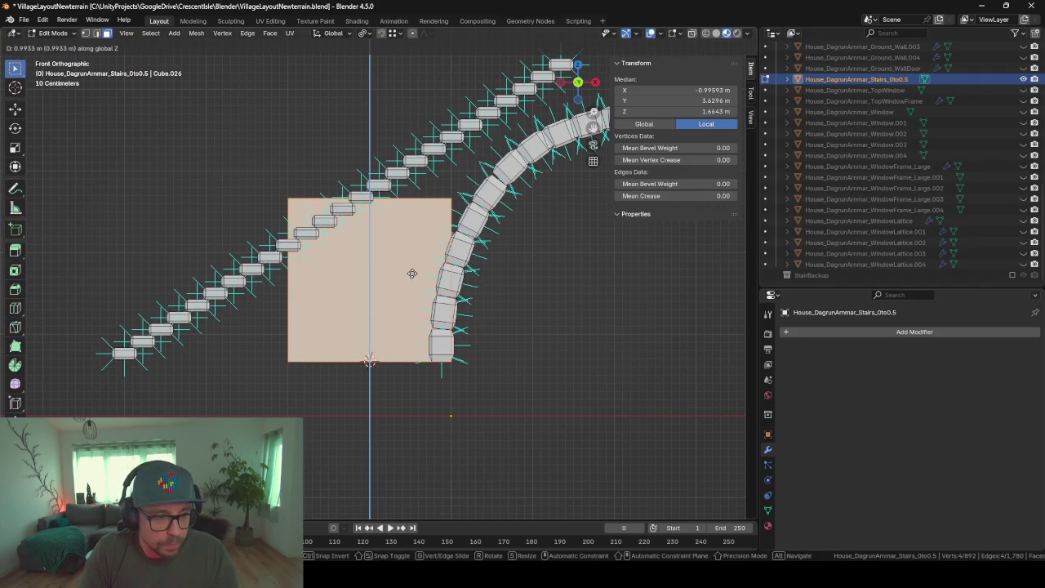
left_click(411, 275)
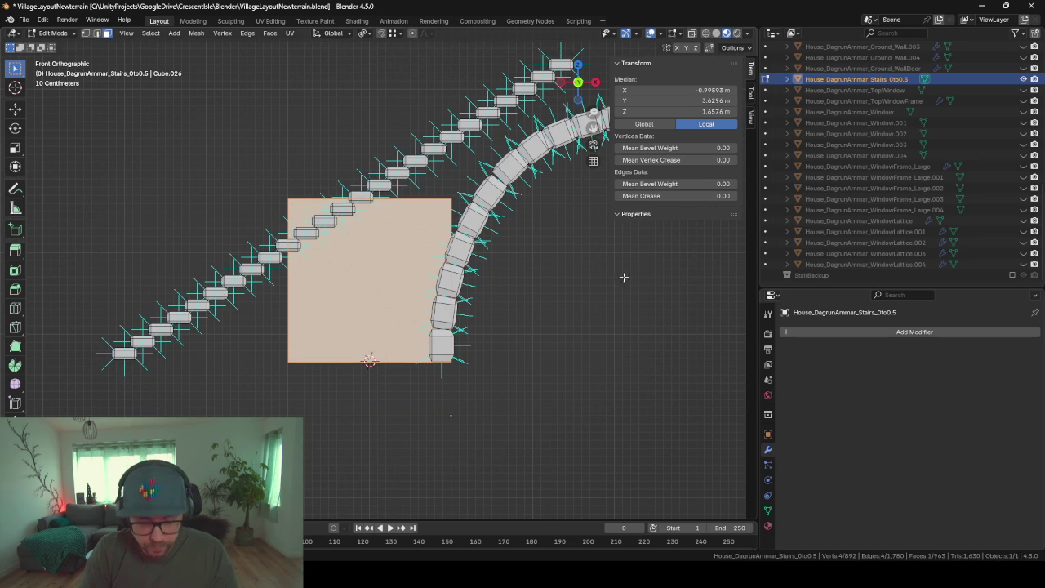
key("alt+a")
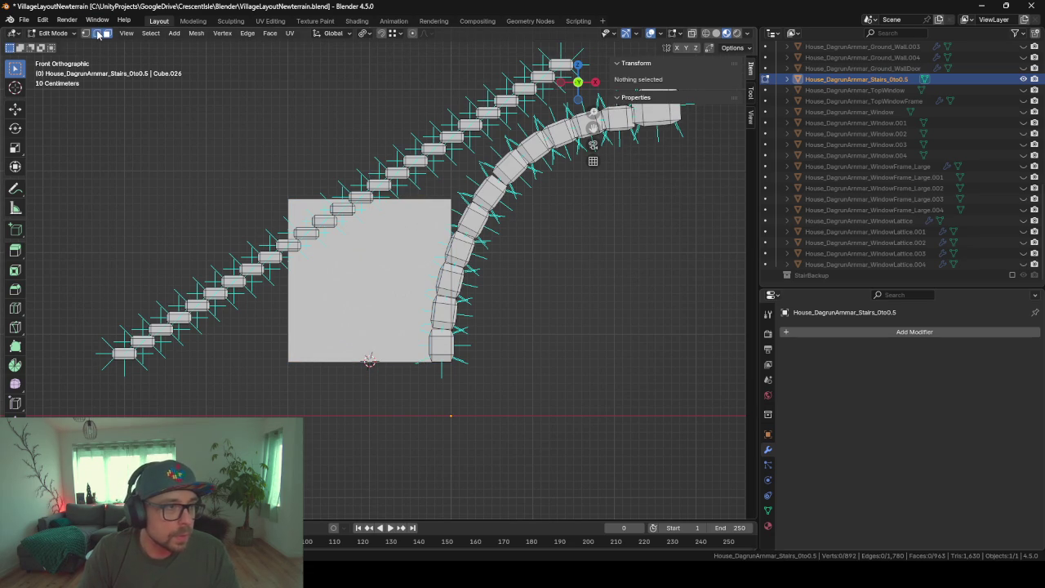
left_click(402, 203)
key("g")
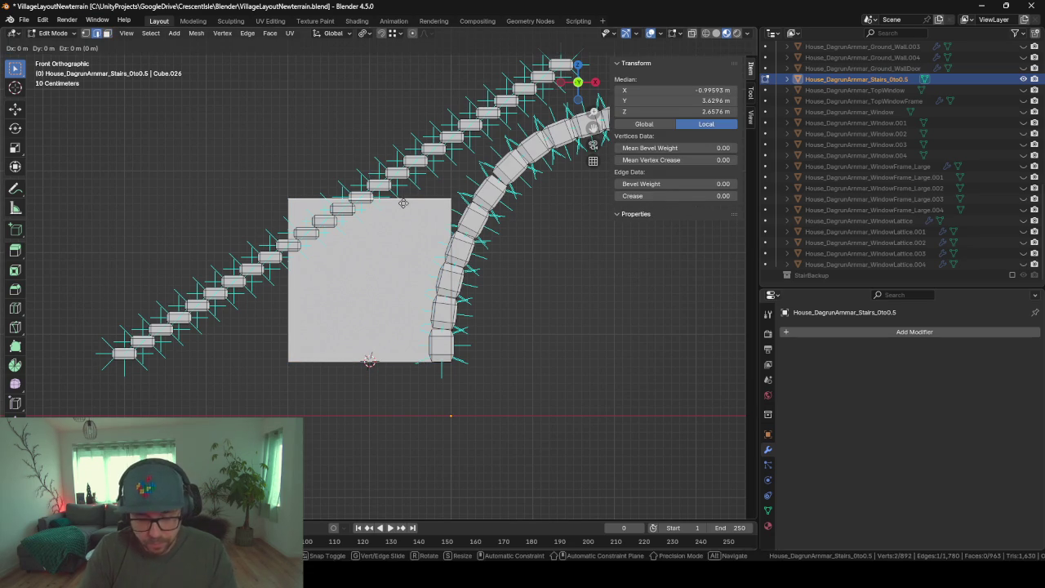
key("z")
left_click(400, 313)
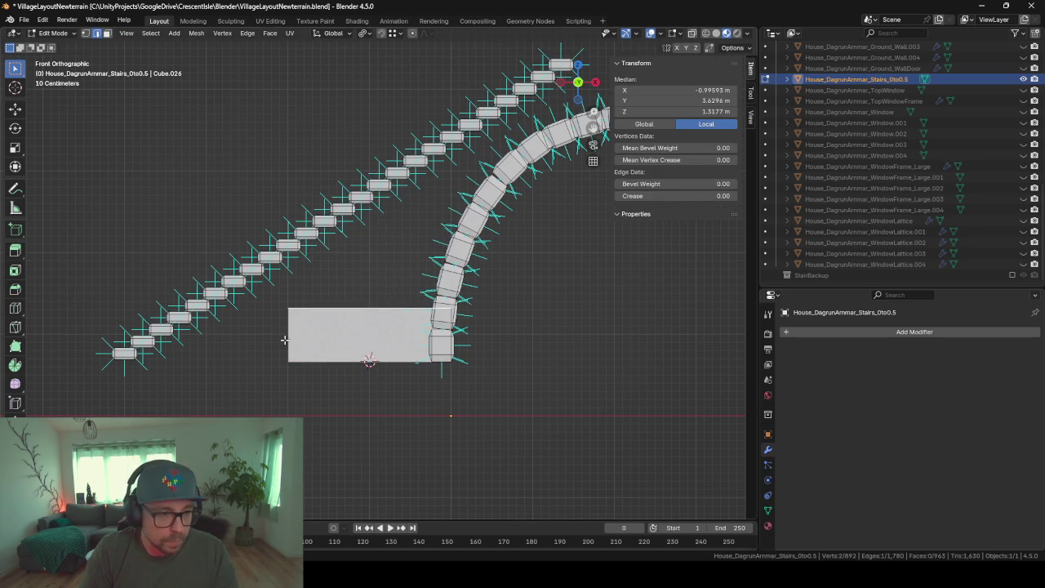
key("g")
key("x")
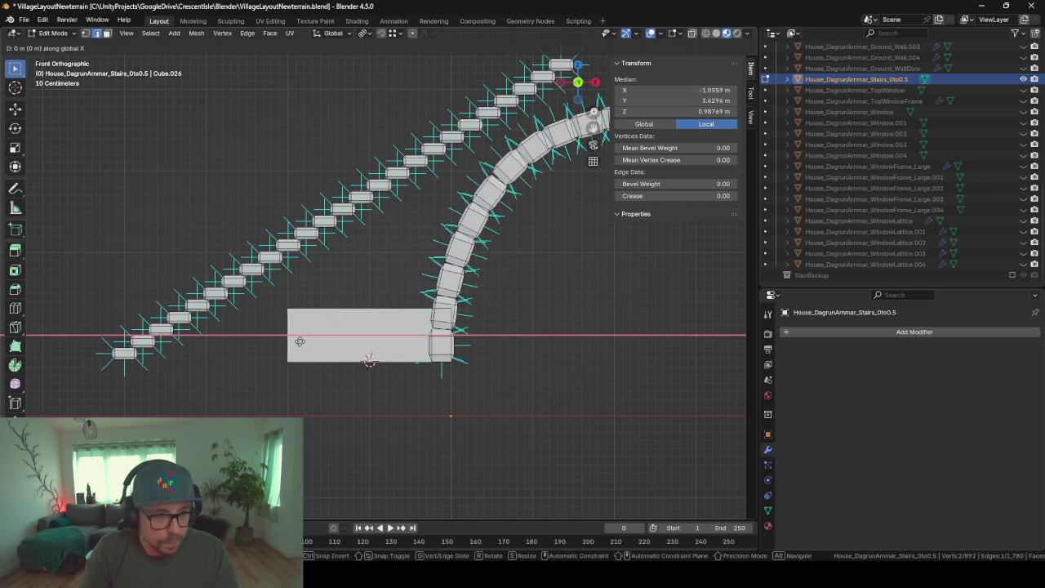
left_click(141, 356)
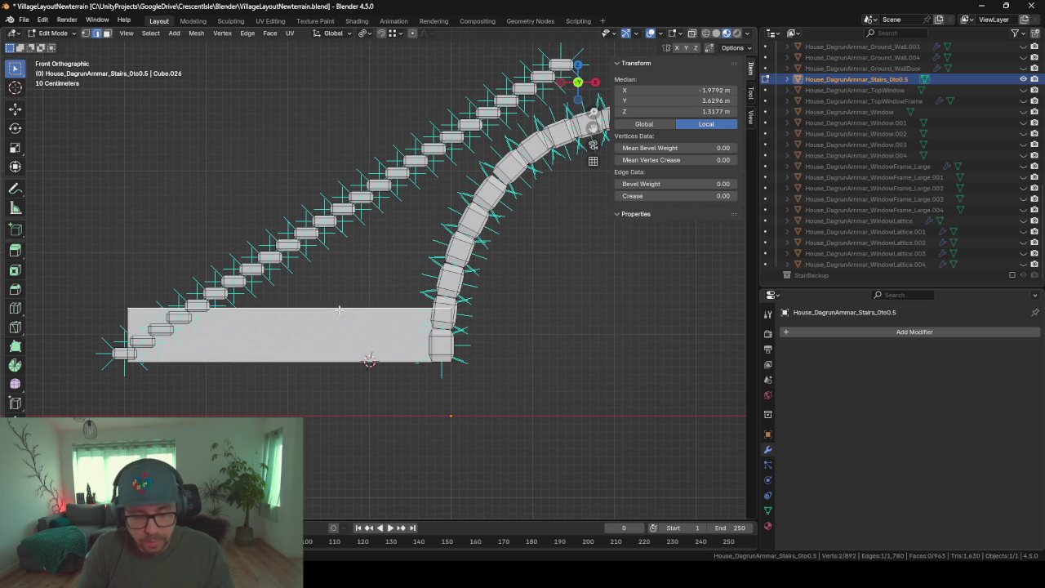
Extrude the strip's top edge five times up the stair slope to the highest step
key("e")
left_click(357, 254)
key("e")
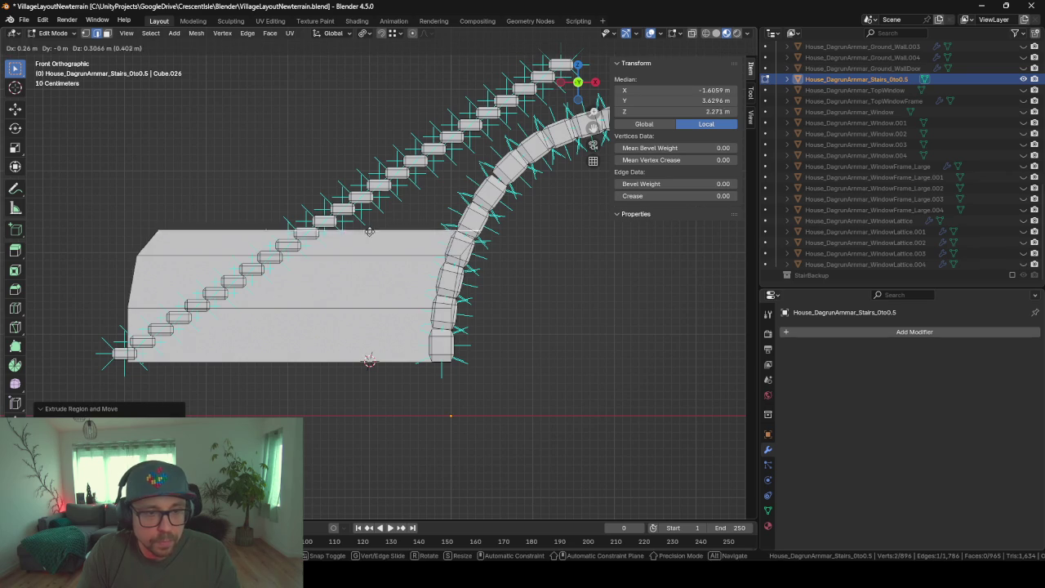
left_click(377, 197)
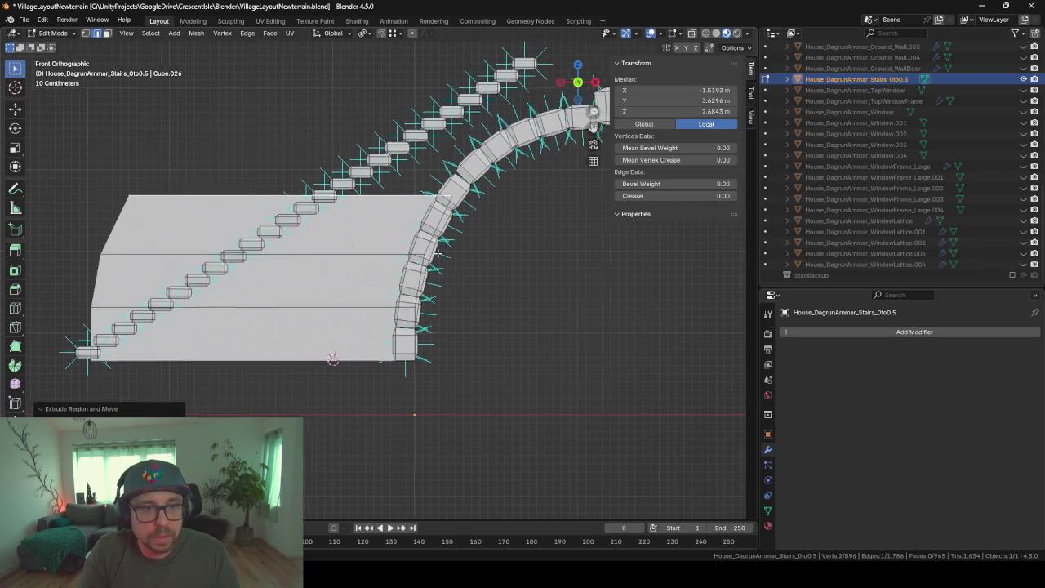
middle_click_drag(539, 201, 400, 243, "shift")
key("e")
left_click(381, 213)
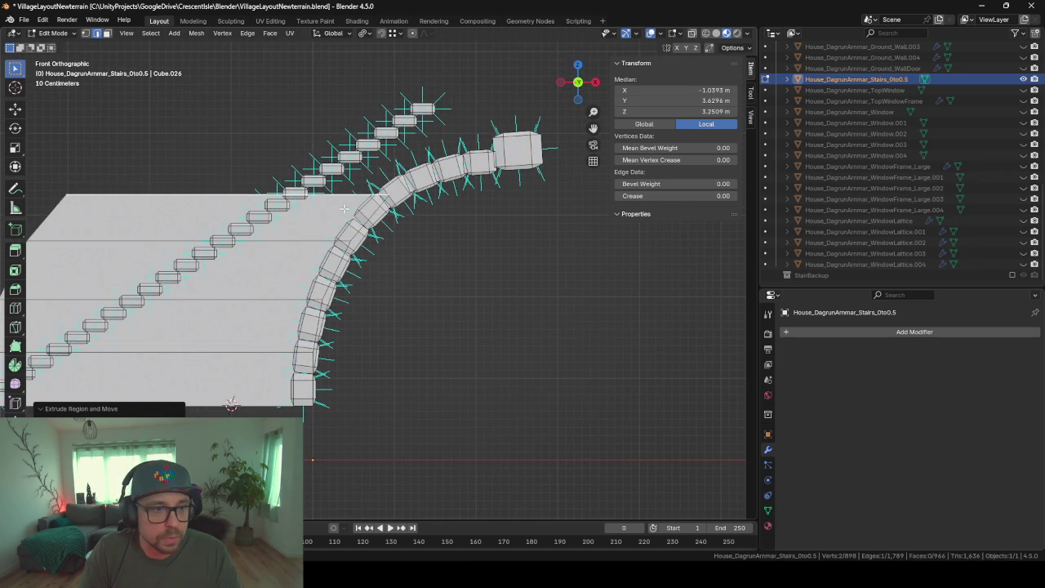
key("e")
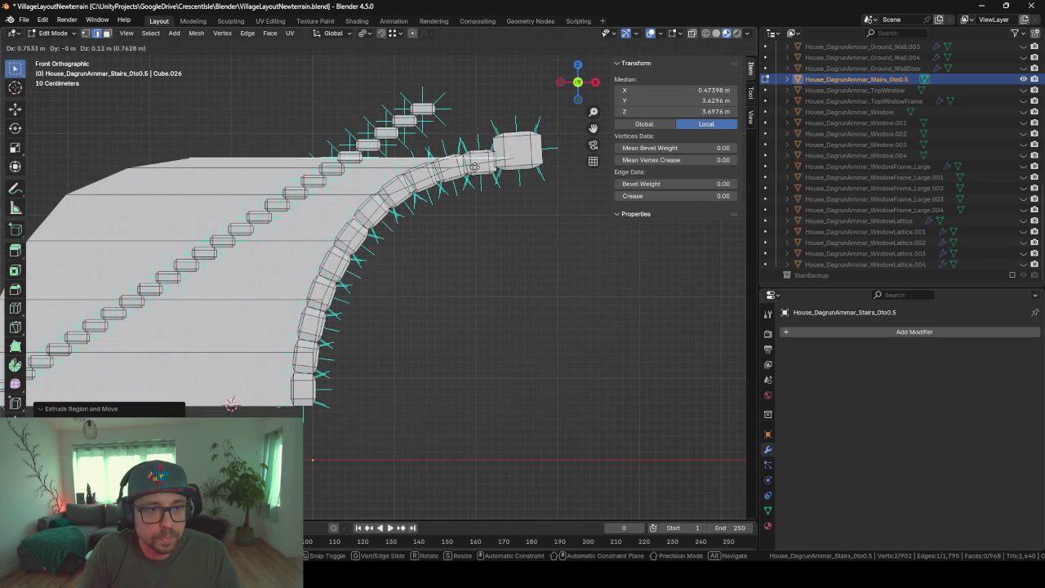
left_click(484, 165)
key("e")
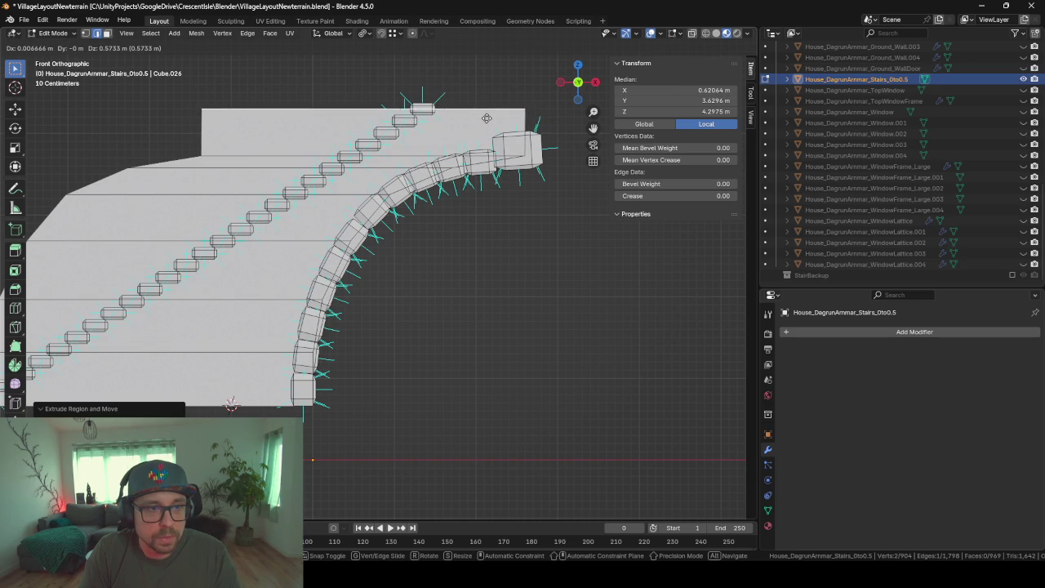
left_click(486, 118)
left_click(85, 33)
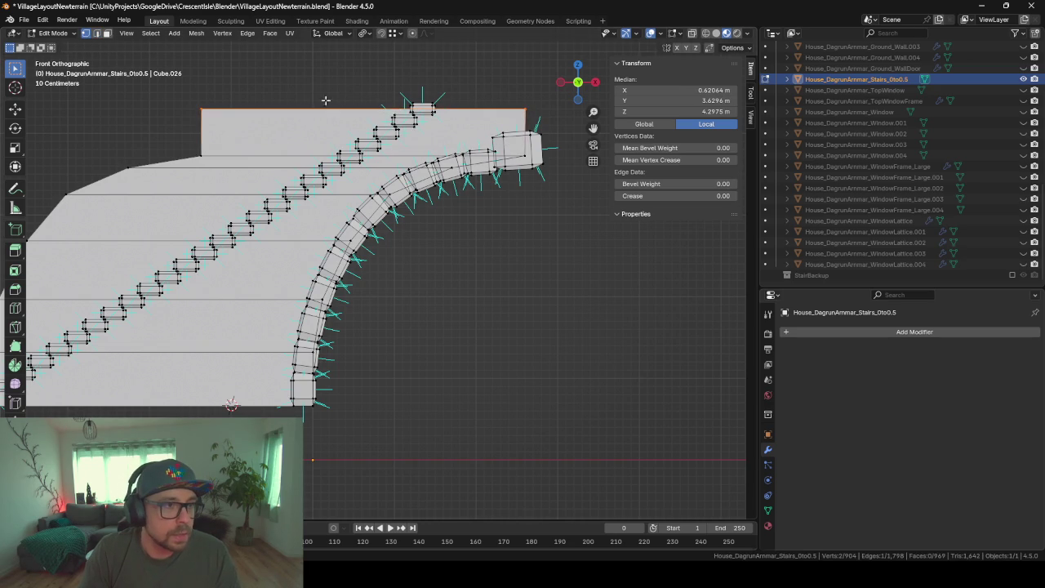
Straighten the slab's left-edge vertices into a vertical line by scaling X to 0
left_click(128, 168, "ctrl")
mouse_move(128, 167)
middle_mouse_down()
mouse_move(115, 210)
mouse_move(246, 258)
mouse_move(249, 215)
middle_mouse_up()
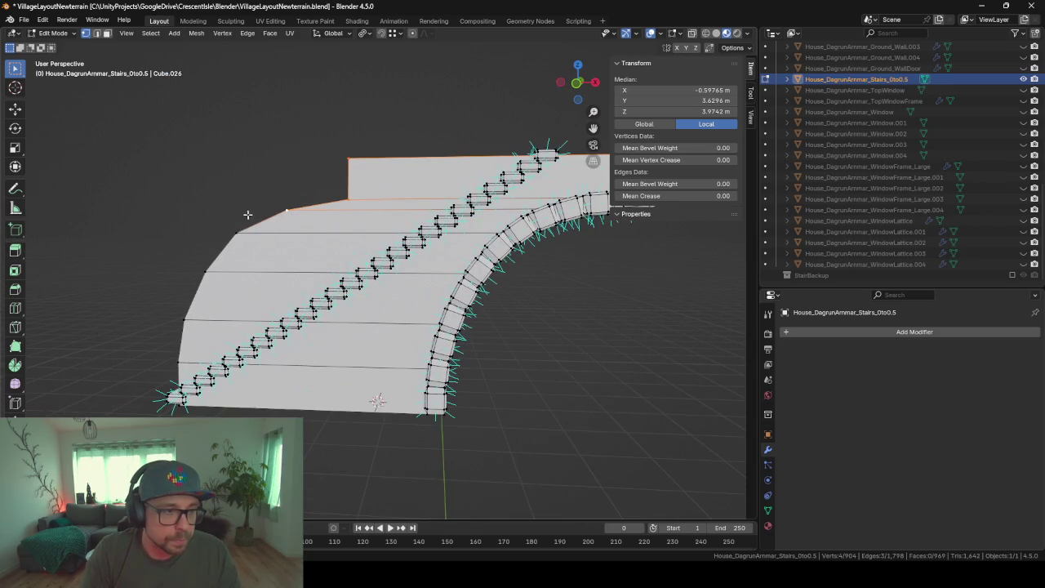
left_click(236, 233, "ctrl")
left_click(205, 272, "ctrl")
left_click(184, 321, "ctrl")
left_click(178, 362, "ctrl")
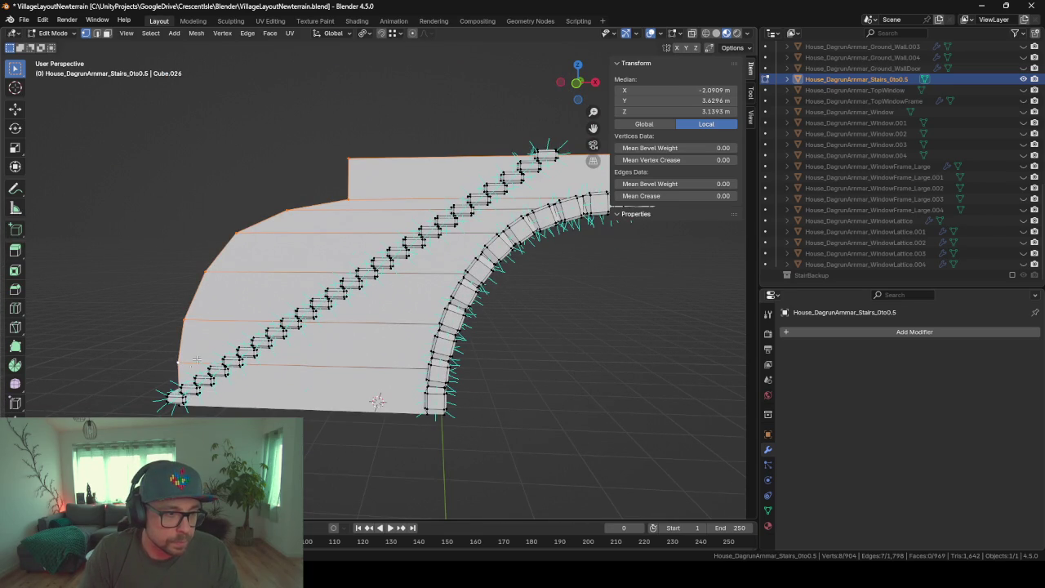
key("s")
key("x")
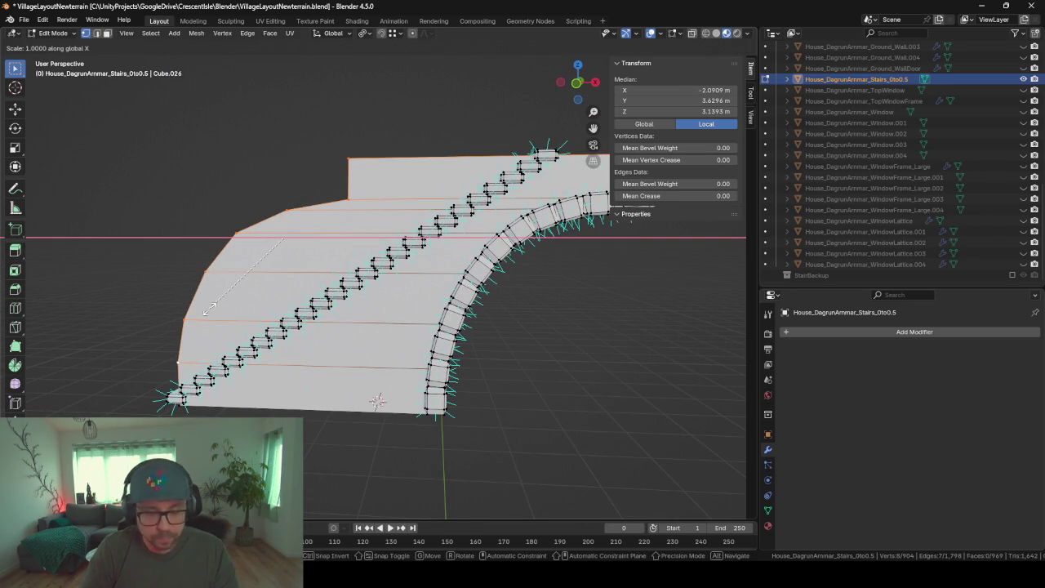
key("0")
key("Return")
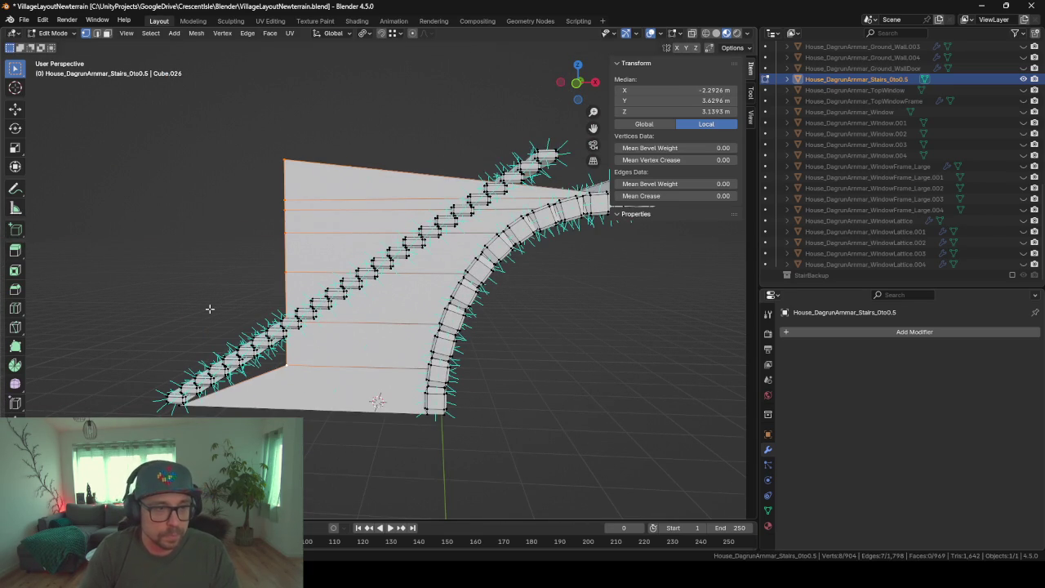
Select the slab's top-left corner vertex after several cancelled and undone attempts
left_click(319, 166)
key("g")
key("g")
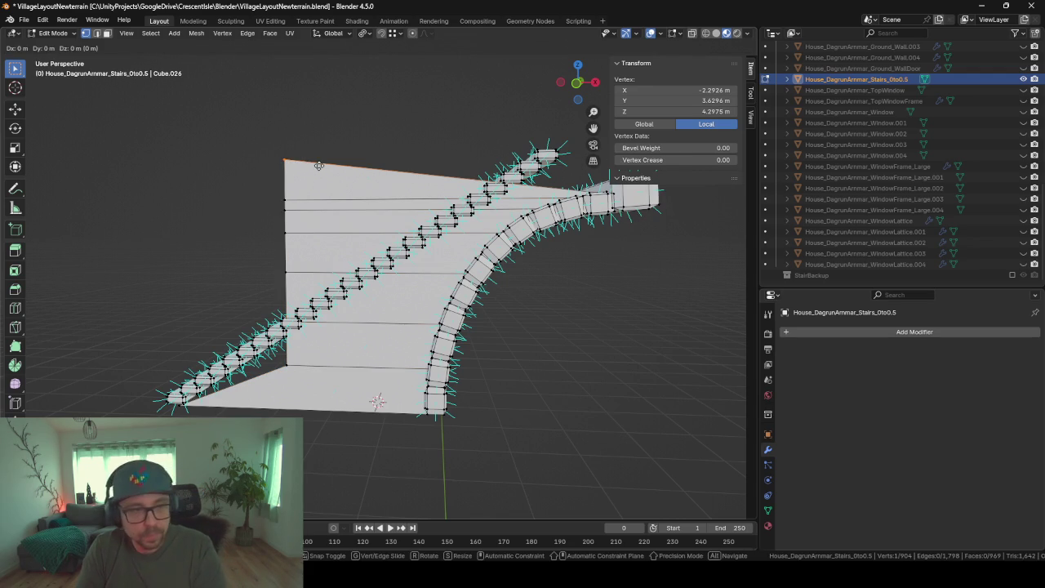
key("Escape")
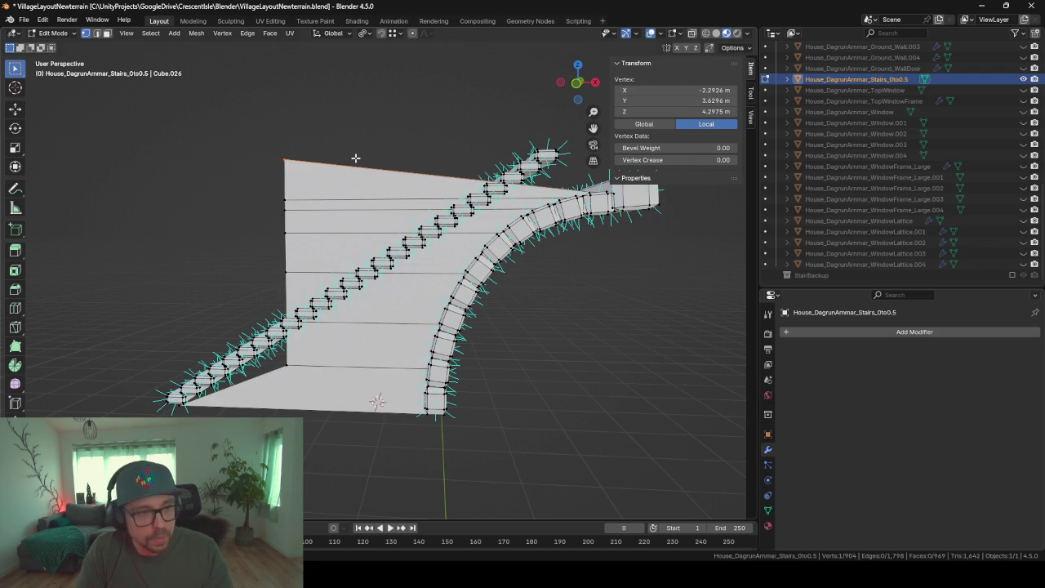
key("ctrl+z")
left_click(319, 178)
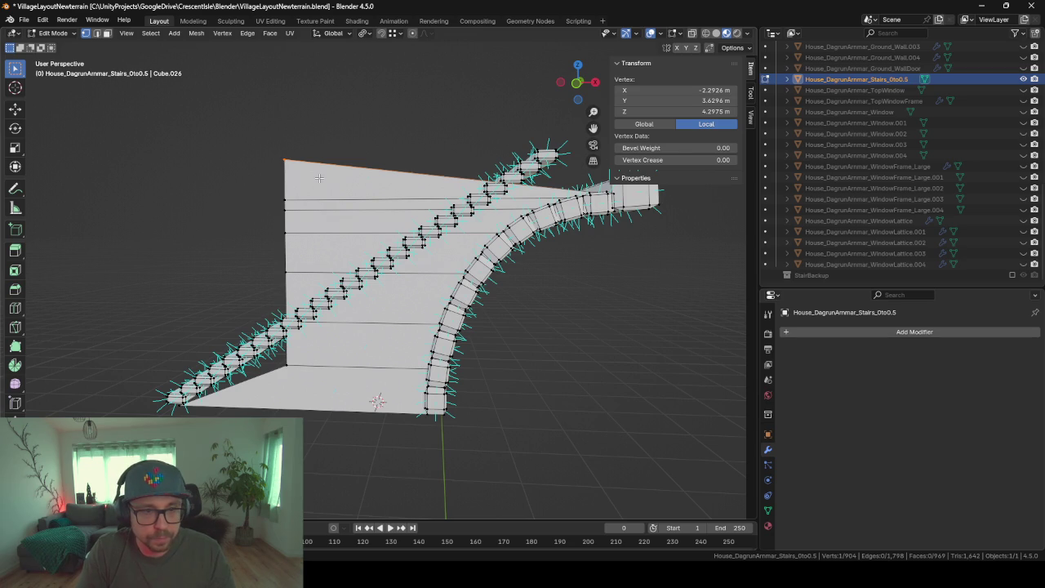
middle_click_drag(318, 177, 399, 196)
key("ctrl+z")
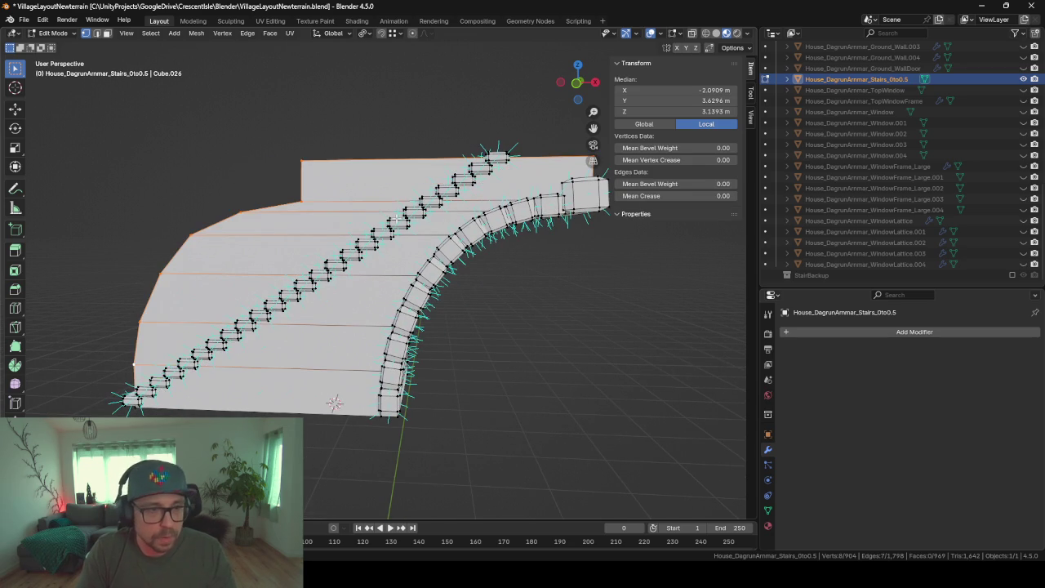
left_click(329, 165)
key("g")
key("x")
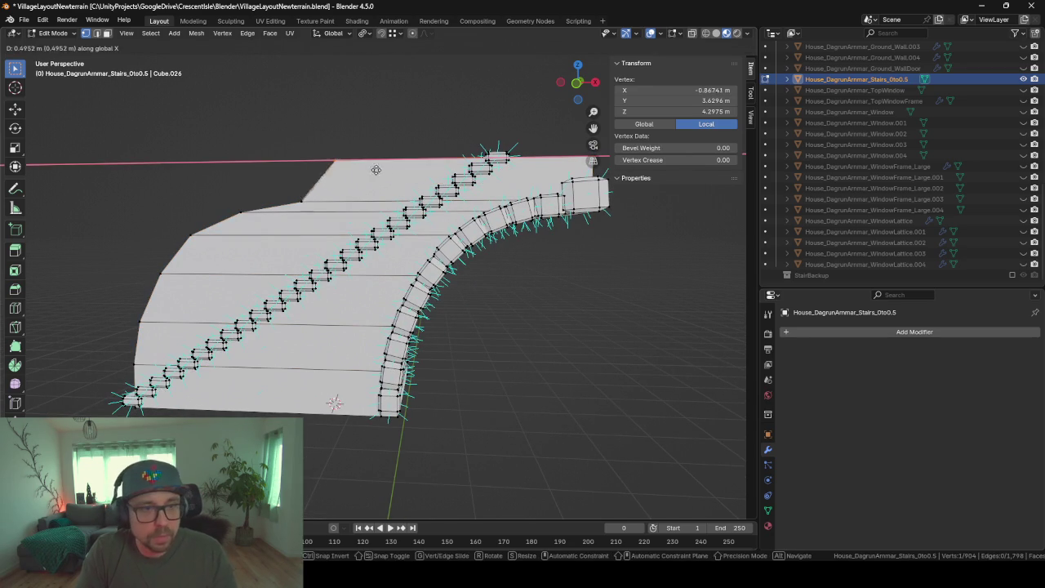
key("Escape")
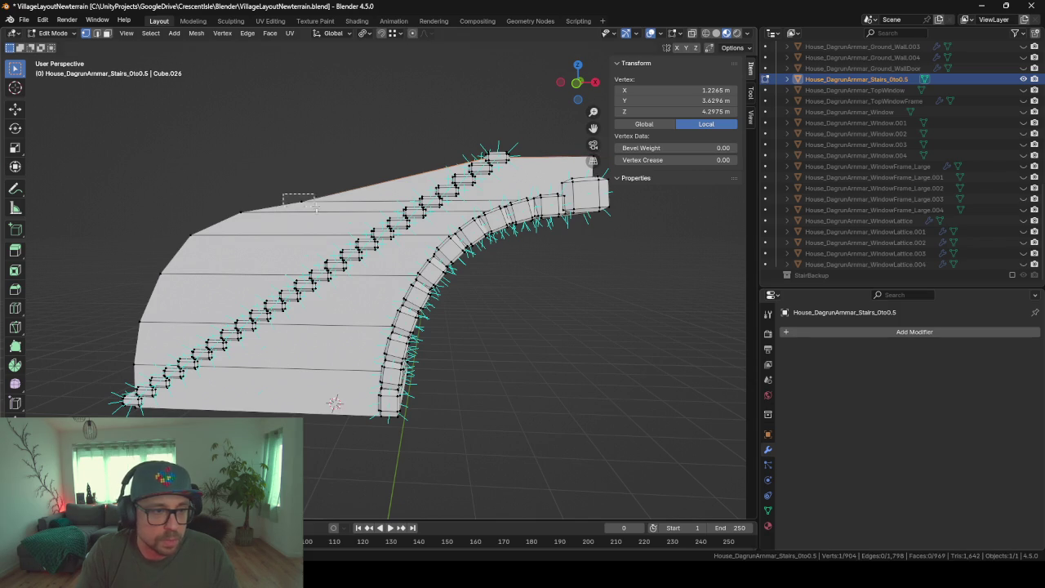
Slide the upper corner vertices along X so the top edge follows the steps
key("g")
key("x")
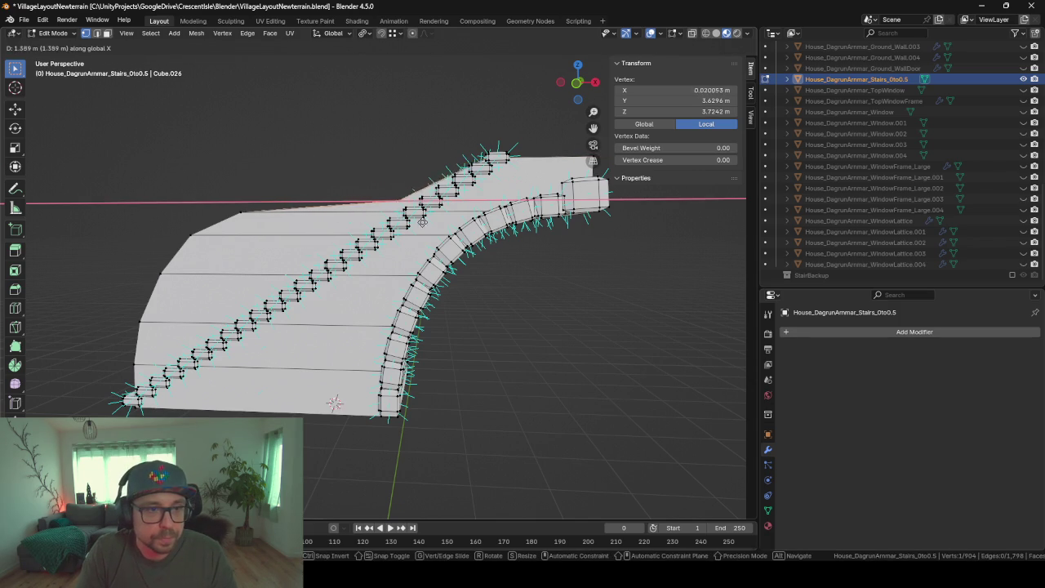
left_click(449, 230)
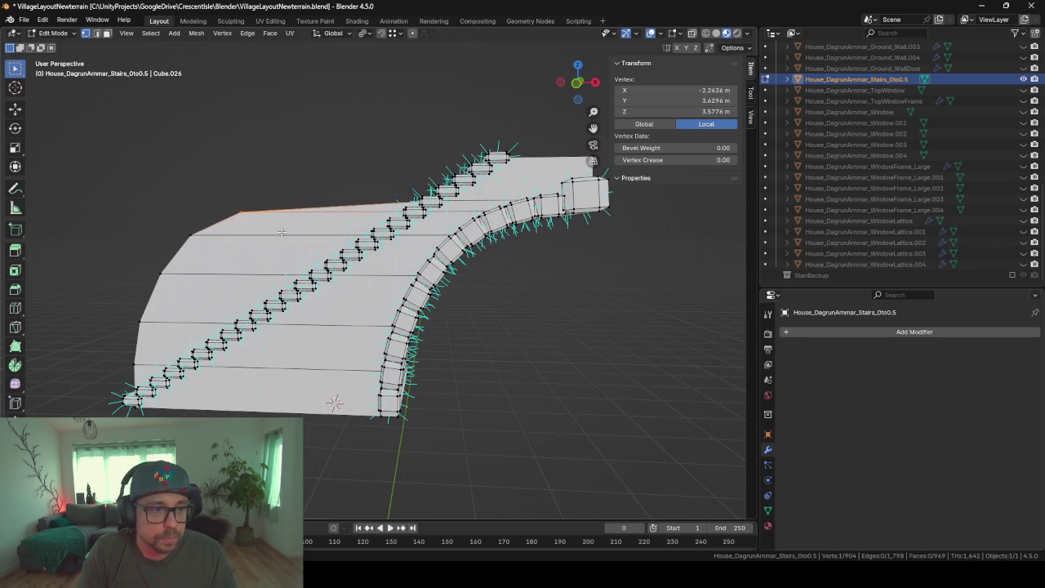
key("g")
key("x")
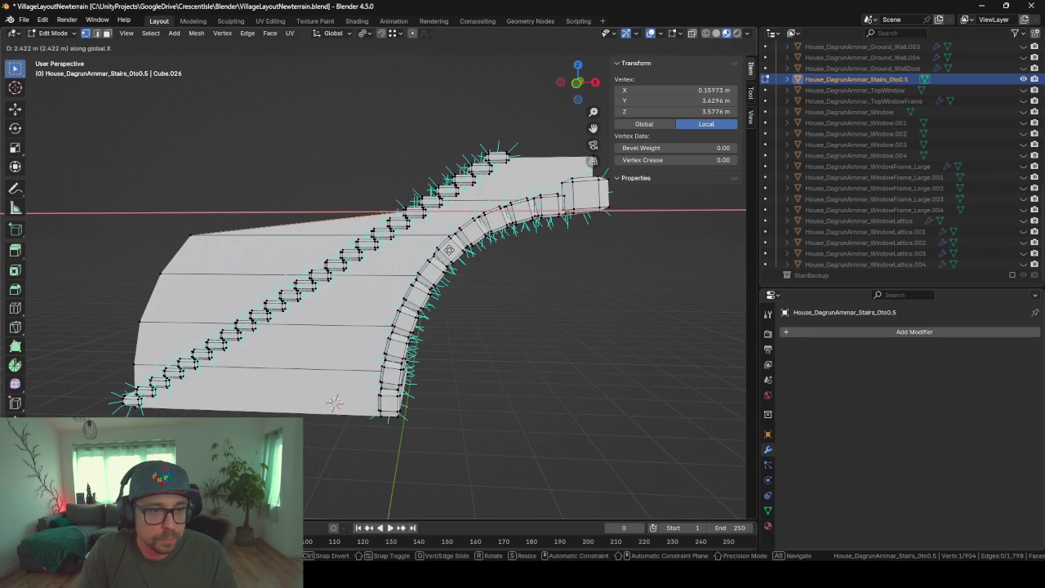
left_click(450, 250)
left_click_drag(160, 222, 220, 247)
key("g")
key("x")
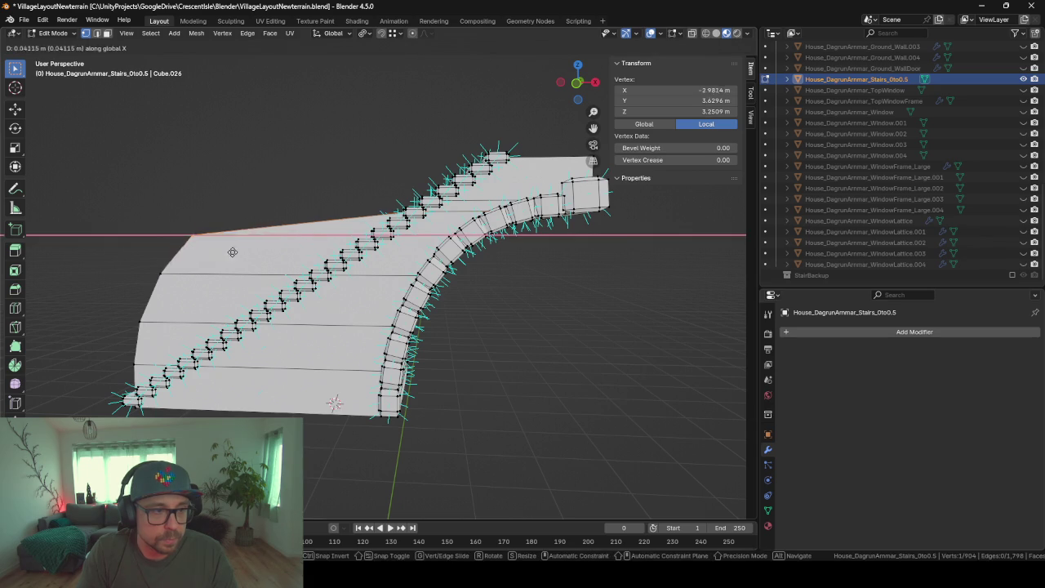
left_click(404, 273)
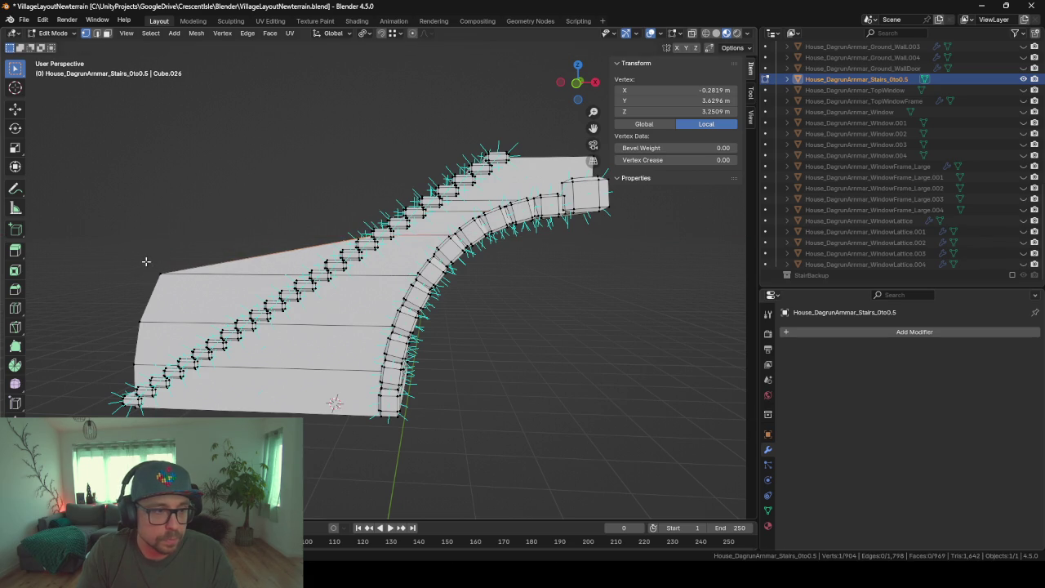
key("g")
key("x")
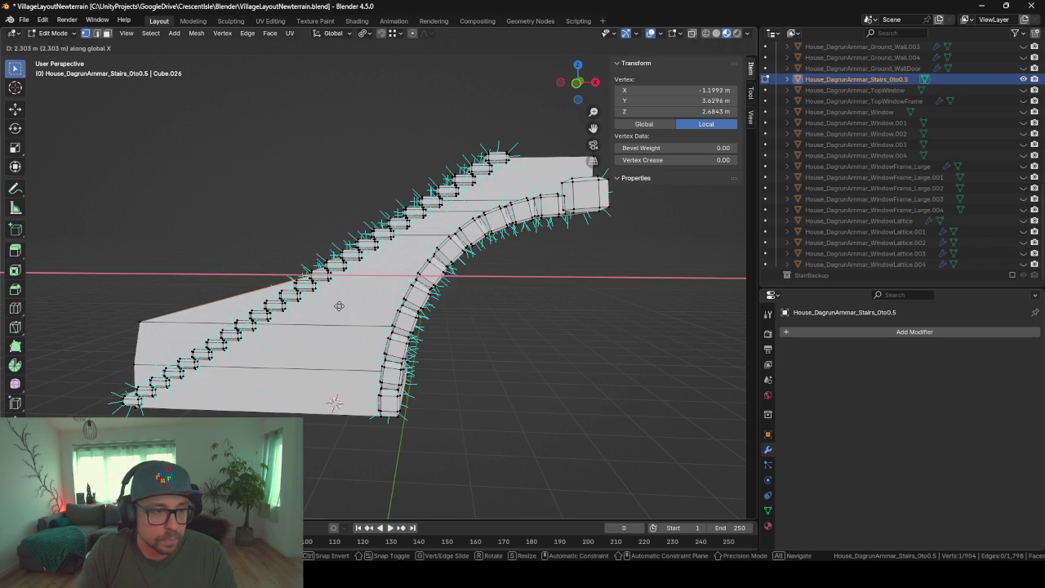
left_click(339, 306)
Slide the lower and bottom-left vertices along X to match the bottom steps
mouse_move(114, 301)
left_mouse_down()
mouse_move(167, 338)
mouse_move(168, 379)
left_mouse_up()
key("g")
key("x")
left_click(276, 348)
key("g")
key("x")
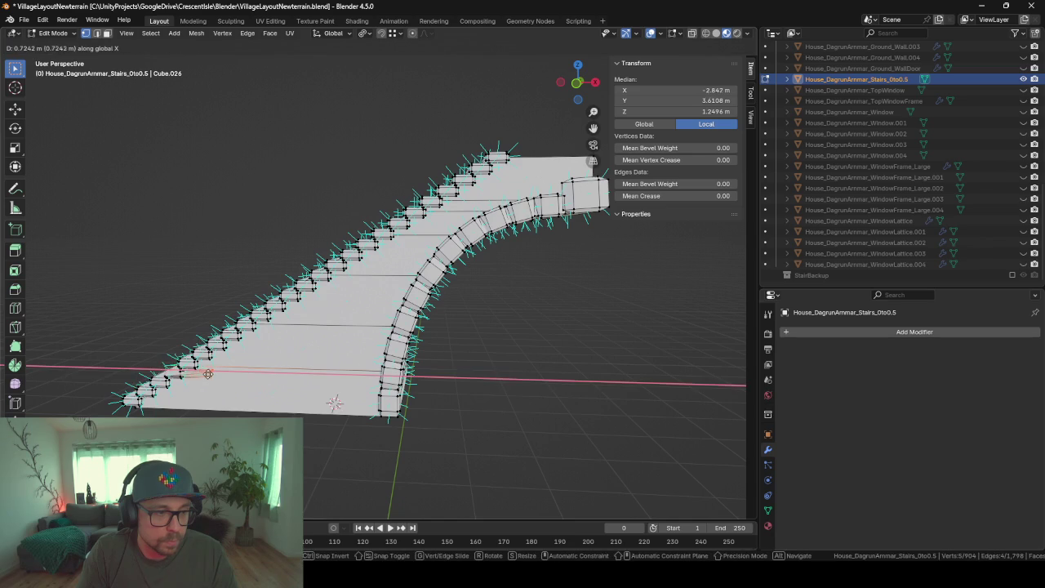
left_click(278, 387)
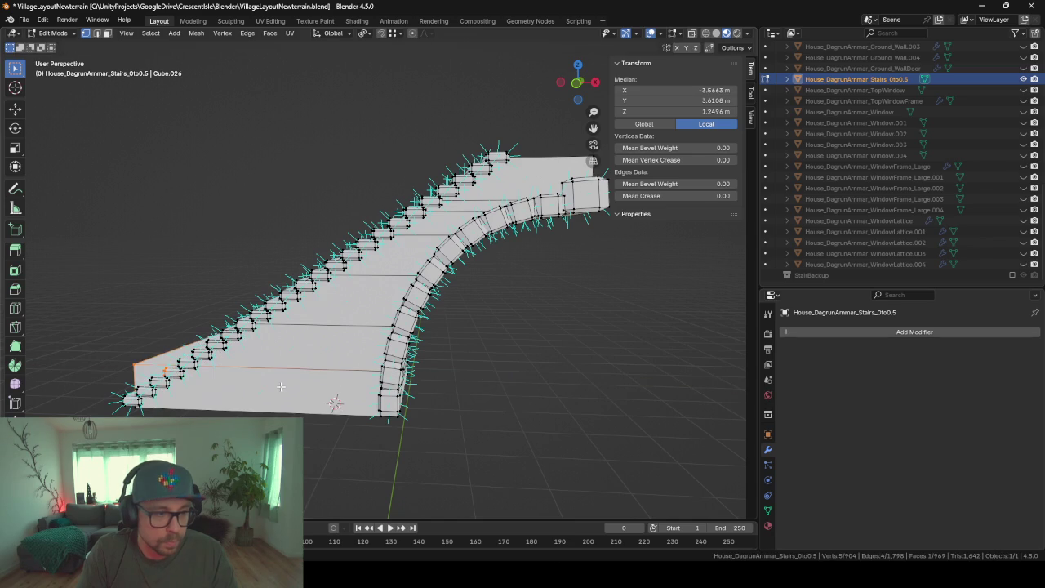
left_click(142, 366)
key("g")
key("x")
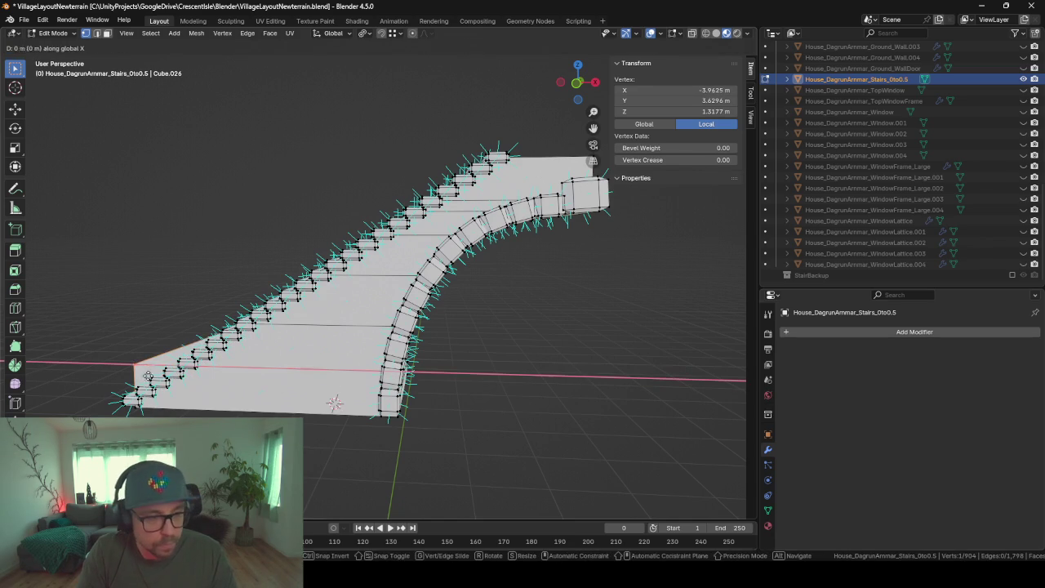
left_click(190, 382)
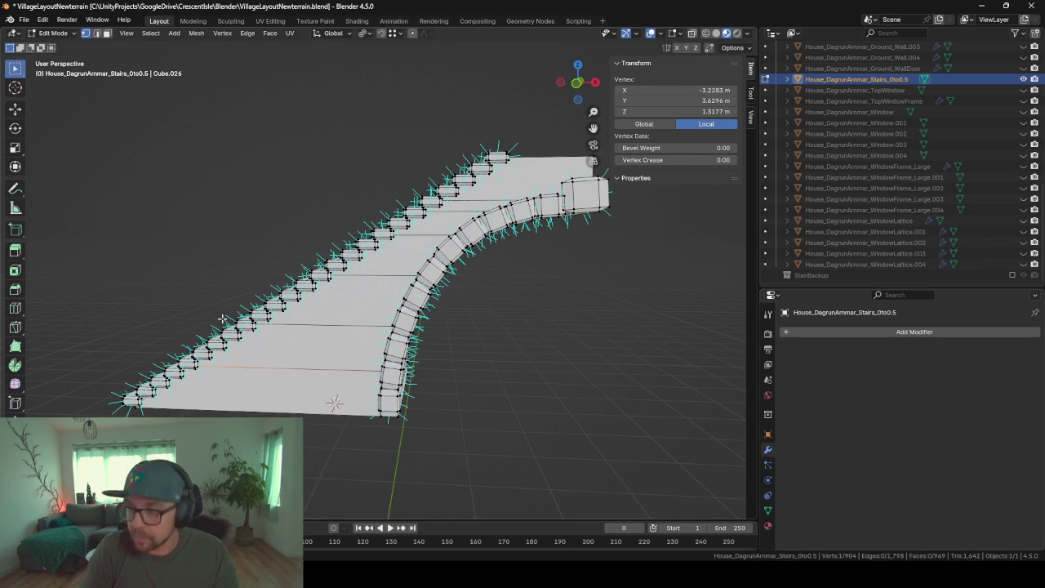
key("KP_Decimal")
Inspect the finished stair panel, return to Object Mode, and exit local view with numpad /
scroll(223, 285, "down", 5)
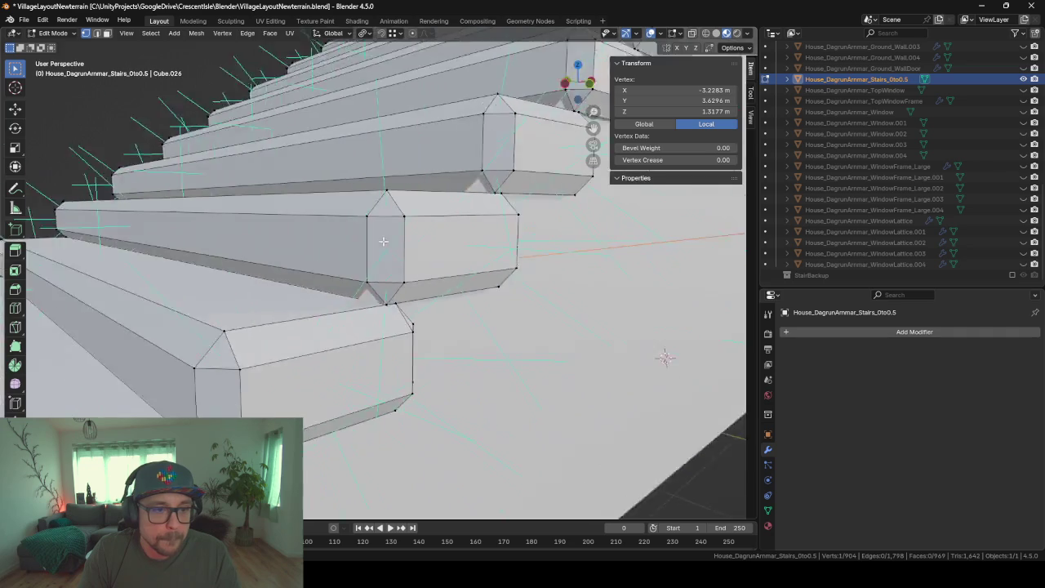
mouse_move(223, 286)
middle_mouse_down()
mouse_move(447, 239)
mouse_move(672, 345)
mouse_move(574, 365)
mouse_move(263, 369)
mouse_move(431, 253)
middle_mouse_up()
scroll(574, 364, "down", 3)
scroll(384, 273, "up", 2)
middle_click_drag(526, 372, 311, 424)
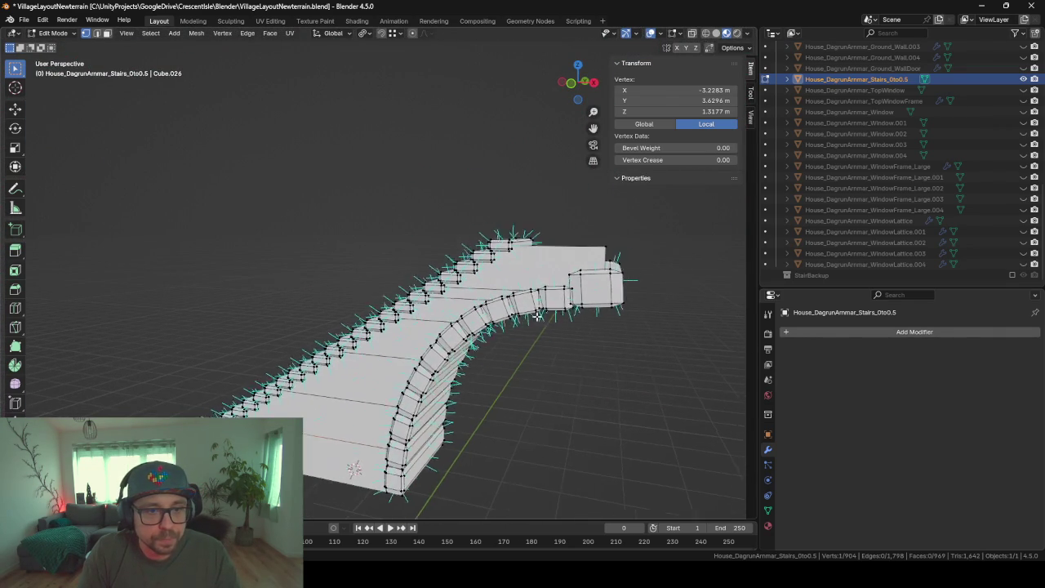
mouse_move(490, 346)
middle_mouse_down()
mouse_move(417, 369)
mouse_move(466, 368)
mouse_move(469, 386)
mouse_move(206, 417)
mouse_move(230, 391)
mouse_move(158, 388)
mouse_move(439, 362)
middle_mouse_up()
key("Tab")
mouse_move(311, 338)
middle_mouse_down()
mouse_move(294, 405)
mouse_move(482, 79)
mouse_move(436, 178)
middle_mouse_up()
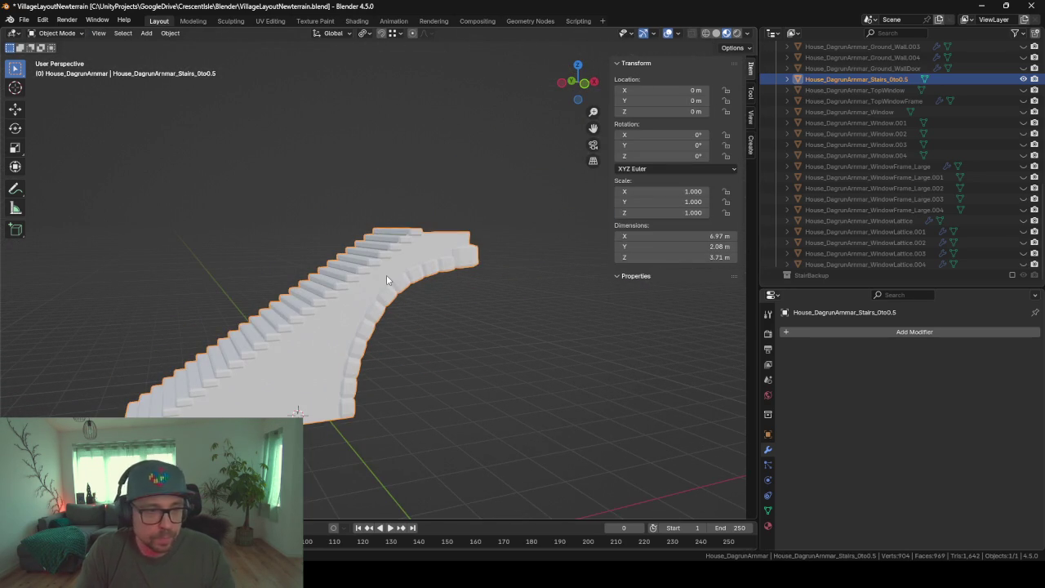
key("KP_Divide")
scroll(392, 253, "down", 5)
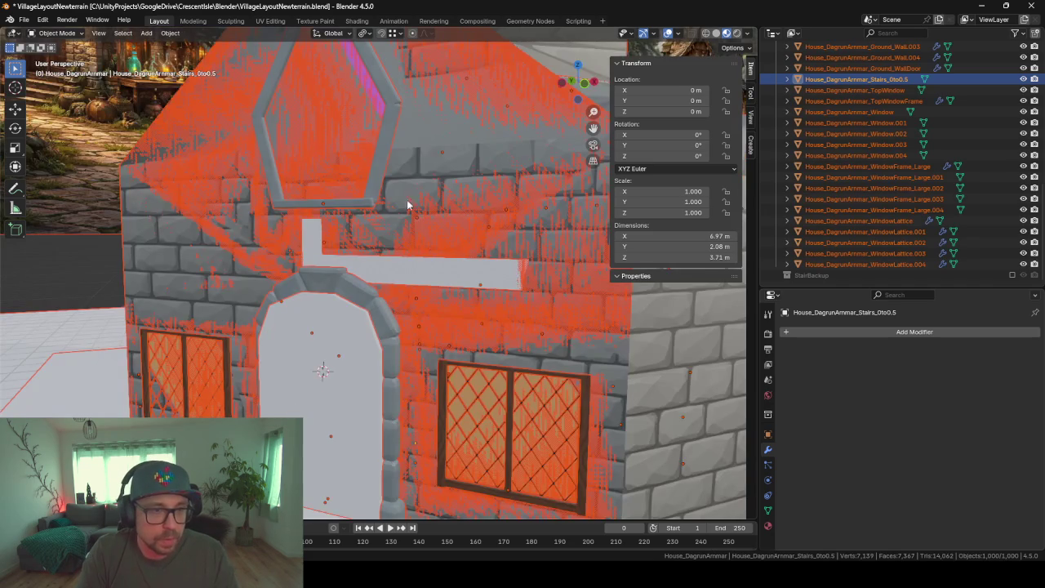
left_click_drag(581, 63, 477, 179)
scroll(477, 179, "up", 5)
Hide the roof, the window wall and Ground_Wall.004 to expose the staircase
left_click(331, 357)
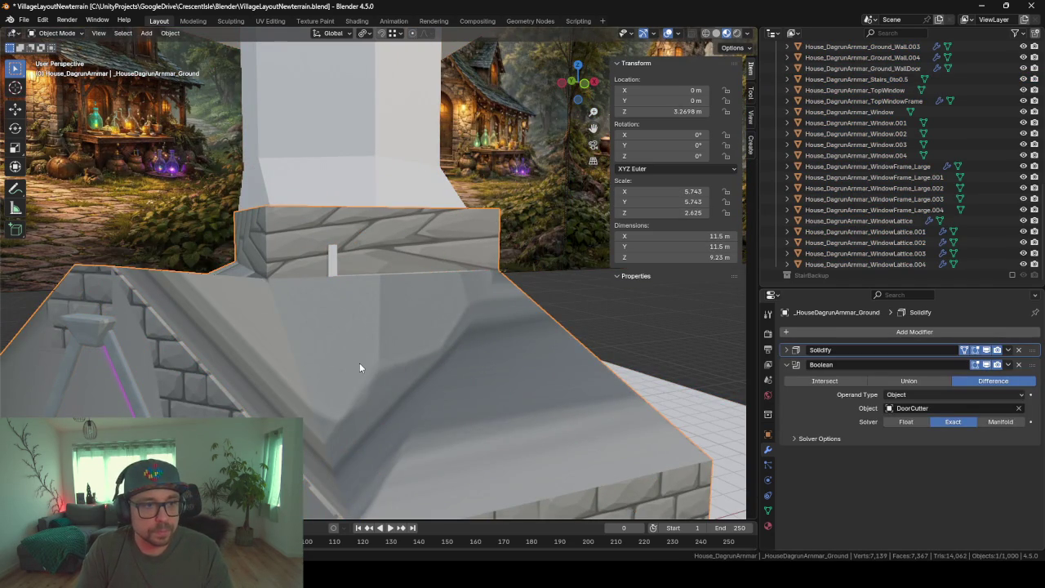
key("h")
middle_click_drag(353, 369, 235, 396)
left_click(306, 380)
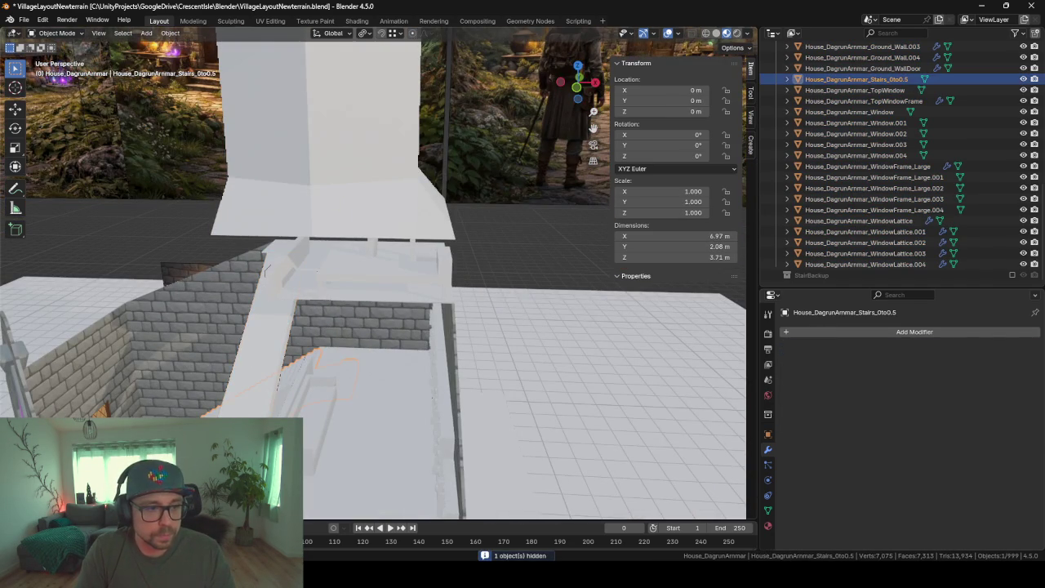
scroll(360, 367, "up", 5)
mouse_move(362, 345)
middle_mouse_down()
mouse_move(422, 314)
mouse_move(373, 285)
mouse_move(424, 292)
middle_mouse_up()
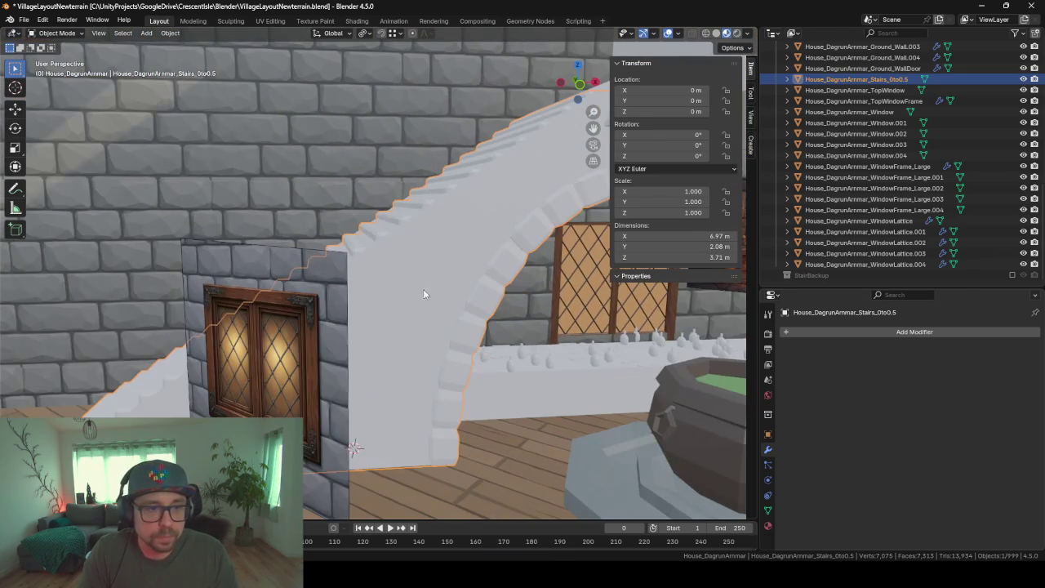
left_click(325, 322)
key("h")
left_click(263, 89)
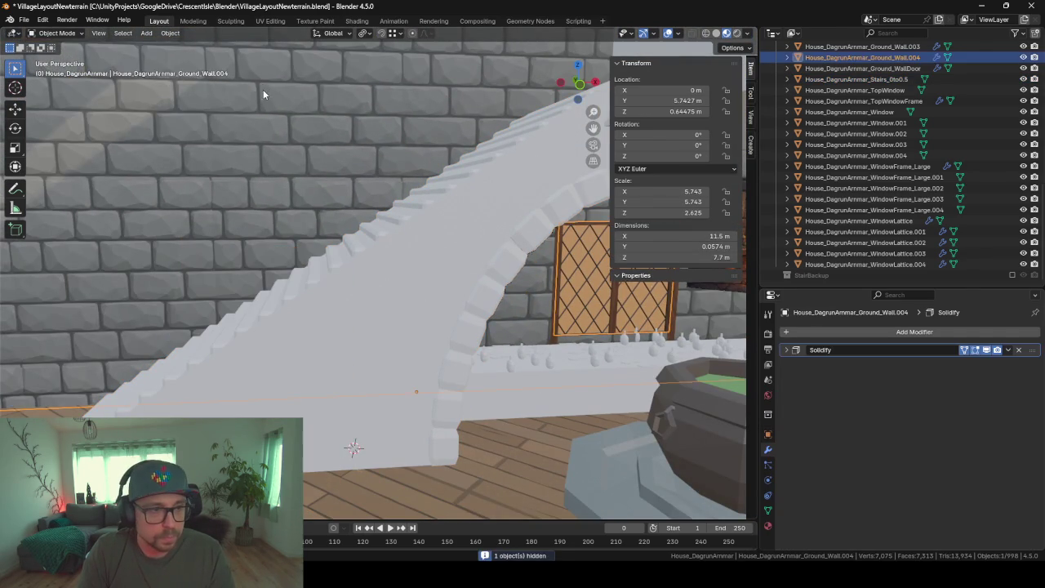
key("h")
middle_click_drag(287, 333, 296, 312)
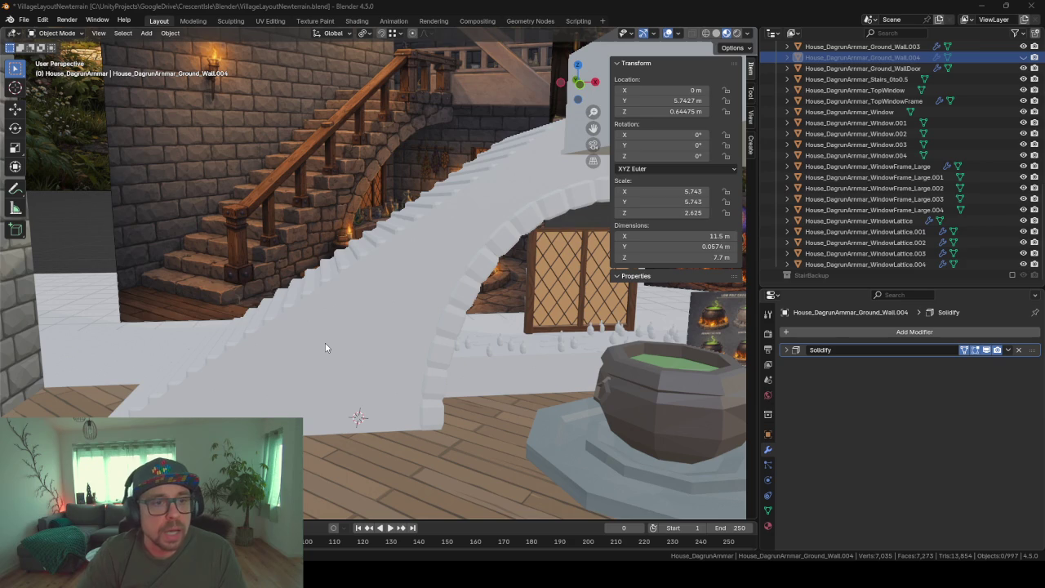
Delete the old Stairs object
mouse_move(341, 229)
middle_mouse_down()
mouse_move(385, 277)
mouse_move(396, 235)
middle_mouse_up()
left_click(398, 245)
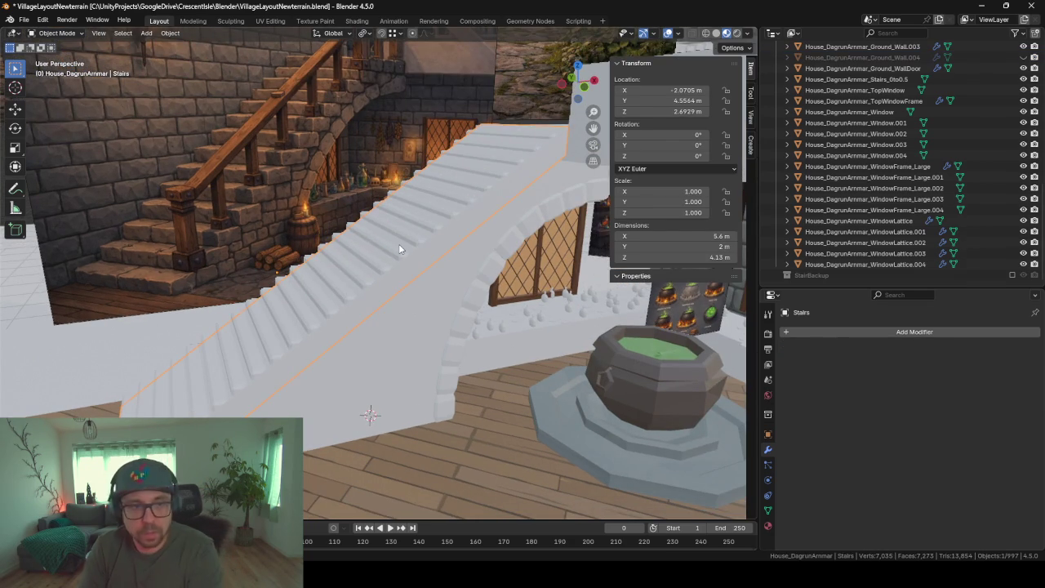
key("Delete")
Inspect the remaining curved staircase, select Stairs_0to0.5, and switch to Unity
mouse_move(456, 304)
middle_mouse_down()
mouse_move(335, 272)
mouse_move(359, 271)
mouse_move(395, 304)
mouse_move(430, 175)
middle_mouse_up()
mouse_move(297, 304)
middle_mouse_down()
mouse_move(331, 322)
mouse_move(324, 346)
middle_mouse_up()
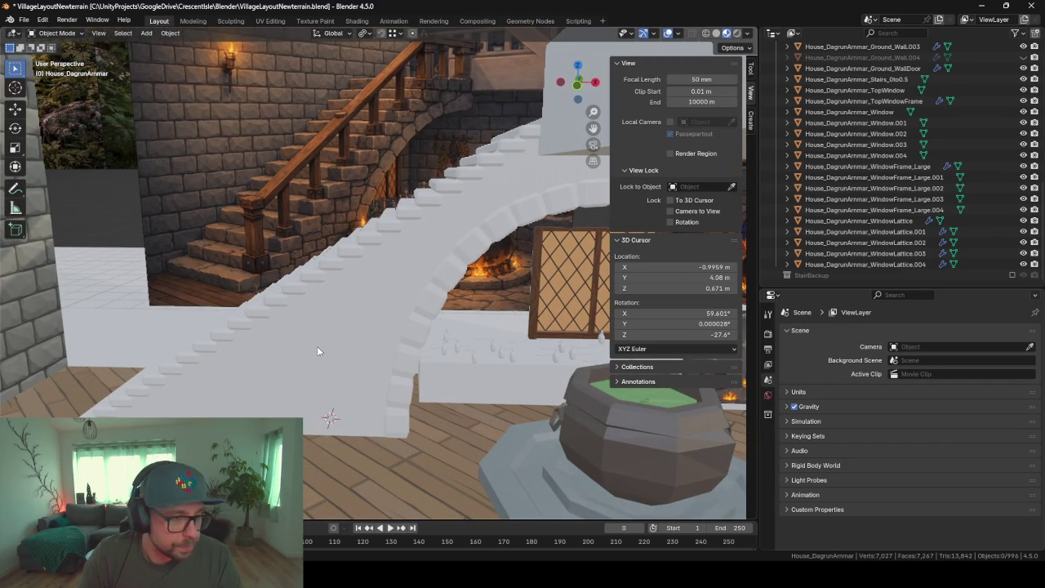
middle_click_drag(364, 271, 413, 299)
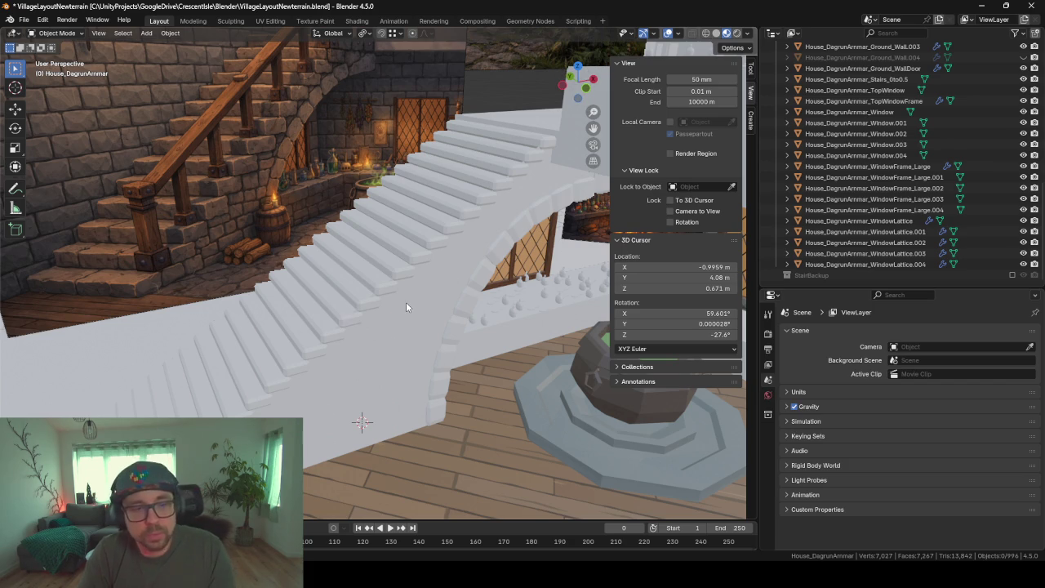
middle_click_drag(413, 358, 361, 319, "shift")
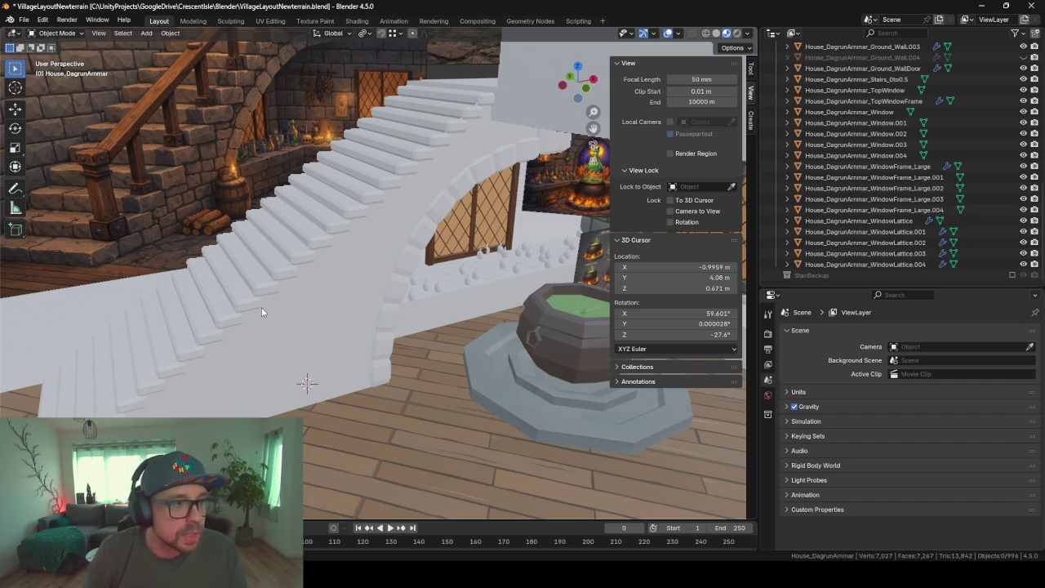
mouse_move(261, 308)
middle_mouse_down()
mouse_move(224, 296)
mouse_move(272, 288)
mouse_move(271, 330)
middle_mouse_up()
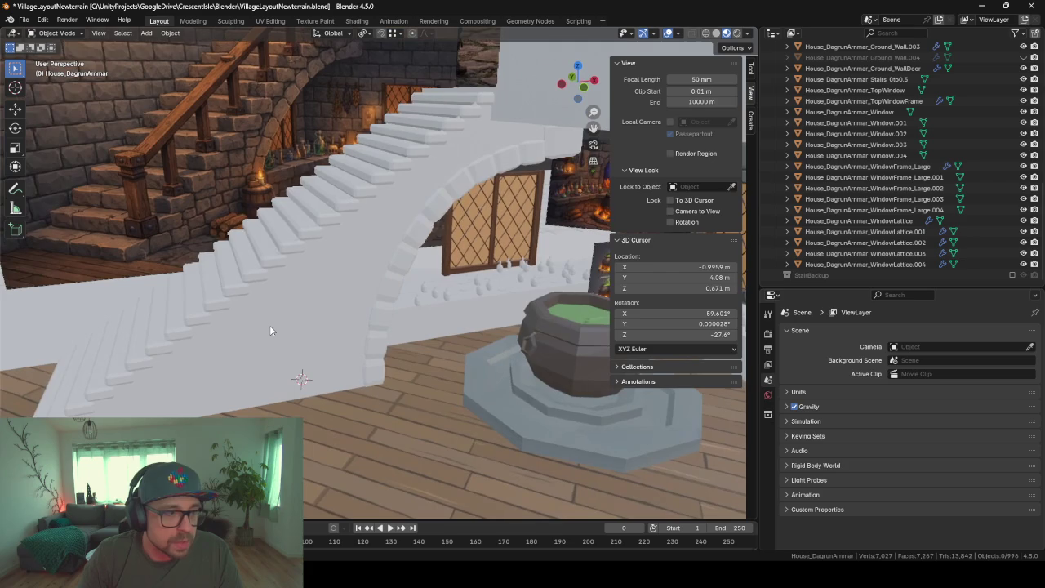
left_click(356, 249)
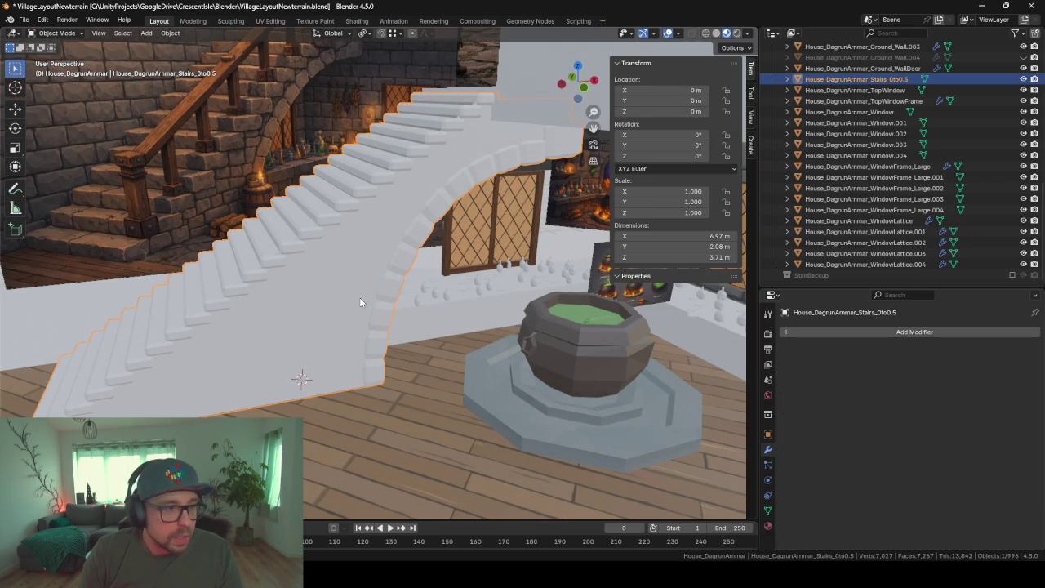
key("alt+Tab")
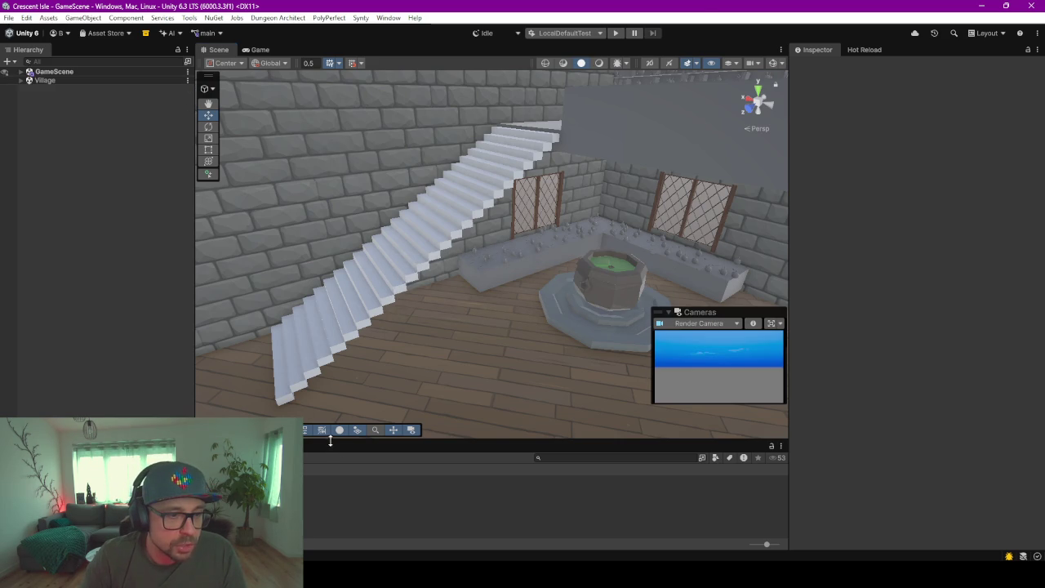
Enlarge Unity's project panel and browse into the BS Data Images Textures folder
left_click_drag(330, 441, 322, 319)
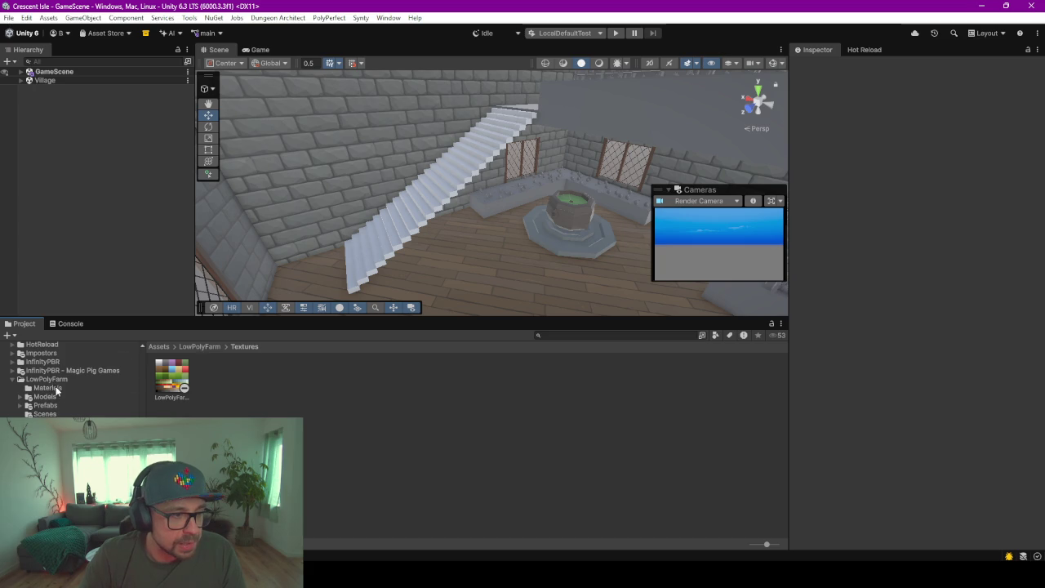
scroll(52, 387, "down", 3)
scroll(54, 401, "down", 3)
scroll(57, 412, "down", 3)
scroll(57, 412, "up", 3)
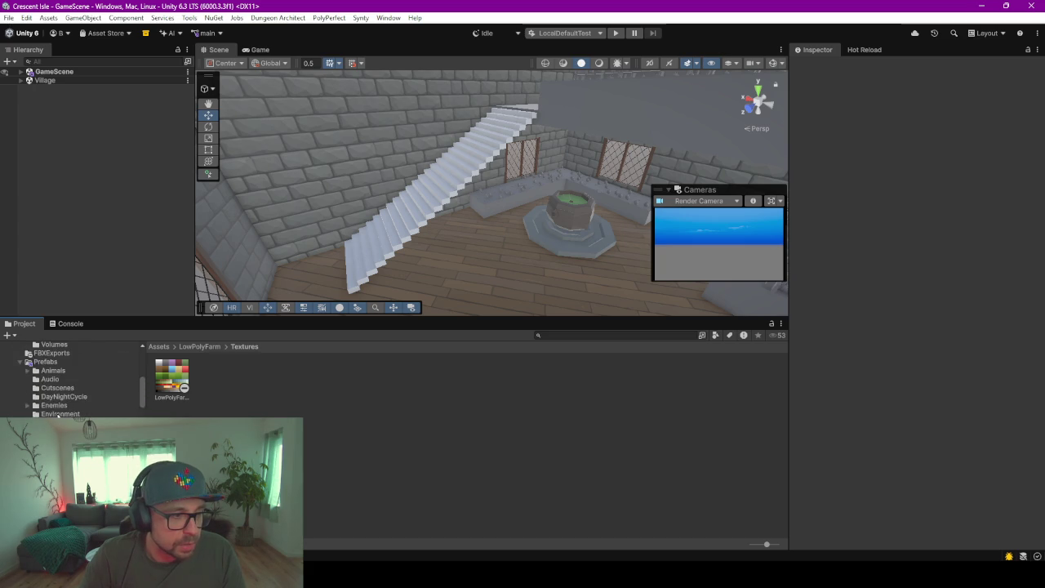
scroll(58, 411, "up", 3)
scroll(59, 410, "up", 3)
left_click(57, 441)
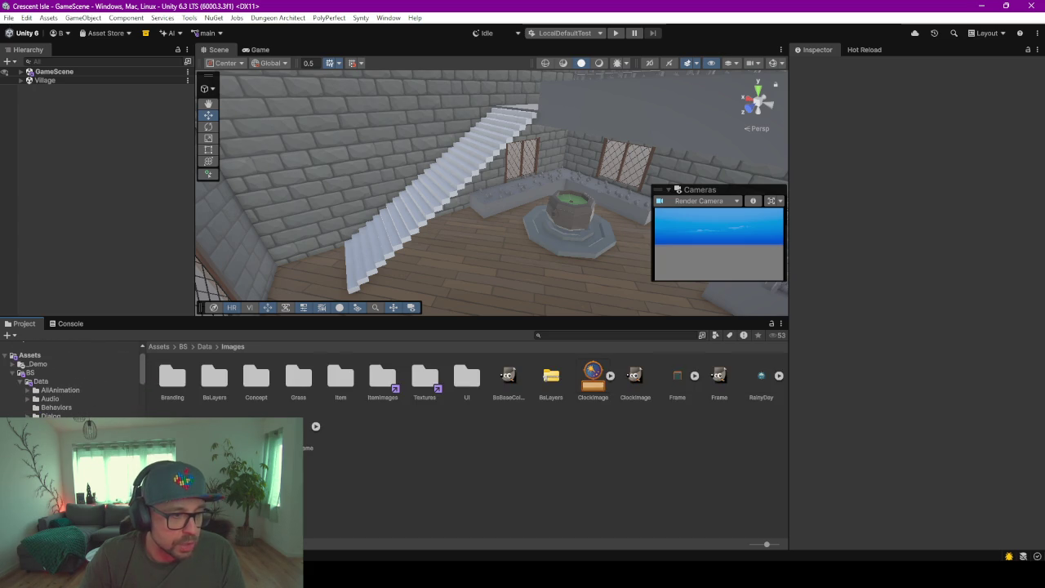
double_click(432, 375)
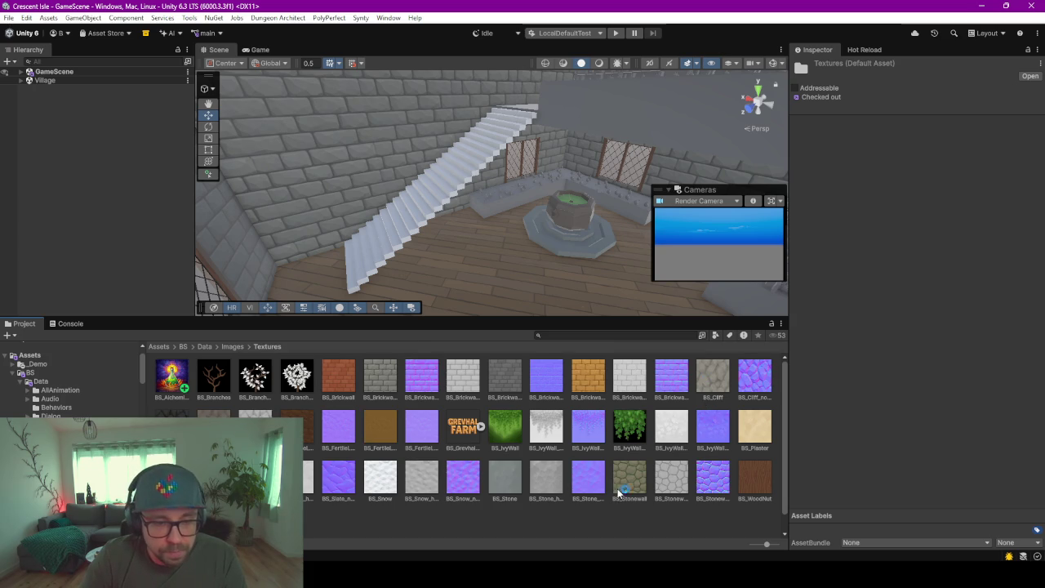
View the stone staircase reference, pick the BS_Brickwall texture, and return to Blender
key("alt+Tab")
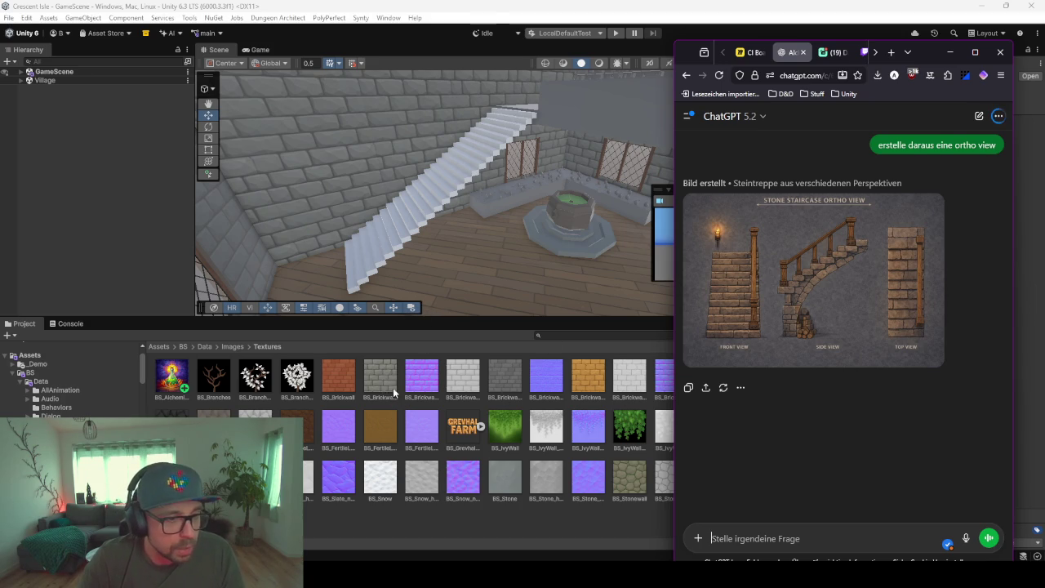
left_click(383, 385)
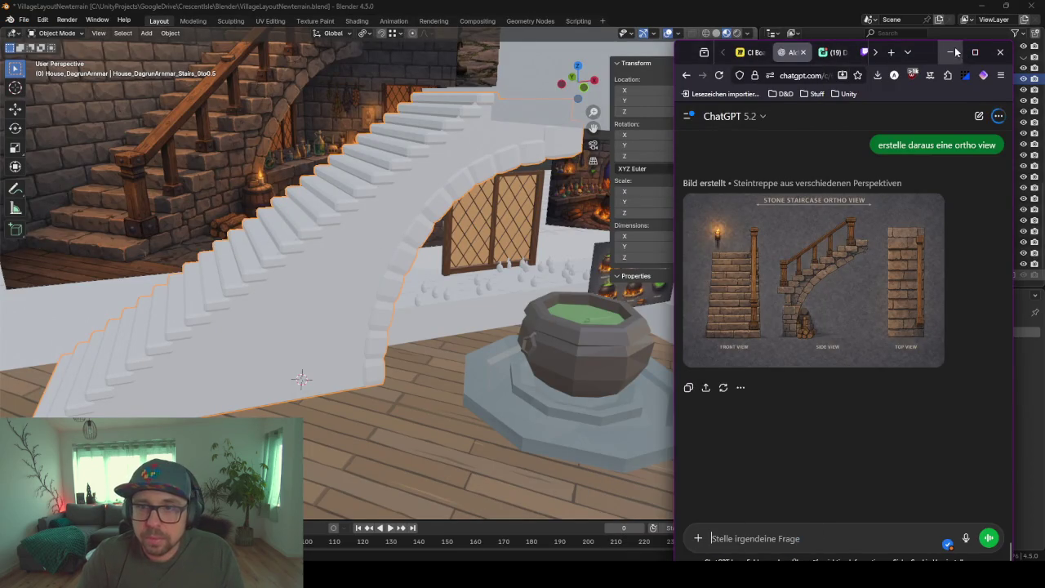
left_click(438, 210)
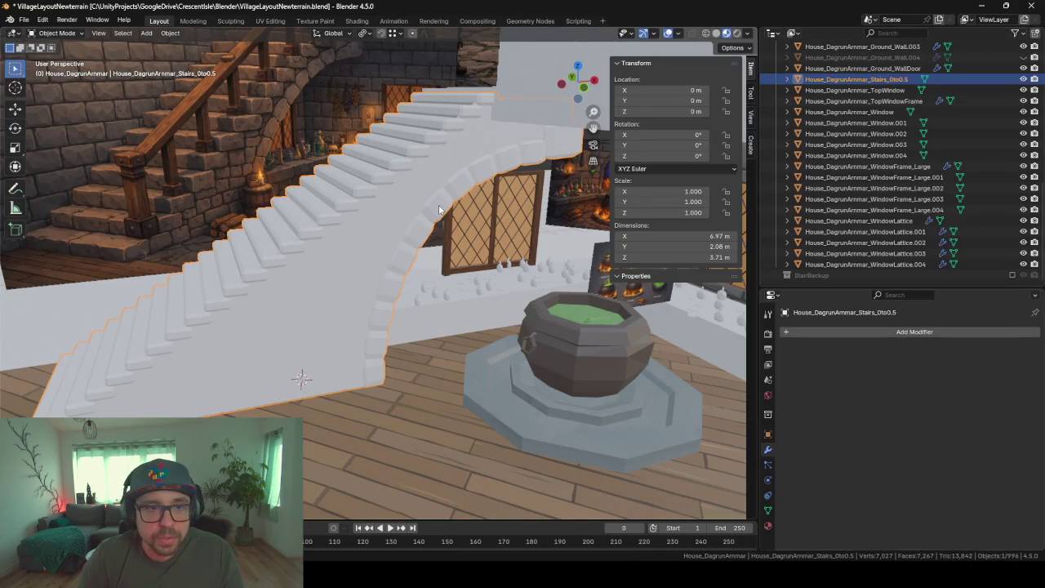
Give the stairs the BrickWall material and look over the textured steps
left_click(768, 527)
left_click(788, 379)
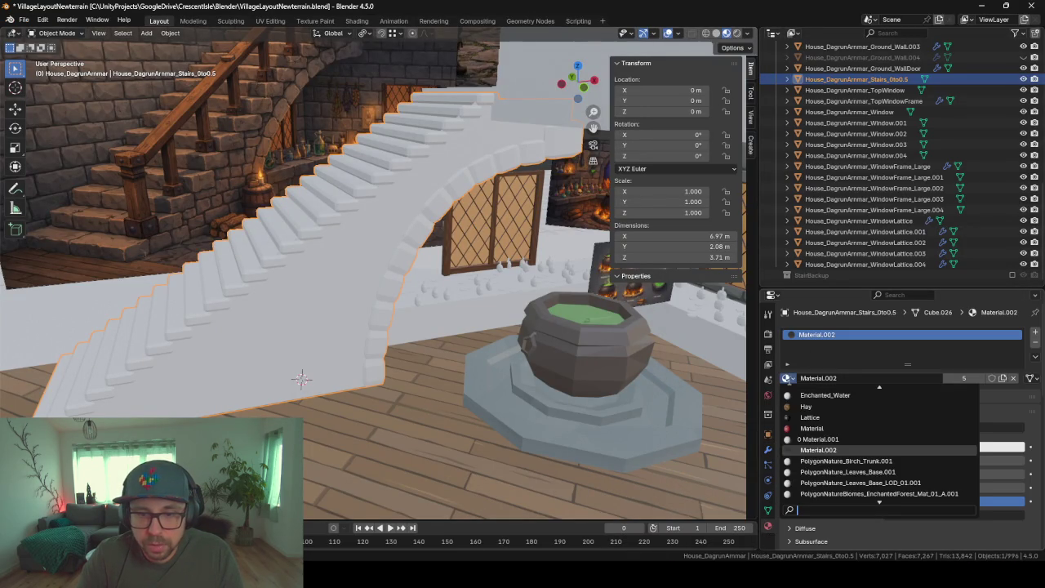
type("br")
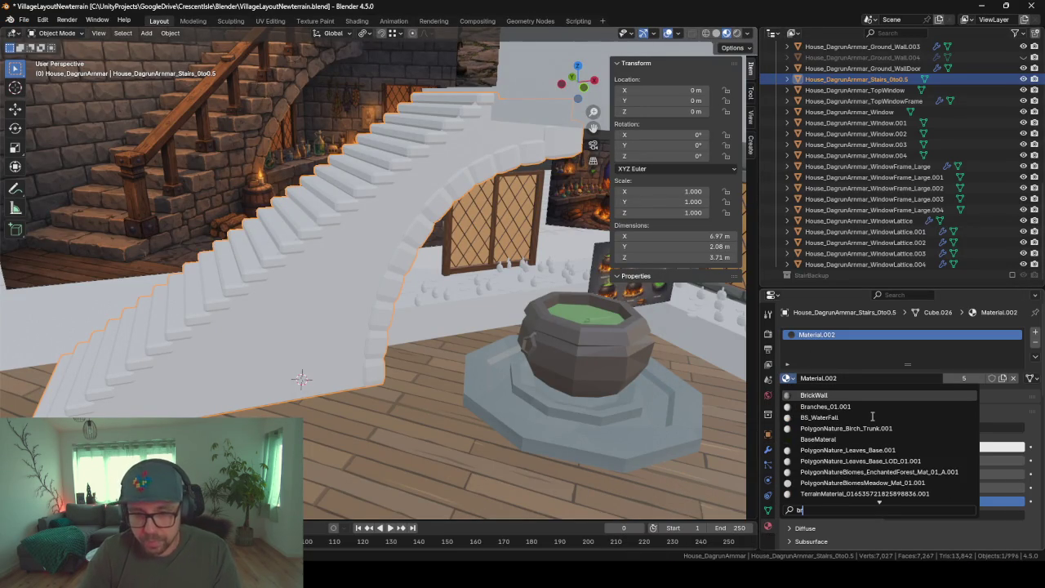
key("Return")
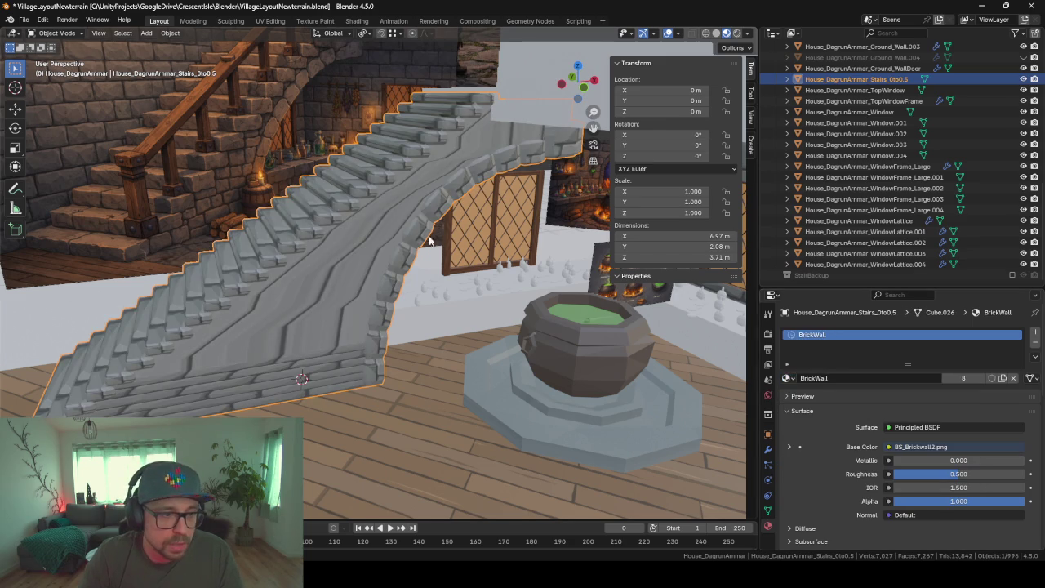
scroll(359, 219, "up", 6)
scroll(434, 215, "down", 5)
middle_click_drag(363, 230, 406, 210)
In Edit Mode, select the stairs' flat side wall by edge and UV-unwrap it
key("Tab")
key("a")
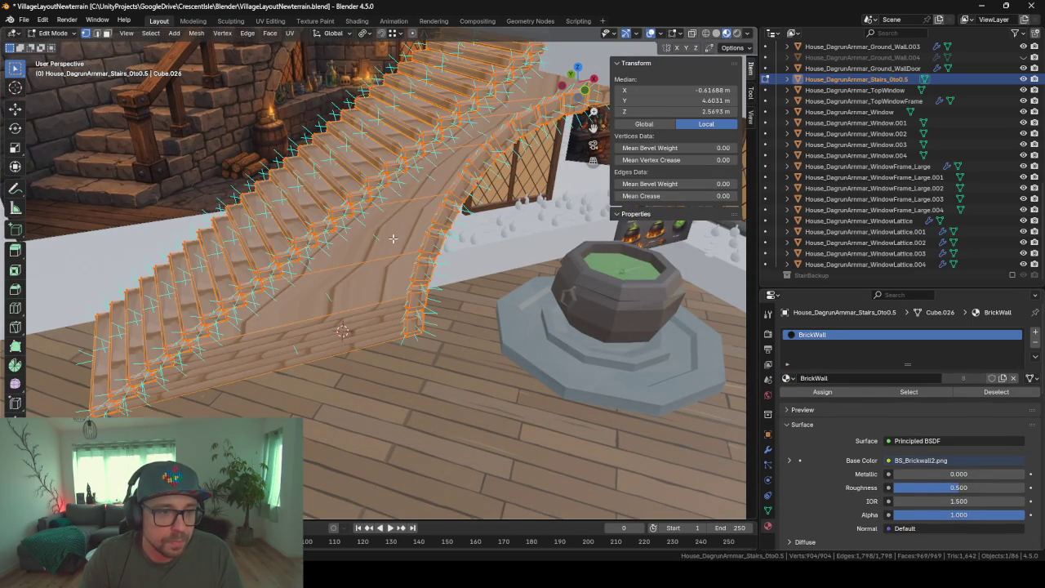
key("alt+a")
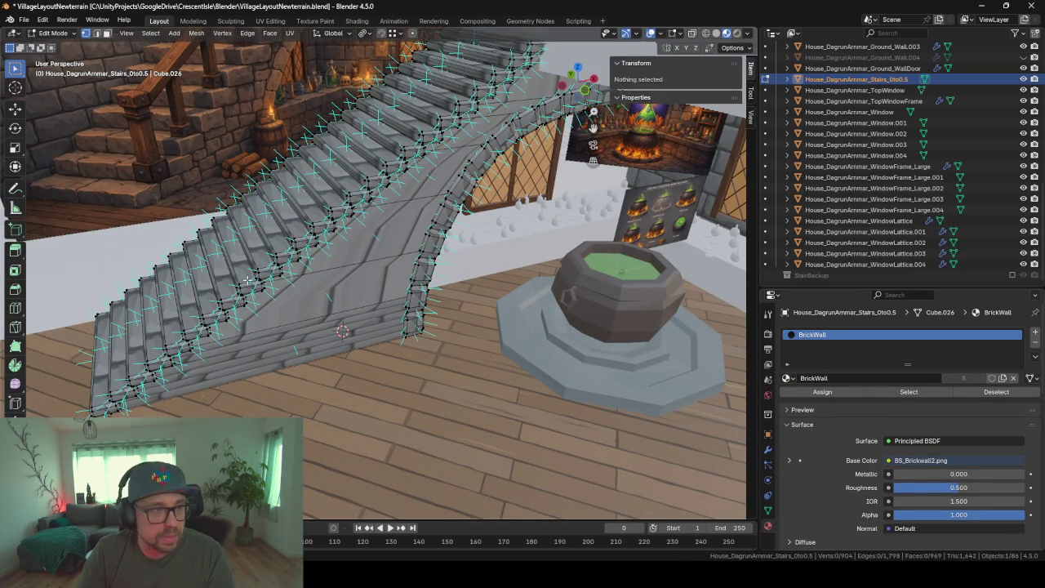
left_click(97, 33)
left_click(366, 273, "ctrl+alt")
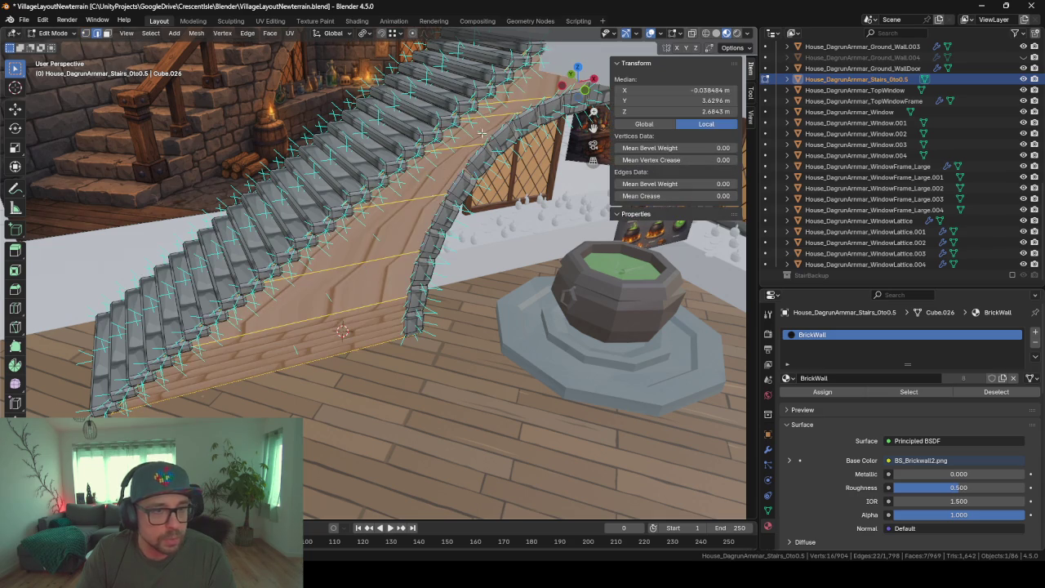
key("u")
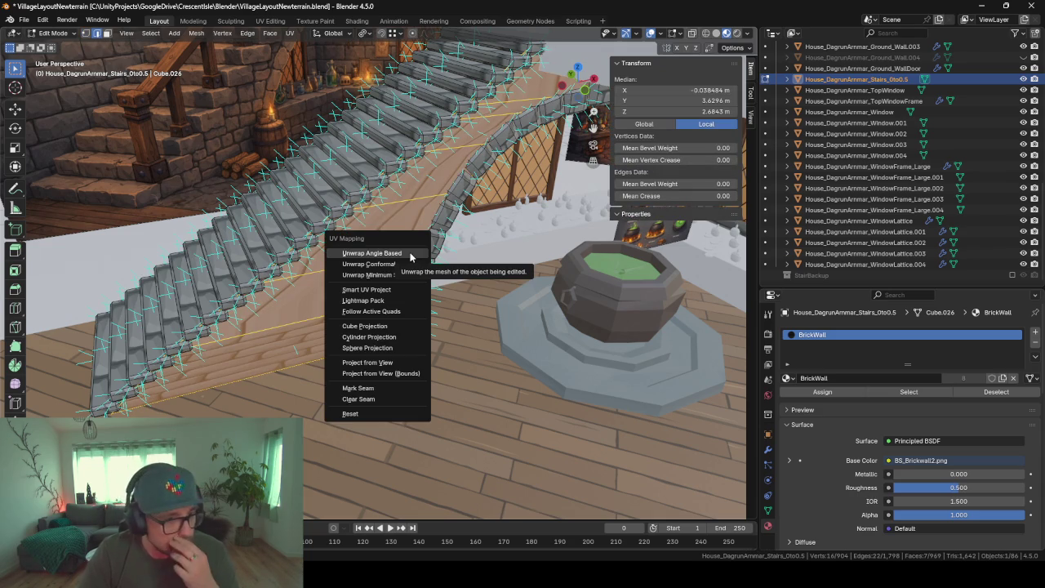
left_click(410, 255)
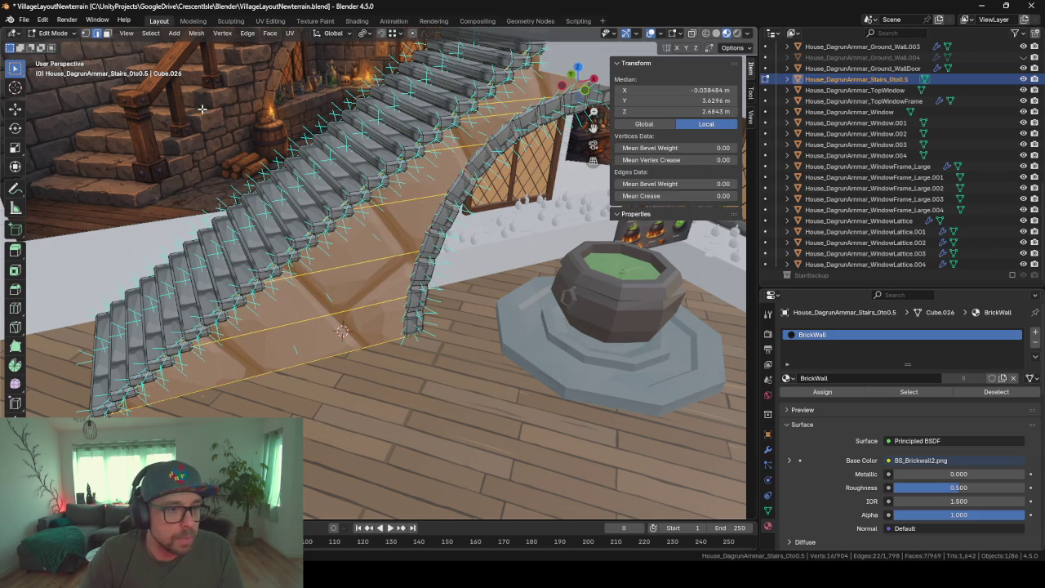
Show the BS_Brickwall2.png texture behind the UVs in the UV Editing layout
left_click(271, 21)
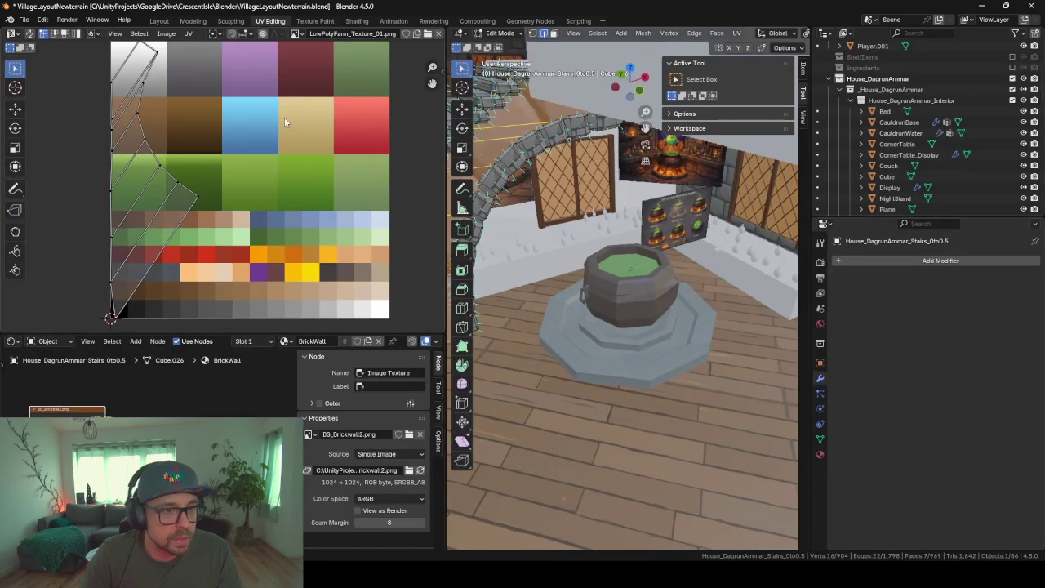
scroll(212, 199, "down", 2)
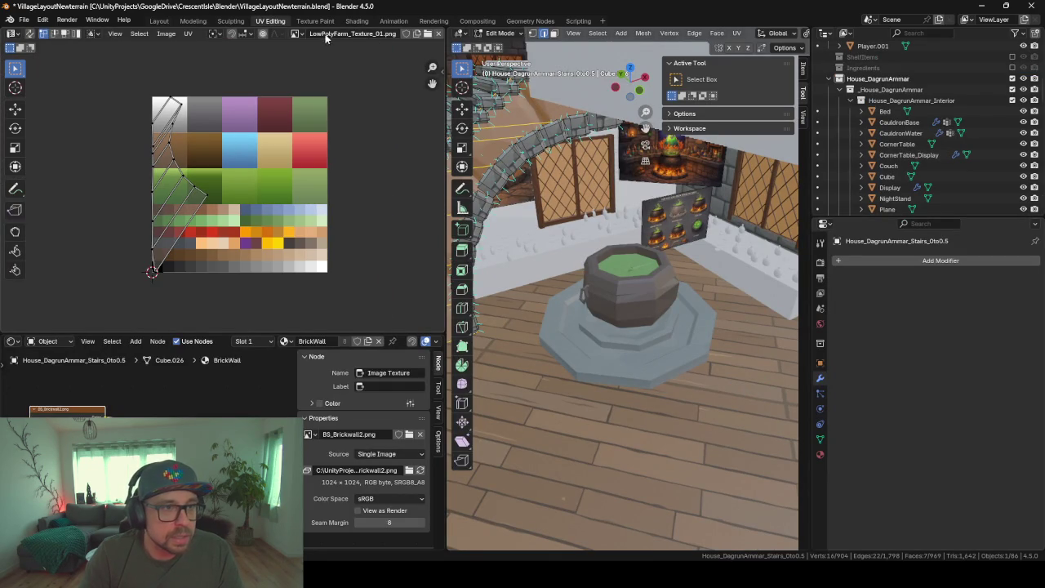
left_click(297, 34)
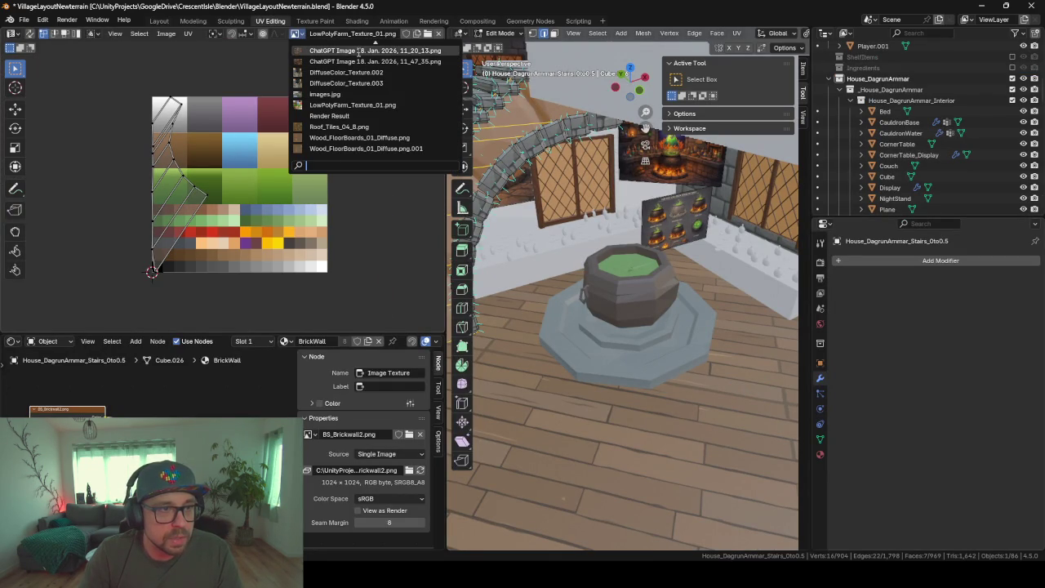
type("brick2")
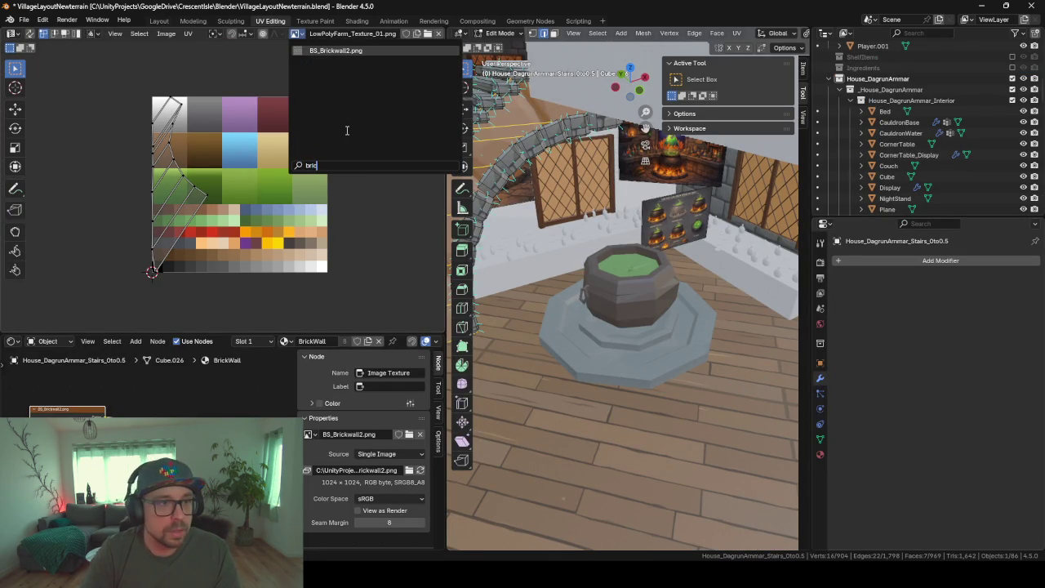
key("Return")
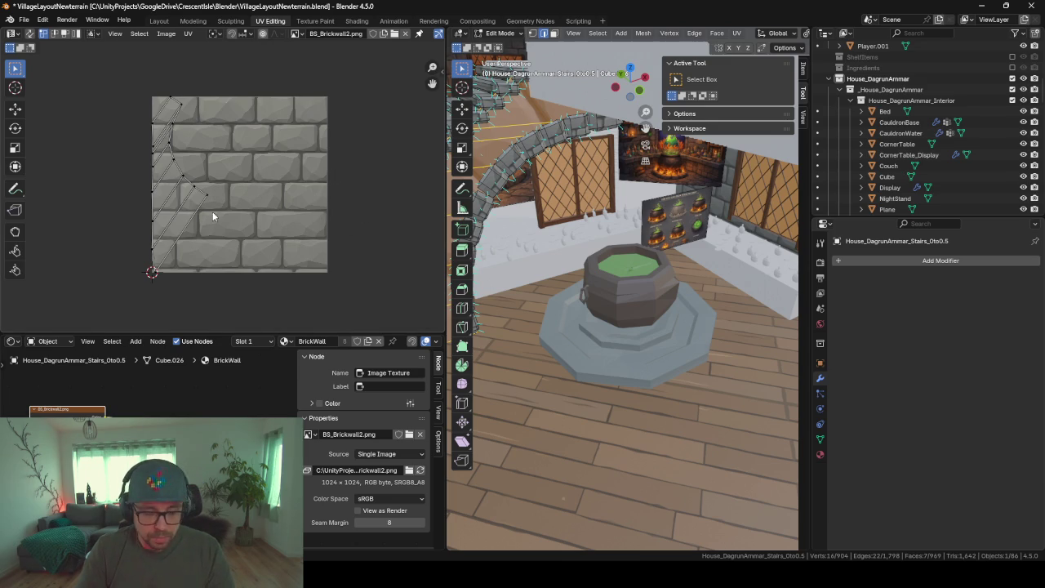
Rotate the wall's UVs about 30° and scale them up greatly, then narrow the UV editor
key("a")
key("r")
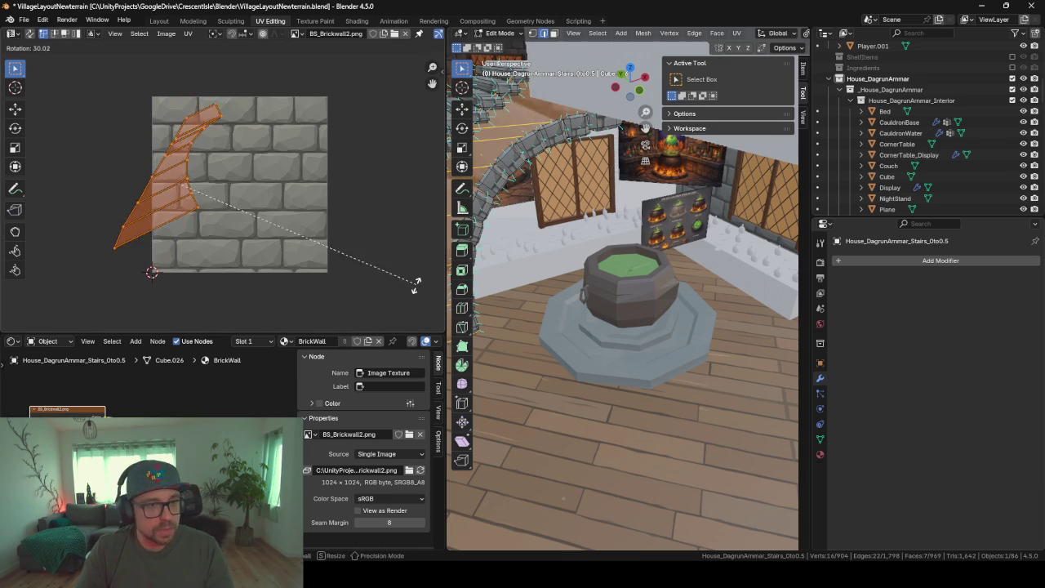
left_click(366, 125)
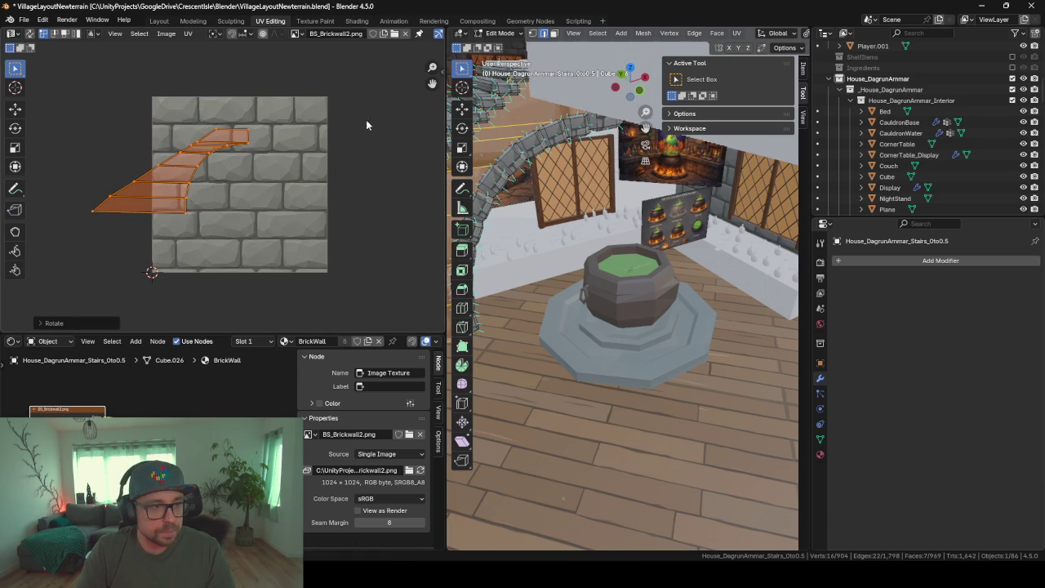
key("s")
left_click(334, 172)
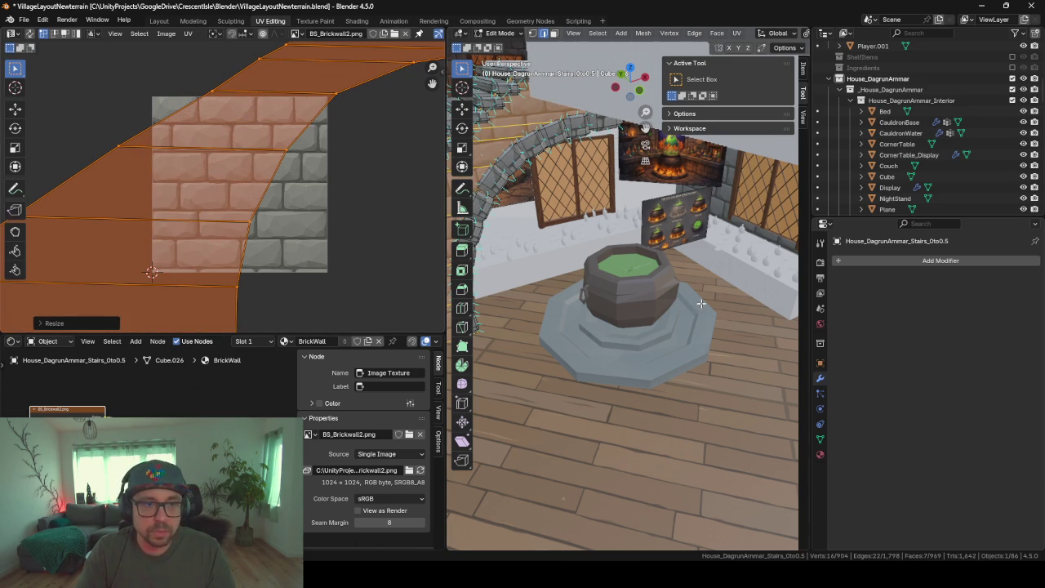
left_click_drag(444, 237, 227, 241)
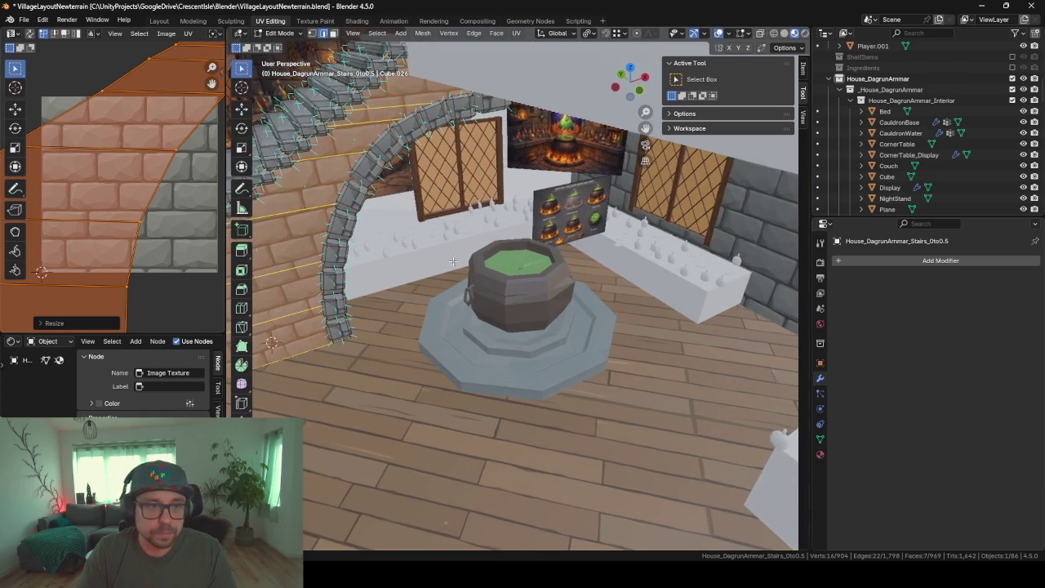
Pick an edge on the side wall and preview the brick mapping in Object Mode
middle_click_drag(333, 371, 513, 295)
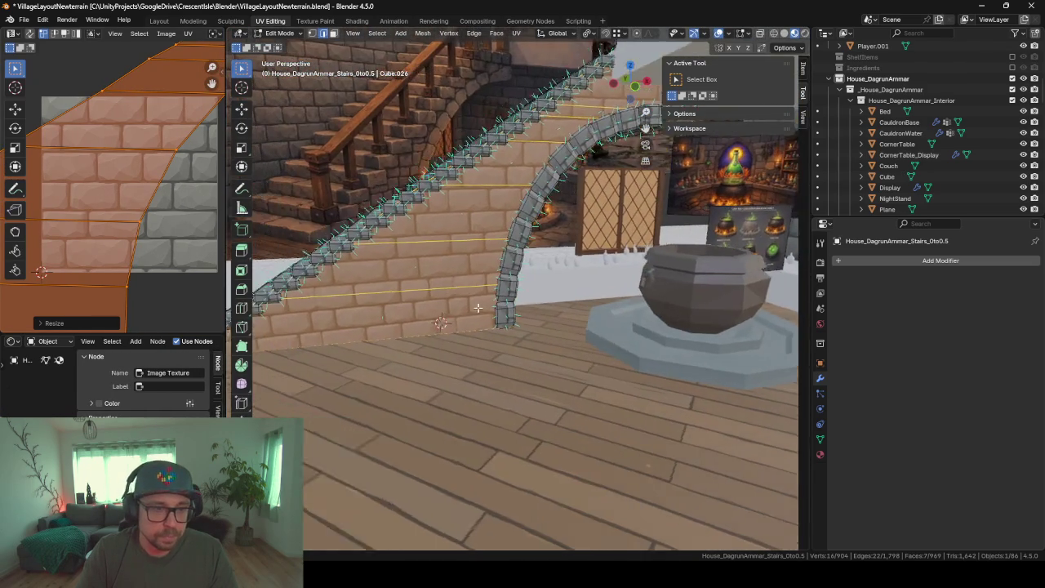
left_click(513, 296)
middle_click_drag(587, 243, 543, 292)
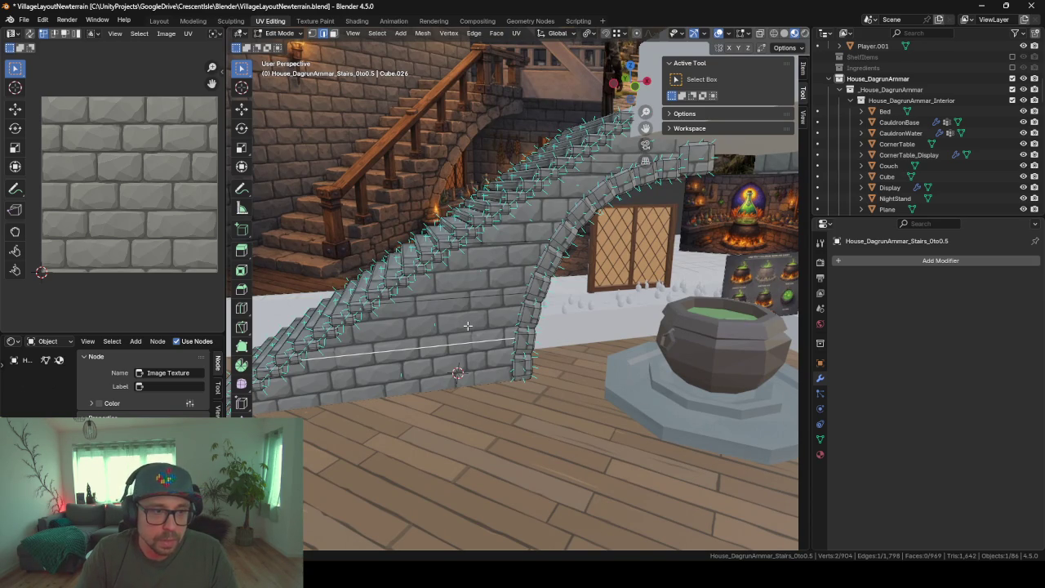
key("Tab")
mouse_move(414, 335)
middle_mouse_down()
mouse_move(419, 326)
mouse_move(458, 354)
mouse_move(437, 334)
mouse_move(383, 326)
mouse_move(381, 335)
mouse_move(299, 301)
mouse_move(365, 304)
middle_mouse_up()
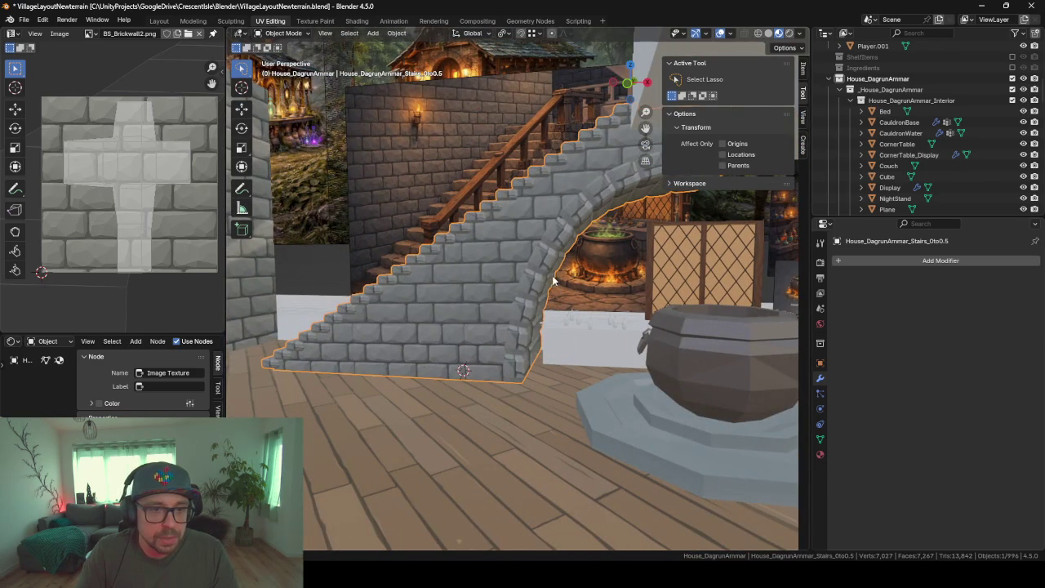
Select the connected side wall faces, assign them BrickWall, and invert the selection
key("Tab")
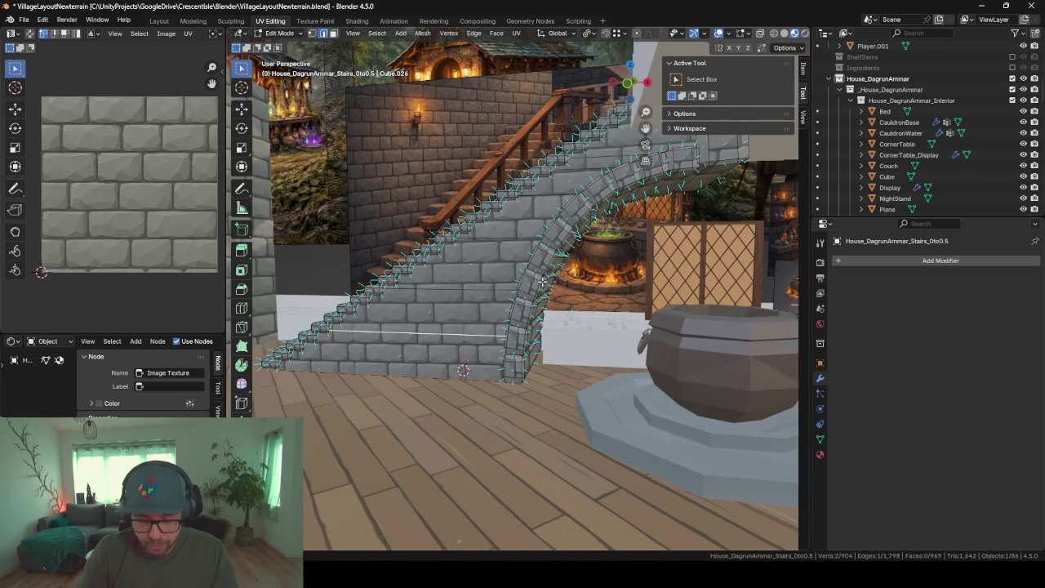
left_click(496, 301)
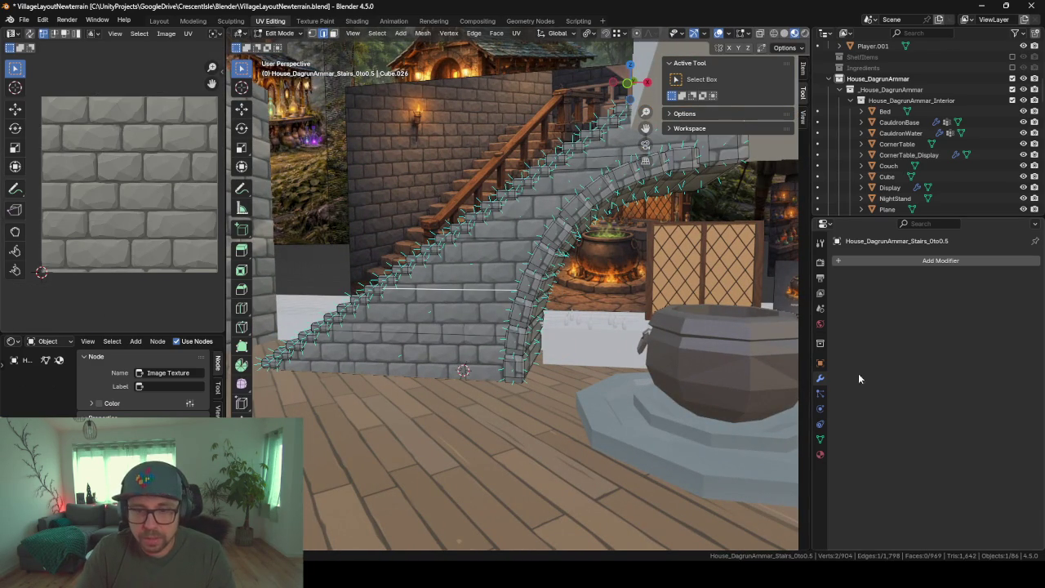
left_click(821, 454)
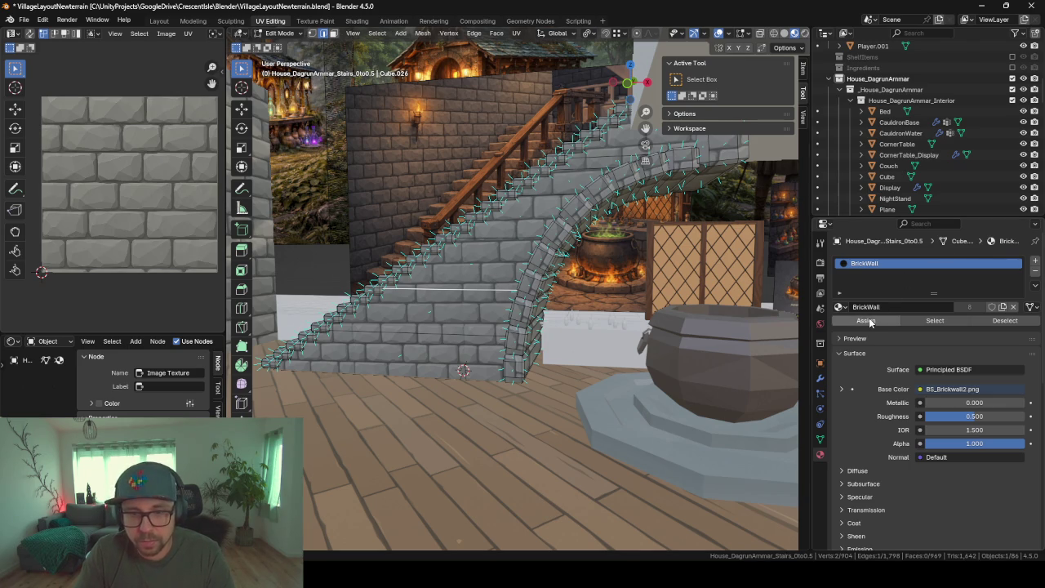
key("l")
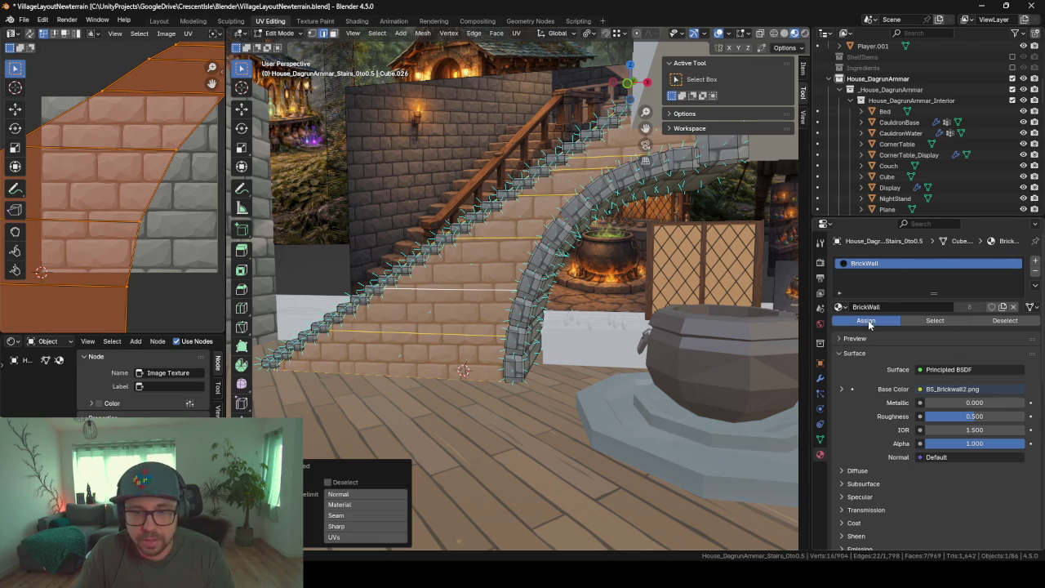
left_click(866, 320)
key("ctrl+i")
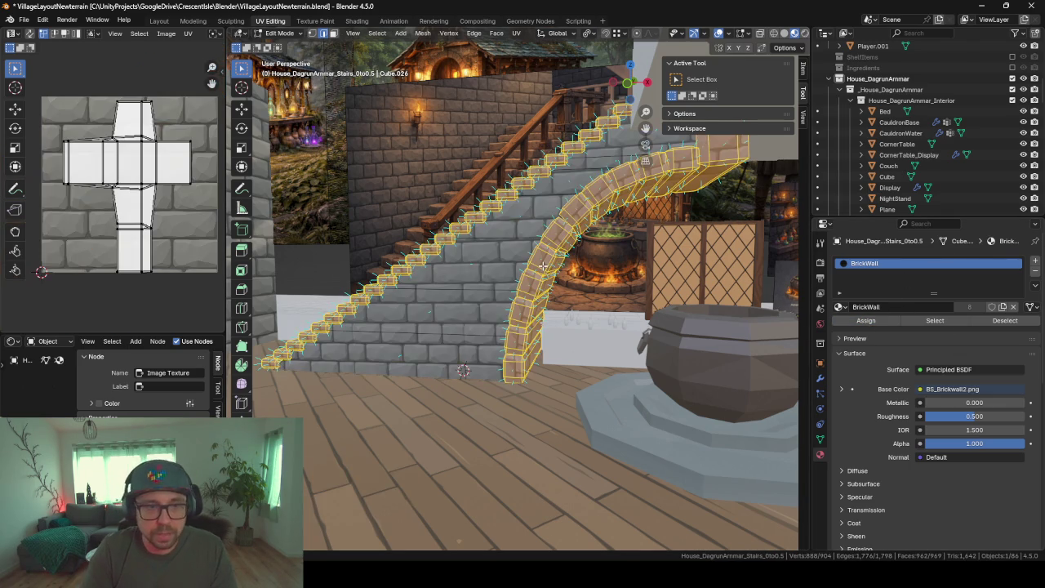
Add a second material slot to the stairs holding the Stone material
left_click(1035, 259)
left_click(839, 328)
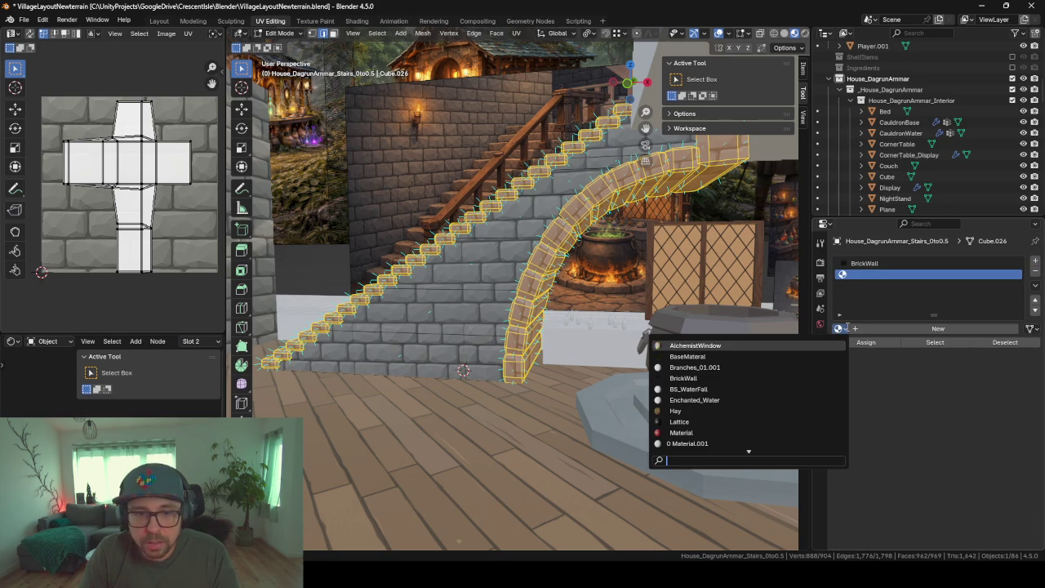
type("sto")
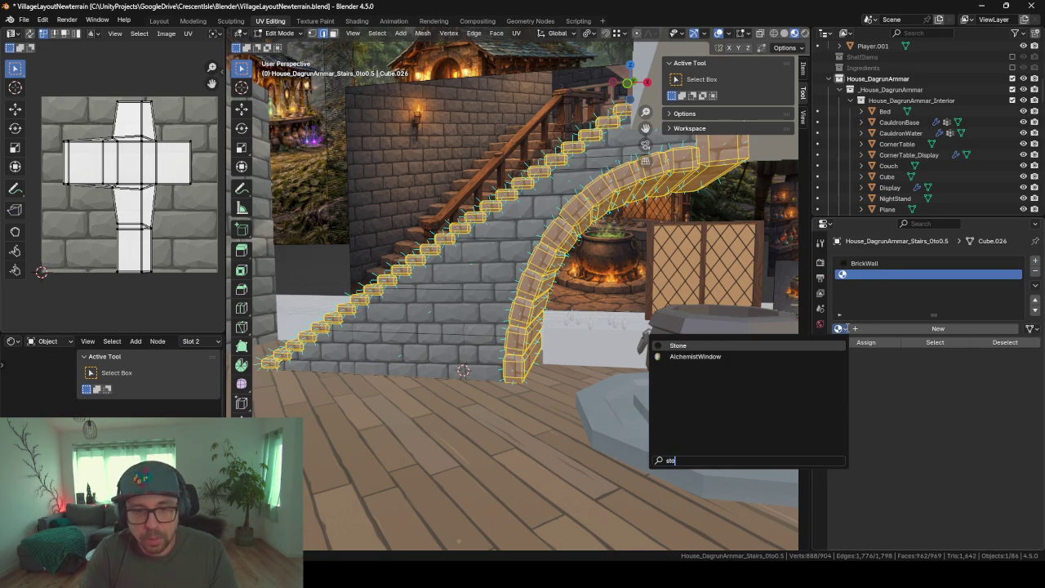
key("Return")
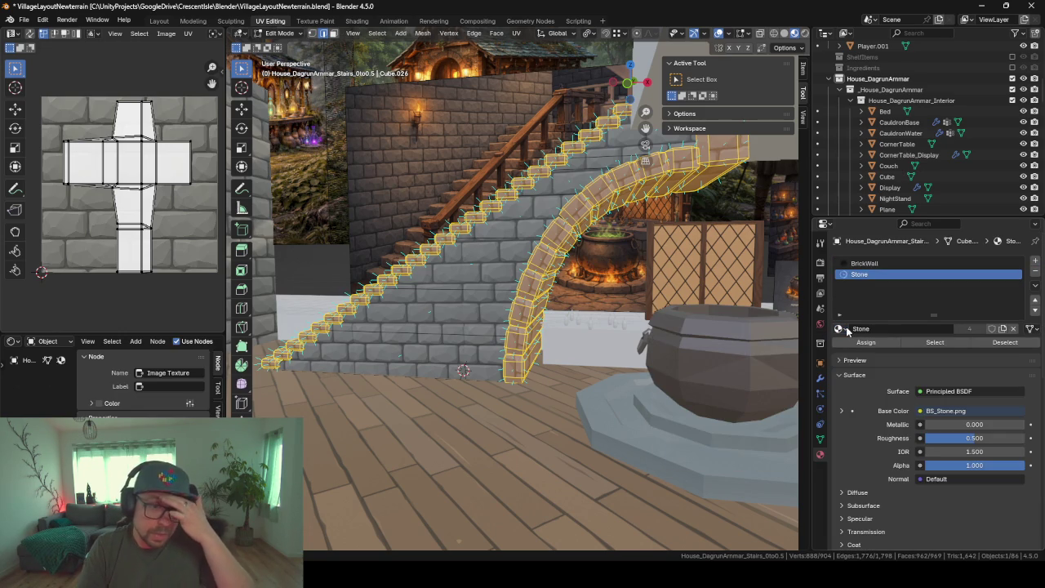
Assign Stone to the selected steps and arch faces, then return to Object Mode
key("Tab")
left_click(614, 419)
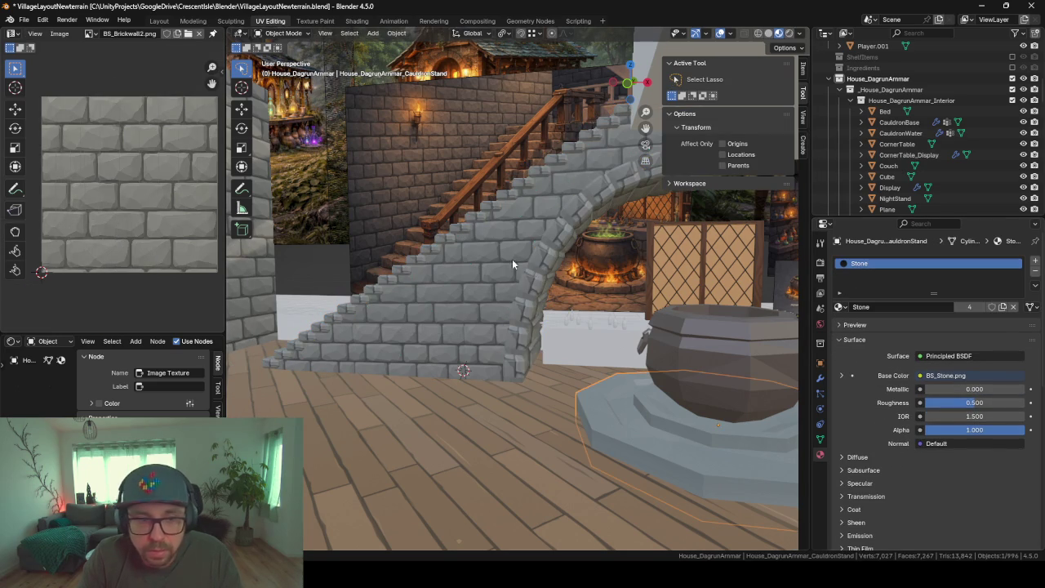
left_click(441, 272)
key("Tab")
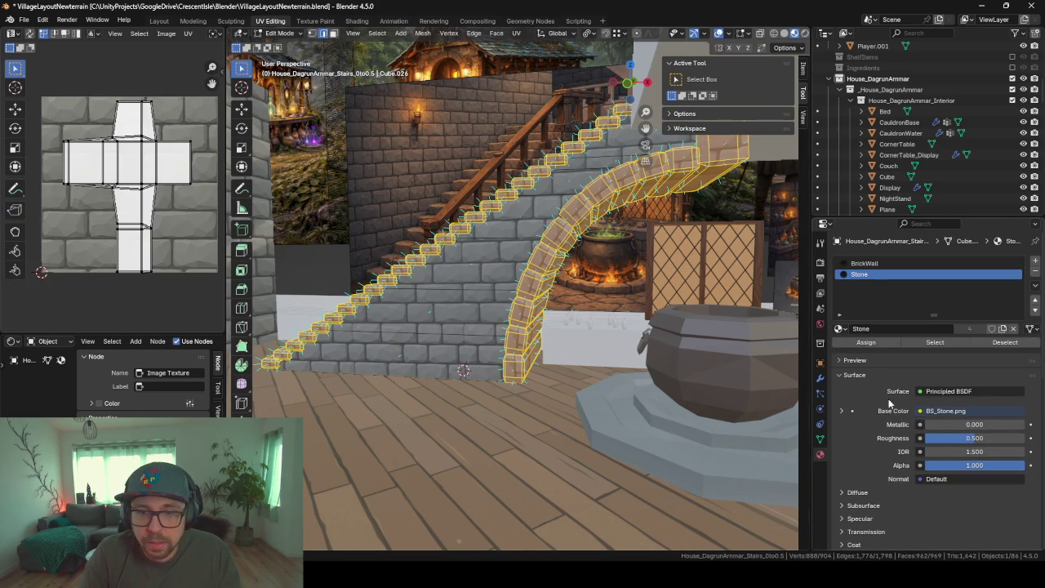
left_click(867, 344)
key("Tab")
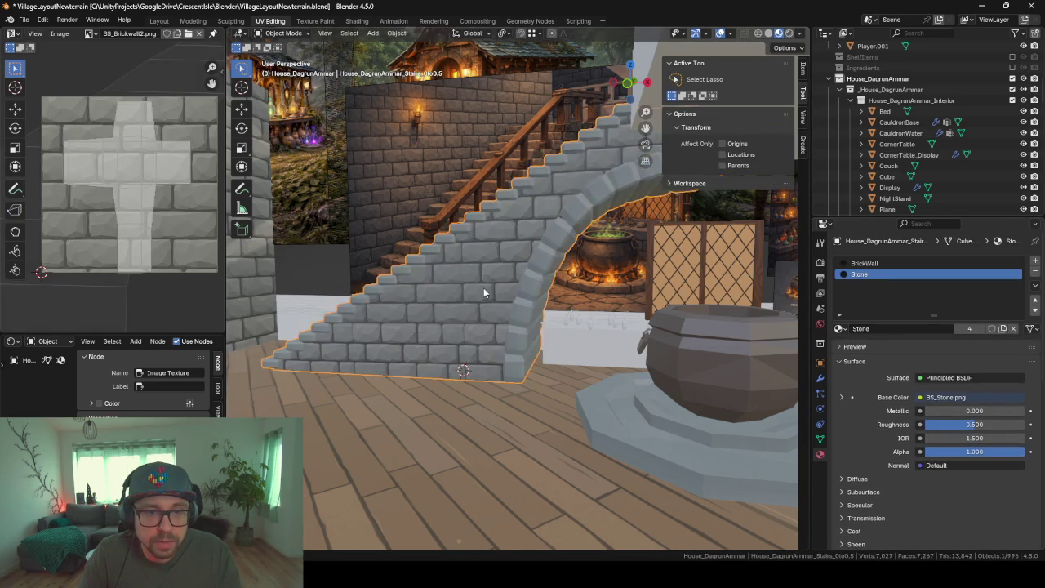
Inspect the stone and brick stairs from several angles, then return to the Layout workspace
mouse_move(483, 288)
middle_mouse_down()
mouse_move(616, 314)
mouse_move(372, 283)
mouse_move(498, 298)
mouse_move(475, 325)
mouse_move(583, 350)
mouse_move(486, 348)
middle_mouse_up()
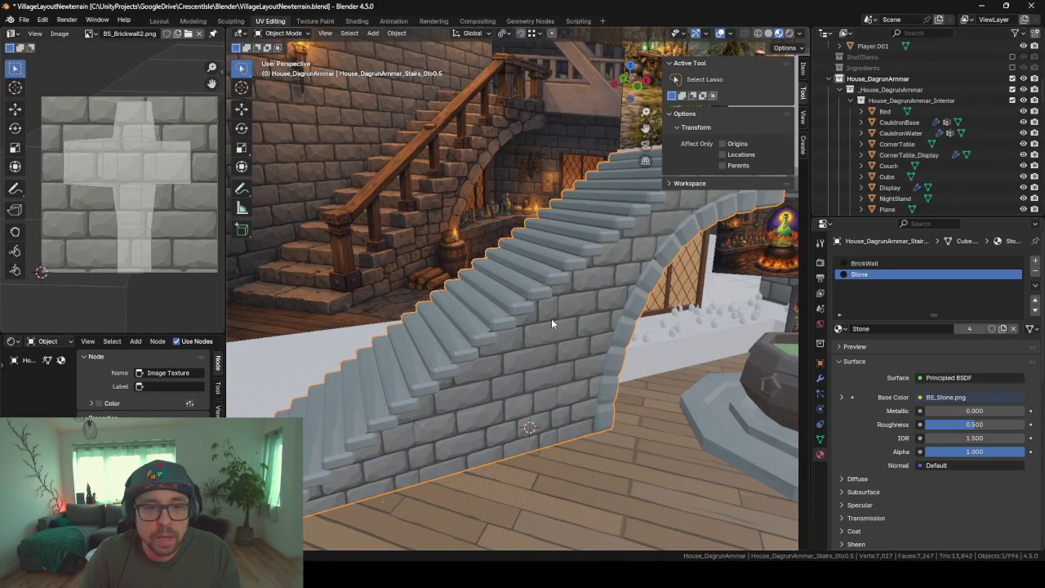
middle_click_drag(585, 291, 498, 287)
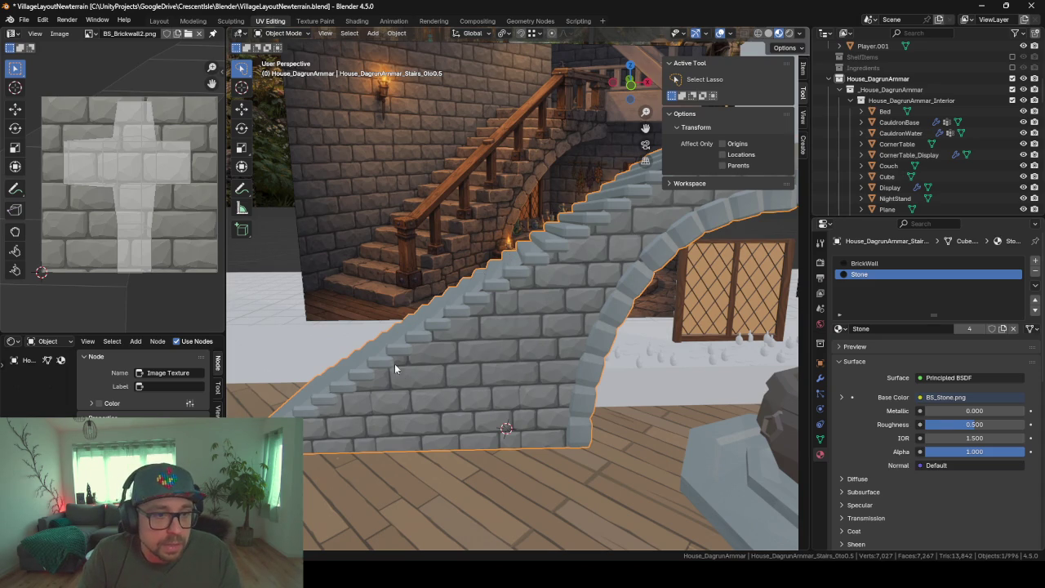
mouse_move(395, 369)
middle_mouse_down()
mouse_move(443, 332)
mouse_move(519, 333)
mouse_move(475, 348)
middle_mouse_up()
key("Tab")
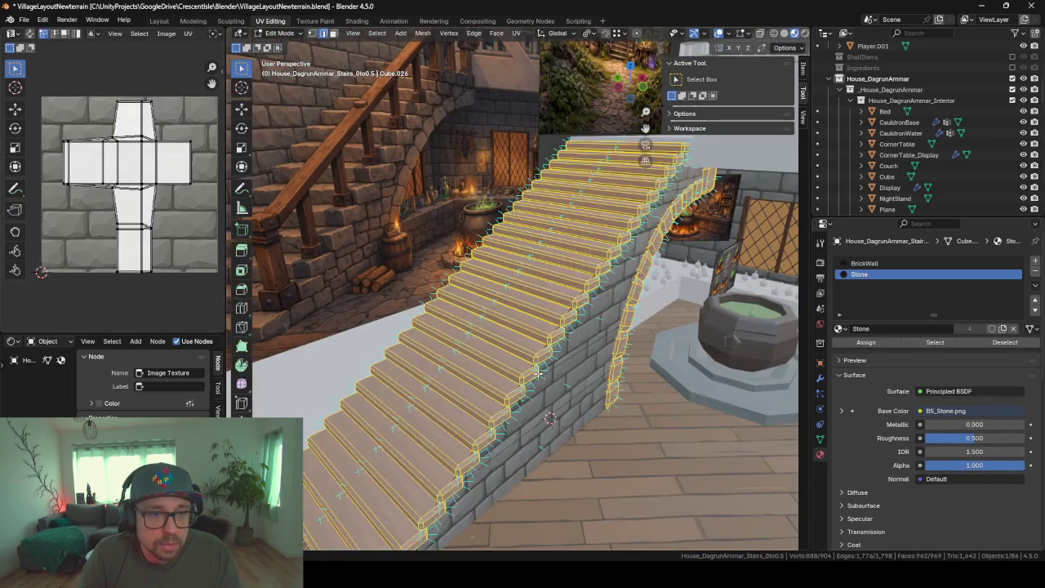
key("Tab")
left_click_drag(227, 114, 62, 113)
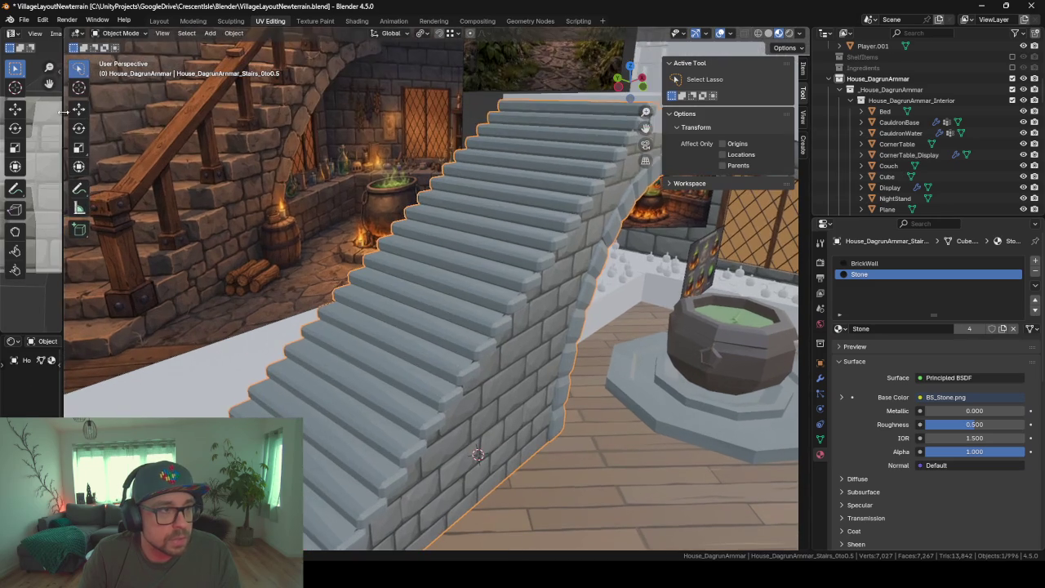
left_click(158, 21)
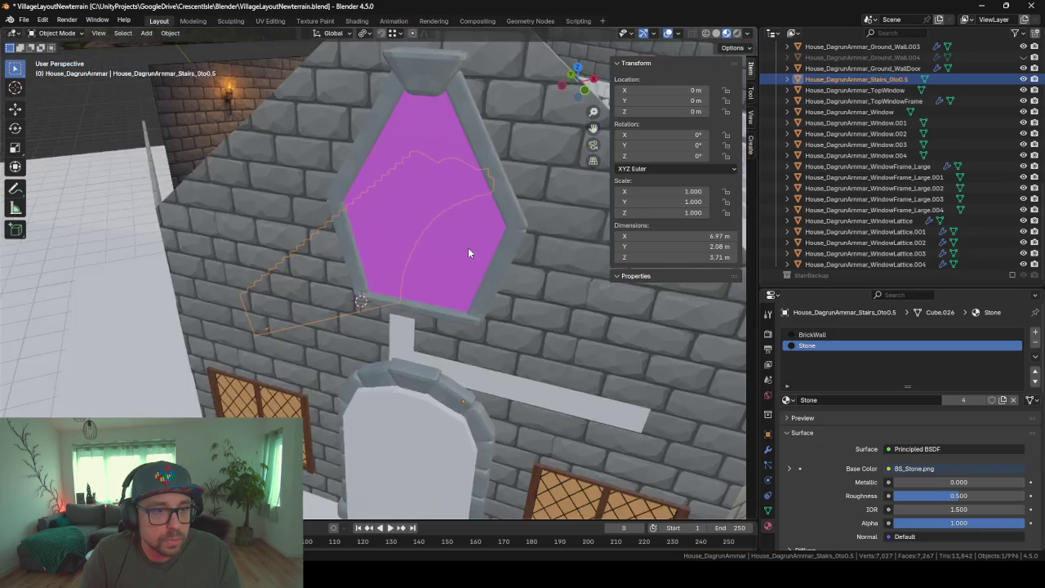
Orbit and zoom around the stairs, cauldron, arch and fireplace to inspect the materials
mouse_move(468, 248)
middle_mouse_down()
mouse_move(517, 307)
mouse_move(474, 251)
middle_mouse_up()
scroll(486, 270, "up", 3)
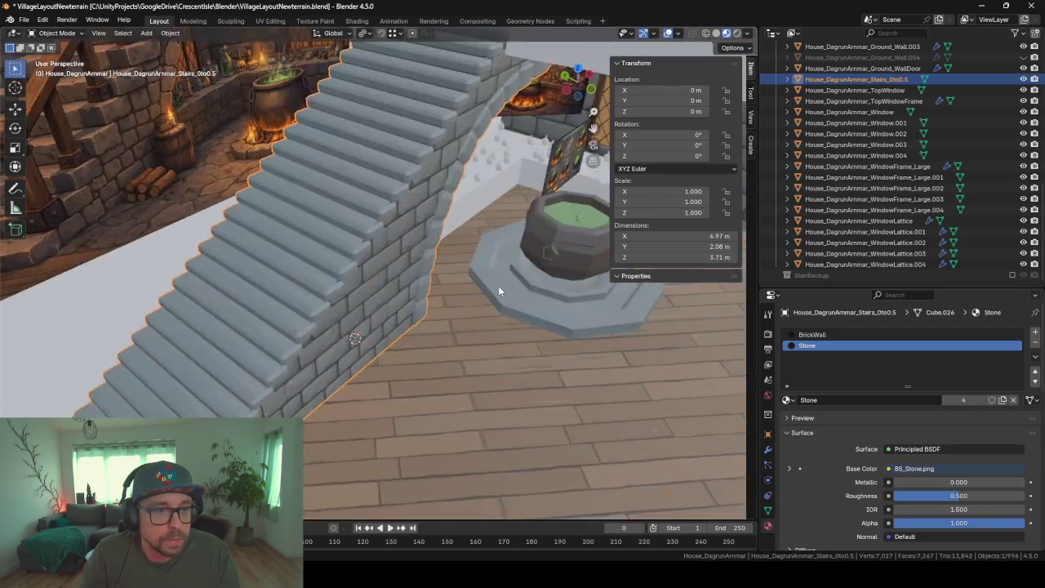
mouse_move(498, 285)
middle_mouse_down()
mouse_move(408, 245)
mouse_move(387, 262)
middle_mouse_up()
scroll(364, 237, "up", 2)
scroll(490, 278, "up", 5)
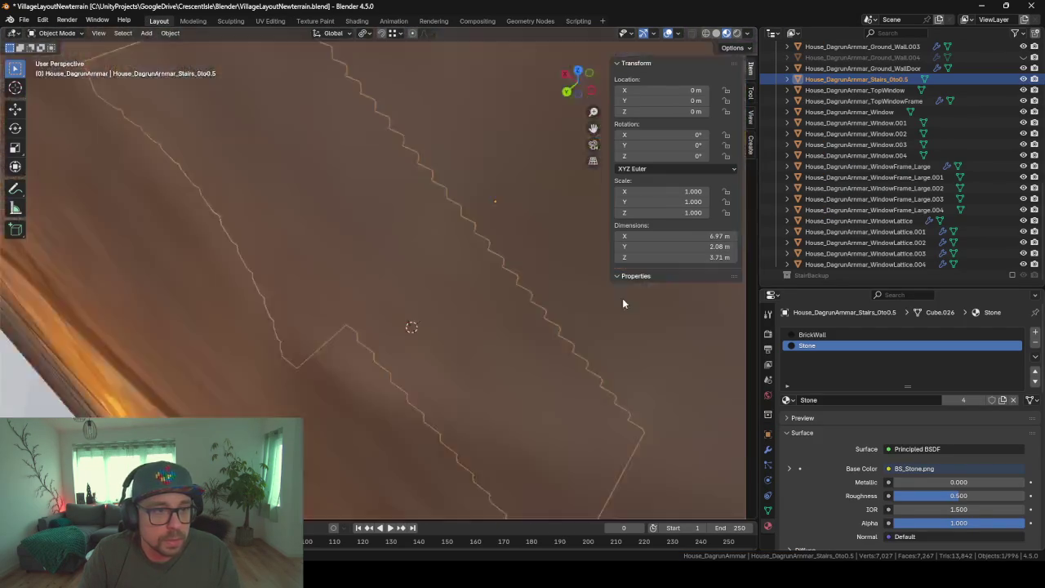
scroll(589, 285, "down", 4)
mouse_move(590, 285)
middle_mouse_down()
mouse_move(464, 260)
mouse_move(385, 261)
mouse_move(463, 261)
mouse_move(479, 285)
mouse_move(398, 256)
mouse_move(352, 214)
middle_mouse_up()
scroll(463, 260, "down", 4)
middle_click_drag(481, 287, 392, 266)
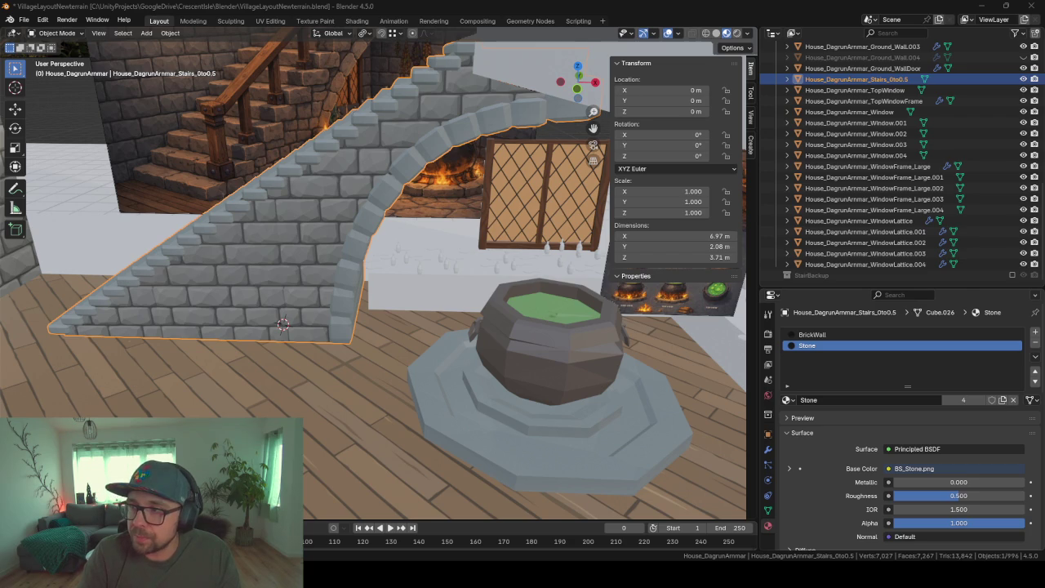
mouse_move(440, 314)
middle_mouse_down()
mouse_move(401, 296)
mouse_move(437, 302)
middle_mouse_up()
Save VillageLayoutNewterrain.blend and bring up the FBX export command
scroll(470, 299, "up", 3)
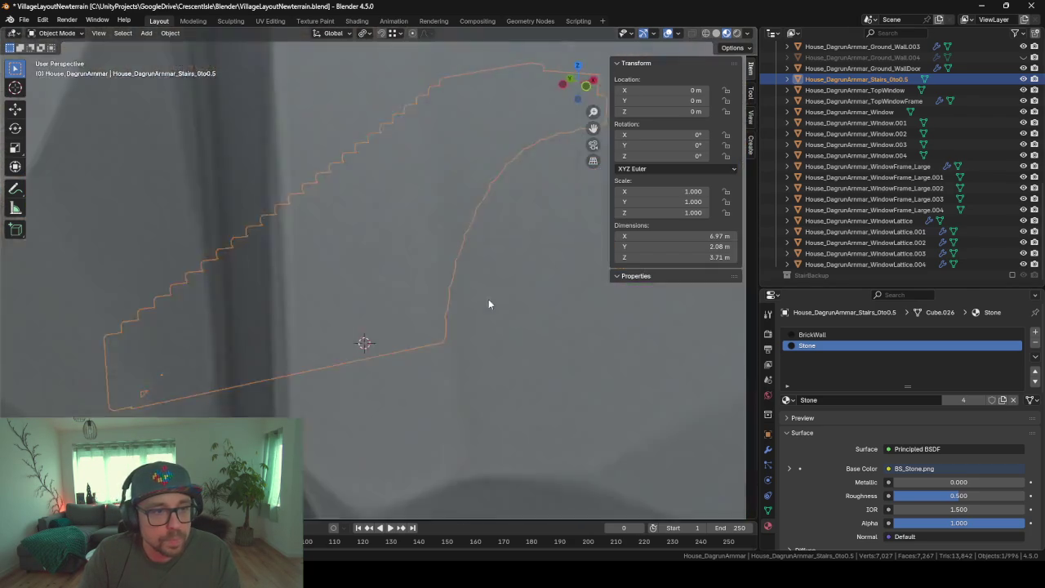
scroll(489, 299, "down", 3)
scroll(433, 314, "up", 3)
scroll(465, 277, "down", 4)
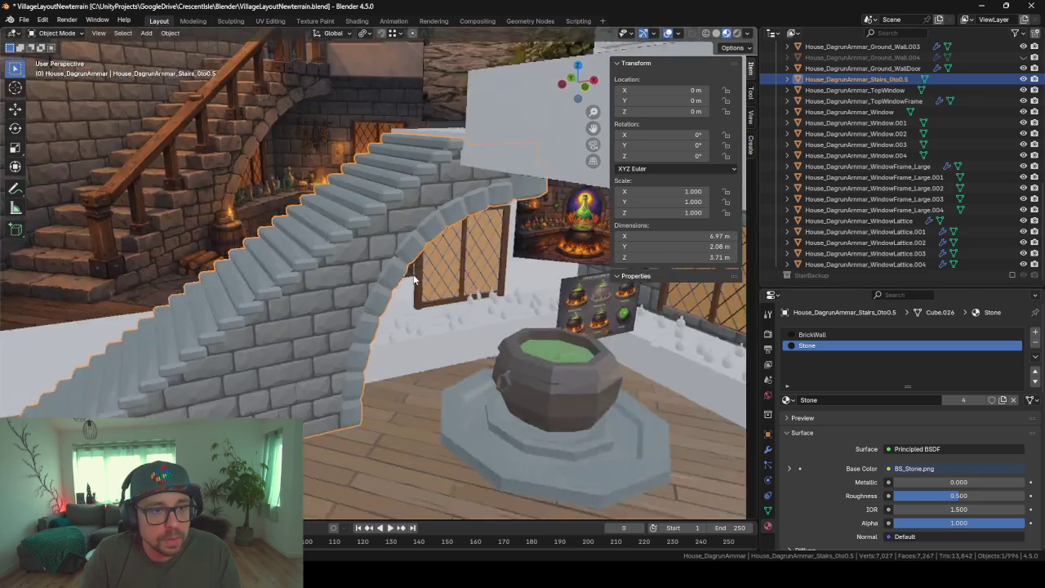
scroll(465, 278, "up", 2)
scroll(411, 280, "up", 2)
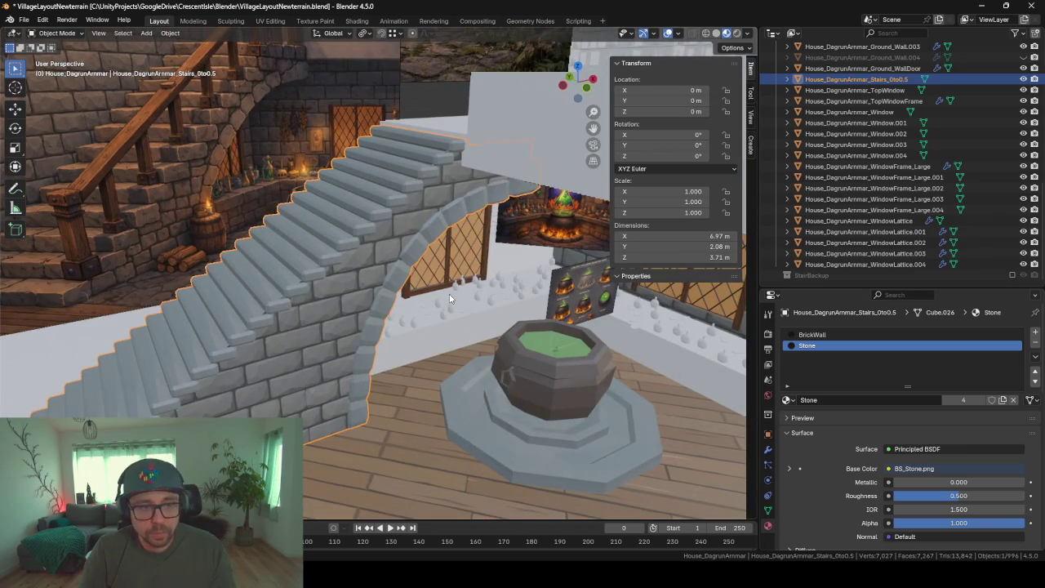
scroll(449, 299, "up", 2)
scroll(284, 329, "down", 2)
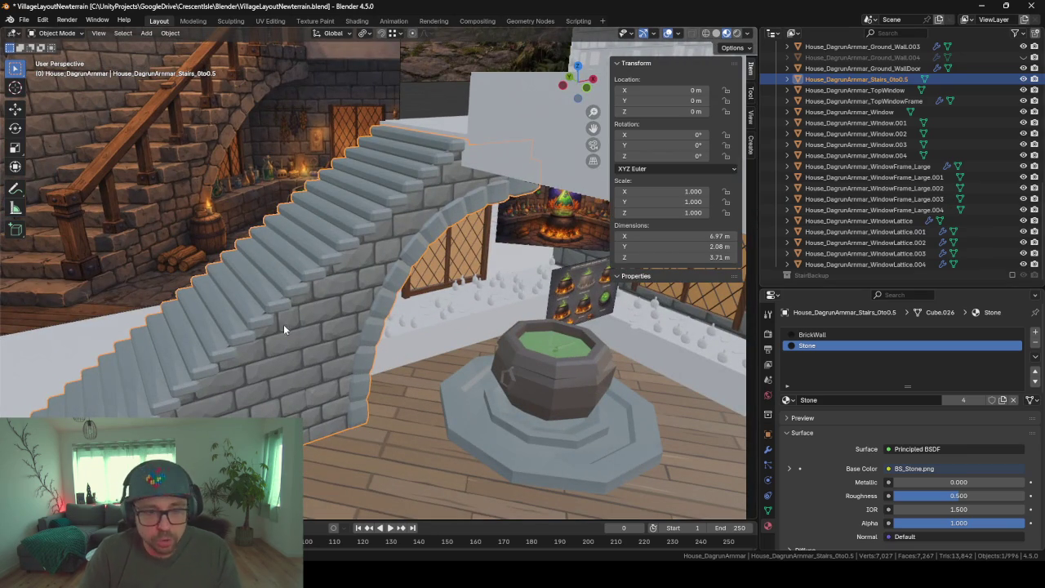
right_click(339, 278)
key("Escape")
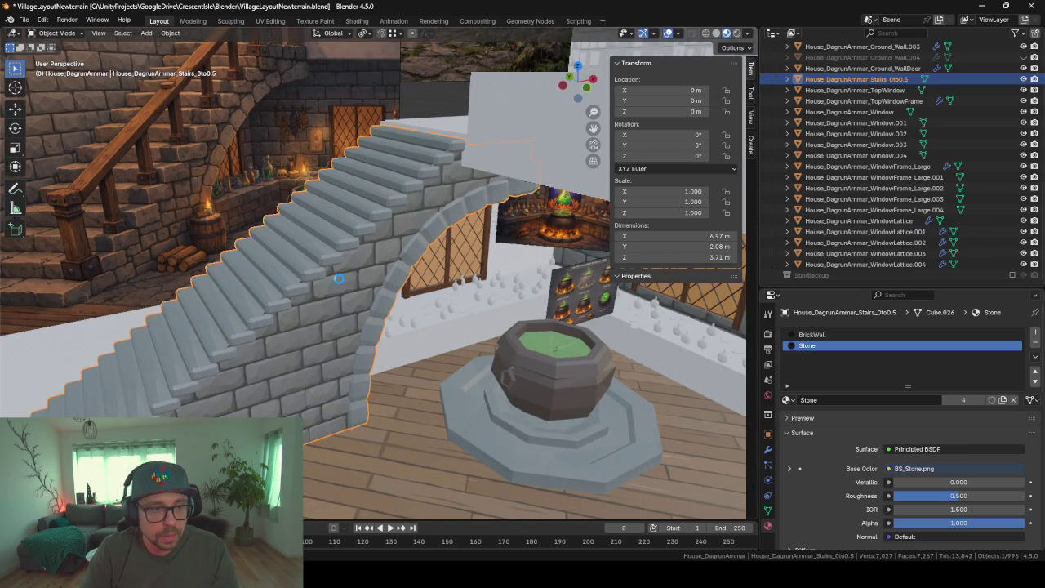
key("ctrl+s")
key("F3")
Export the scene over _HouseDagrunArmmarConcept.fbx and bring Unity to the front
key("Return")
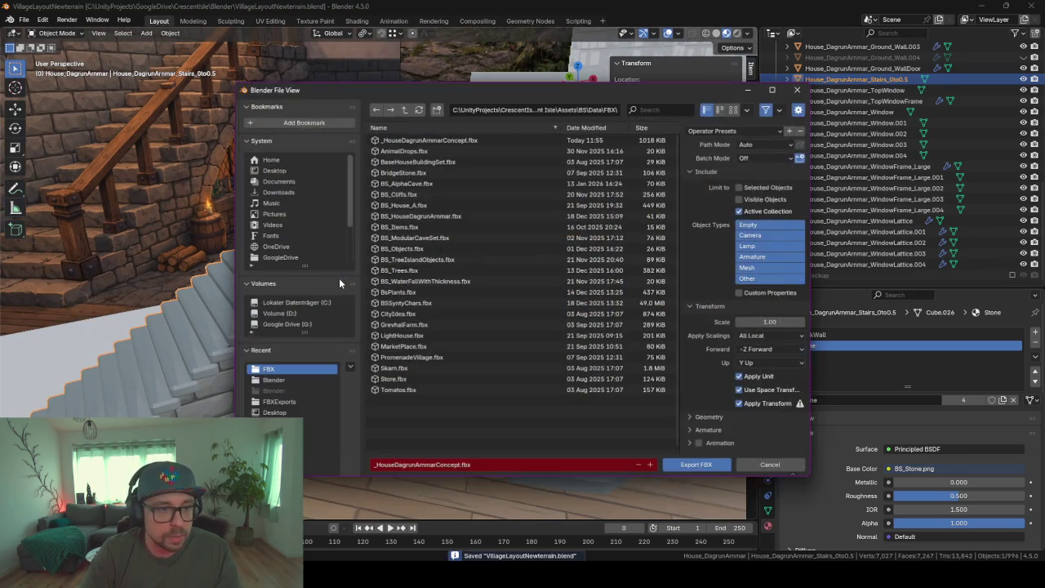
left_click(339, 282)
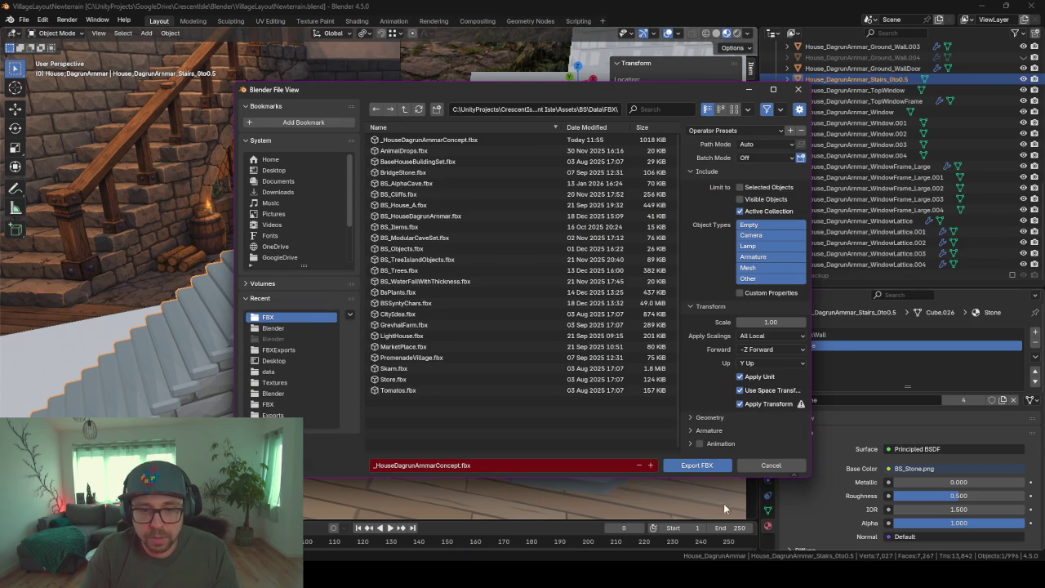
left_click(697, 466)
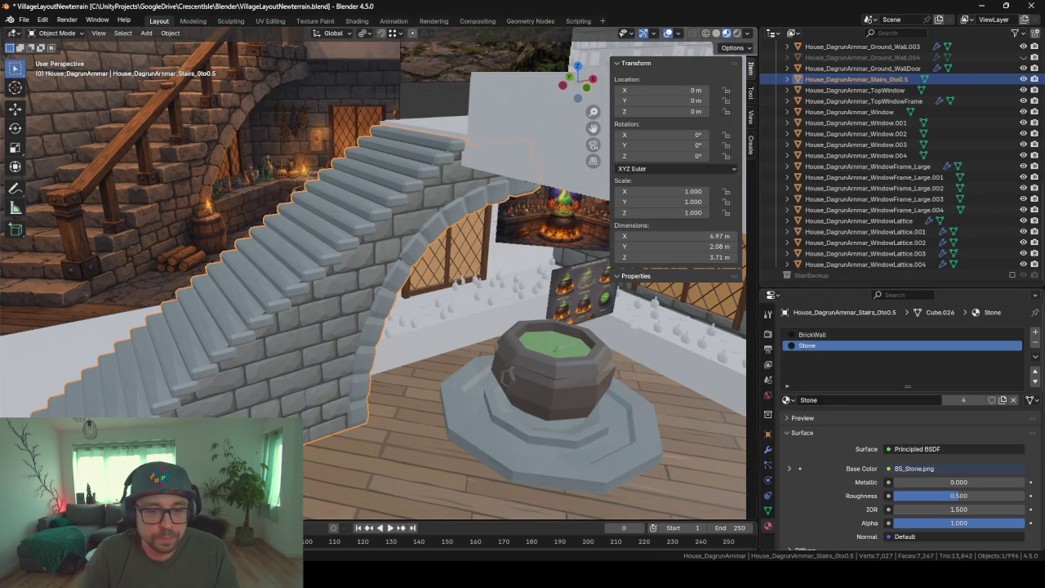
left_click(594, 514)
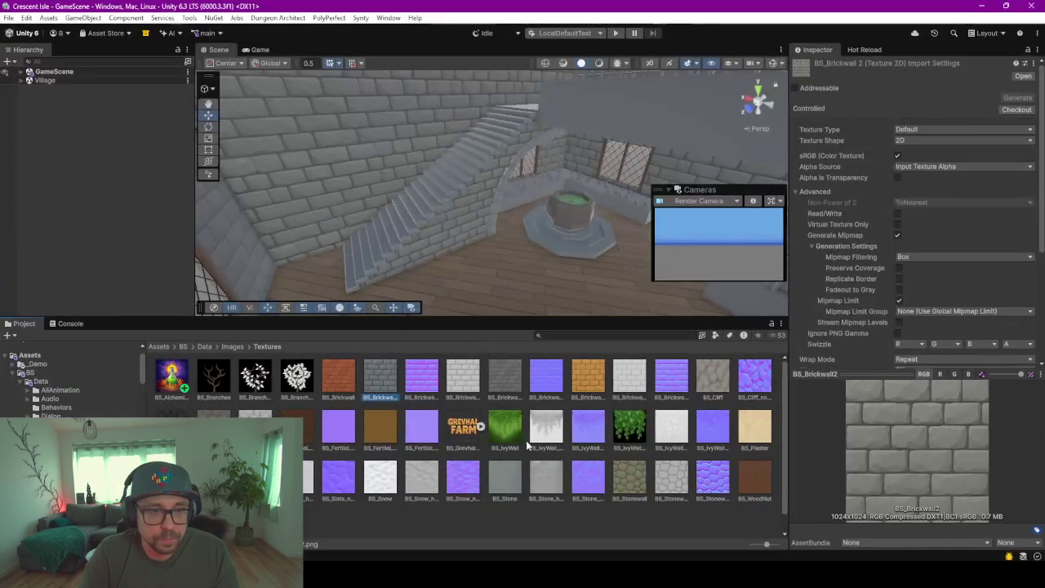
Select the stairs mesh in the Scene view and add a Mesh Collider component
mouse_move(514, 194)
right_mouse_down()
mouse_move(386, 165)
mouse_move(485, 307)
right_mouse_up()
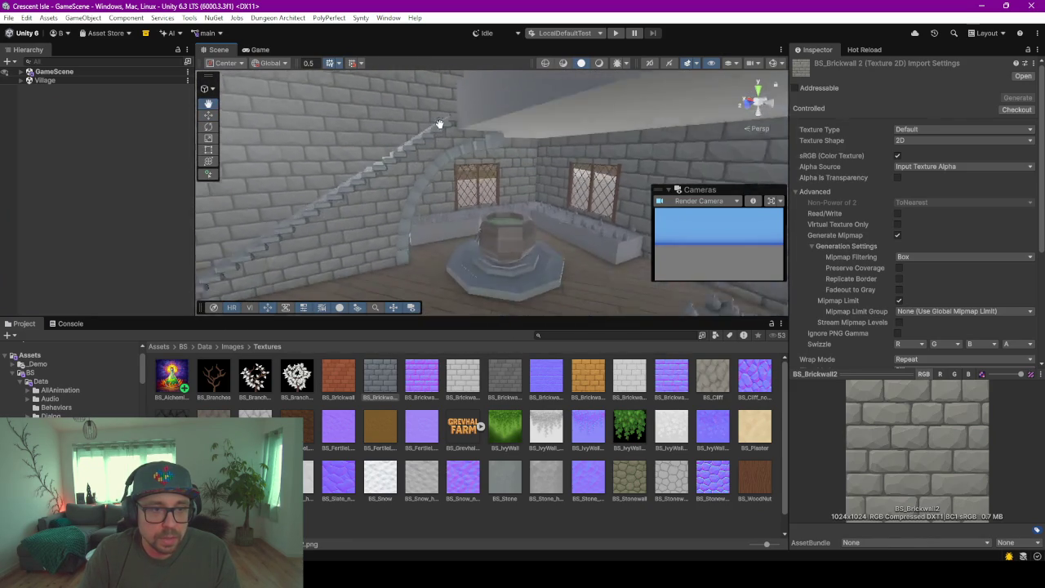
right_click_drag(485, 307, 441, 135)
left_click(394, 195)
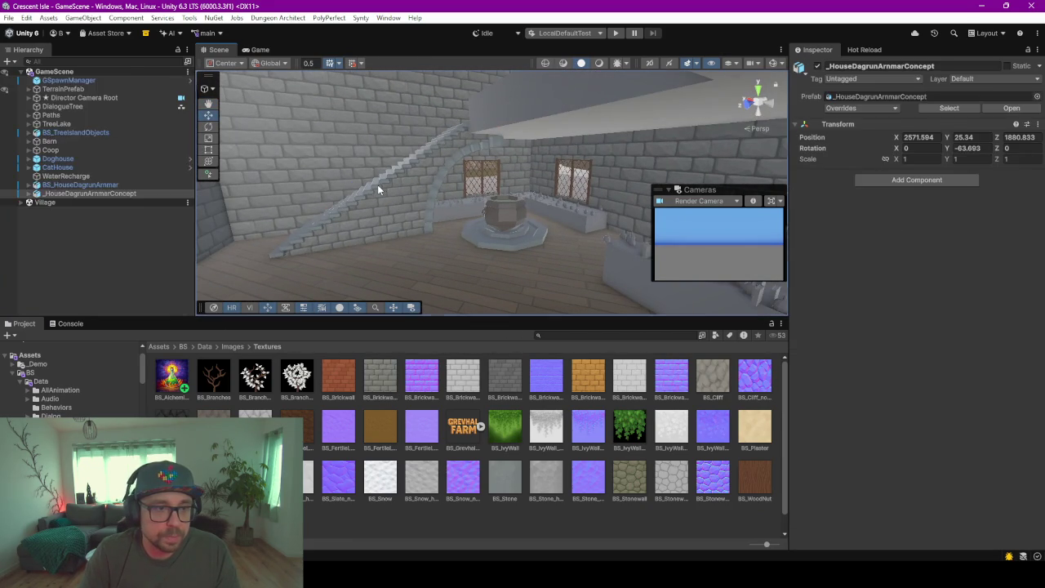
left_click(922, 368)
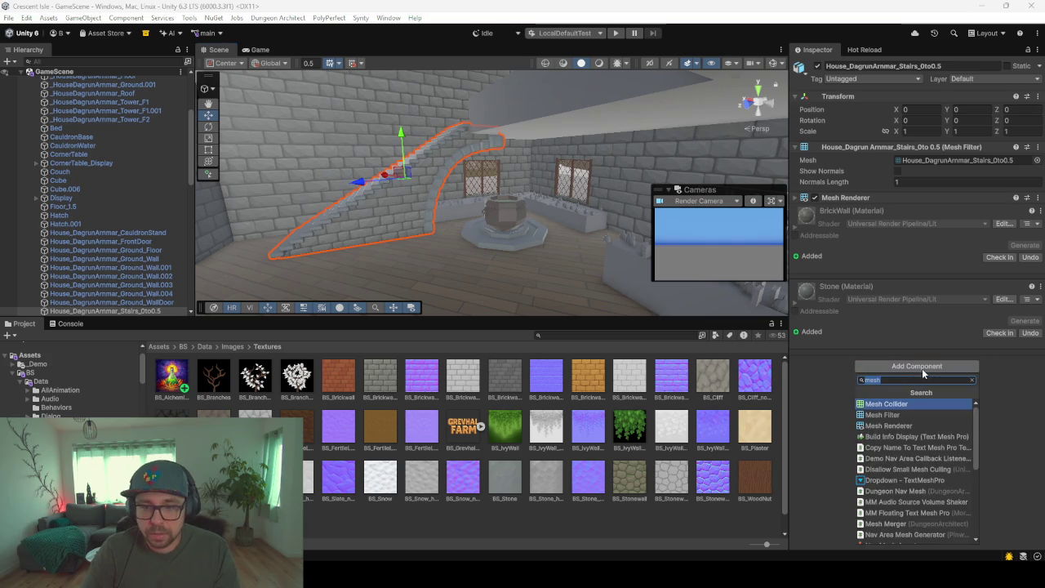
key("Return")
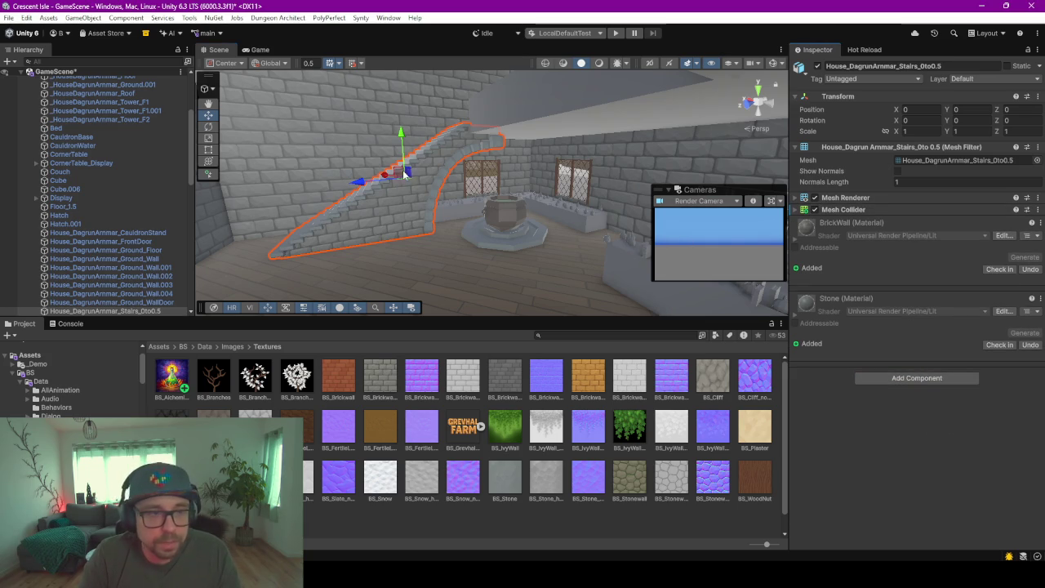
Orbit and zoom the Scene view over the staircase, arch, window and brick walls
middle_click_drag(384, 211, 369, 224)
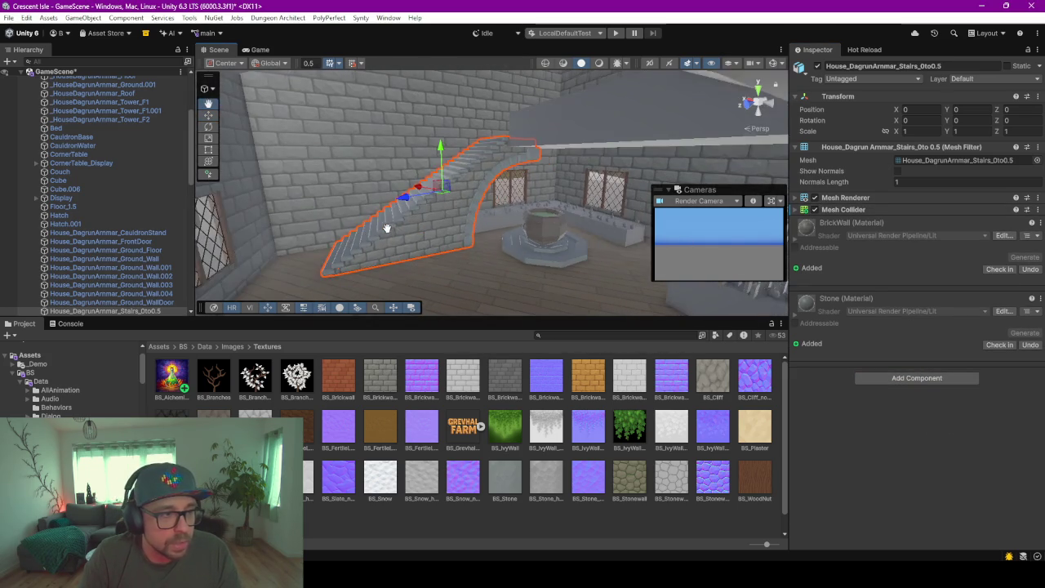
mouse_move(363, 232)
right_mouse_down()
mouse_move(642, 257)
mouse_move(364, 216)
mouse_move(384, 177)
mouse_move(531, 185)
right_mouse_up()
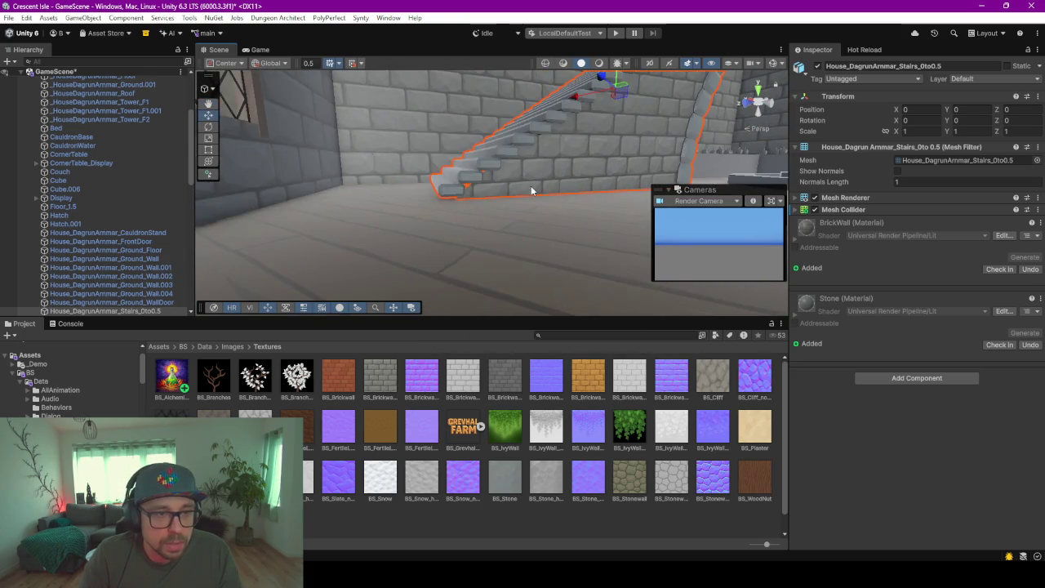
scroll(423, 203, "up", 2)
scroll(454, 187, "up", 2)
scroll(531, 183, "up", 2)
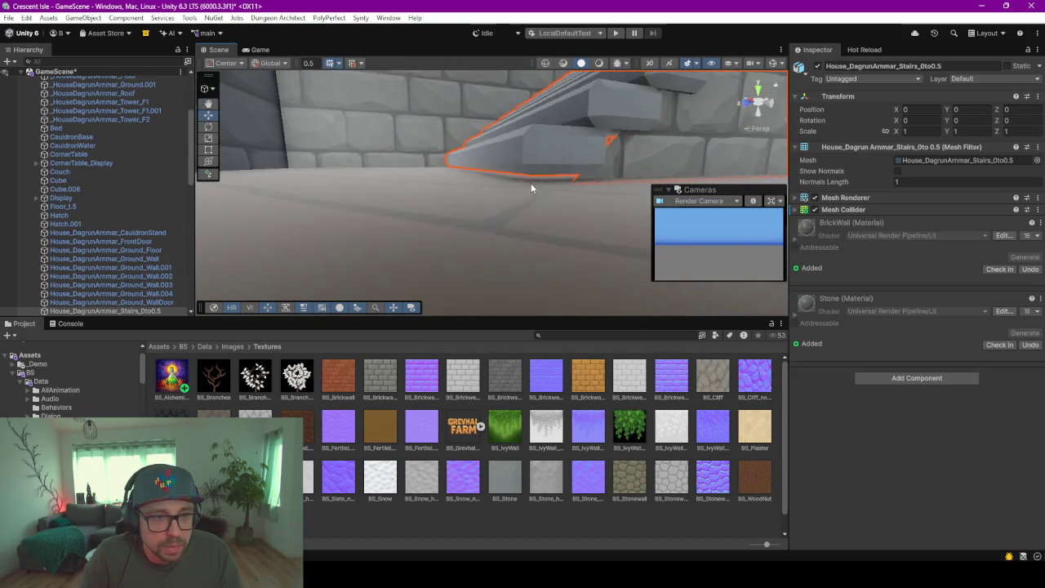
scroll(453, 142, "up", 2)
scroll(482, 167, "down", 2)
scroll(492, 164, "down", 2)
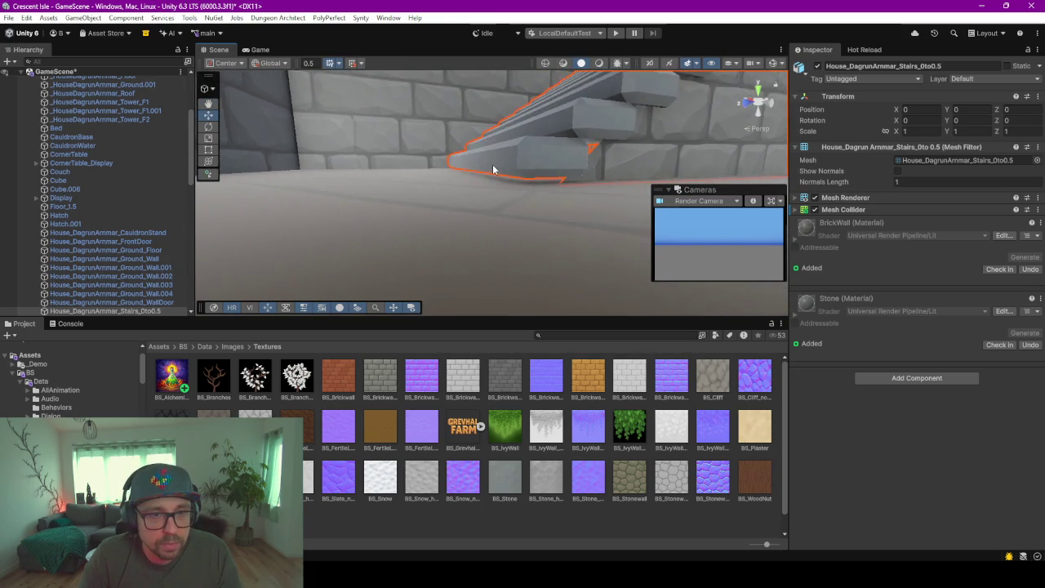
mouse_move(493, 164)
middle_mouse_down()
mouse_move(401, 147)
mouse_move(405, 183)
middle_mouse_up()
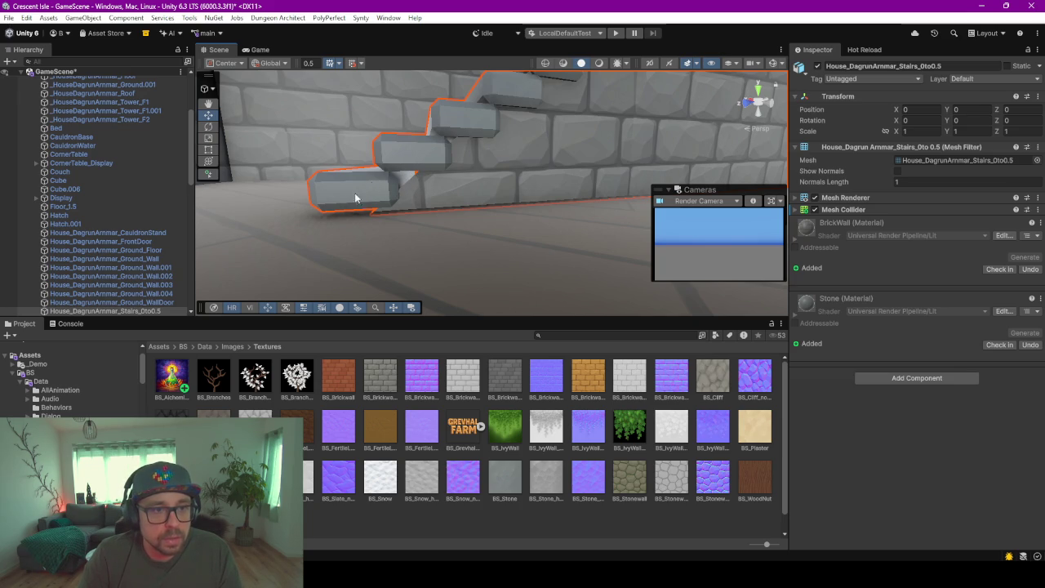
scroll(511, 170, "down", 2)
scroll(542, 135, "down", 3)
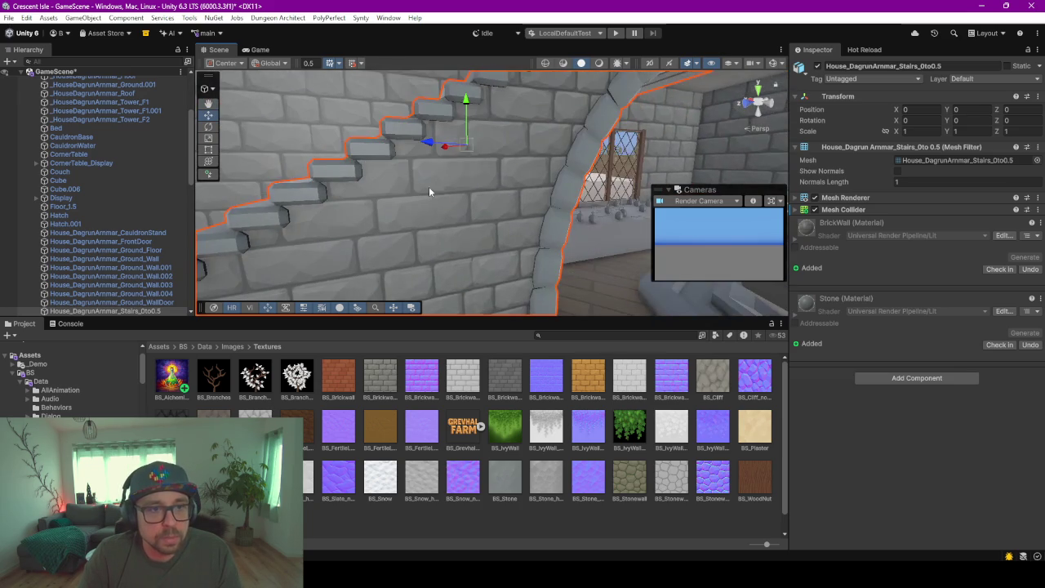
mouse_move(429, 186)
middle_mouse_down()
mouse_move(412, 220)
mouse_move(448, 200)
middle_mouse_up()
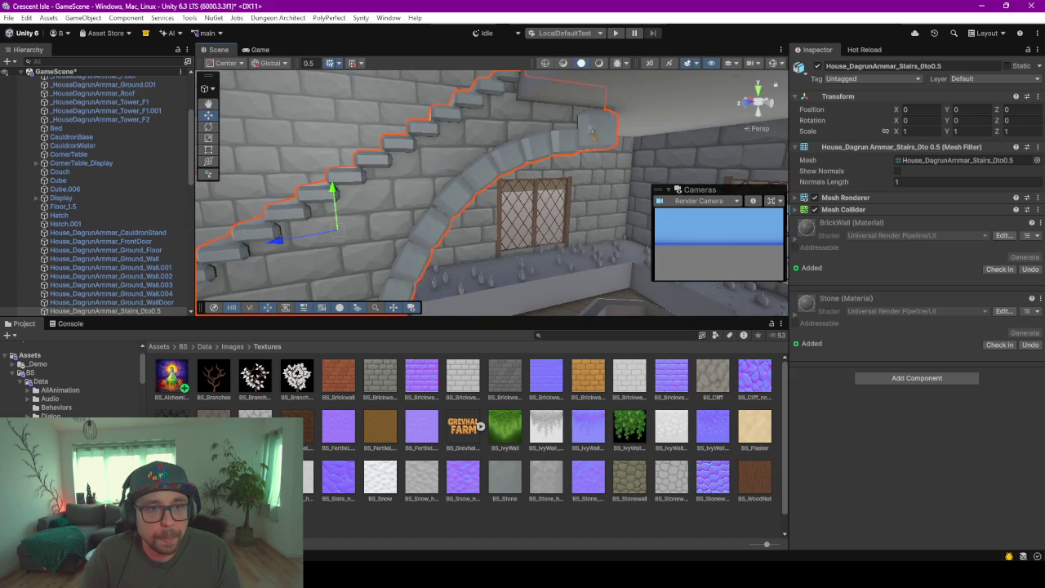
mouse_move(592, 133)
middle_mouse_down()
mouse_move(518, 271)
mouse_move(548, 257)
mouse_move(558, 222)
mouse_move(623, 210)
mouse_move(490, 137)
mouse_move(495, 152)
mouse_move(358, 144)
mouse_move(443, 222)
mouse_move(450, 159)
mouse_move(549, 183)
mouse_move(496, 191)
mouse_move(515, 219)
mouse_move(445, 204)
mouse_move(434, 180)
mouse_move(259, 205)
mouse_move(415, 203)
mouse_move(537, 225)
middle_mouse_up()
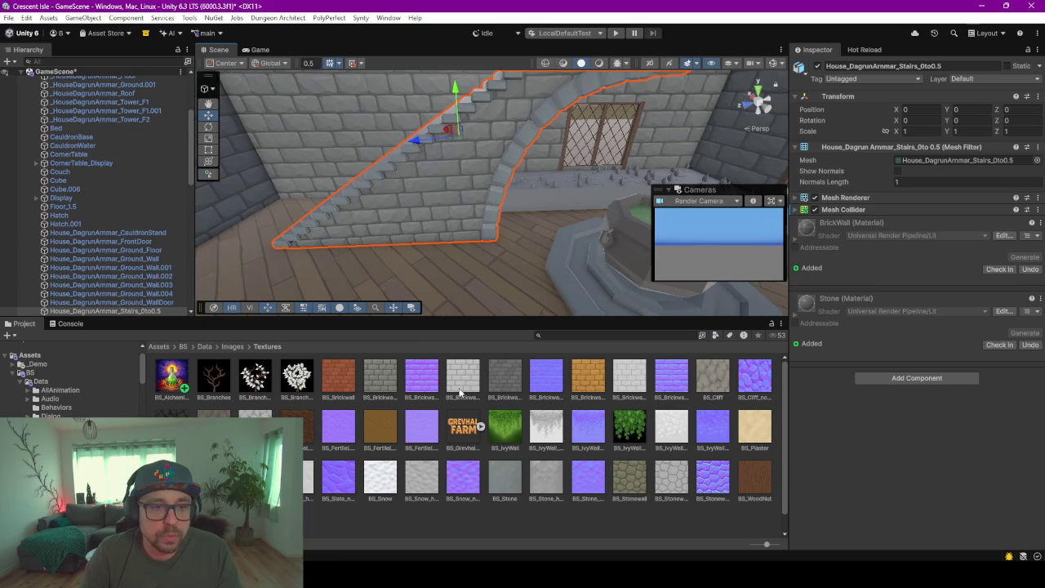
Enter Play mode, saving the scene, then load the existing save slot from Single Player
left_click(617, 33)
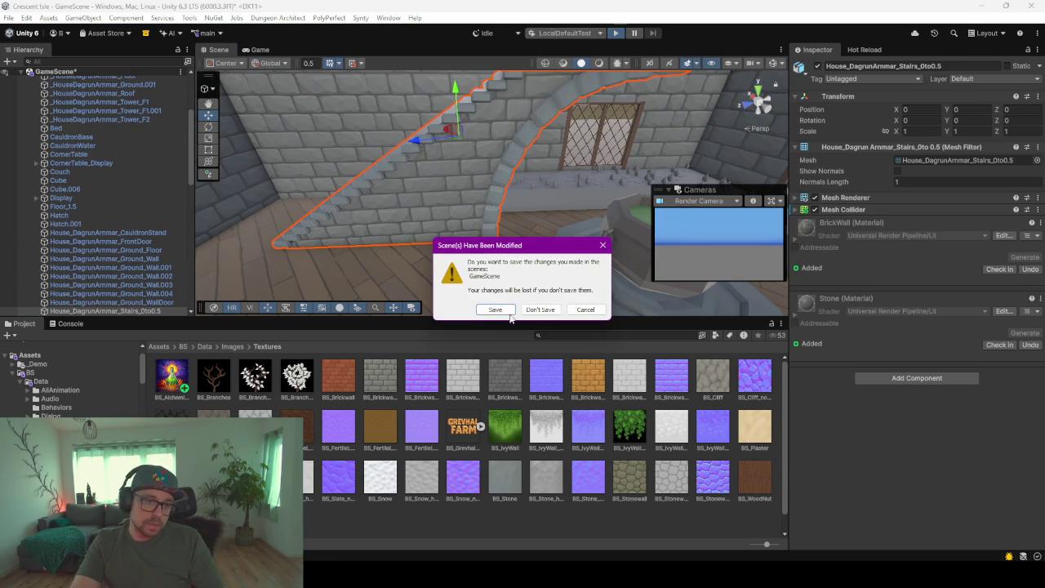
left_click(502, 311)
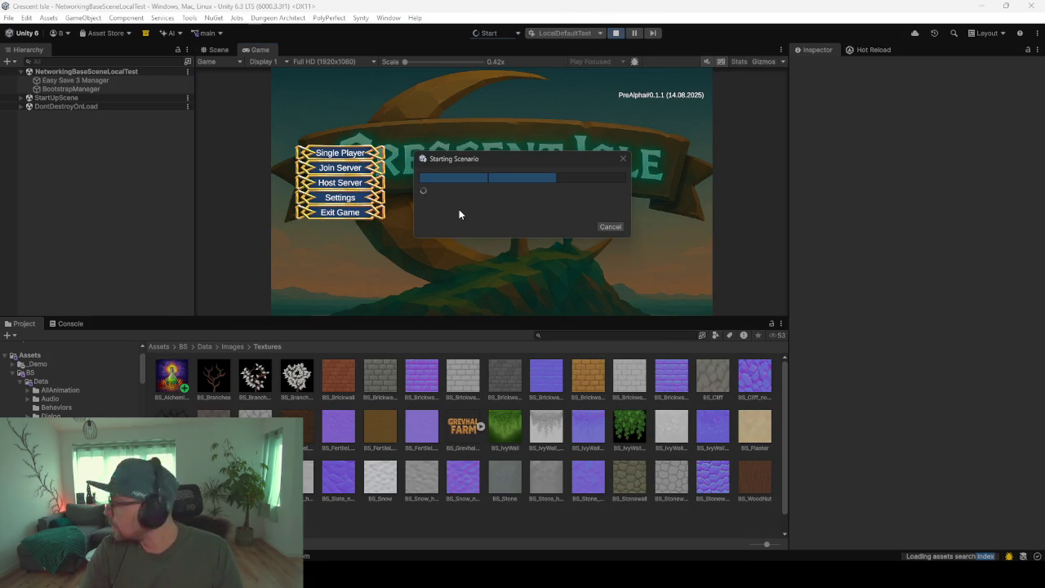
left_click(335, 150)
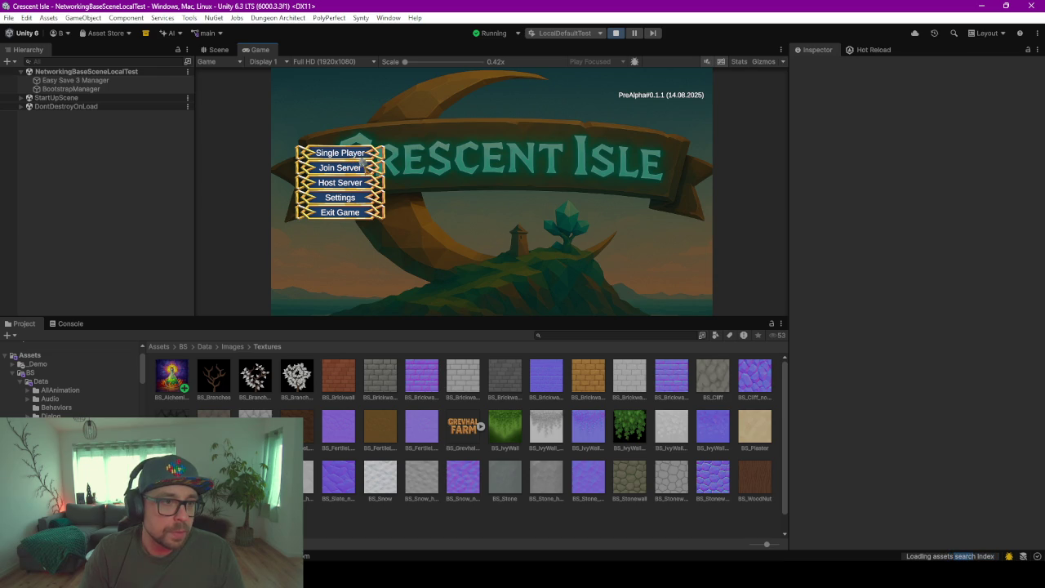
left_click(360, 154)
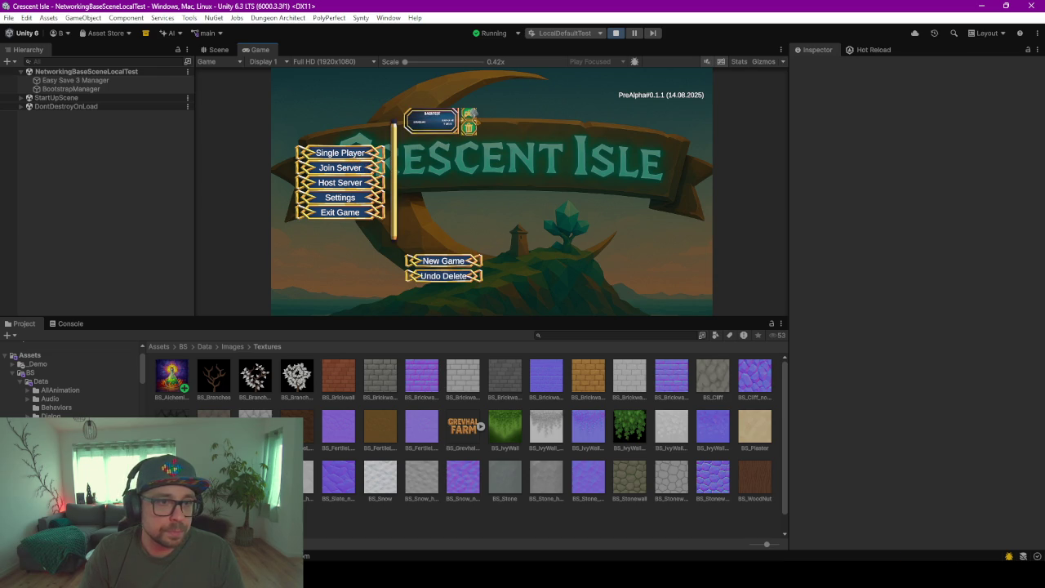
left_click(433, 121)
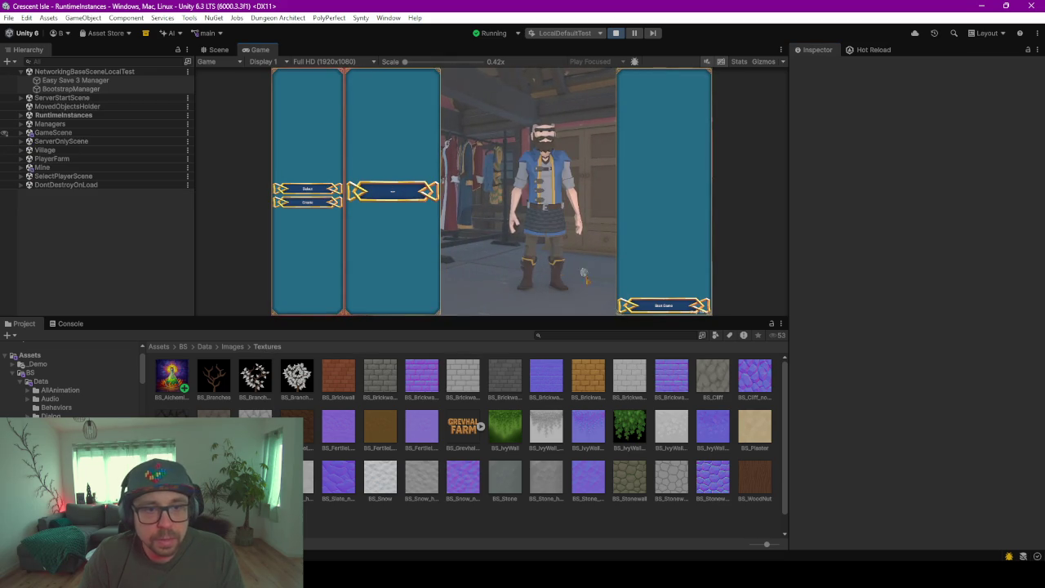
Start the game, enlarge the Game view, and walk the character into the house
left_click(666, 316)
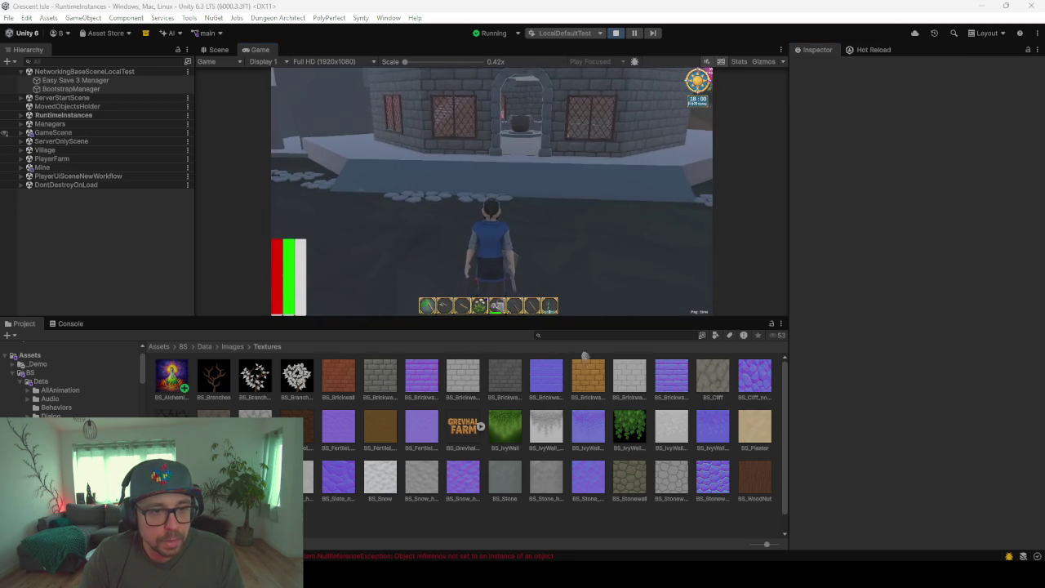
left_click_drag(547, 319, 549, 467)
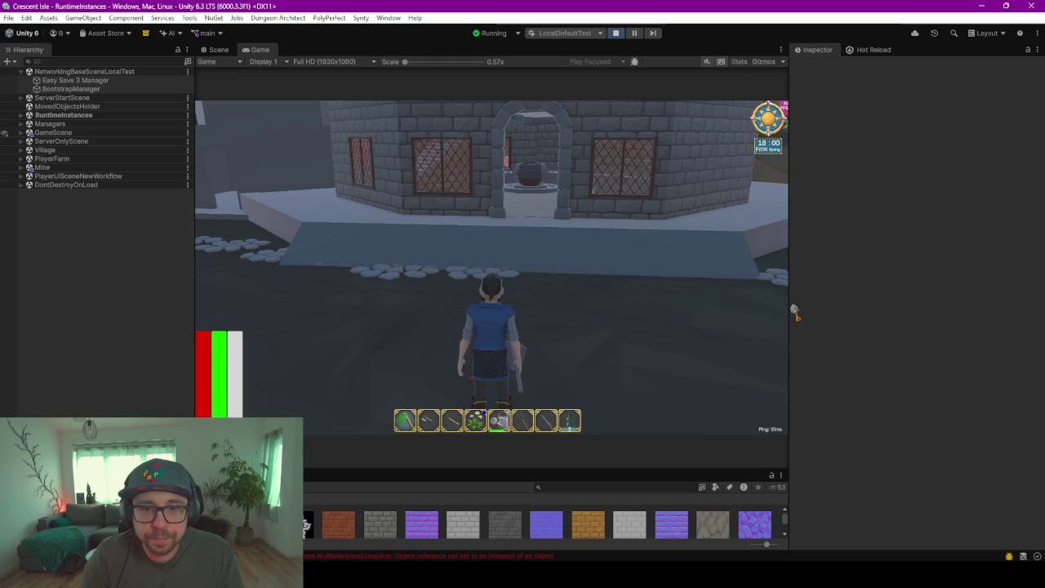
left_click_drag(789, 299, 898, 298)
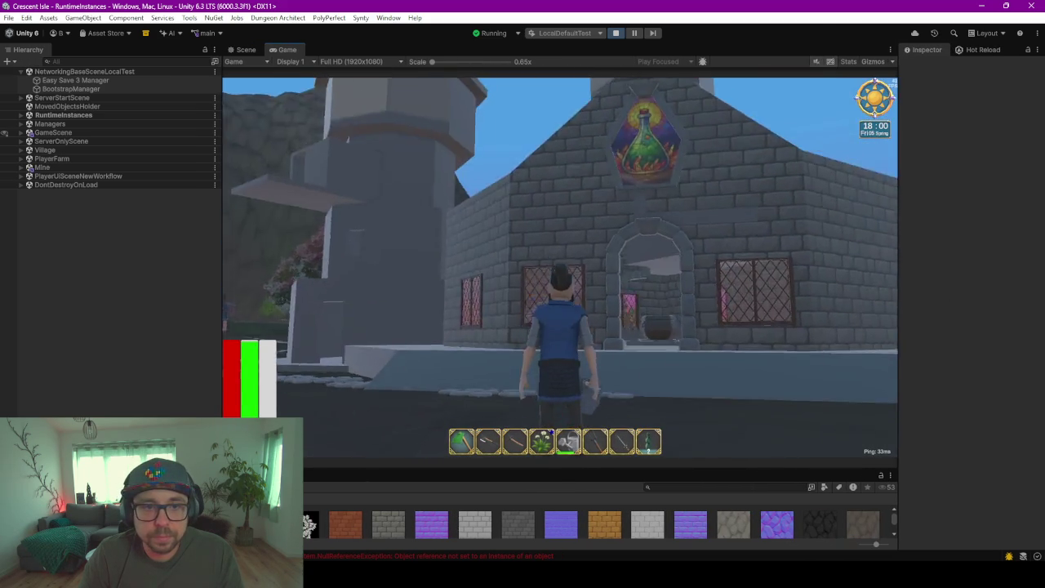
key("w")
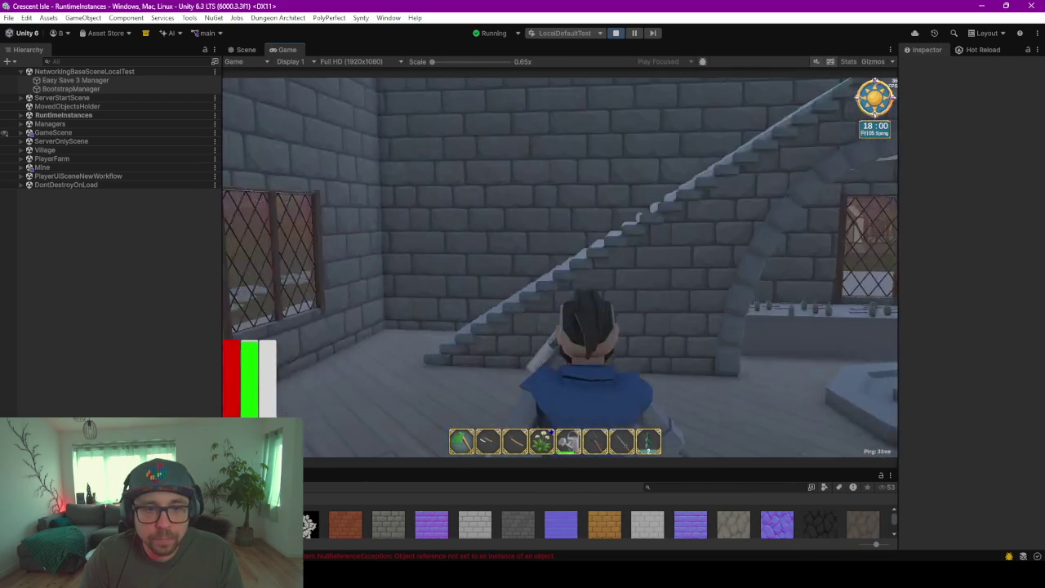
key("a")
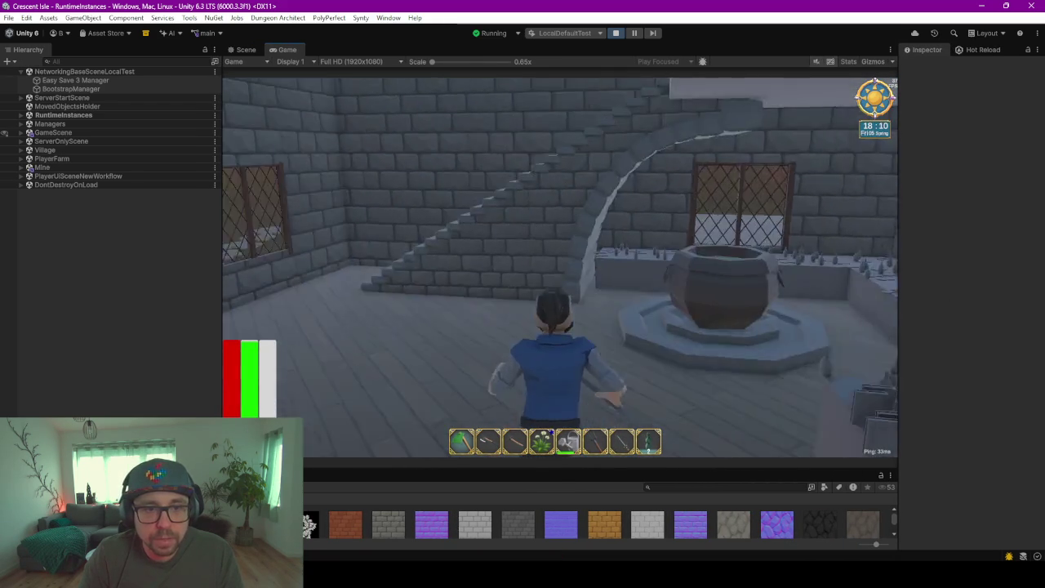
key("w")
key("s")
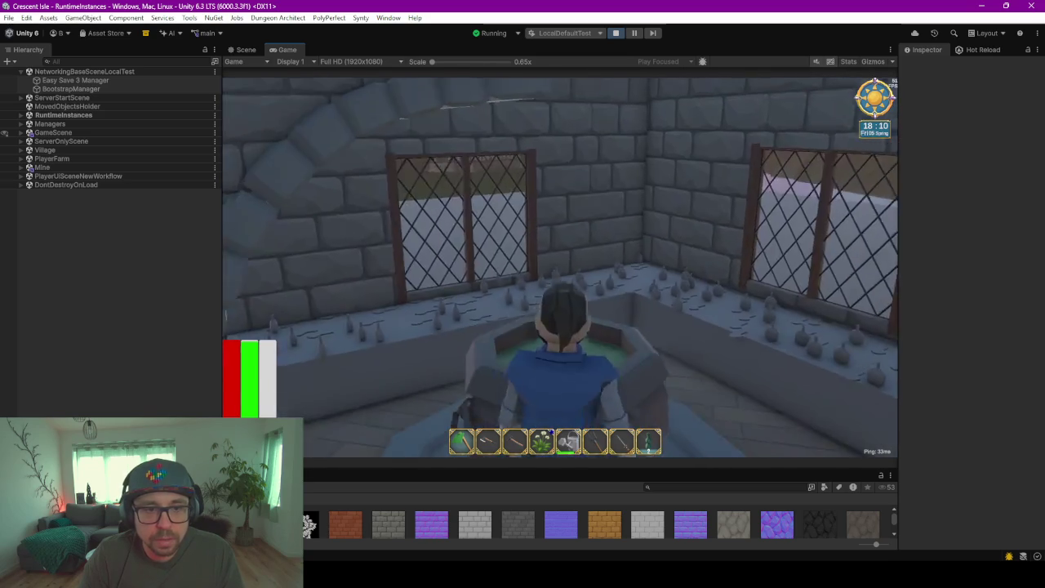
Climb the staircase, walk back toward the cauldron and down, then open the in-game menu
key("w")
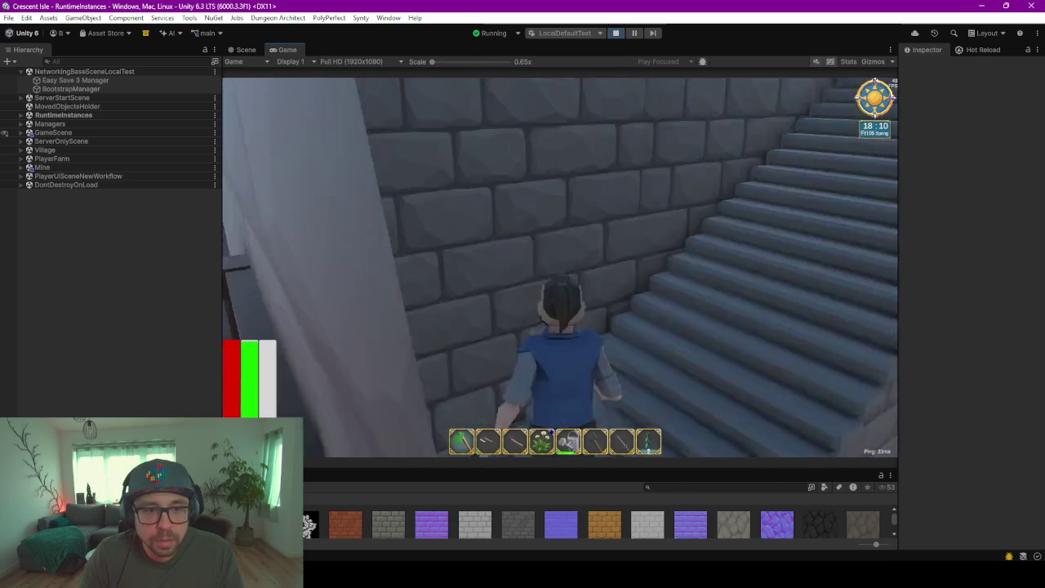
key("w")
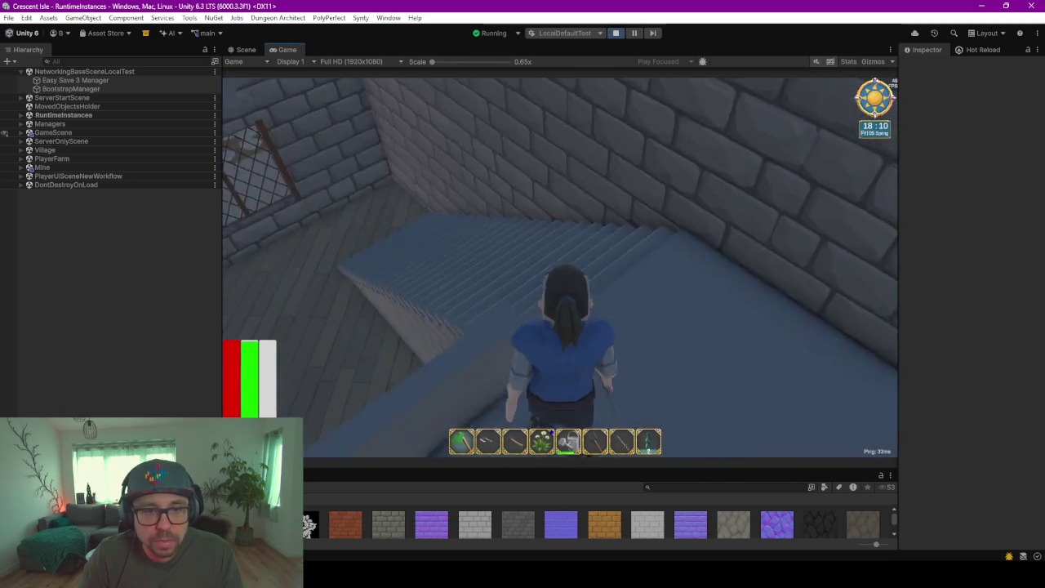
key("w")
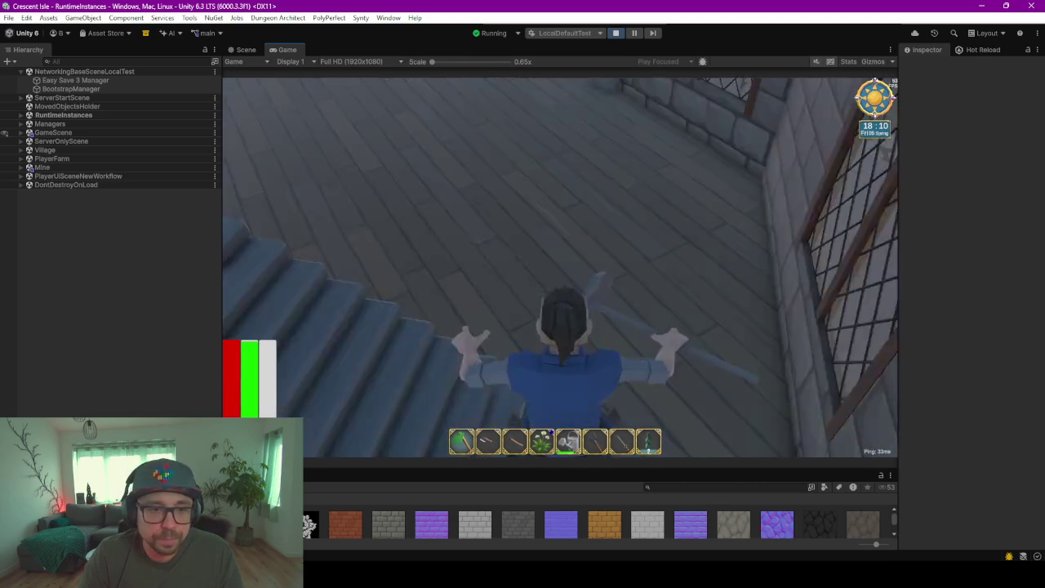
key("w")
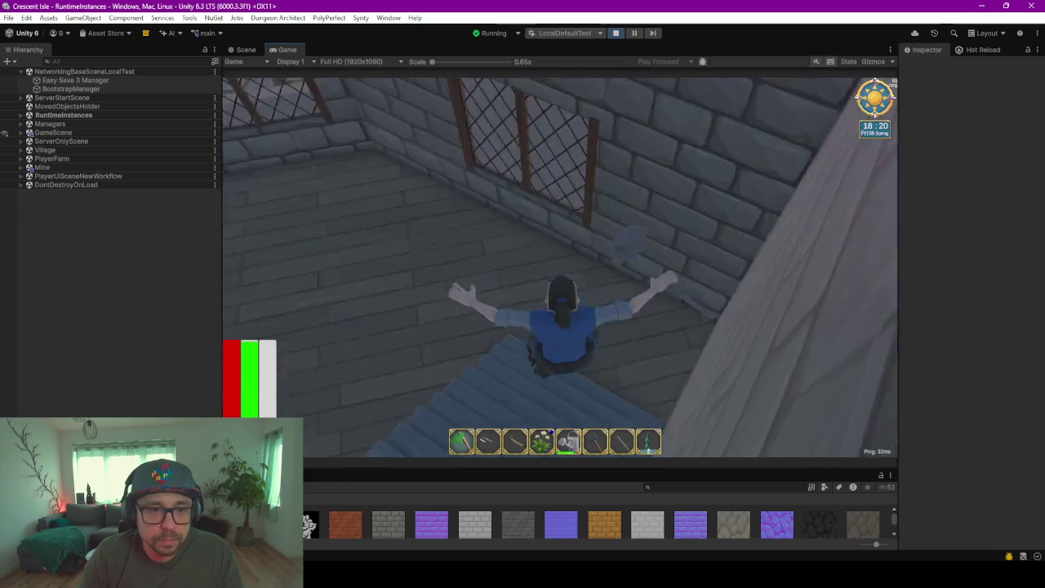
key("w")
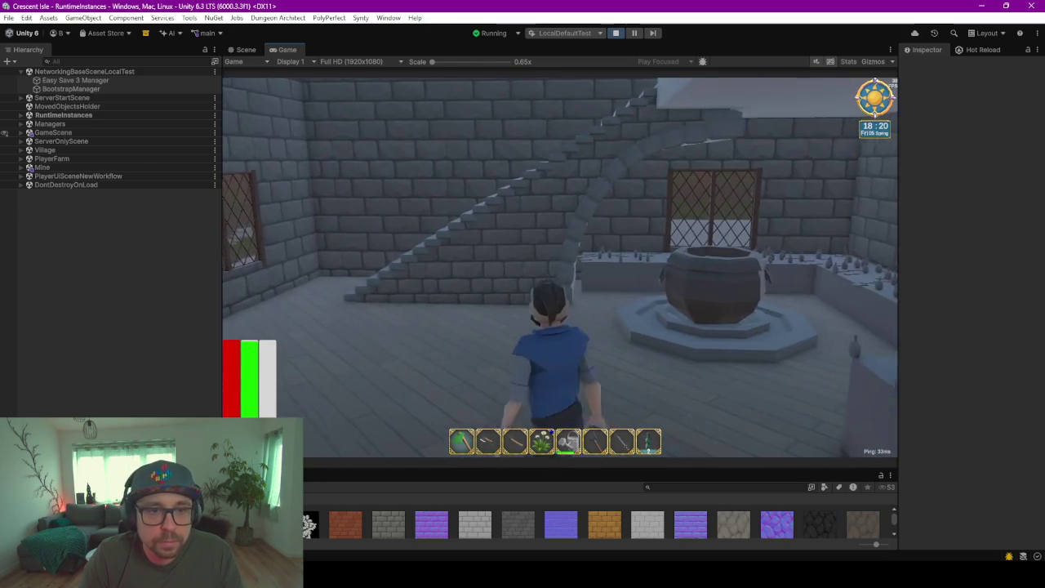
key("w")
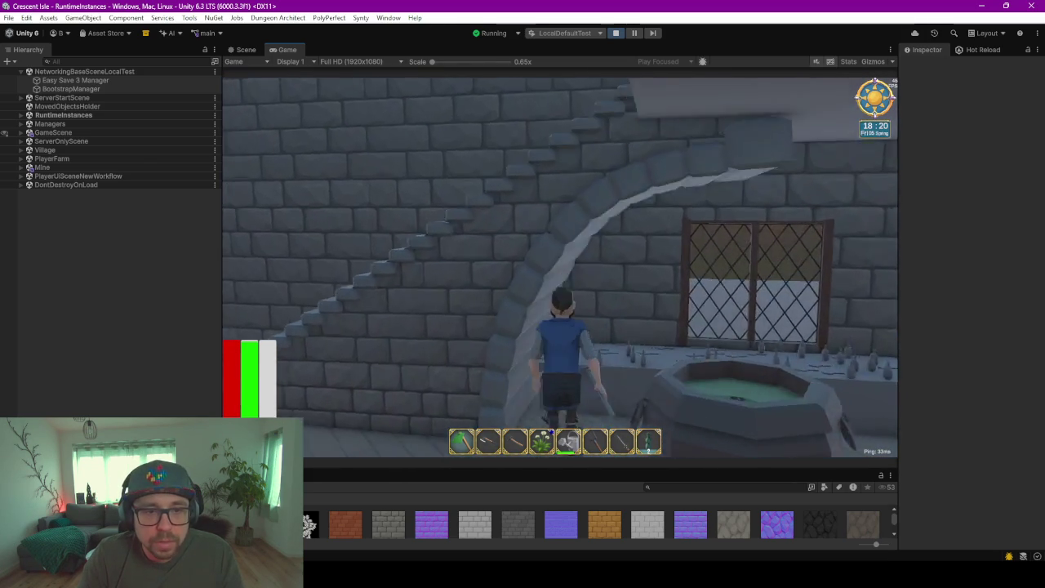
key("w")
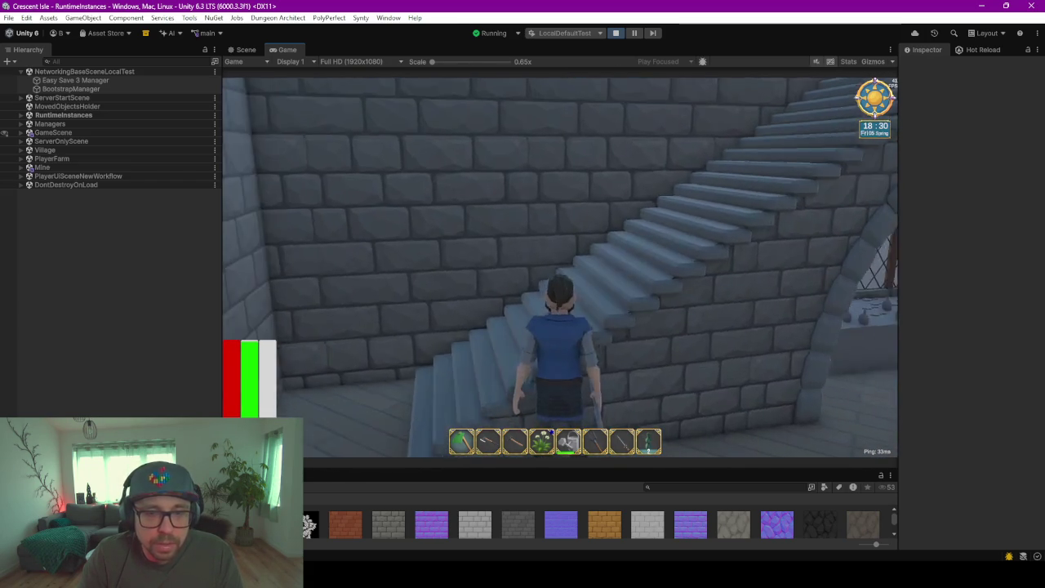
key("s")
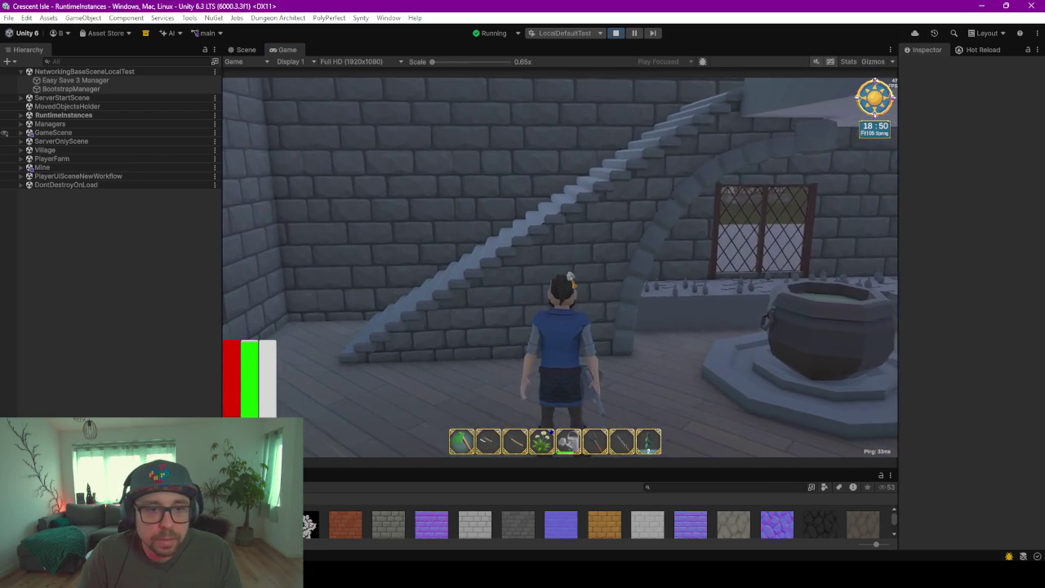
key("Escape")
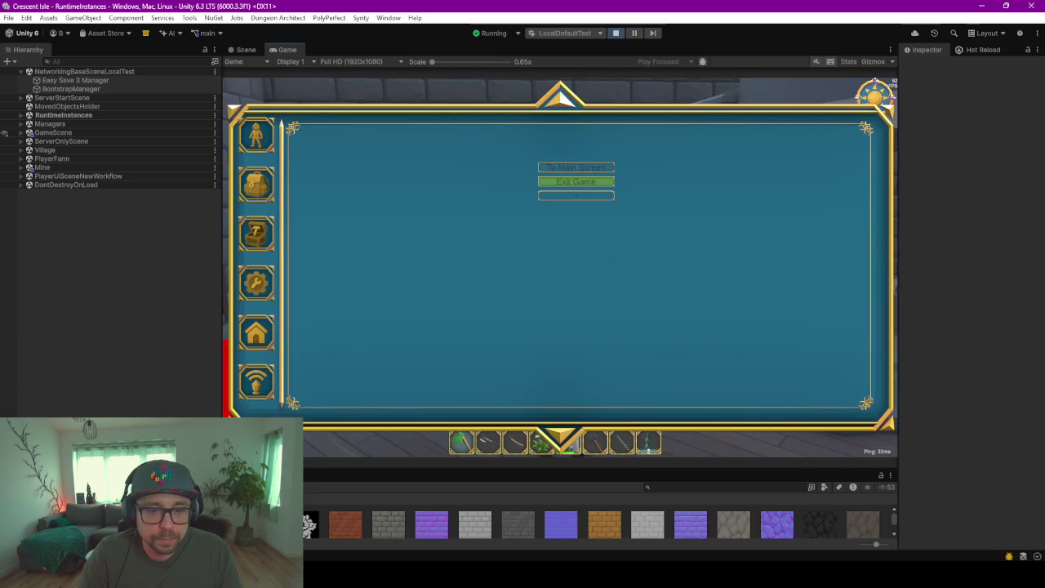
Stop Play mode and orbit Blender's view around the staircase to compare with the reference image
left_click(575, 181)
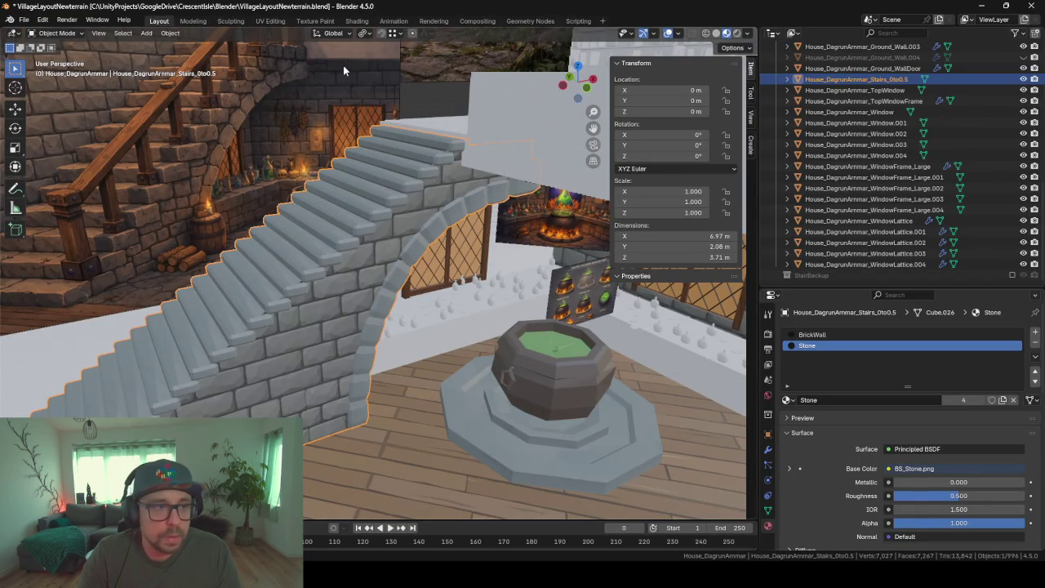
middle_click_drag(343, 71, 334, 170)
mouse_move(374, 205)
middle_mouse_down()
mouse_move(409, 259)
mouse_move(398, 181)
middle_mouse_up()
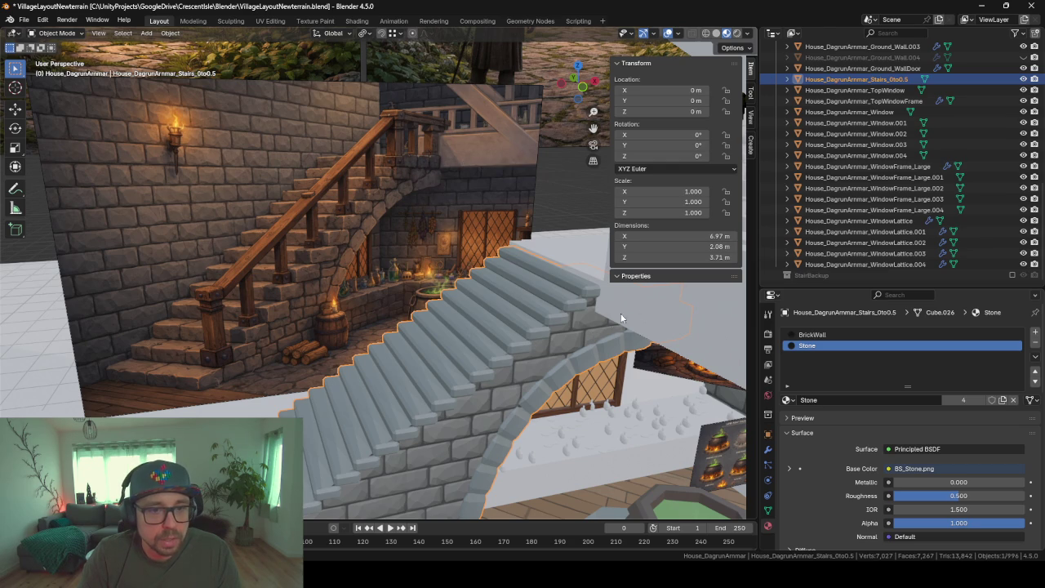
middle_click_drag(593, 291, 593, 290)
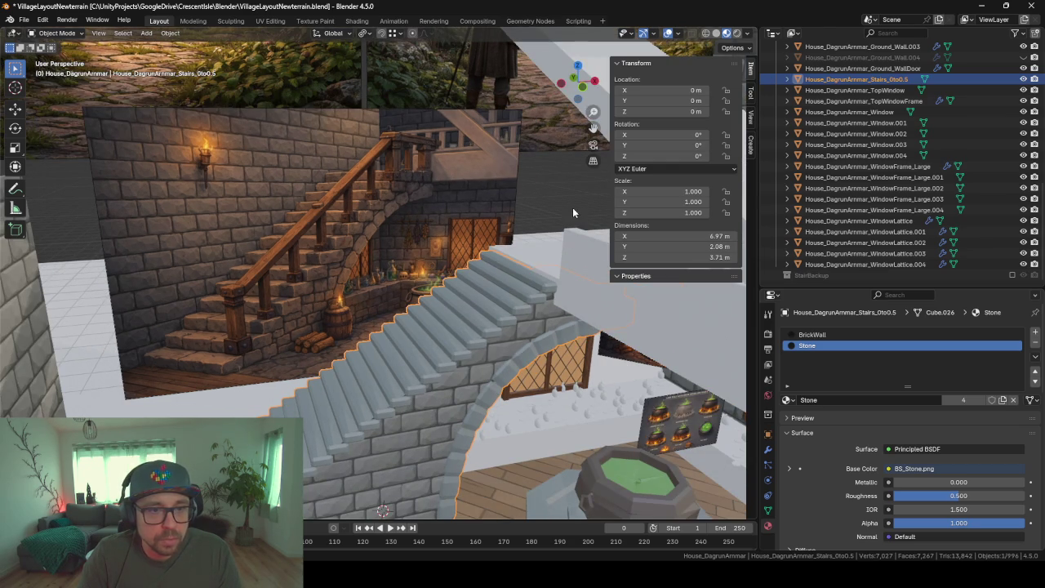
mouse_move(239, 346)
middle_mouse_down()
mouse_move(254, 346)
mouse_move(299, 195)
middle_mouse_up()
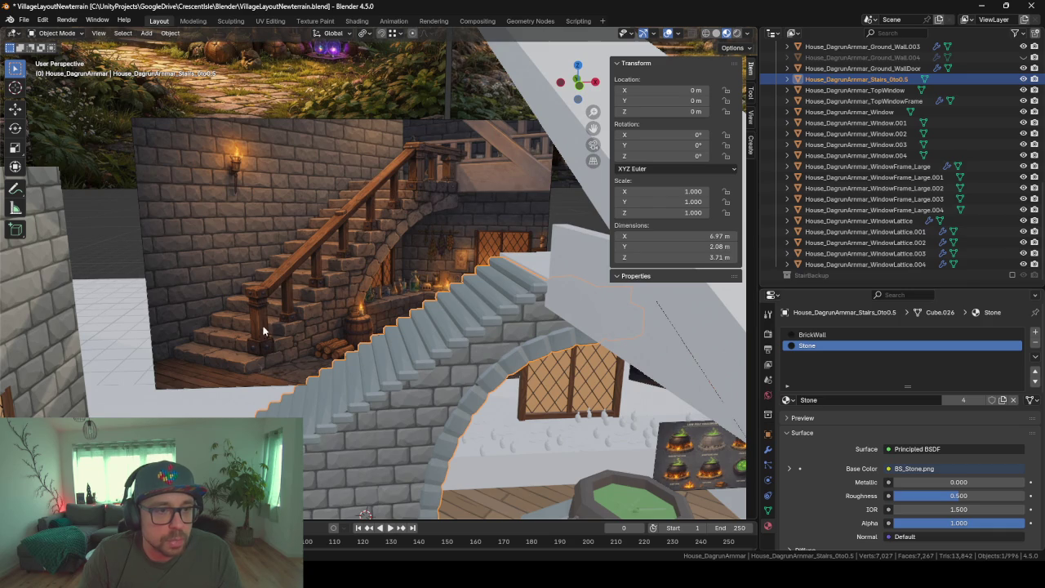
middle_click_drag(263, 331, 303, 292)
middle_click_drag(345, 258, 340, 314)
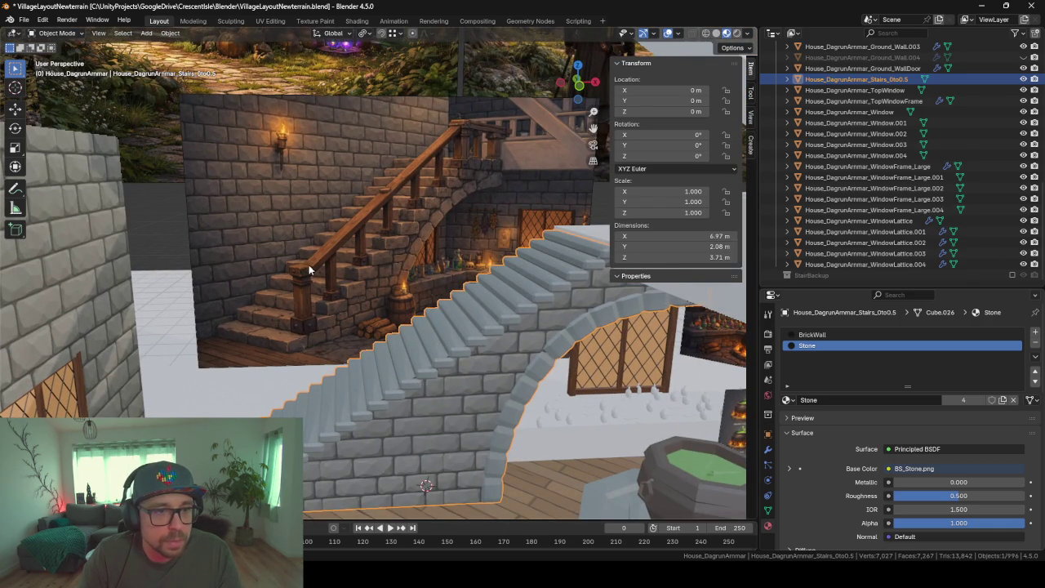
mouse_move(418, 389)
middle_mouse_down()
mouse_move(418, 366)
mouse_move(427, 390)
middle_mouse_up()
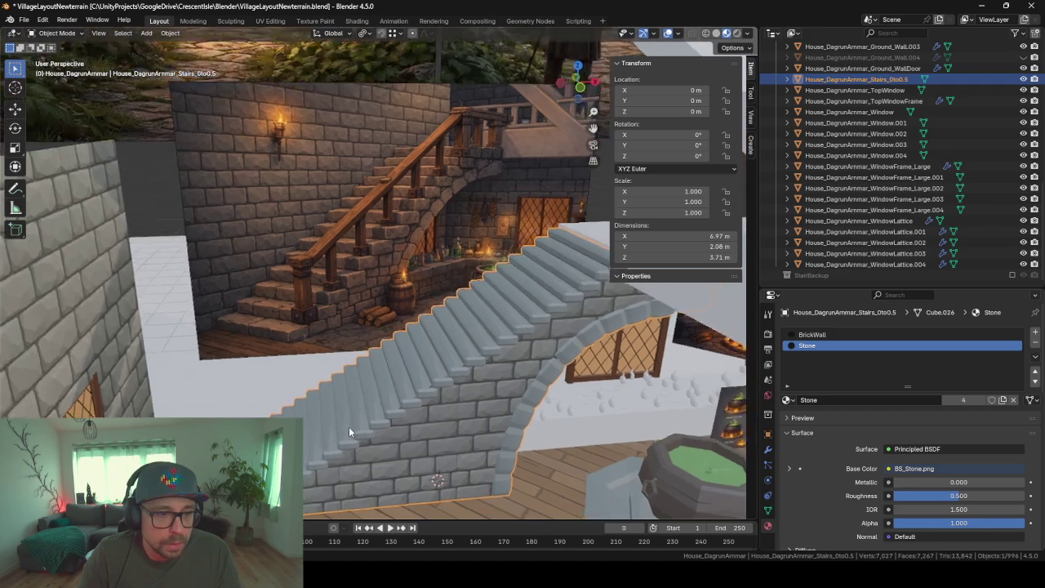
scroll(351, 428, "up", 6)
scroll(365, 374, "down", 5)
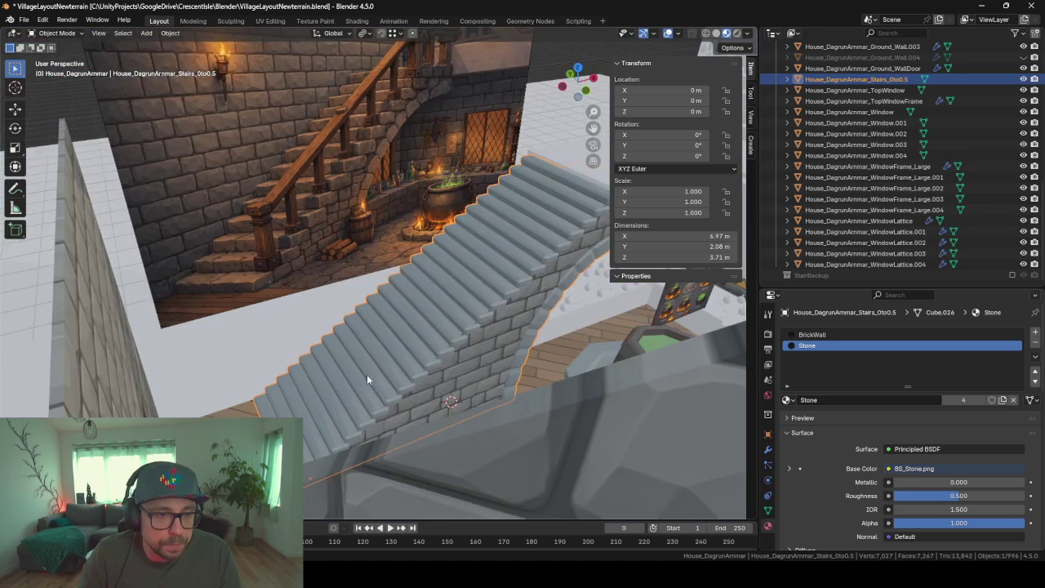
scroll(363, 360, "down", 3)
scroll(361, 327, "down", 2)
Hide the front door wall and top window, then reselect the staircase and look down on it
left_click(392, 325)
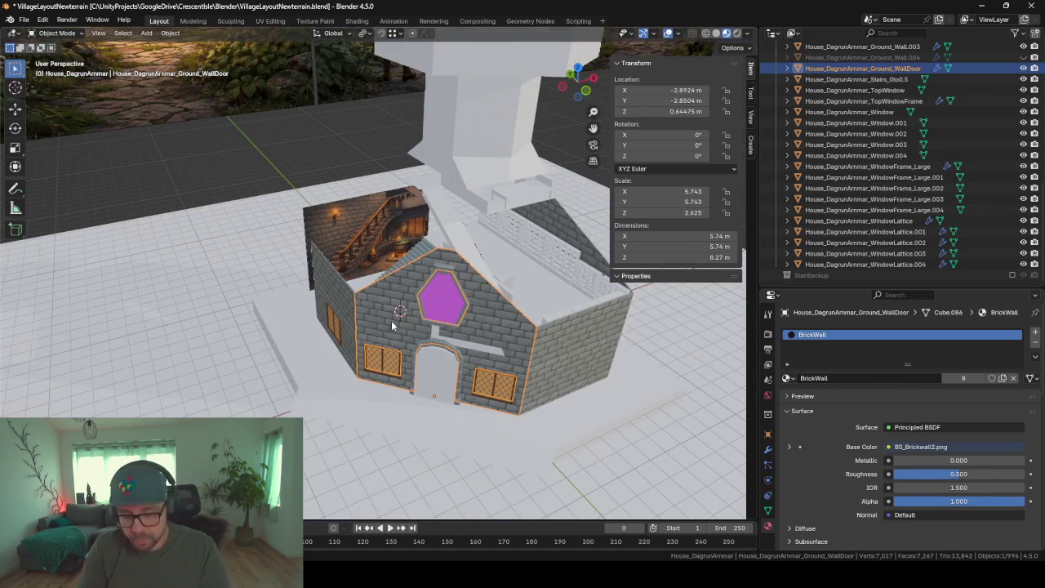
key("h")
left_click(433, 297)
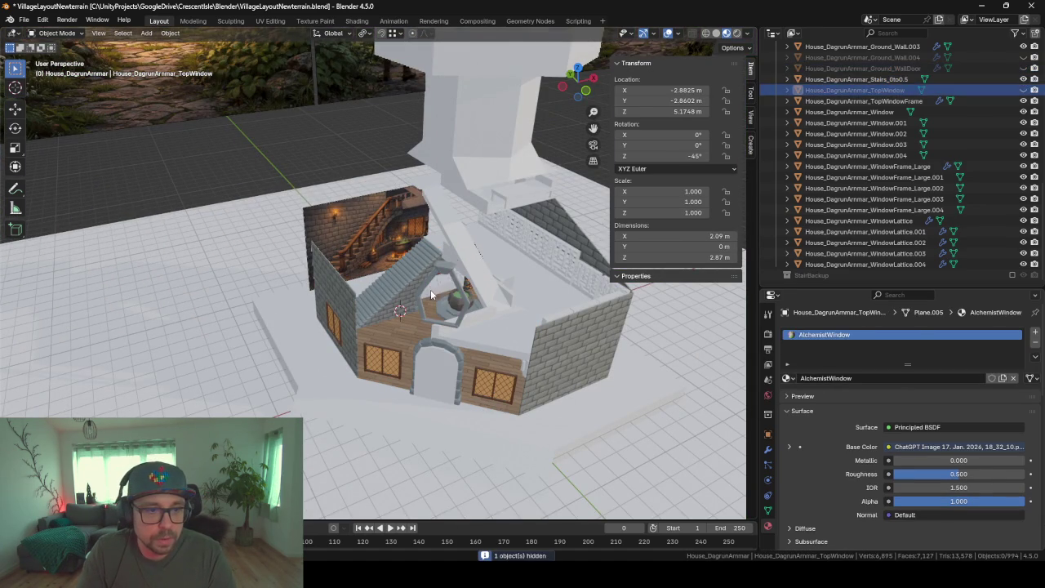
key("h")
left_click(425, 287)
scroll(413, 281, "up", 3)
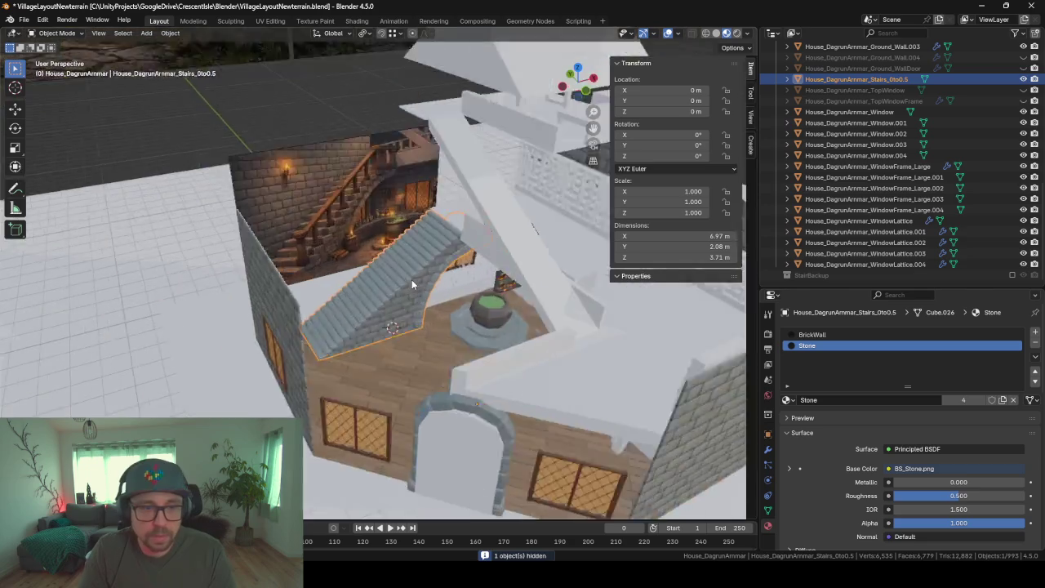
scroll(411, 279, "up", 2)
mouse_move(412, 279)
middle_mouse_down()
mouse_move(392, 274)
mouse_move(395, 286)
mouse_move(355, 296)
middle_mouse_up()
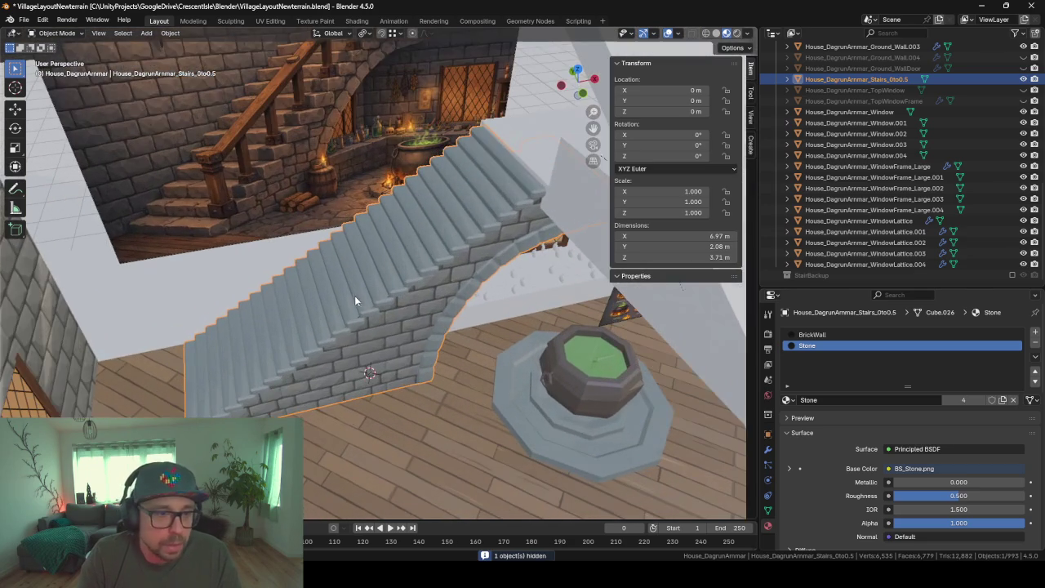
Add a new cube beside the stairs and shift it along the X axis
key("shift+a")
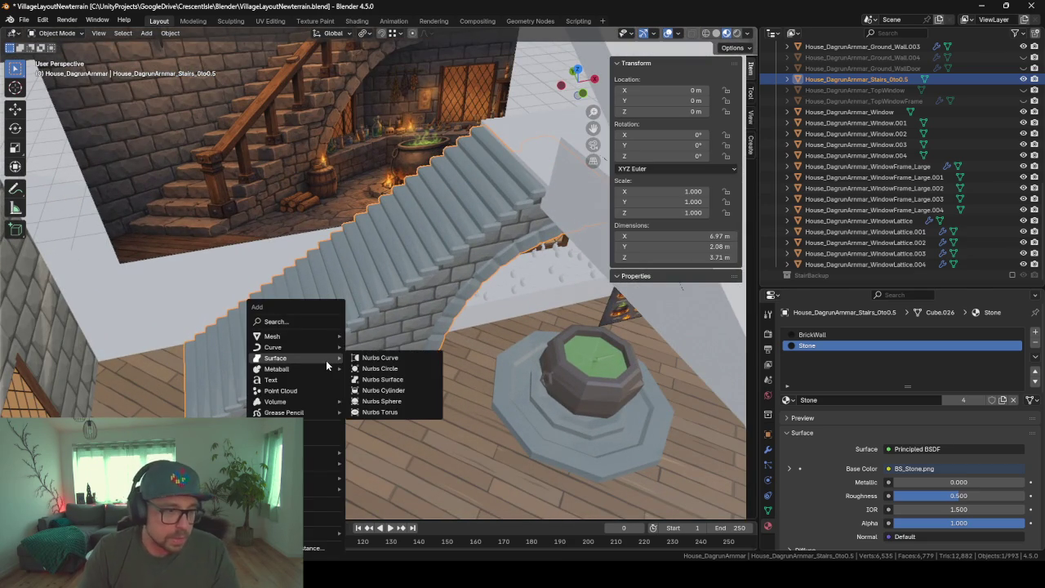
left_click(383, 348)
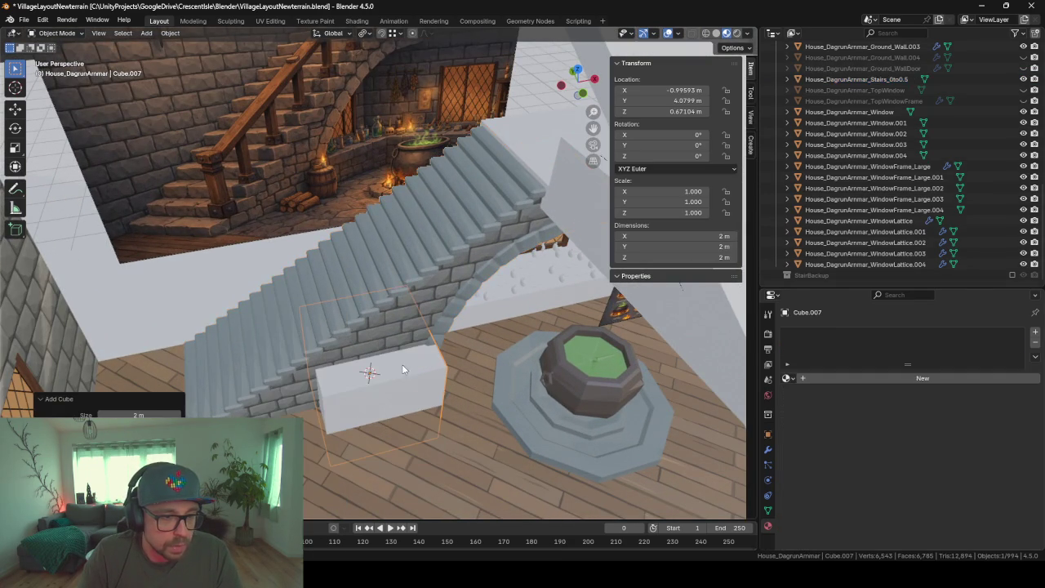
key("Tab")
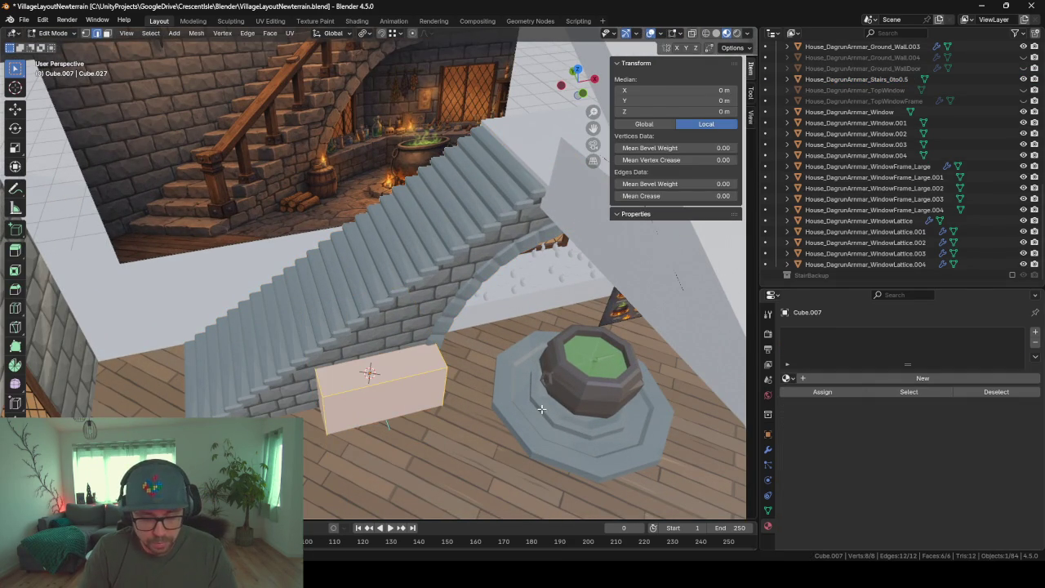
key("grave")
key("Escape")
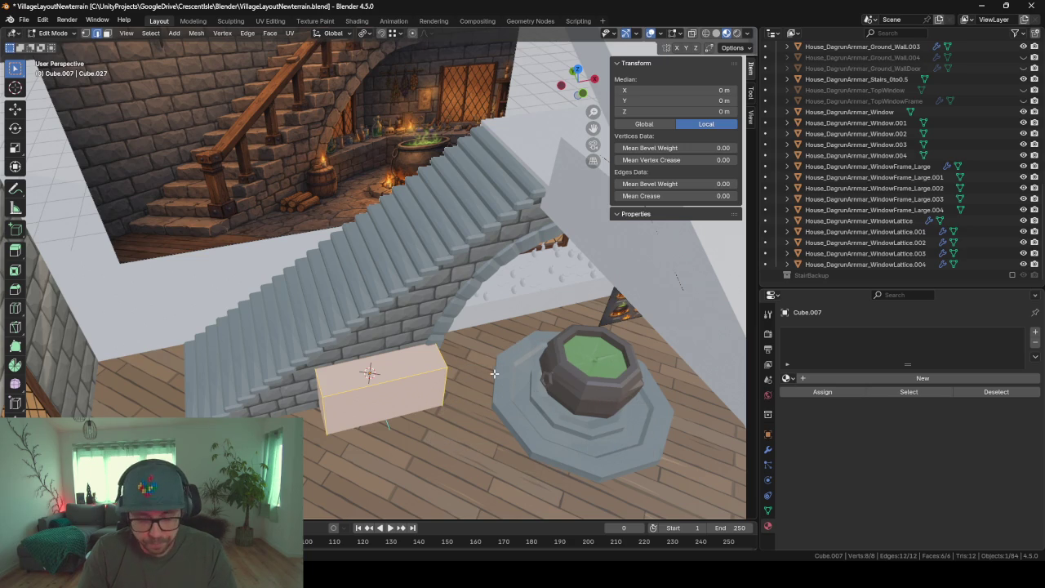
key("g")
key("x")
left_click(330, 425)
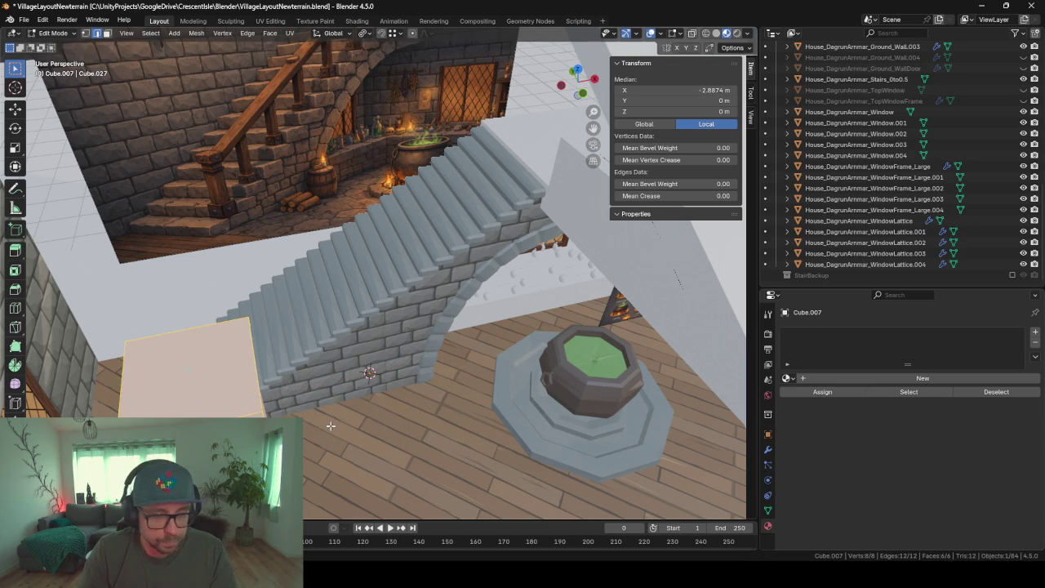
key("KP_Decimal")
key("Tab")
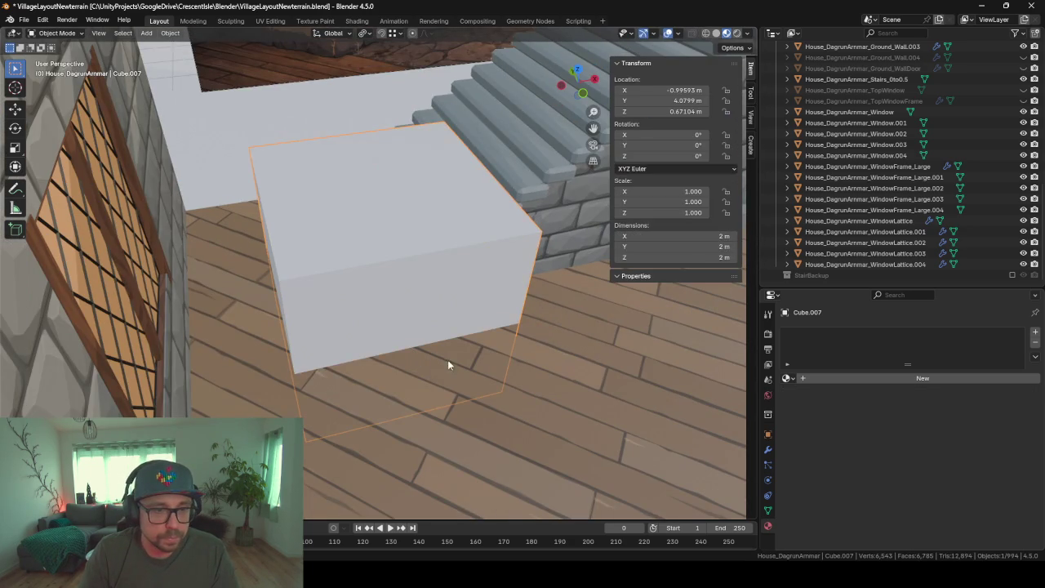
Undo the cube's sideways move, returning it to its original spot
key("Tab")
key("alt+z")
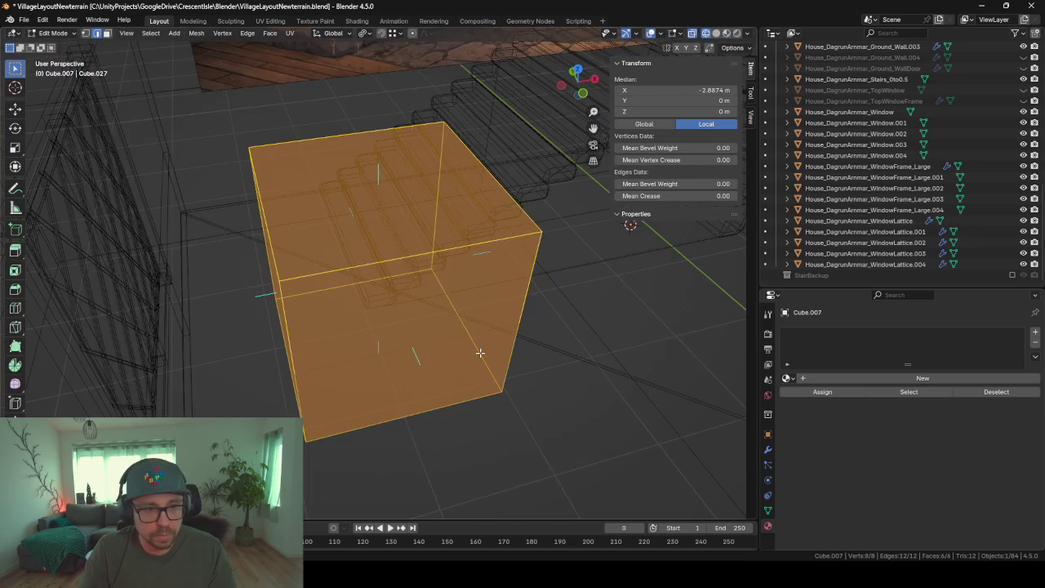
key("alt+z")
key("ctrl+z")
key("ctrl+z")
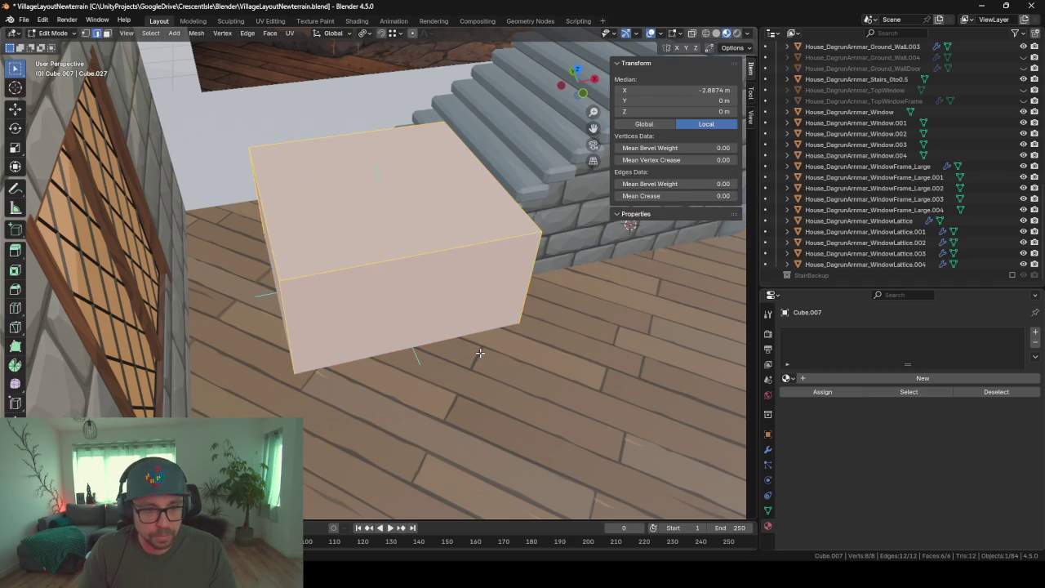
key("ctrl+z")
key("ctrl+z")
scroll(480, 352, "down", 3)
scroll(509, 345, "down", 3)
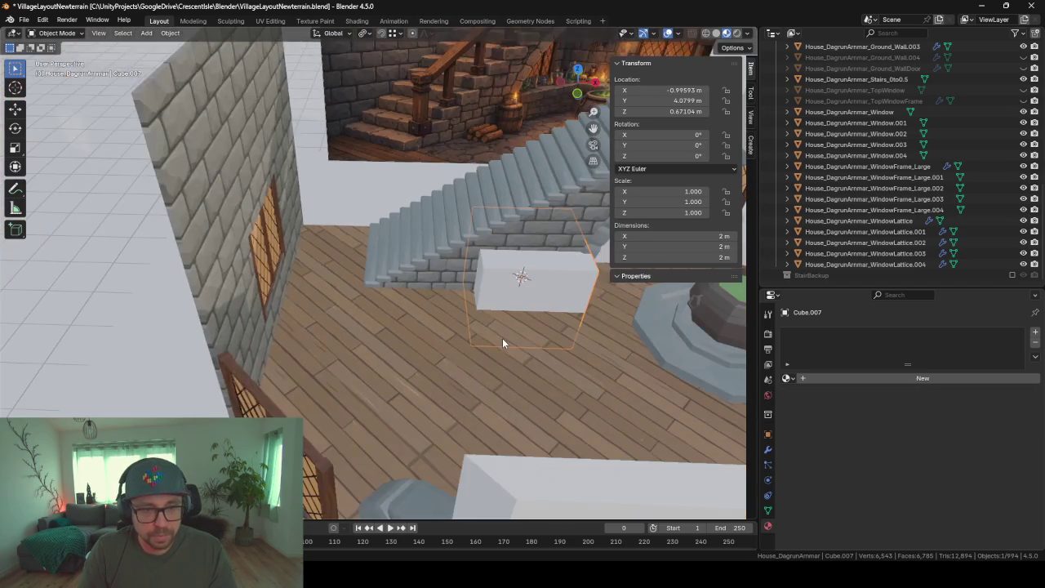
Move the cube along X near the wall and shrink it to about 0.47 m
key("g")
key("x")
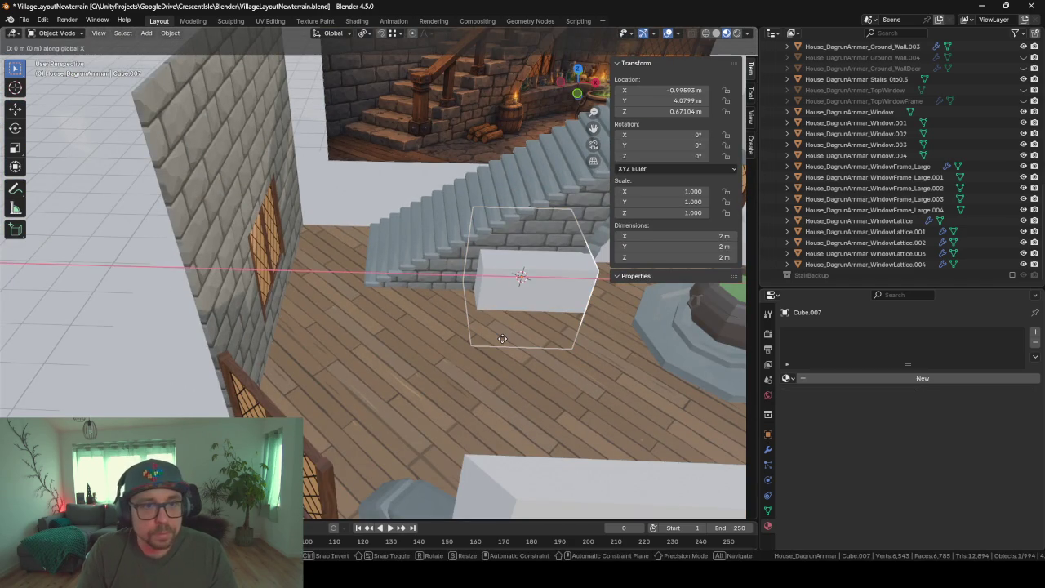
left_click(350, 336)
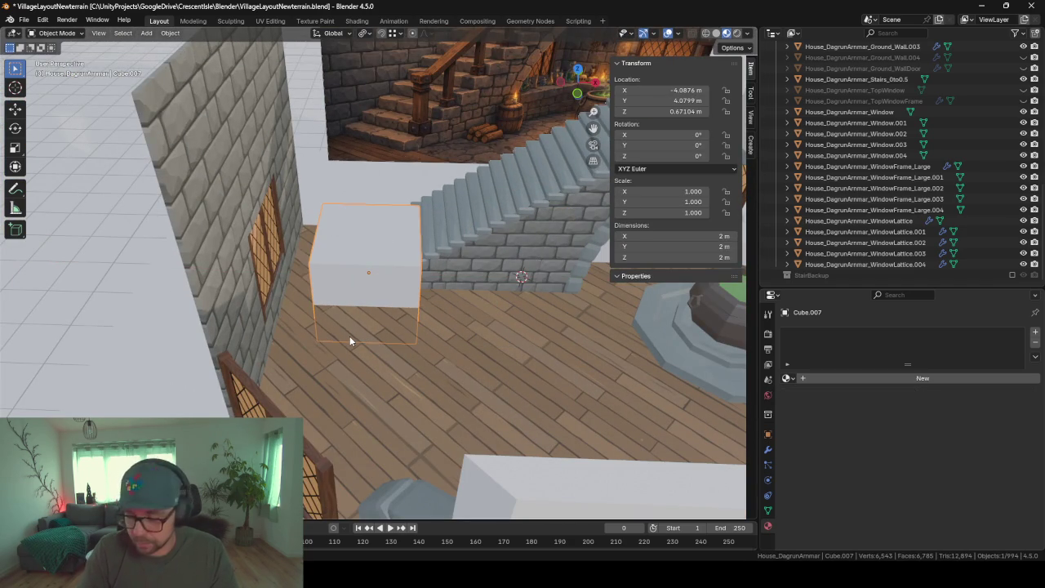
key("KP_Decimal")
scroll(519, 313, "down", 2)
key("Tab")
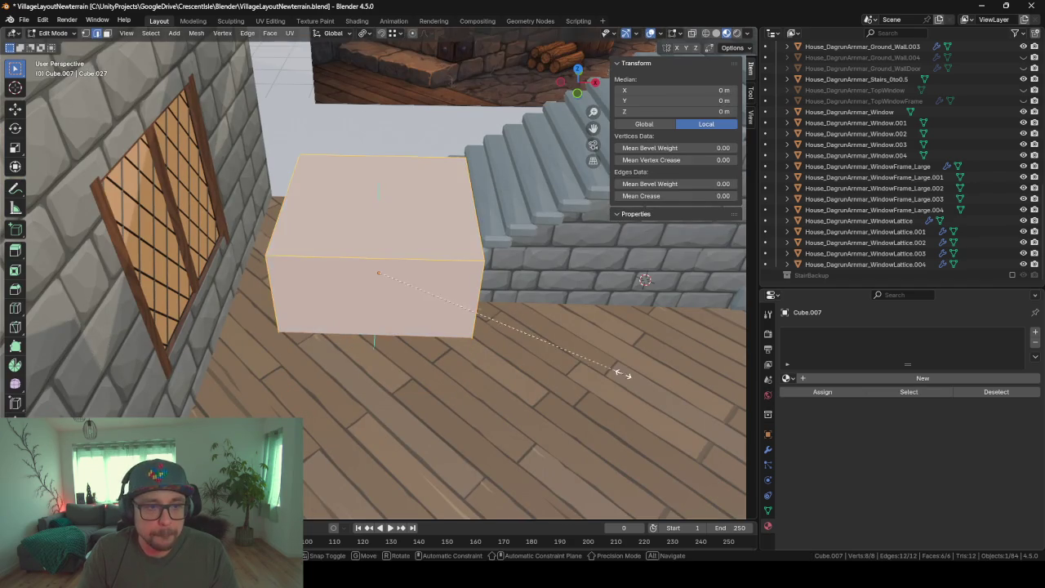
key("s")
left_click(437, 296)
key("Tab")
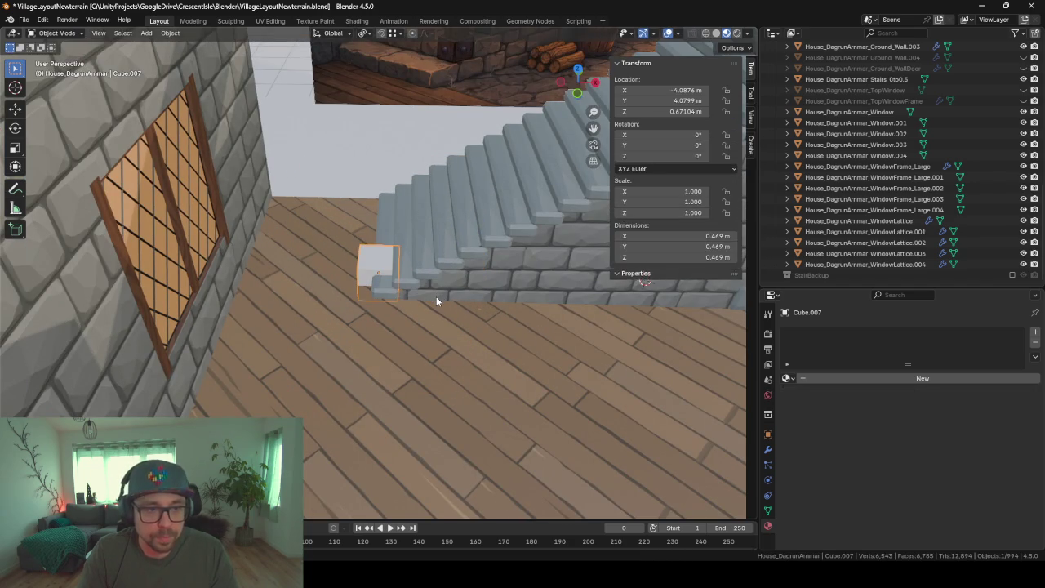
Position the small cube at the bottom step using floor-plane, X and Z moves
key("g")
key("shift+z")
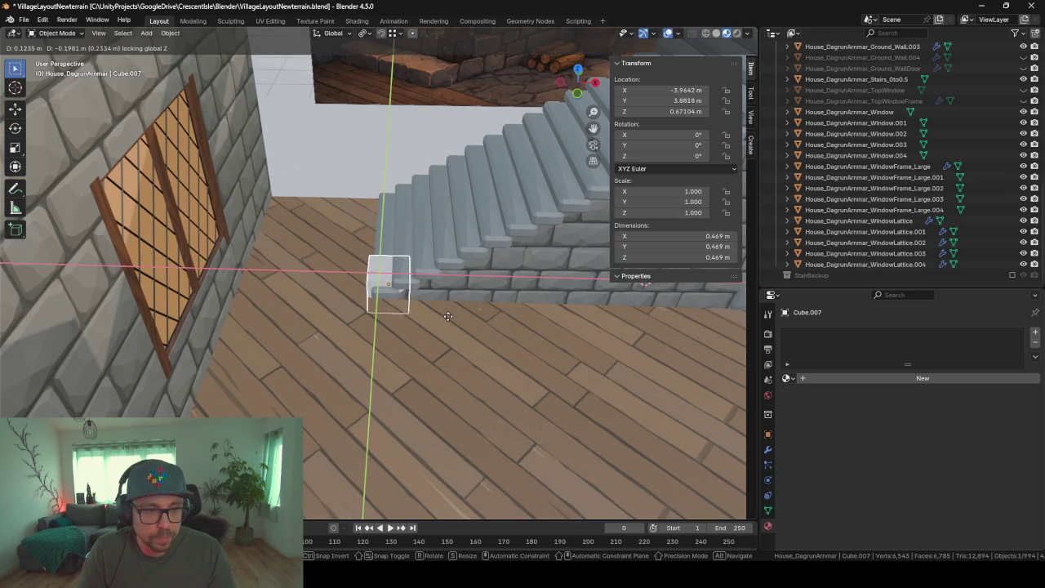
left_click(446, 318)
mouse_move(448, 321)
middle_mouse_down()
mouse_move(434, 276)
mouse_move(436, 224)
mouse_move(410, 345)
middle_mouse_up()
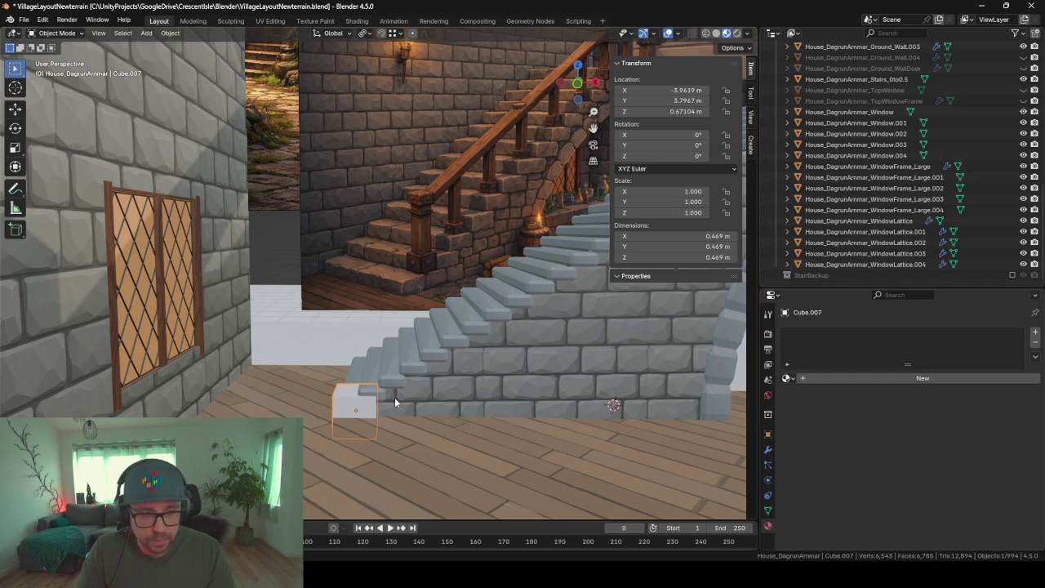
key("g")
key("x")
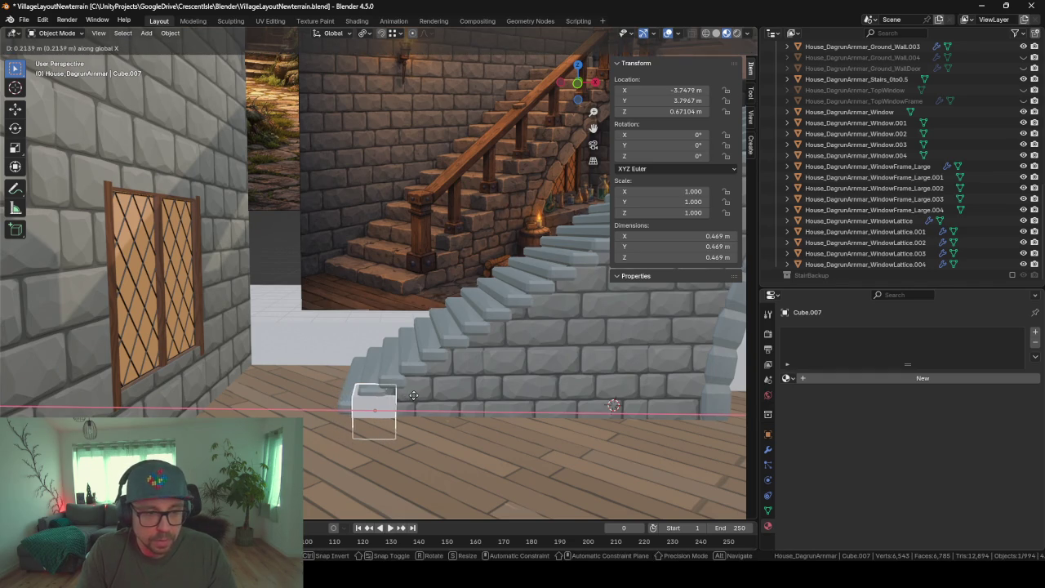
left_click(411, 394)
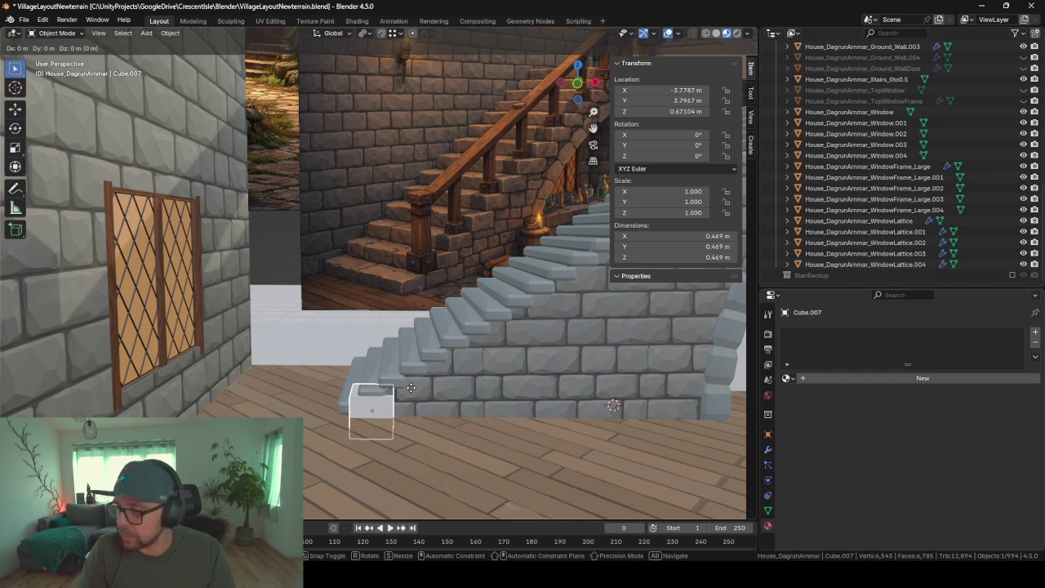
key("g")
key("y")
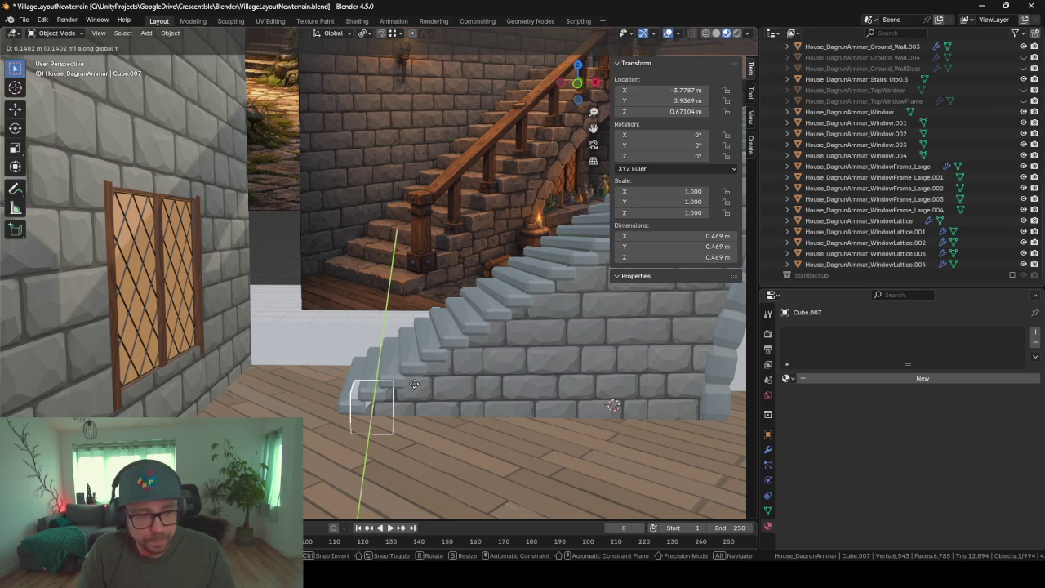
key("z")
left_click(413, 352)
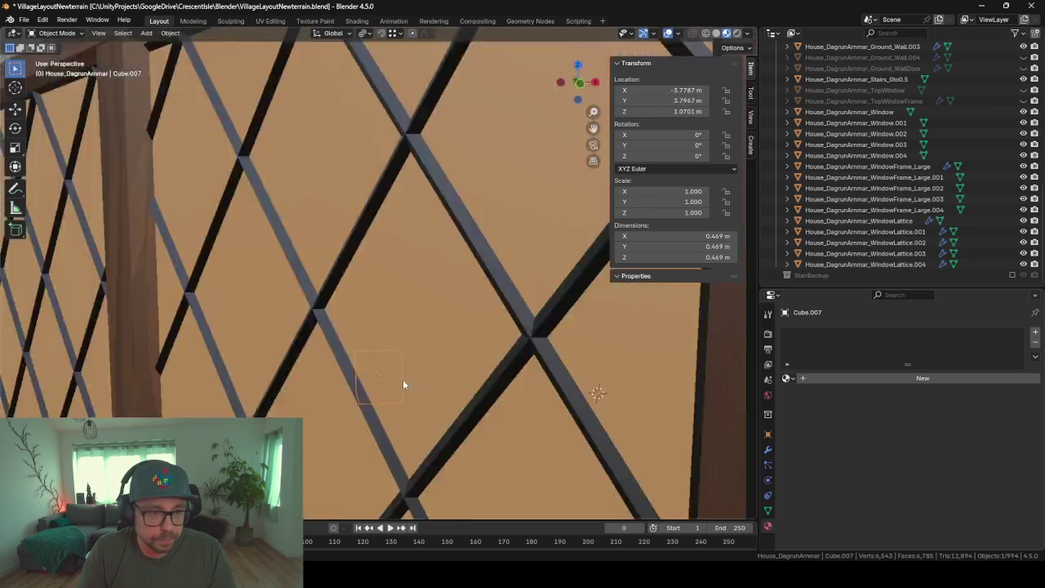
mouse_move(403, 379)
middle_mouse_down()
mouse_move(482, 402)
mouse_move(467, 390)
middle_mouse_up()
Shrink the cube mesh to about 70% and inset its top face
key("Tab")
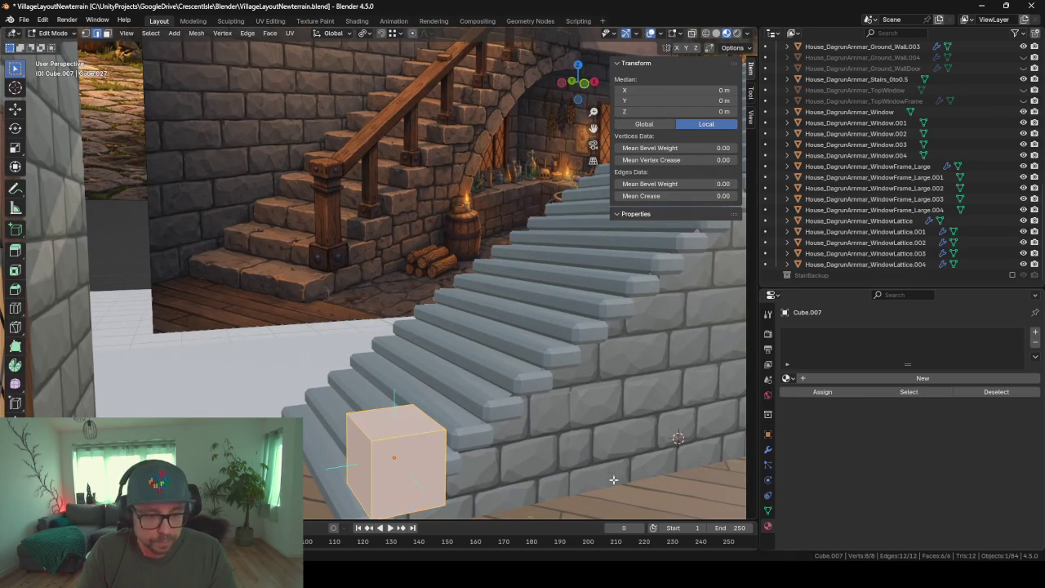
key("s")
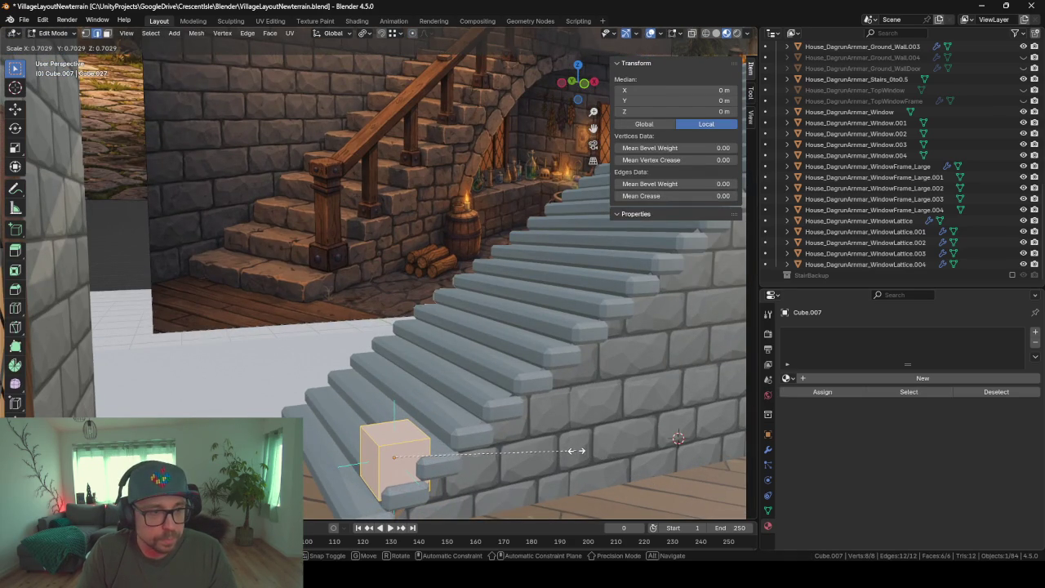
left_click(574, 450)
left_click(471, 459)
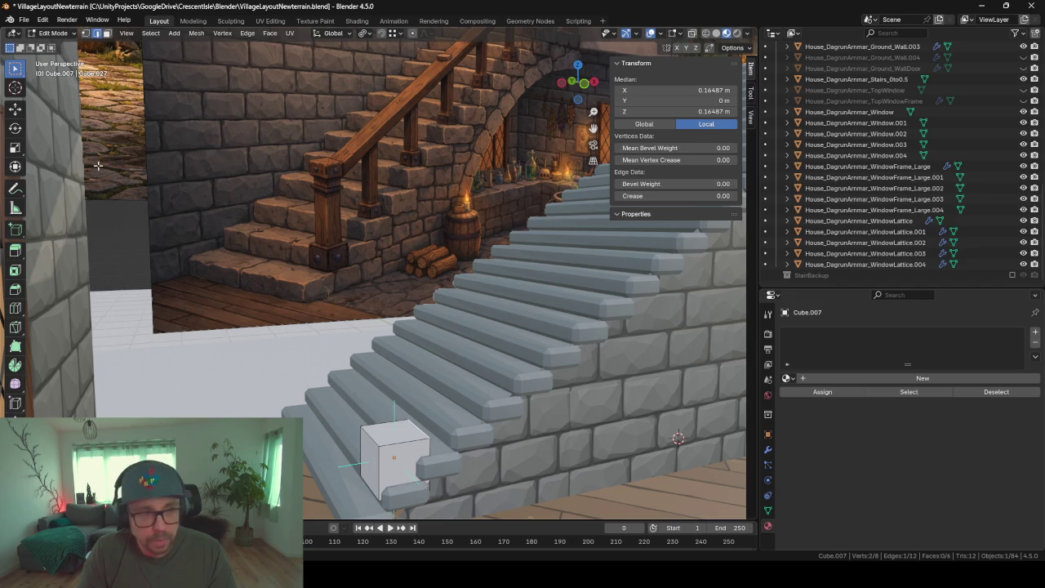
left_click(107, 34)
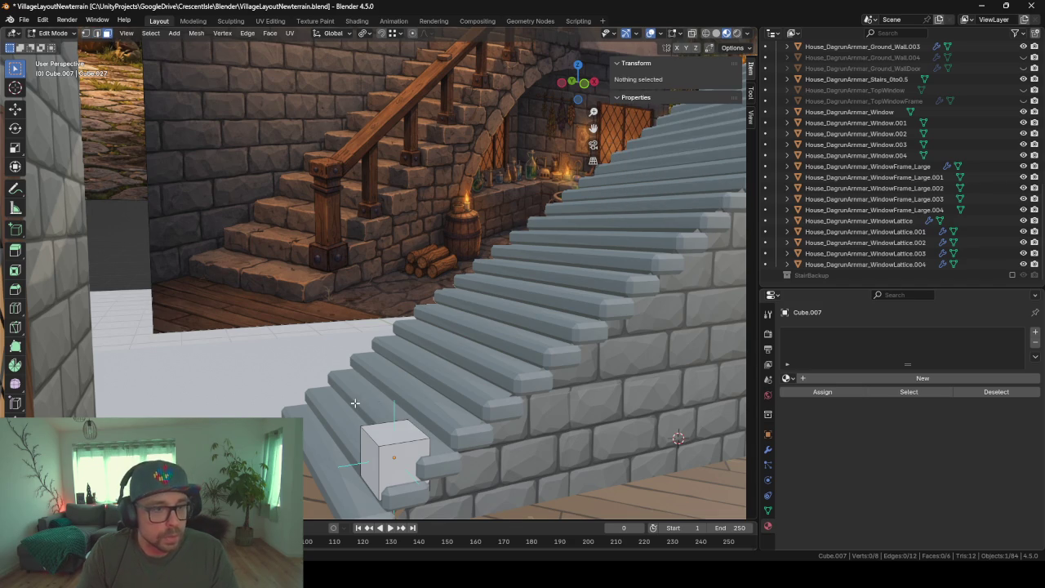
left_click(383, 441)
key("i")
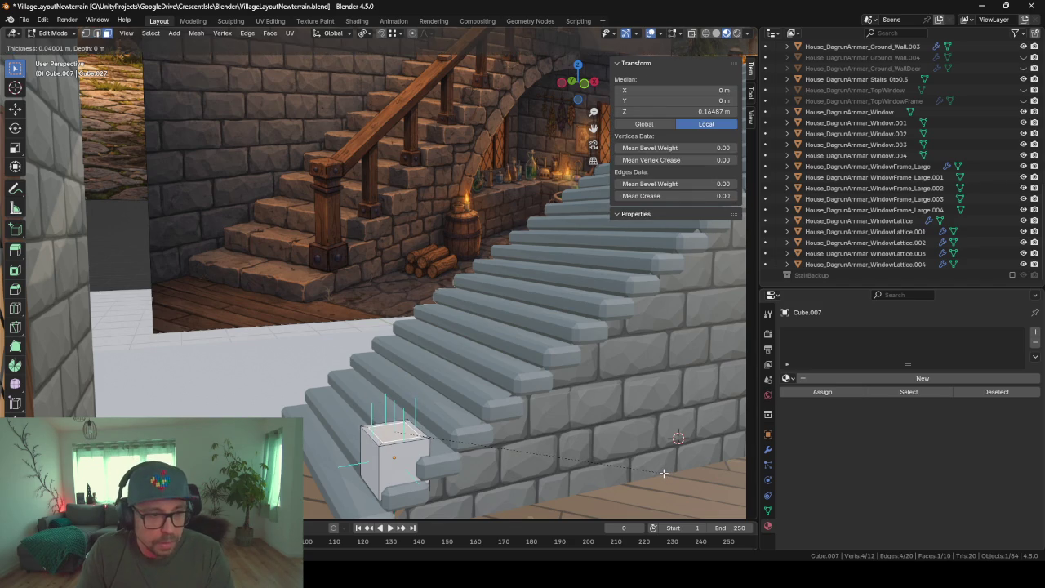
left_click(663, 473)
Raise the inset face slightly and extrude it straight up into a tall column
key("g")
key("z")
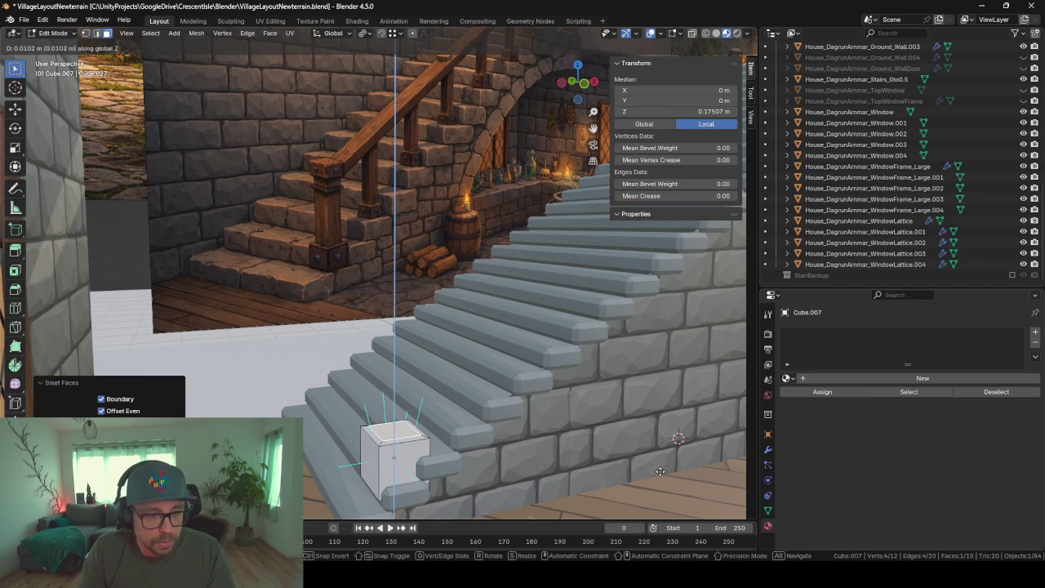
left_click(657, 476)
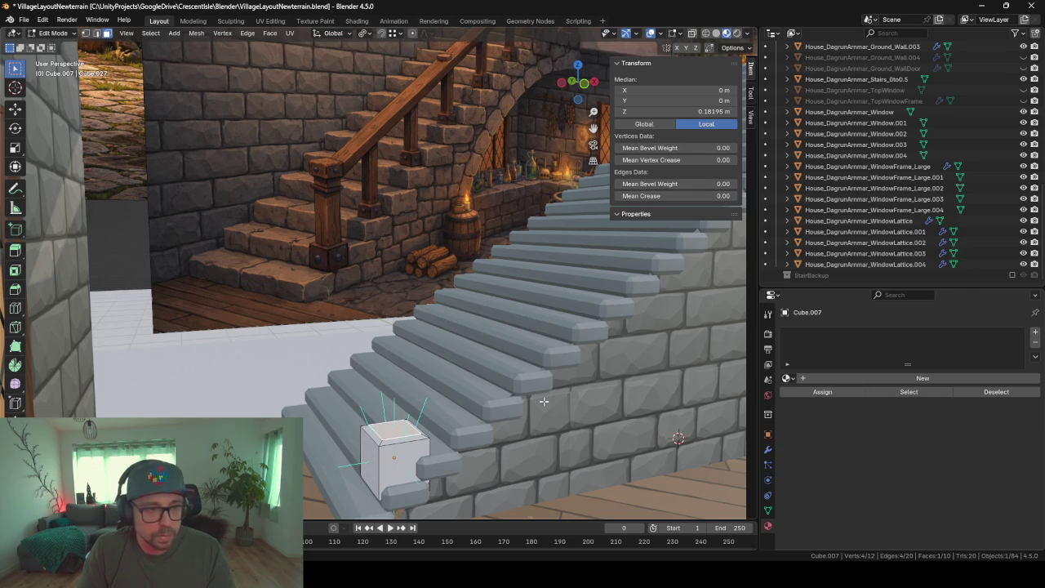
key("e")
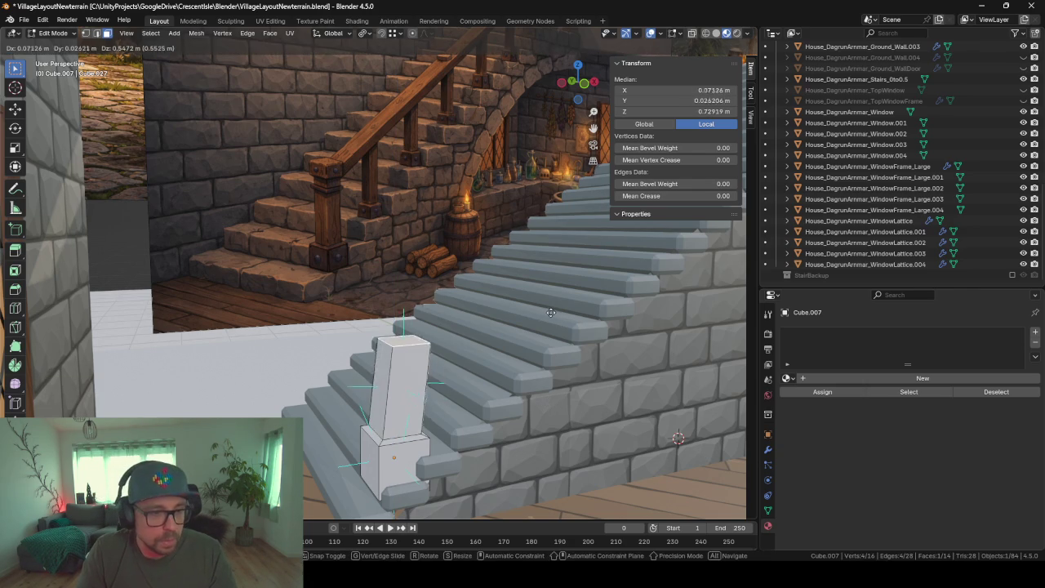
key("z")
left_click(541, 279)
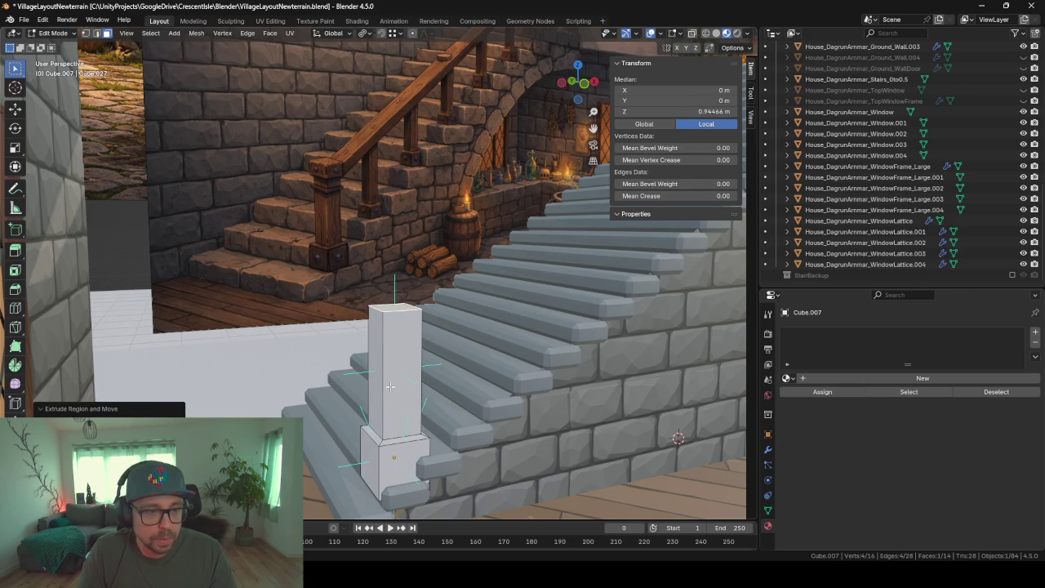
Scale the whole post's width only, making it a slender 0.211 m square post
key("a")
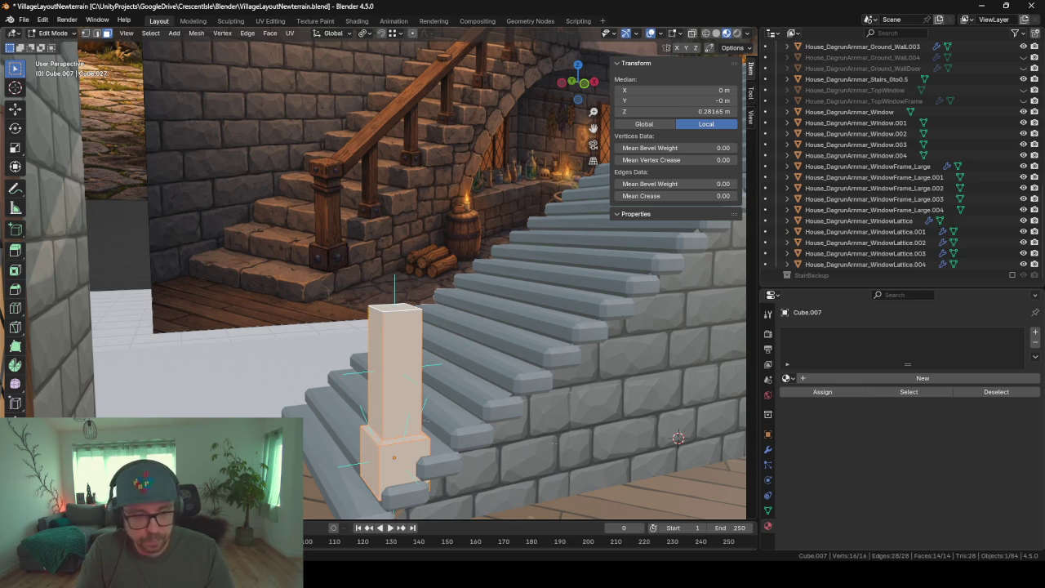
key("s")
key("shift+z")
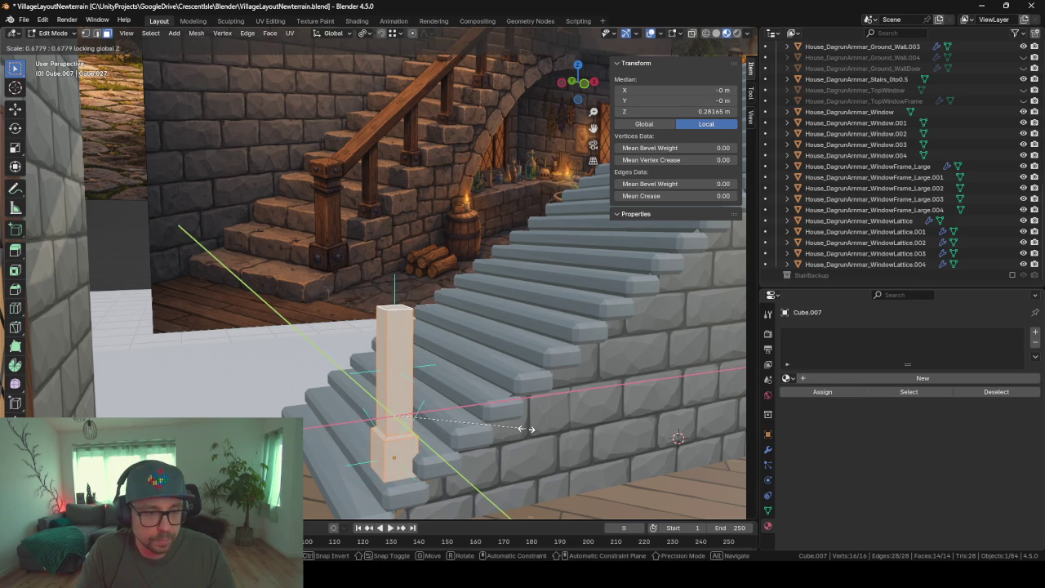
left_click(520, 429)
middle_click_drag(516, 411, 486, 398)
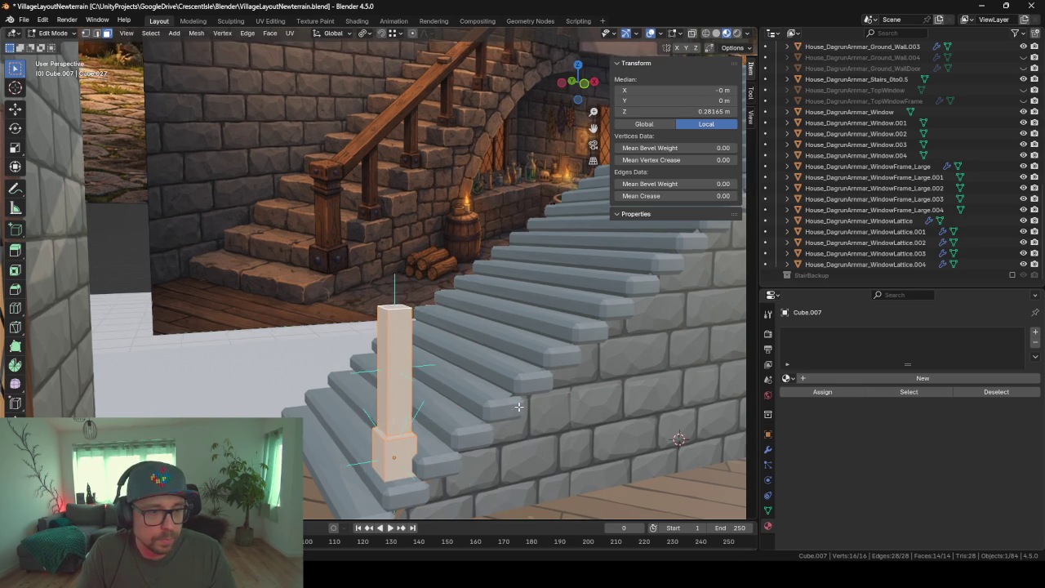
scroll(486, 398, "down", 1)
scroll(488, 398, "down", 1)
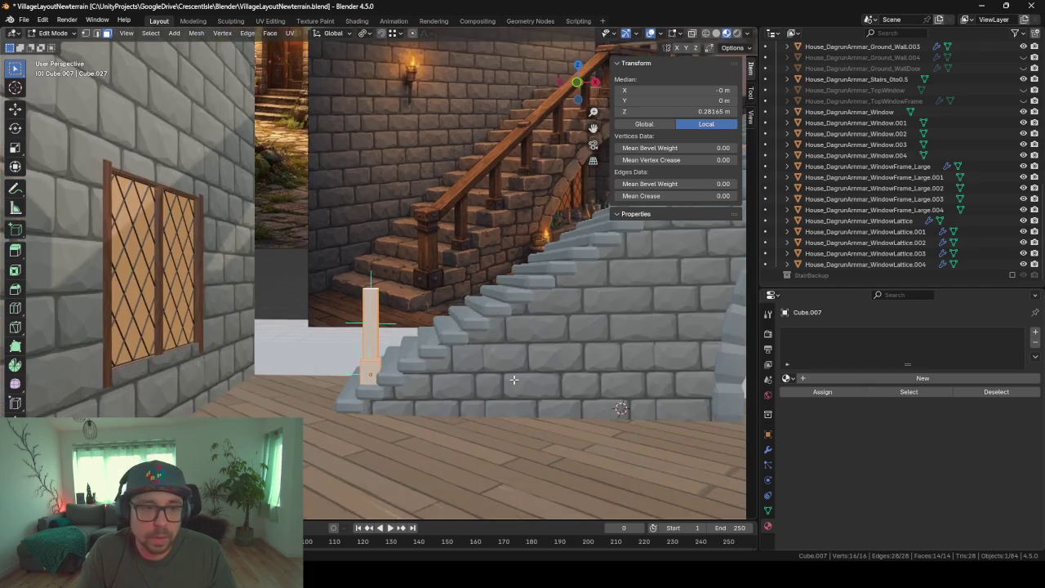
scroll(490, 398, "down", 2)
scroll(497, 398, "down", 1)
middle_click_drag(497, 399, 510, 401)
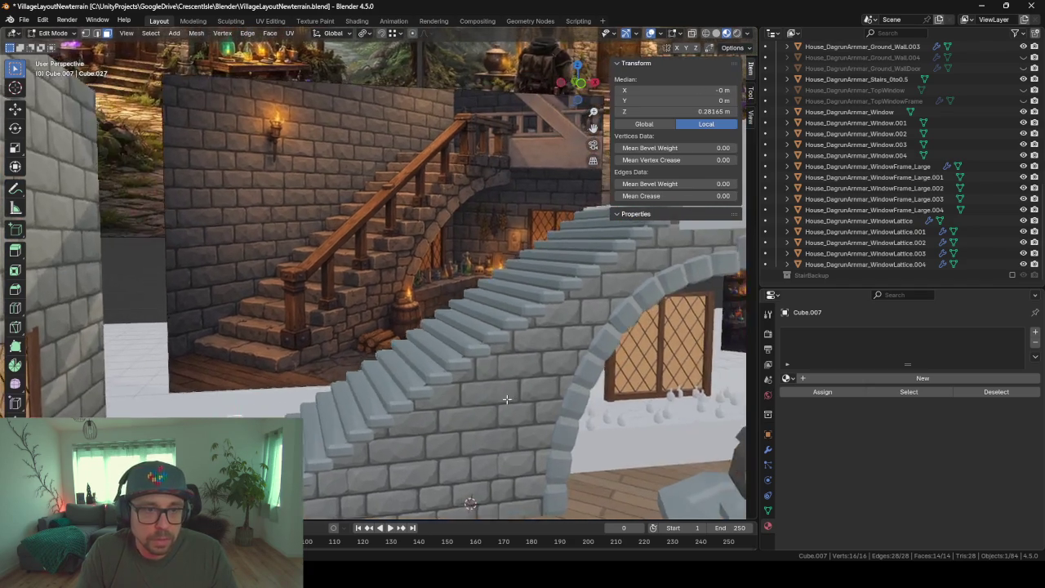
scroll(482, 347, "down", 1)
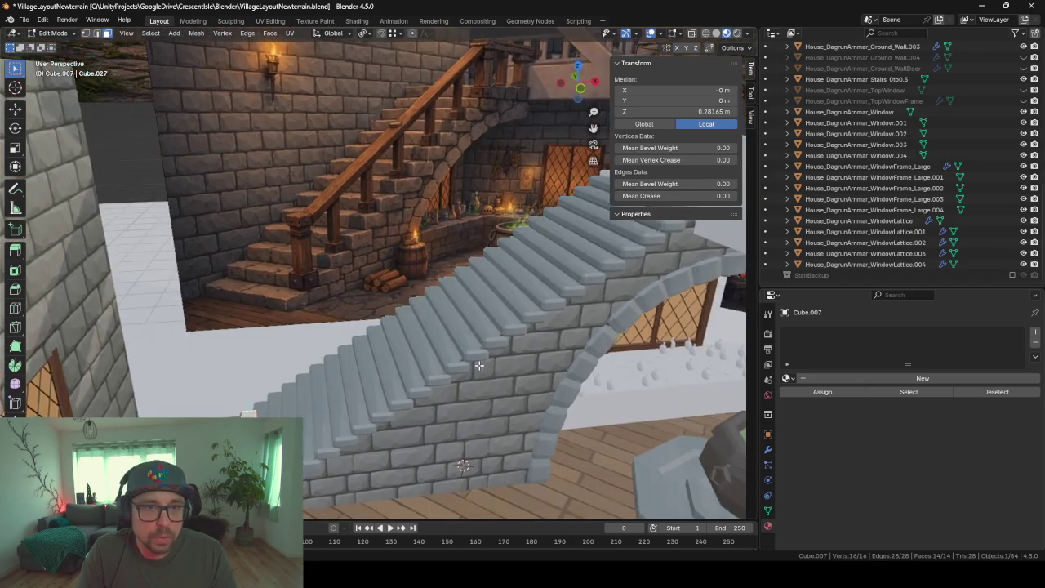
scroll(480, 352, "down", 1)
Set the snap target to Face Nearest
key("Tab")
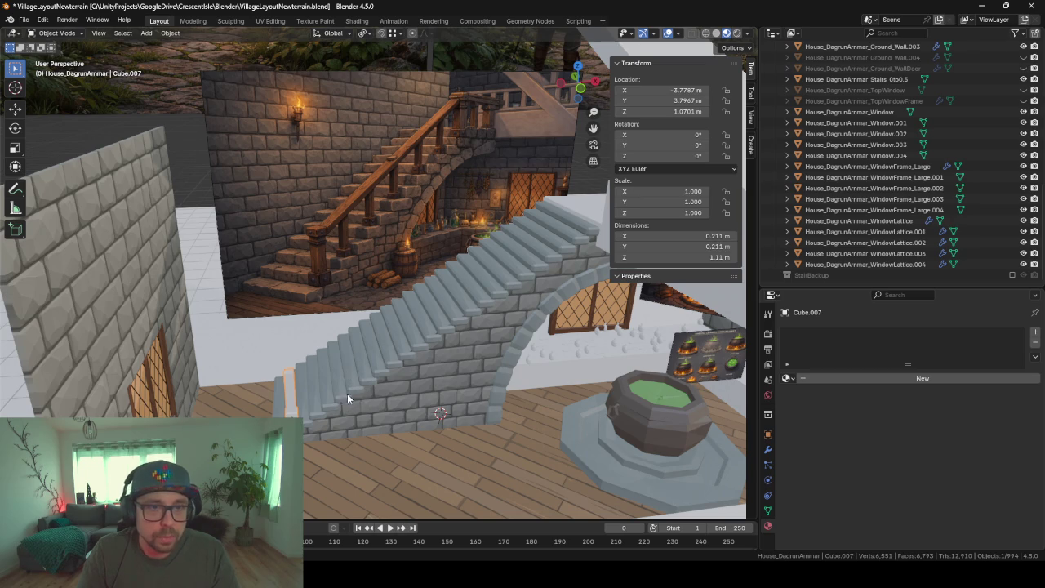
left_click(397, 35)
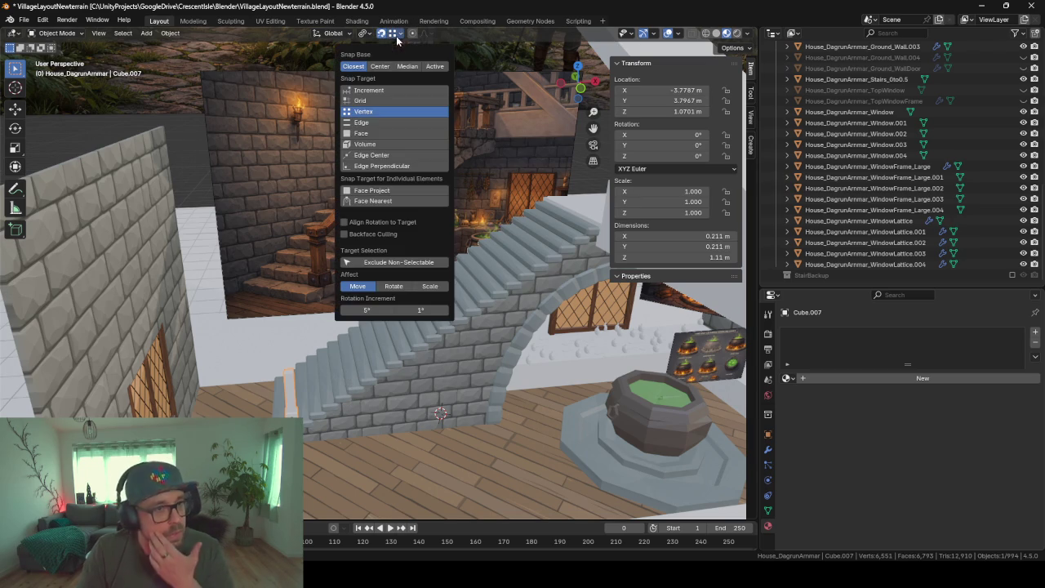
left_click(362, 134)
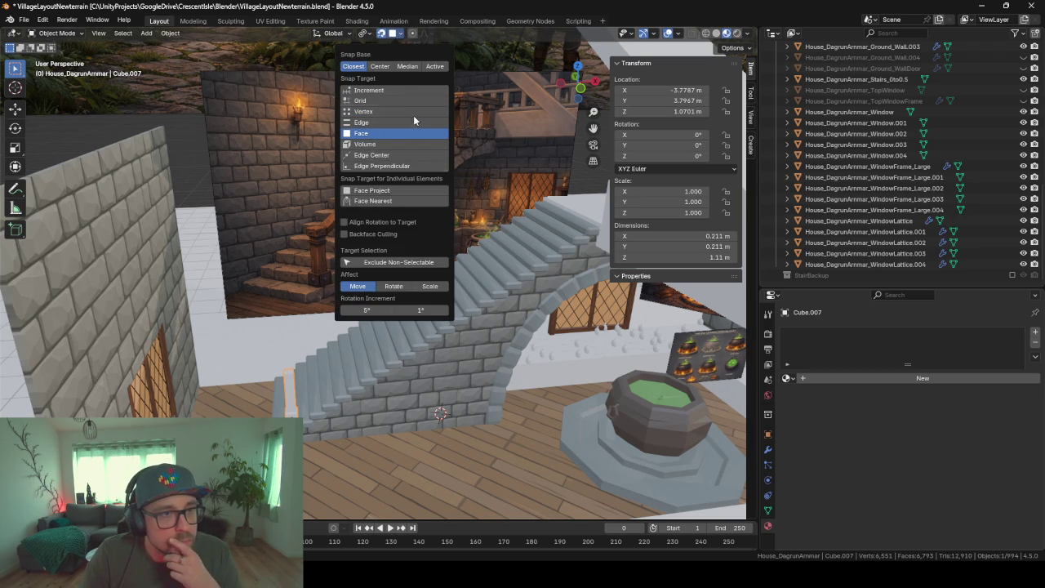
left_click(362, 202)
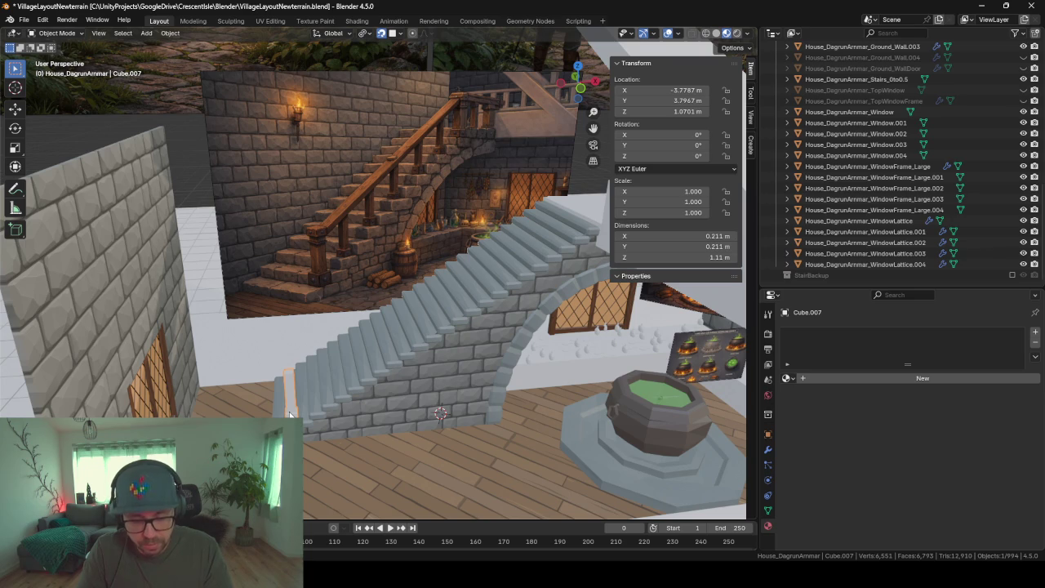
Try a duplicate post near the stair top, then discard it
key("shift+d")
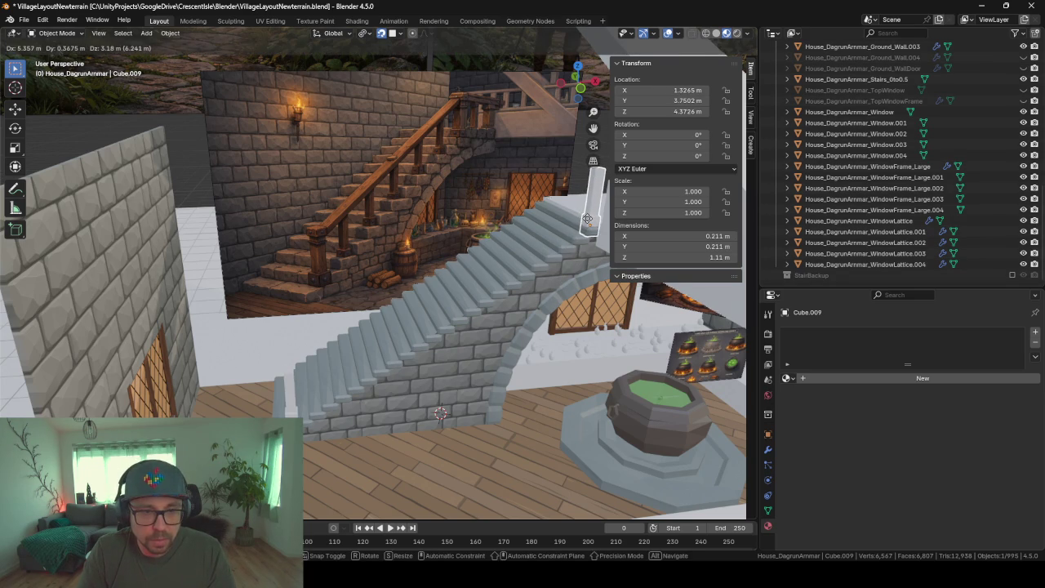
left_click(588, 220)
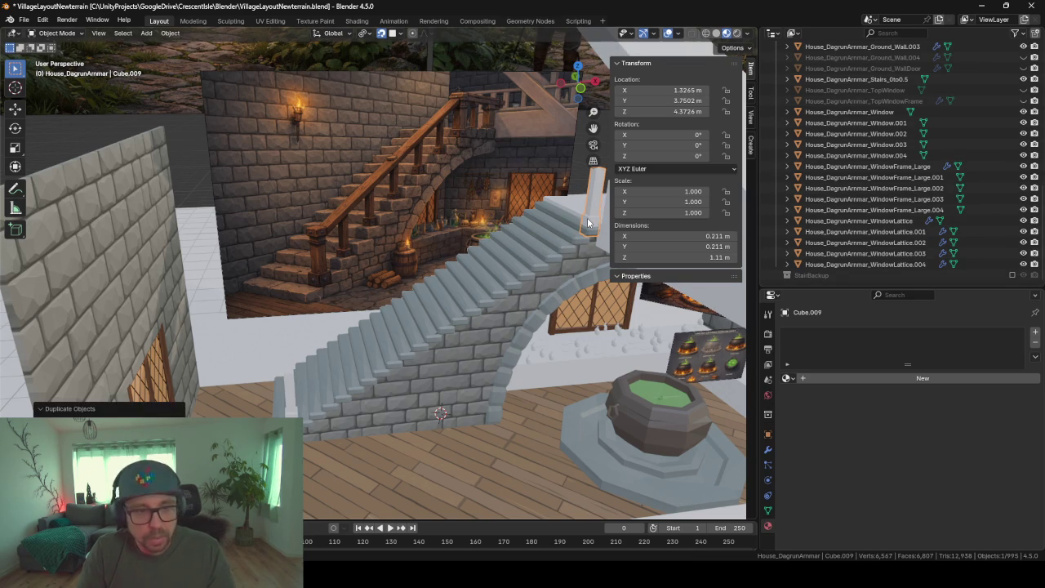
key("shift+z")
key("shift+z")
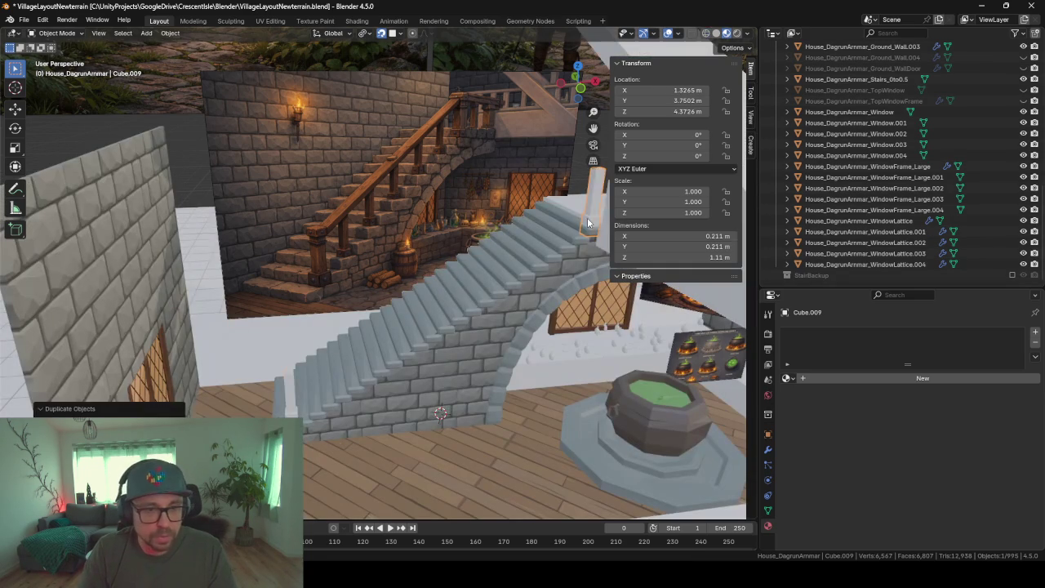
key("ctrl+z")
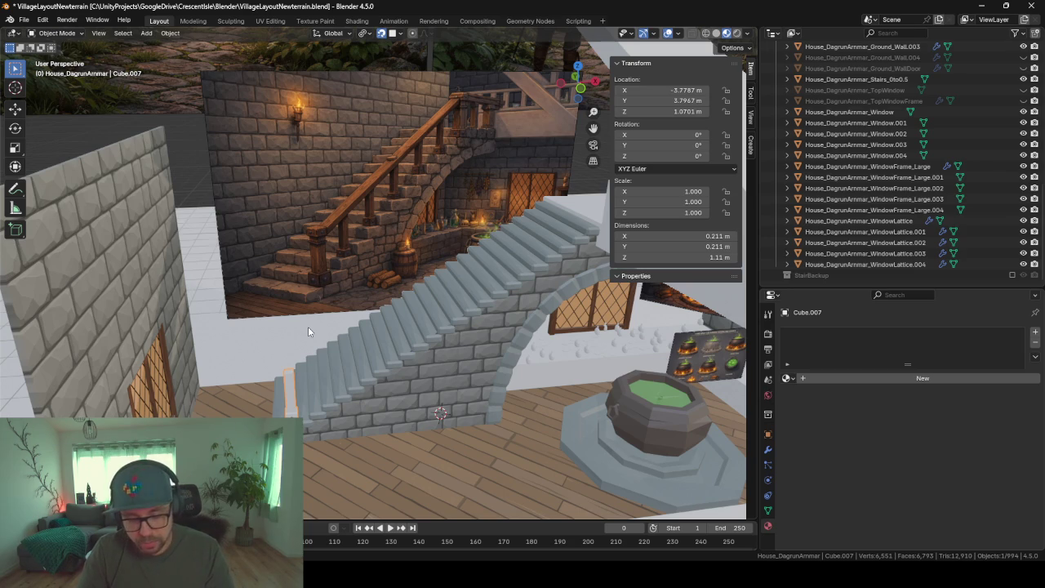
Reposition the bottom post with its Y position locked
key("g")
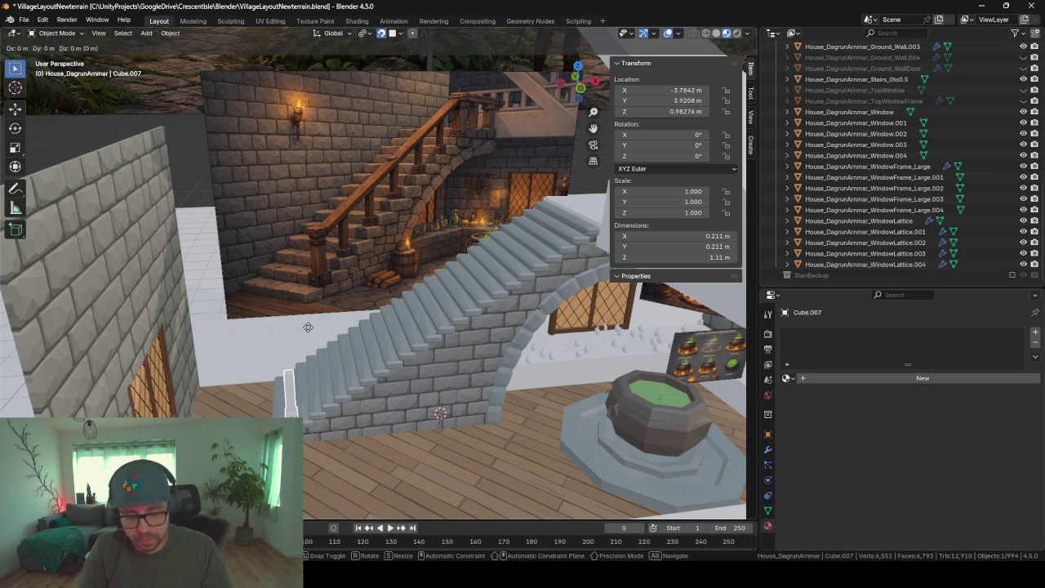
key("shift+y")
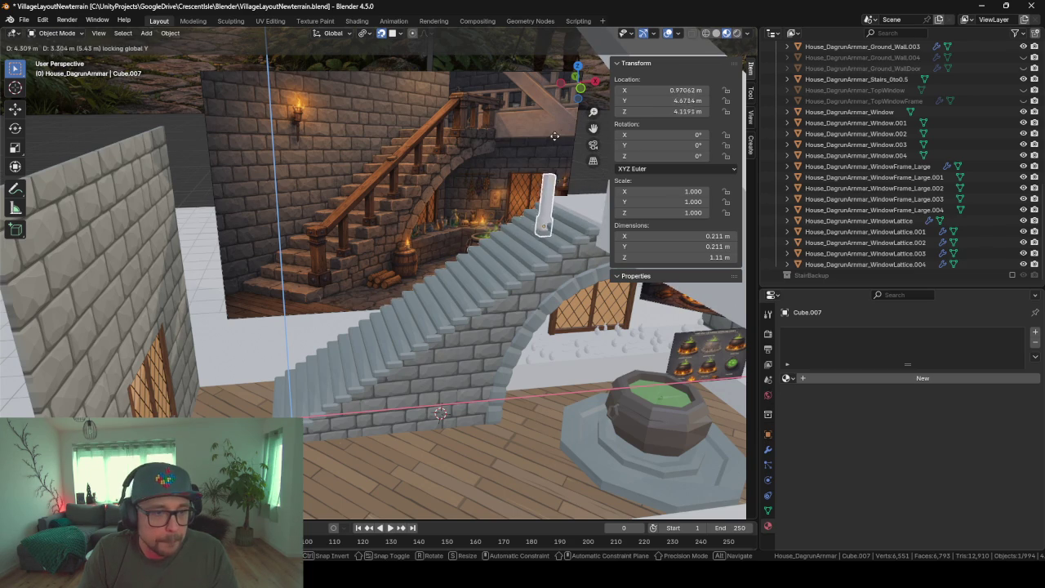
left_click(322, 315)
Duplicate the post and move the copy along X and Z to the stair top
key("shift+d")
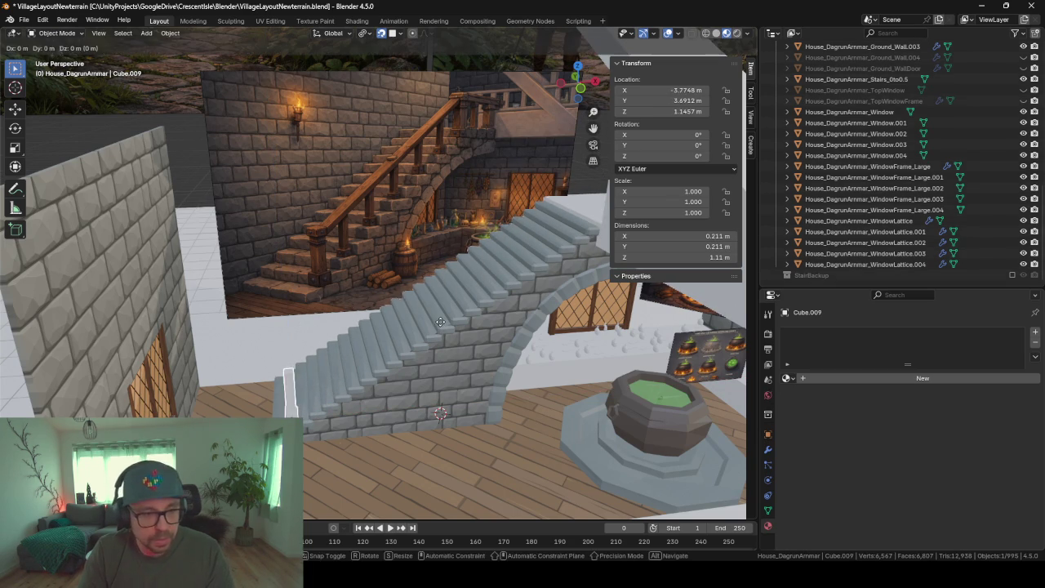
key("shift+y")
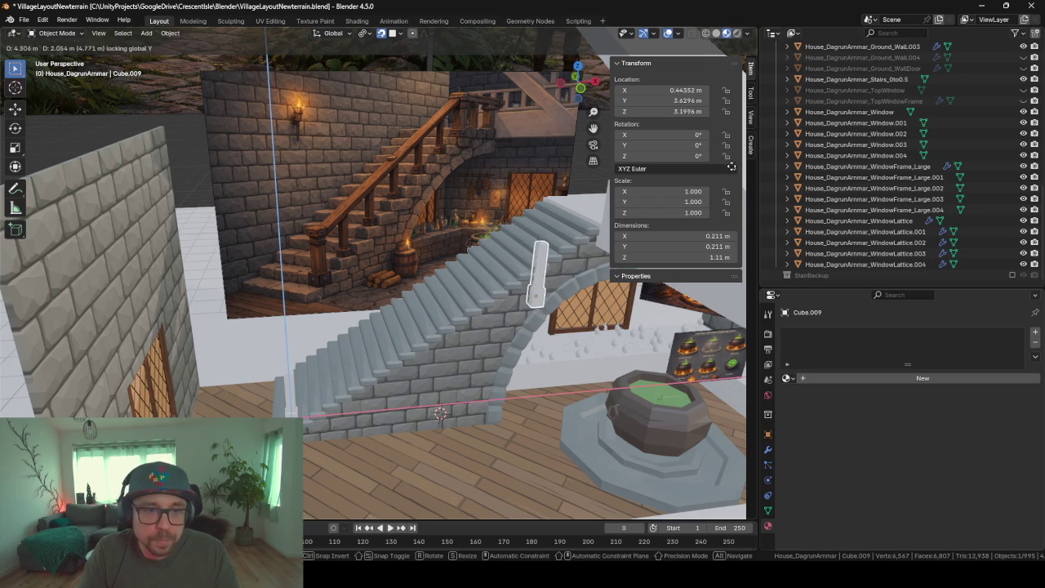
key("Escape")
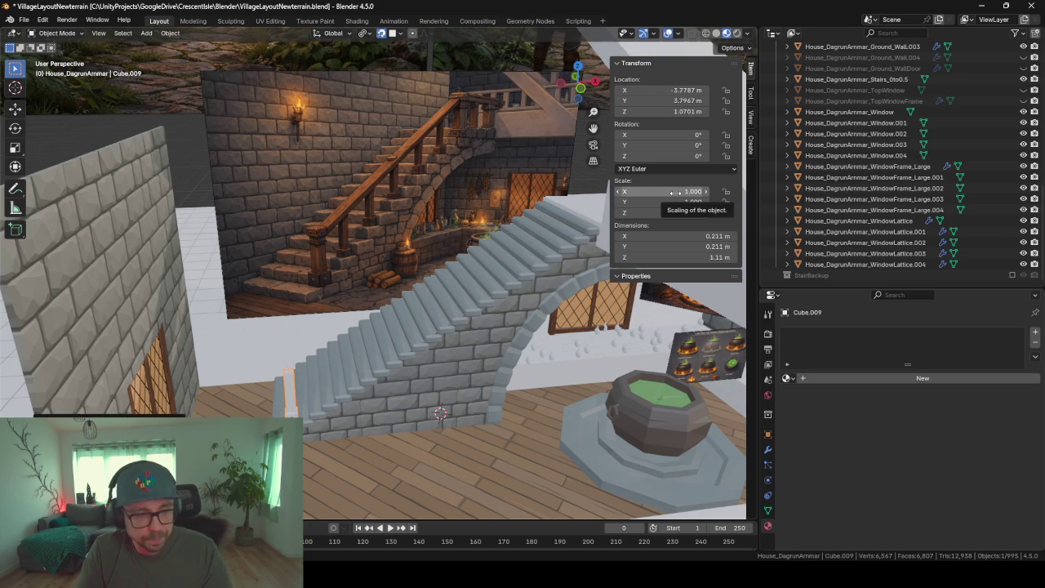
key("g")
key("x")
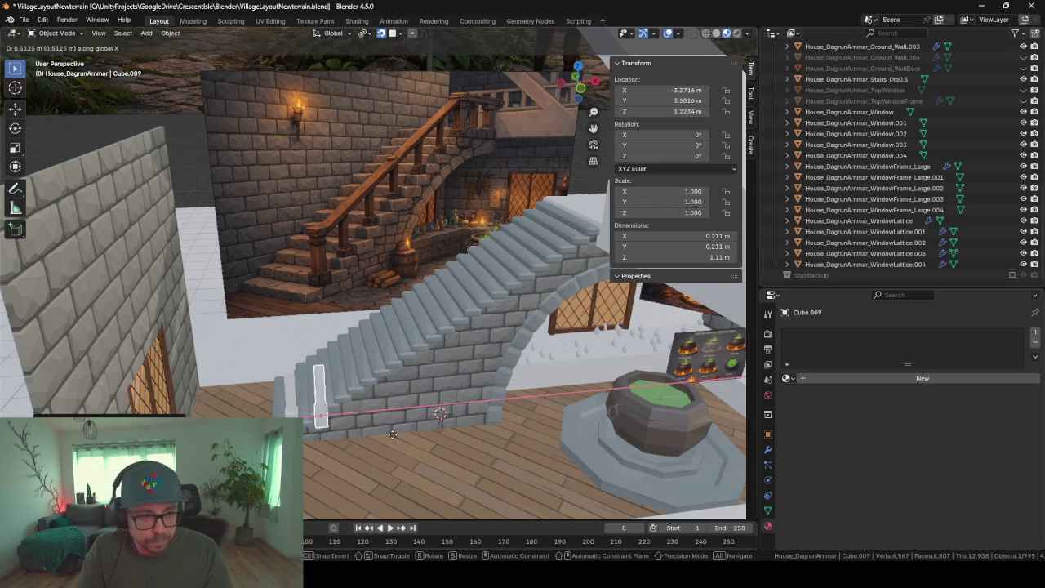
key("z")
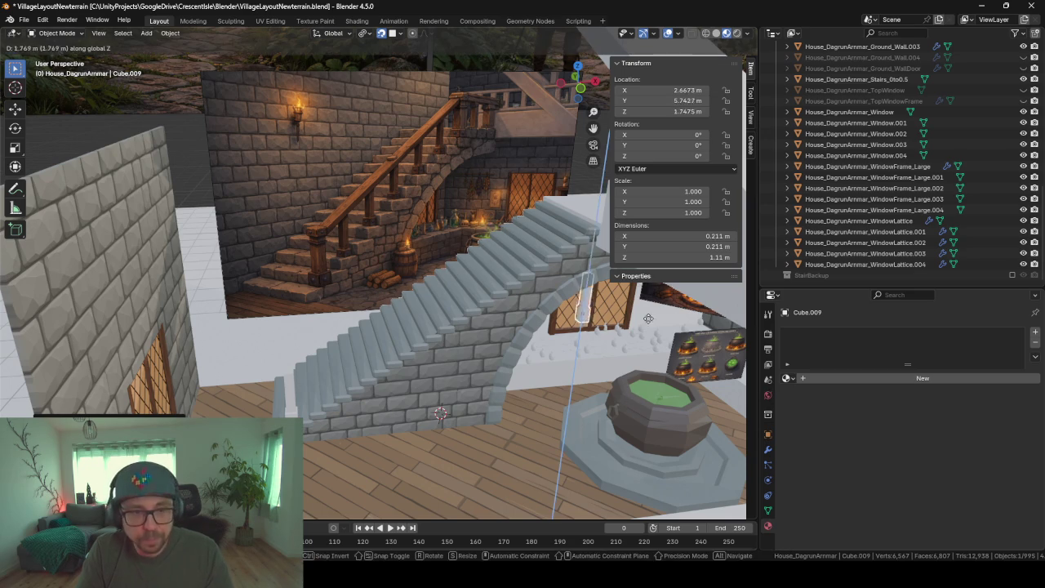
left_click(423, 321)
Read the positions of the staircase's bottom and top step edges in Edit Mode
mouse_move(423, 321)
middle_mouse_down()
mouse_move(480, 330)
mouse_move(530, 382)
middle_mouse_up()
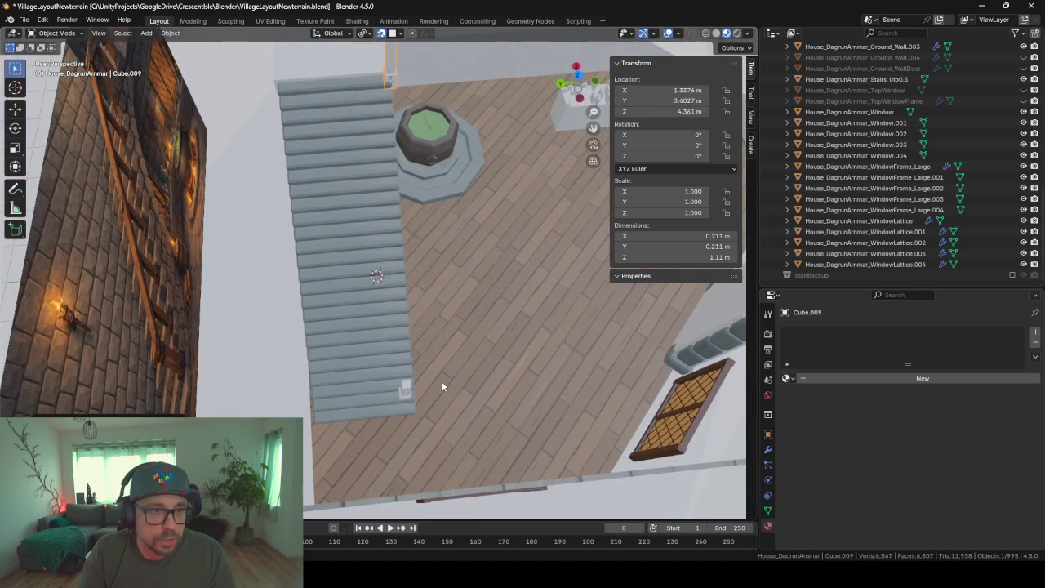
mouse_move(423, 309)
middle_mouse_down()
mouse_move(484, 308)
mouse_move(469, 317)
middle_mouse_up()
left_click(447, 318)
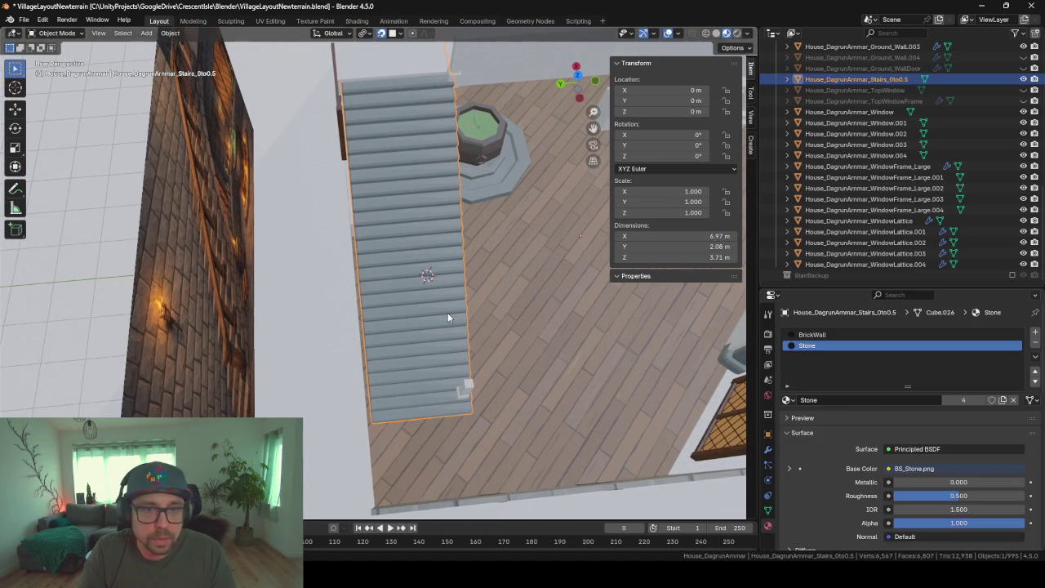
key("Tab")
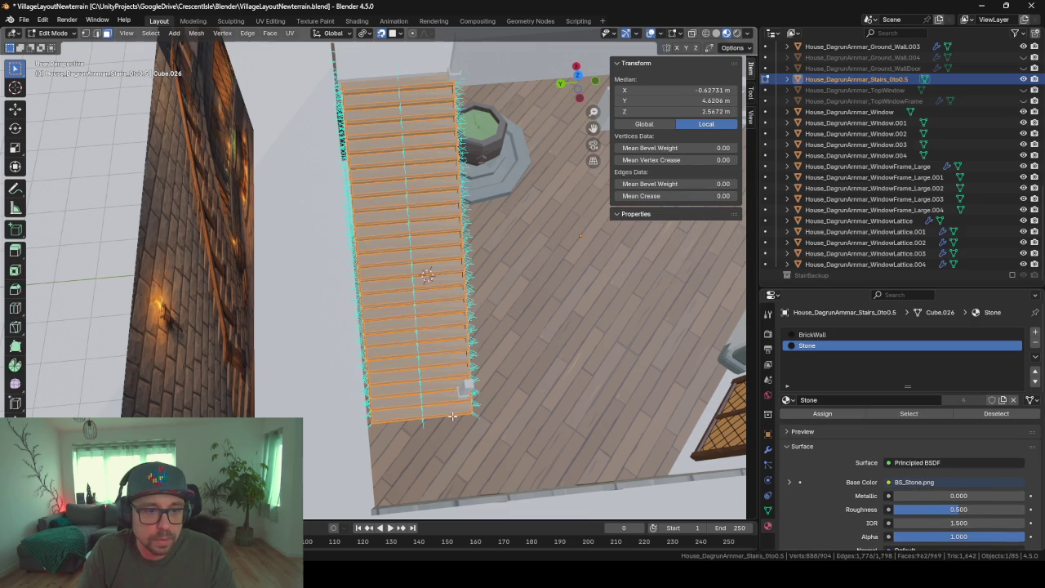
left_click(447, 415)
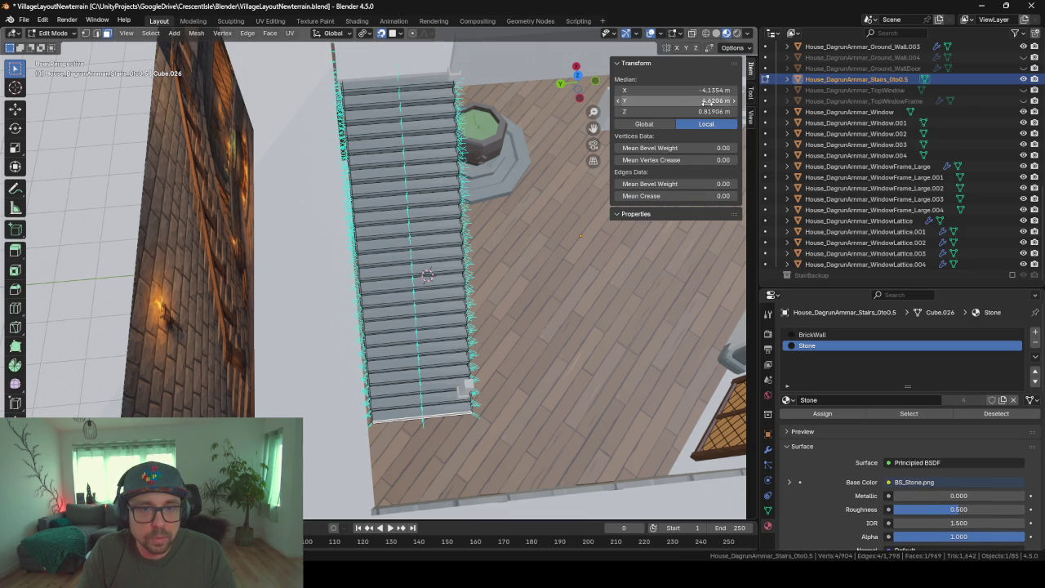
left_click(397, 81)
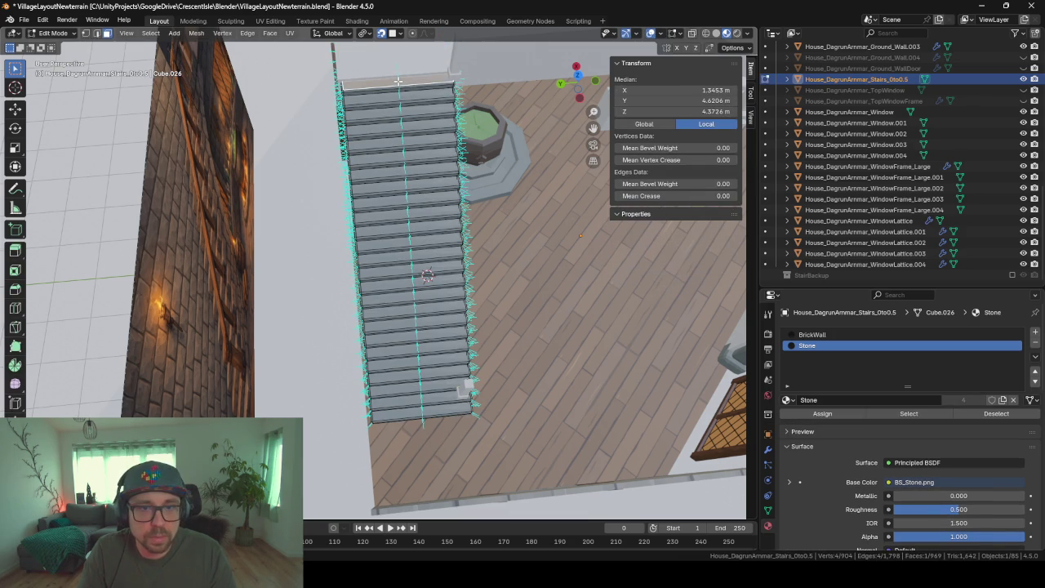
key("Tab")
Paste the bottom post's Y location, 3.7967 m, into the top post's Y field
middle_click_drag(507, 365, 471, 348)
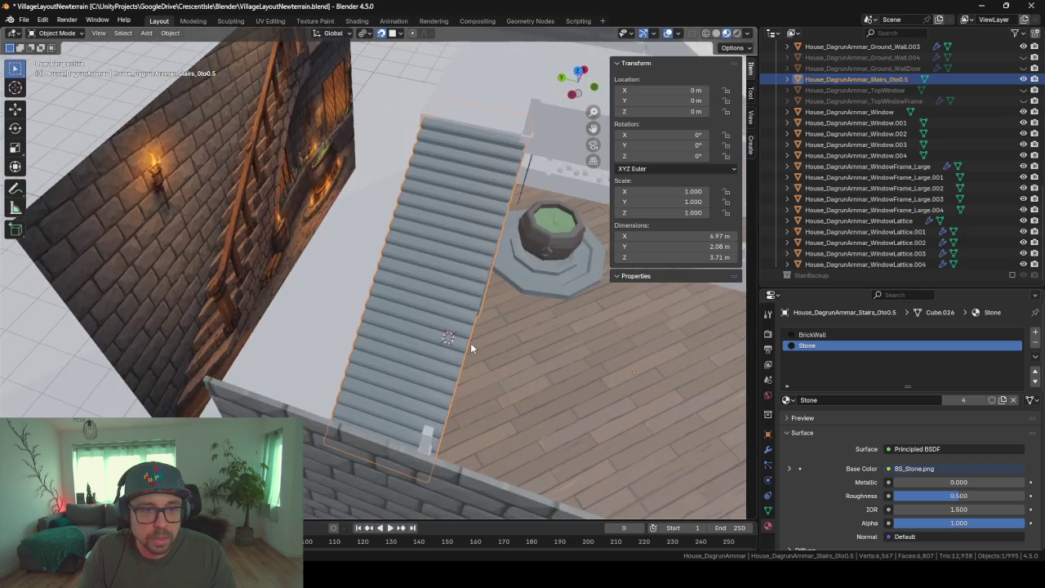
left_click(531, 125)
middle_click_drag(494, 206, 482, 284)
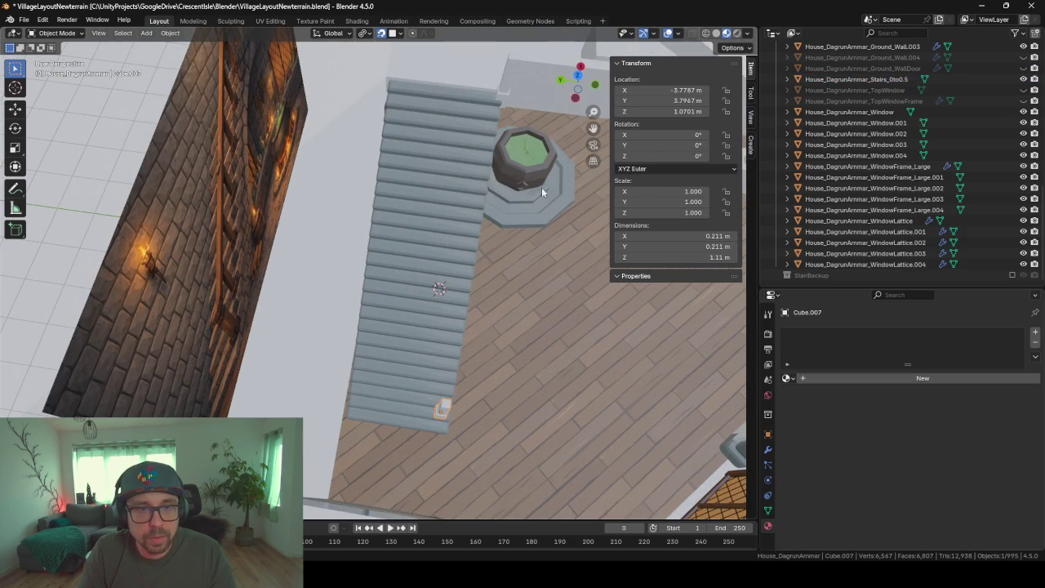
double_click(681, 99)
key("ctrl+c")
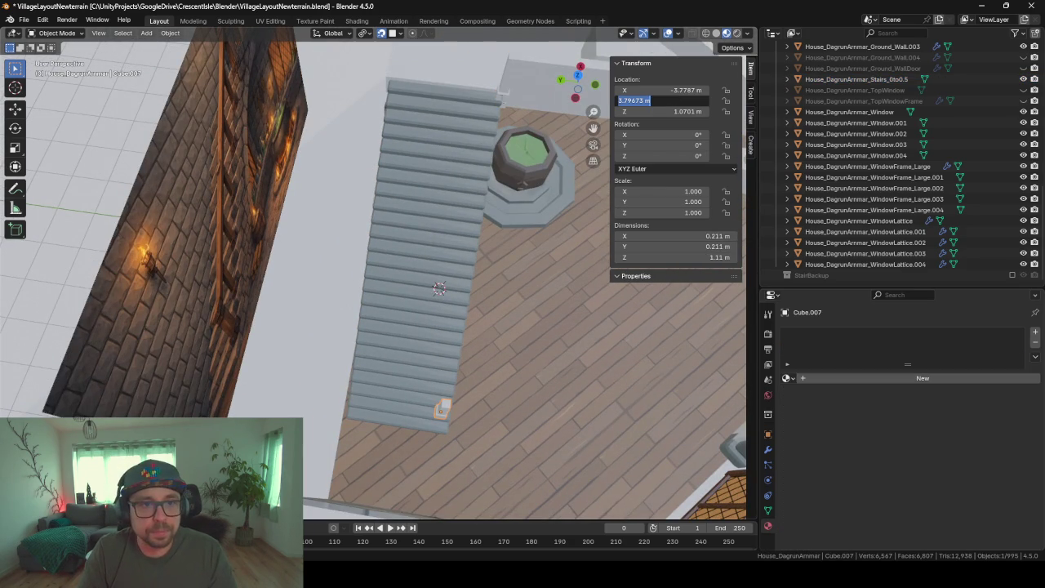
left_click(505, 90)
double_click(668, 100)
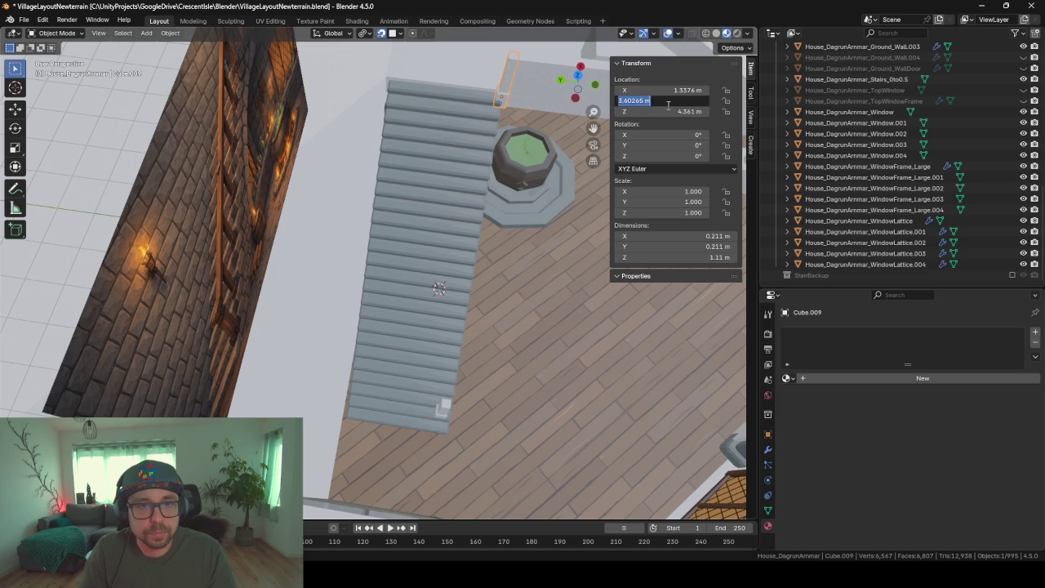
key("ctrl+v")
key("Return")
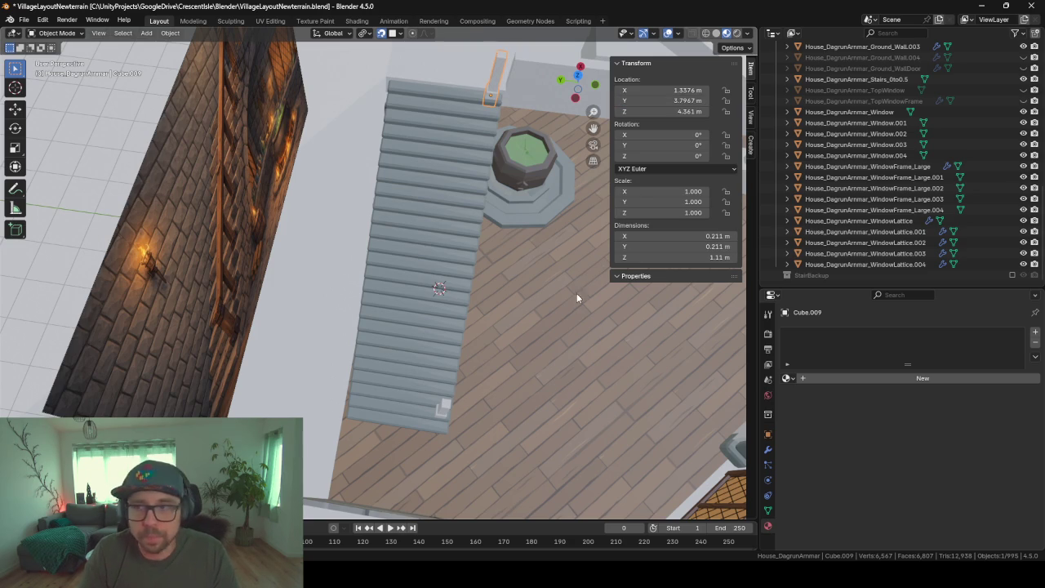
mouse_move(577, 298)
middle_mouse_down()
mouse_move(479, 278)
mouse_move(478, 300)
mouse_move(528, 335)
mouse_move(406, 285)
mouse_move(494, 278)
mouse_move(447, 233)
middle_mouse_up()
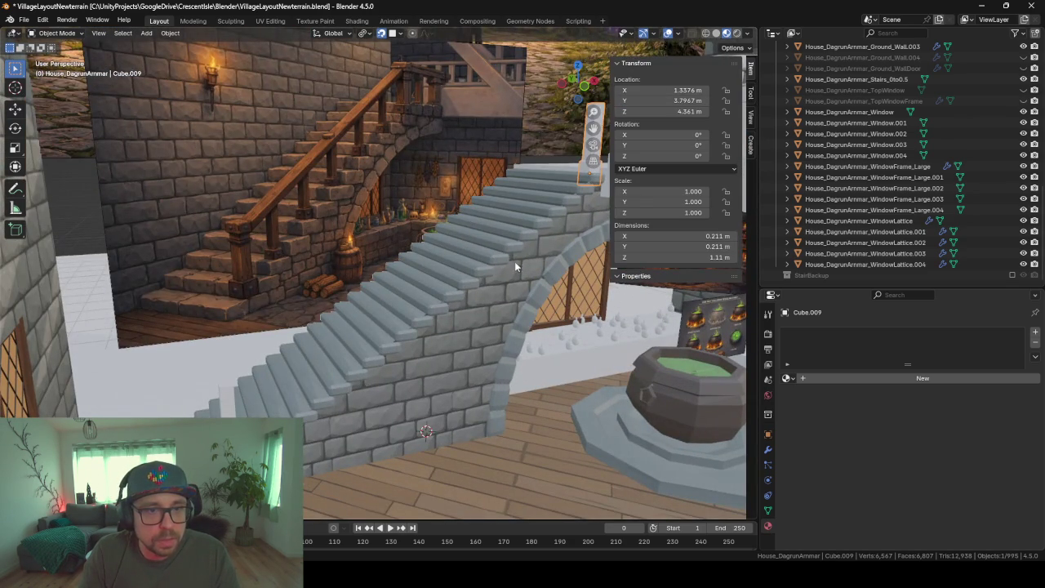
Link Cube.009 to Cube.007's object data using Link Object Data
mouse_move(514, 266)
middle_mouse_down()
mouse_move(415, 257)
mouse_move(408, 289)
mouse_move(427, 303)
mouse_move(387, 332)
middle_mouse_up()
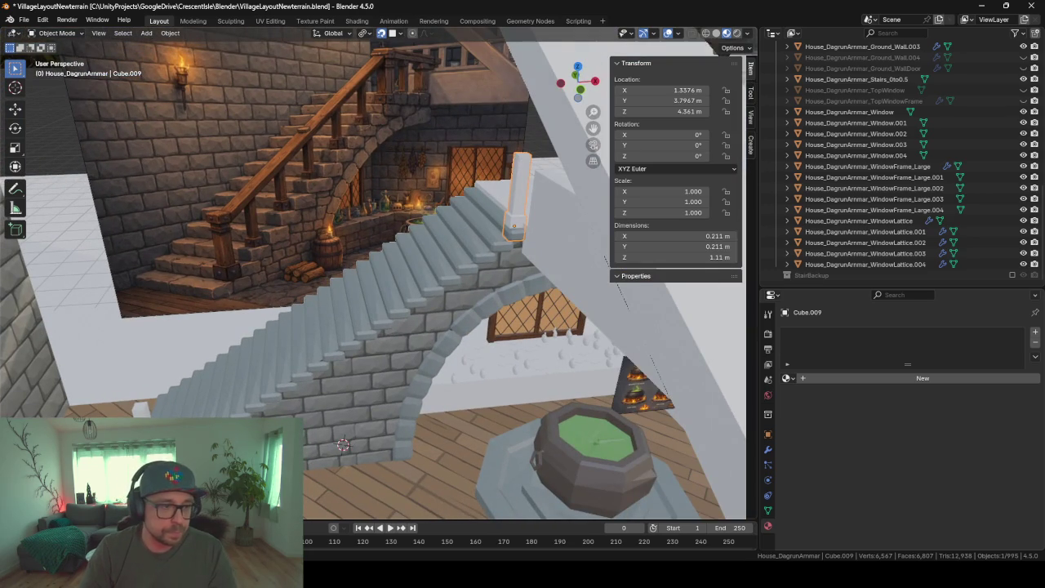
left_click(140, 407)
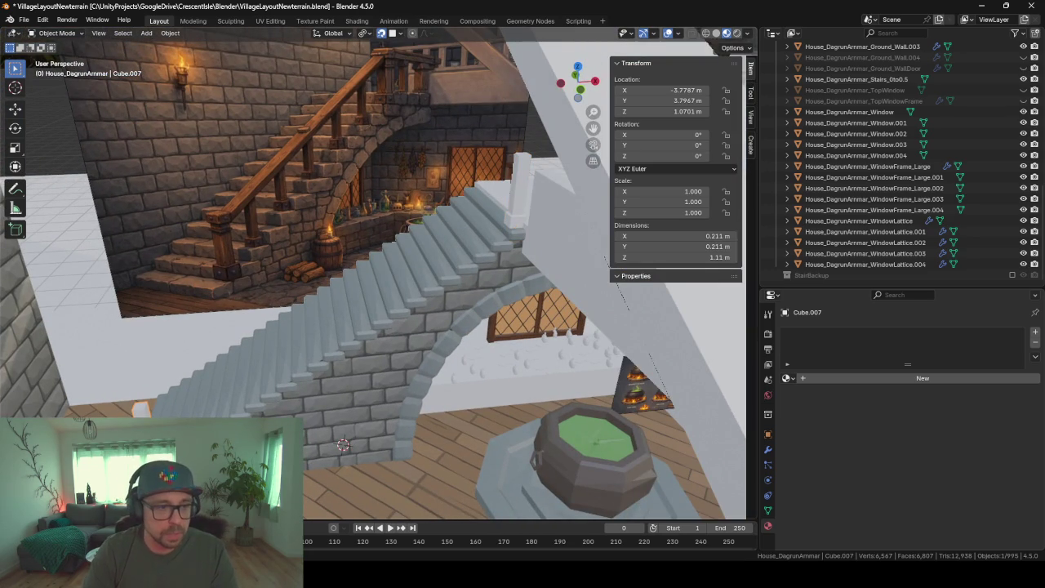
left_click(517, 201, "shift")
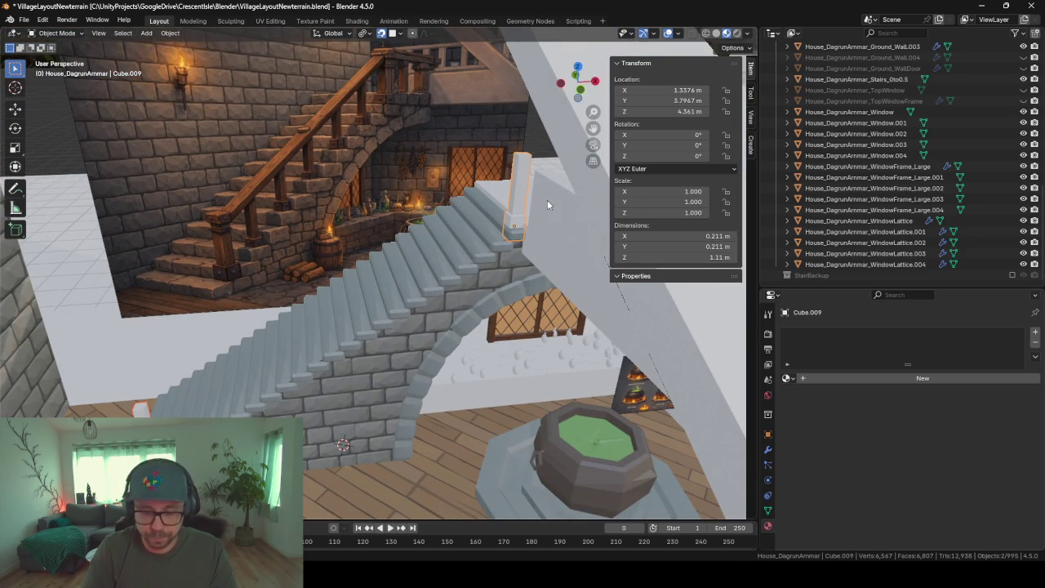
key("ctrl+l")
key("Down")
key("Down")
key("Down")
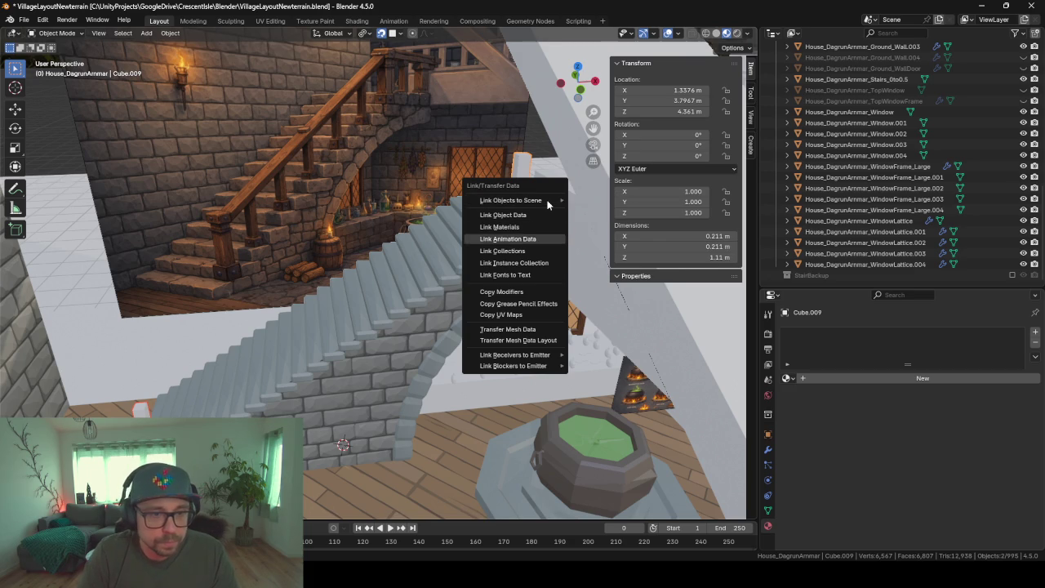
key("Down")
key("Up")
key("Up")
key("Up")
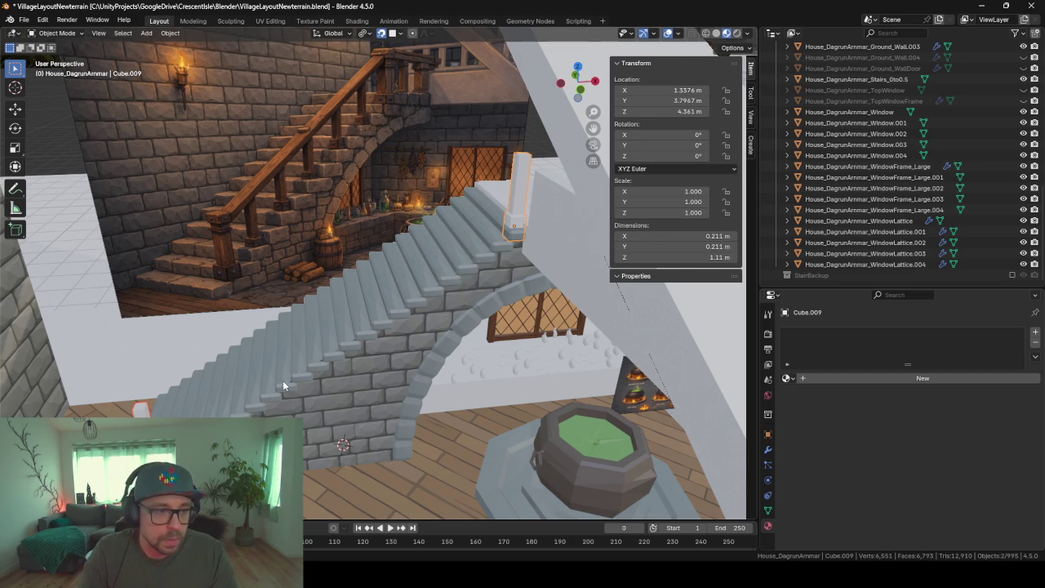
Open the bottom post for mesh editing with nothing selected
key("Tab")
key("alt+a")
left_click(140, 409)
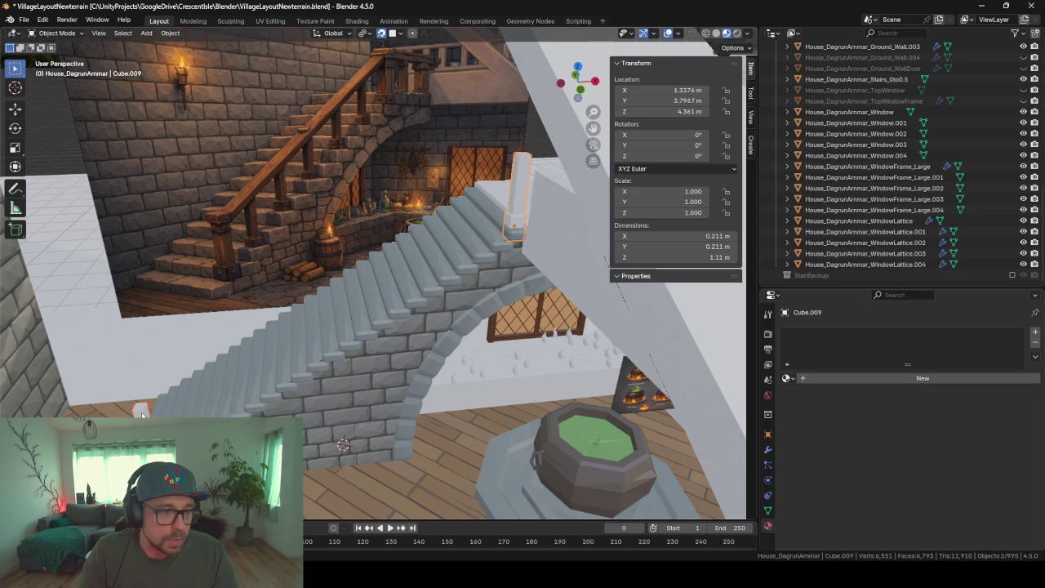
key("alt+a")
Raise the bottom post's top face vertically to make the post taller
left_click(141, 408)
key("g")
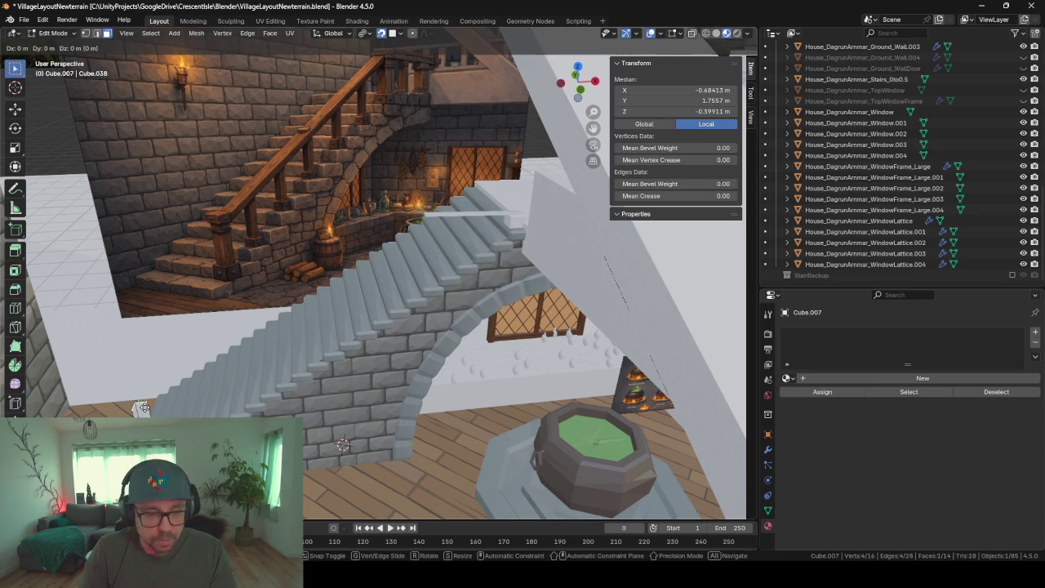
key("z")
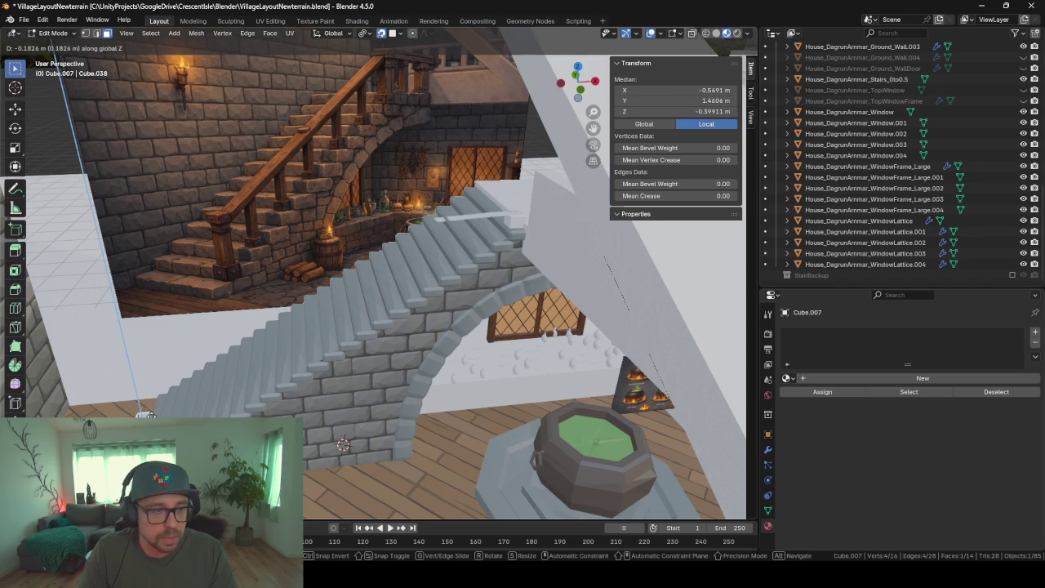
left_click(160, 388)
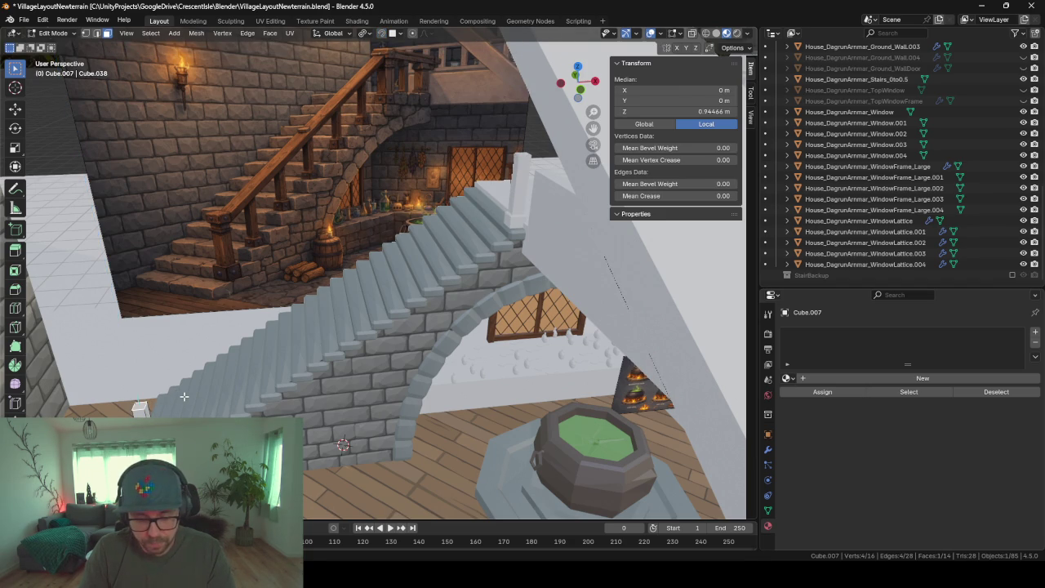
key("g")
key("z")
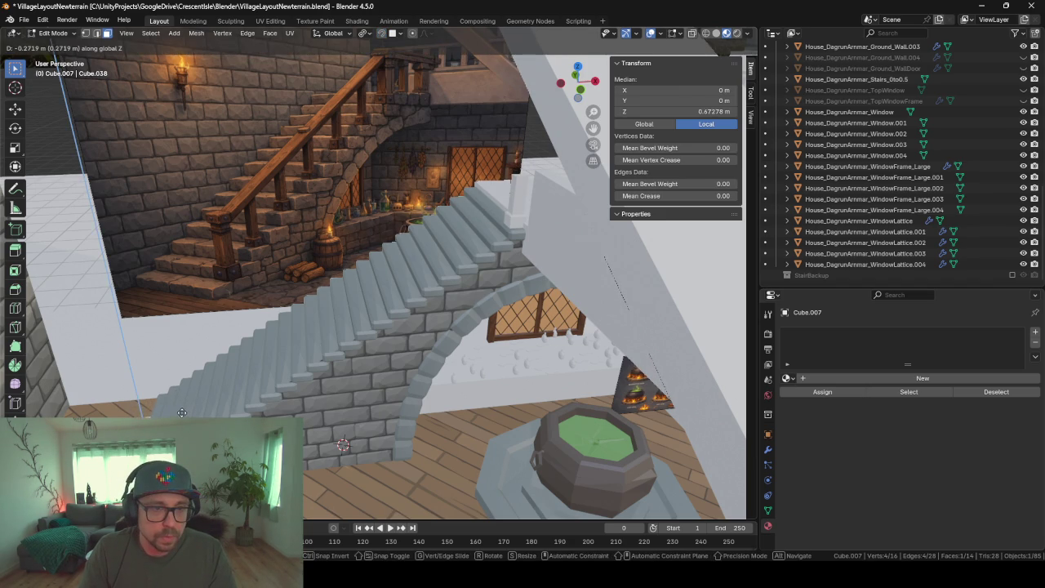
left_click(186, 408)
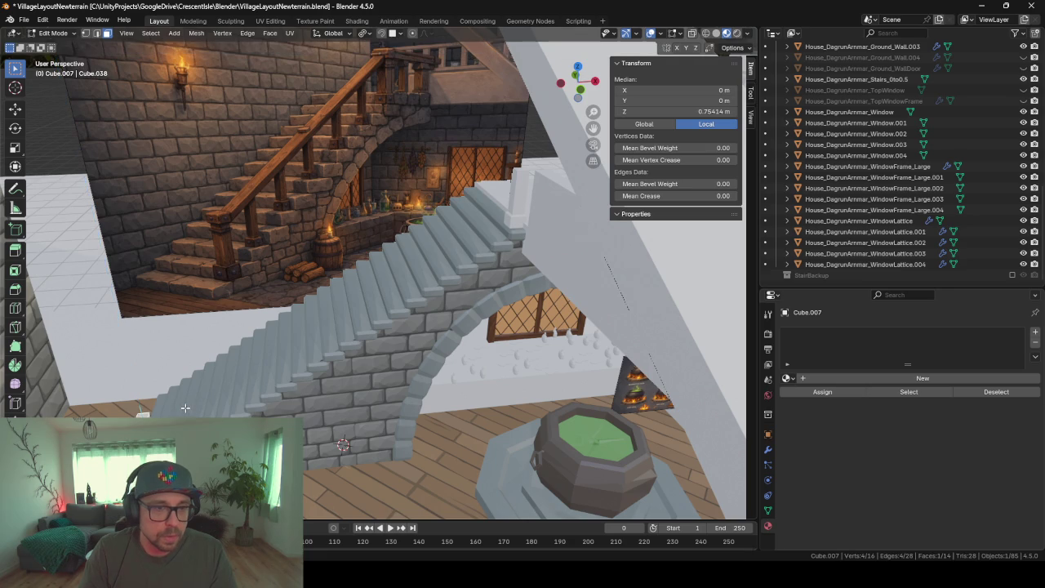
Extrude and widen the post's top into a cap ledge, then extrude it upward
middle_click_drag(271, 274, 408, 271)
key("Tab")
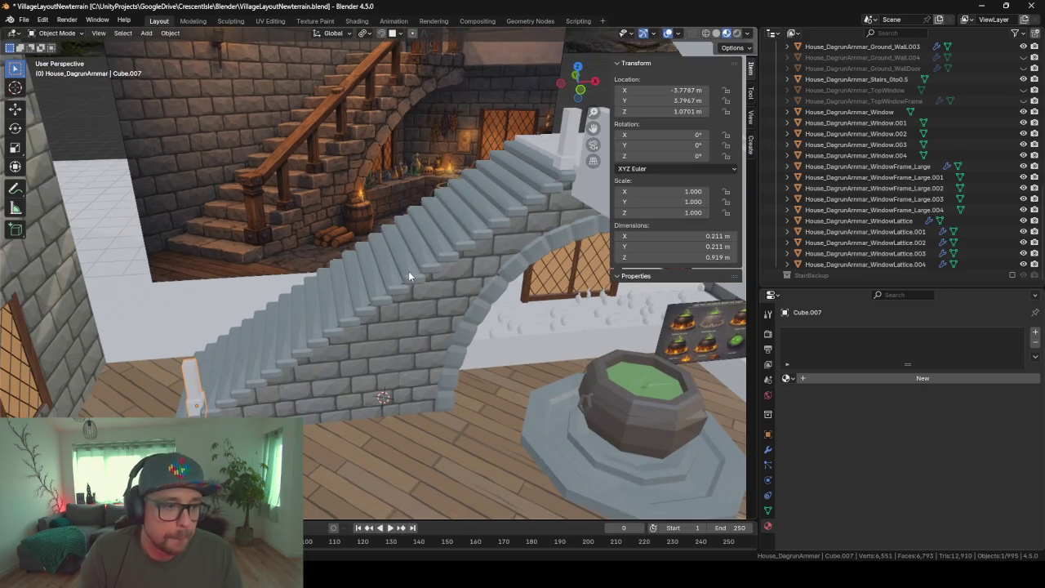
key("KP_Decimal")
scroll(379, 248, "down", 4)
scroll(427, 234, "down", 2)
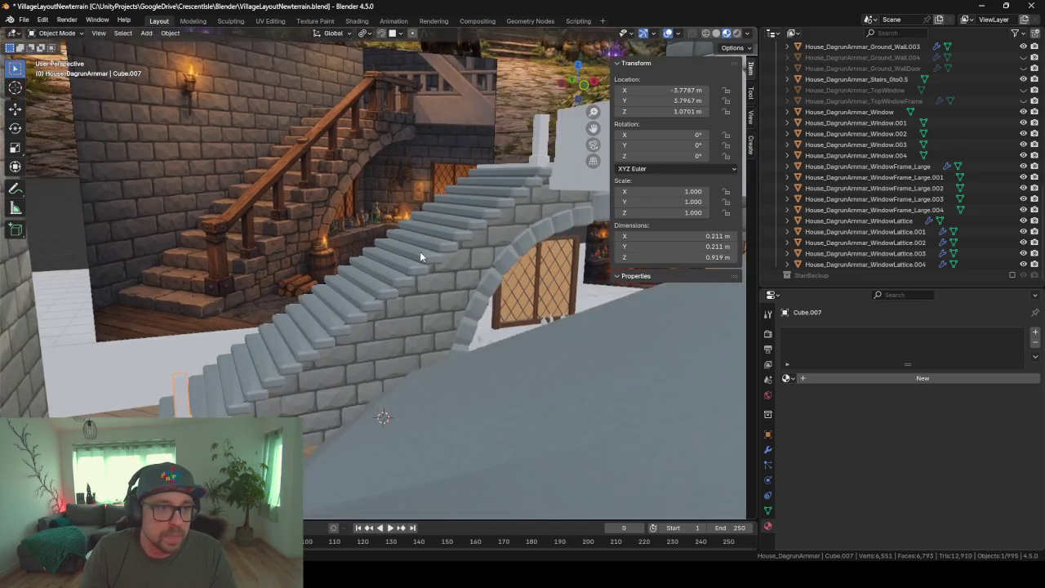
middle_click_drag(424, 257, 425, 257)
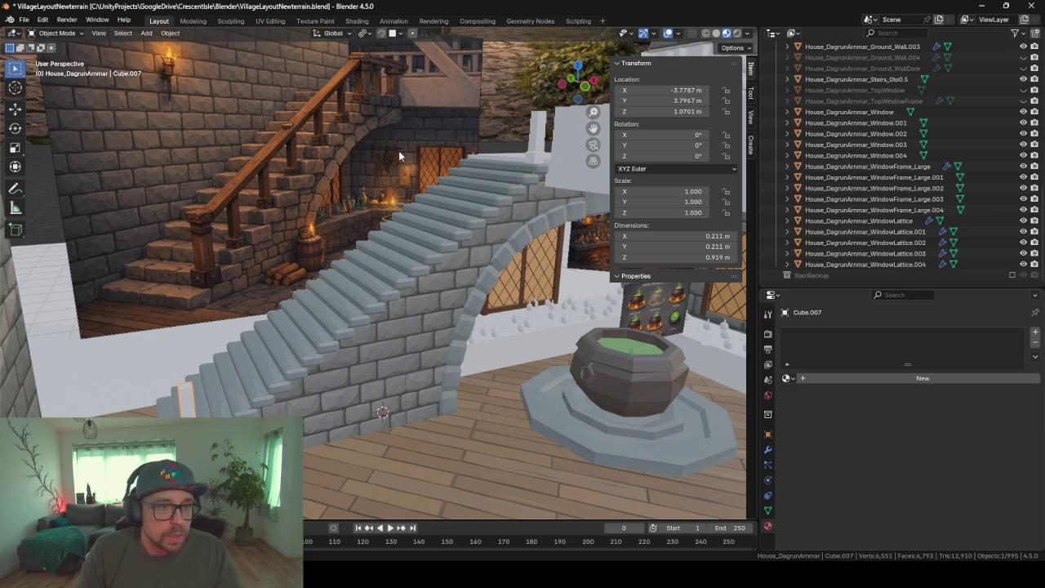
mouse_move(303, 355)
middle_mouse_down()
mouse_move(324, 350)
mouse_move(242, 237)
middle_mouse_up()
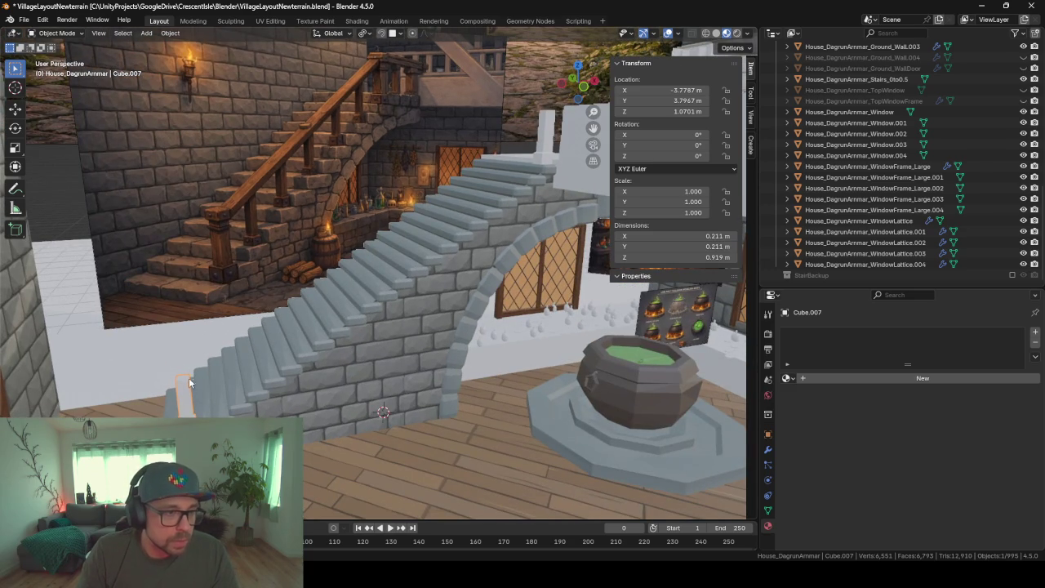
key("Tab")
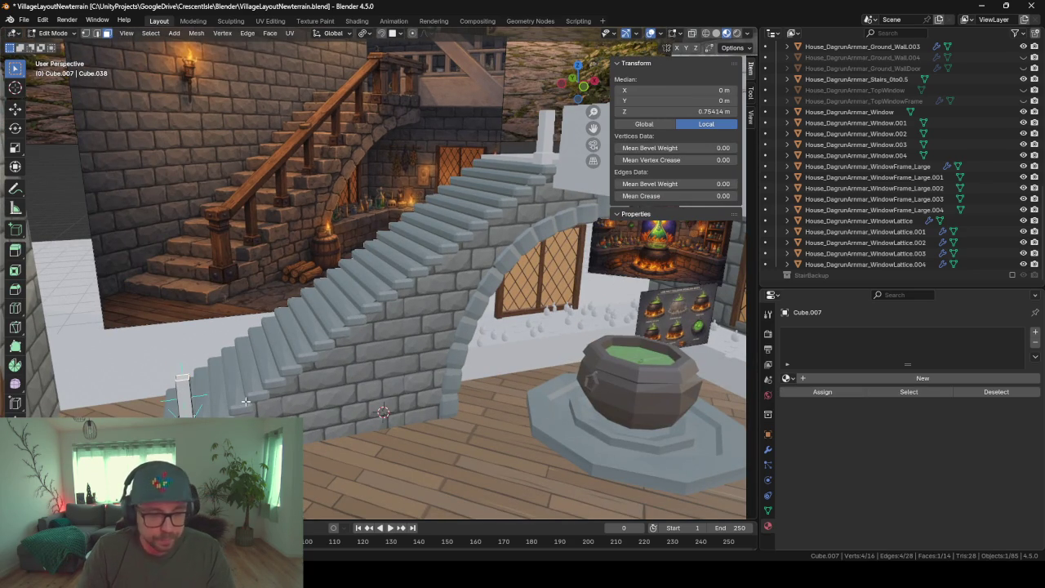
key("e")
key("s")
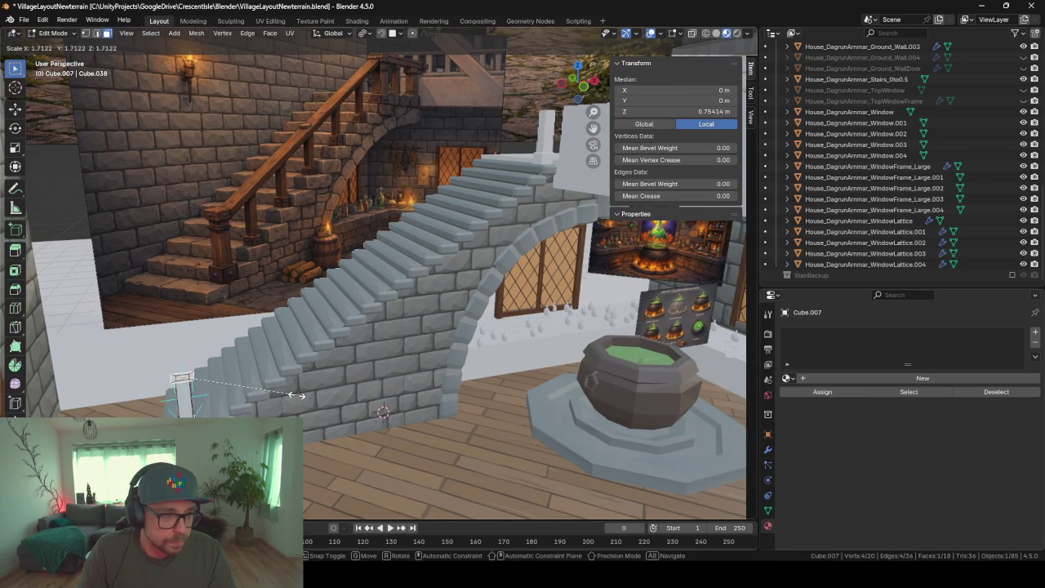
left_click(296, 395)
key("e")
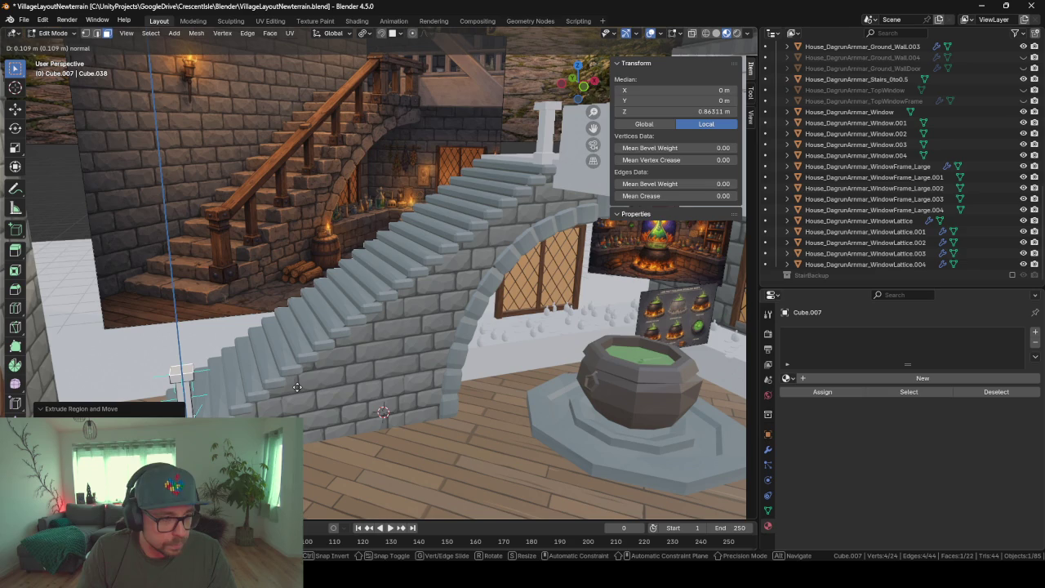
left_click(296, 383)
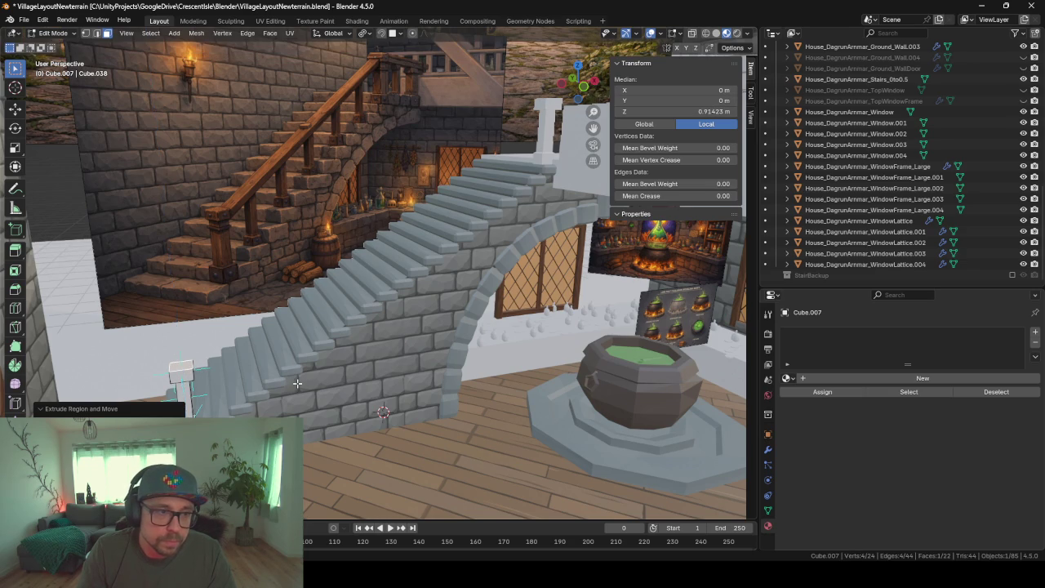
Inspect the top post to confirm it shares the new capped shape
middle_click_drag(310, 321, 332, 362)
key("Tab")
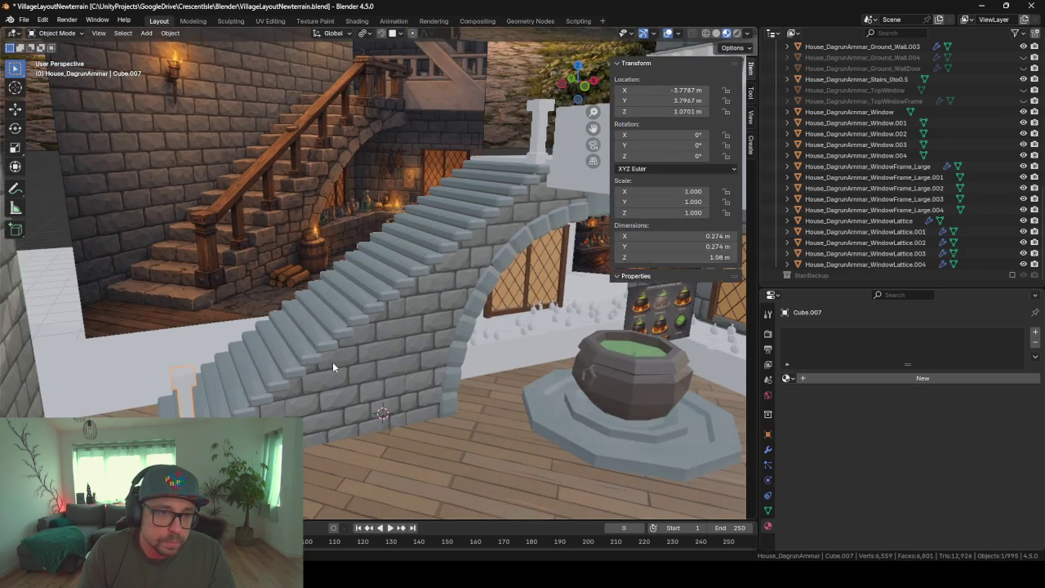
key("slash")
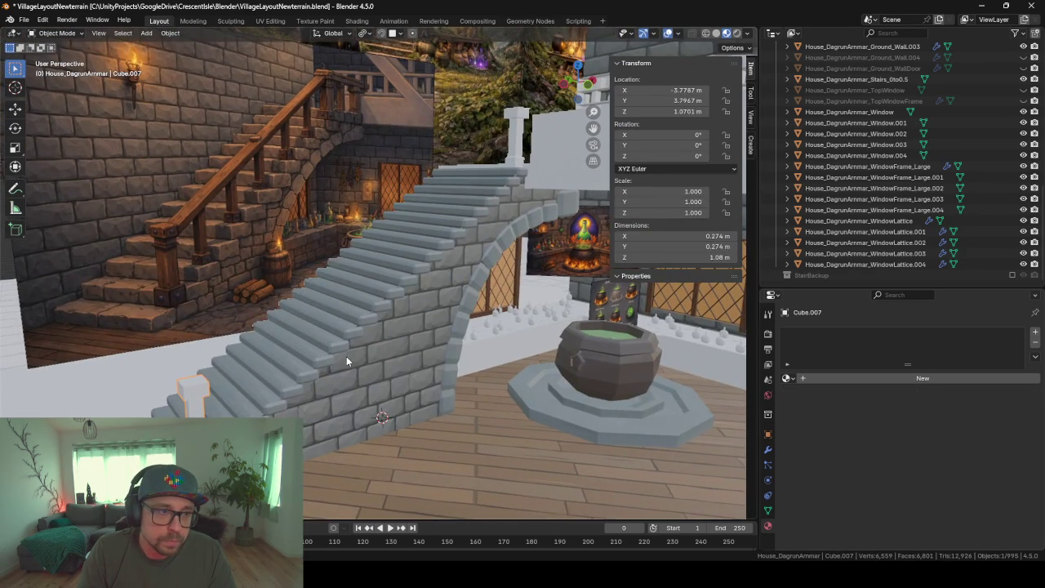
middle_click_drag(342, 356, 330, 359)
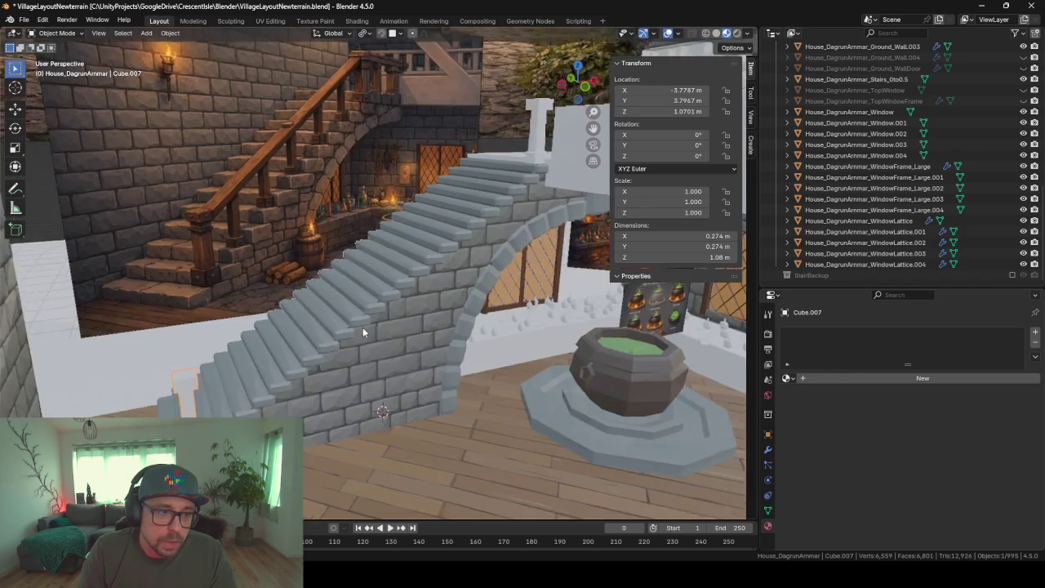
middle_click_drag(363, 328, 482, 183)
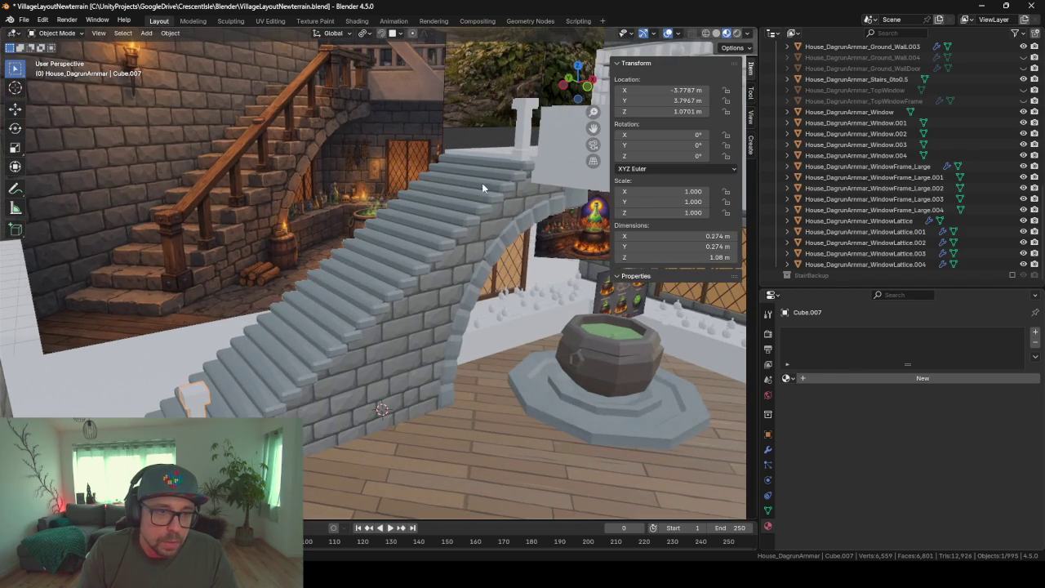
left_click(531, 113)
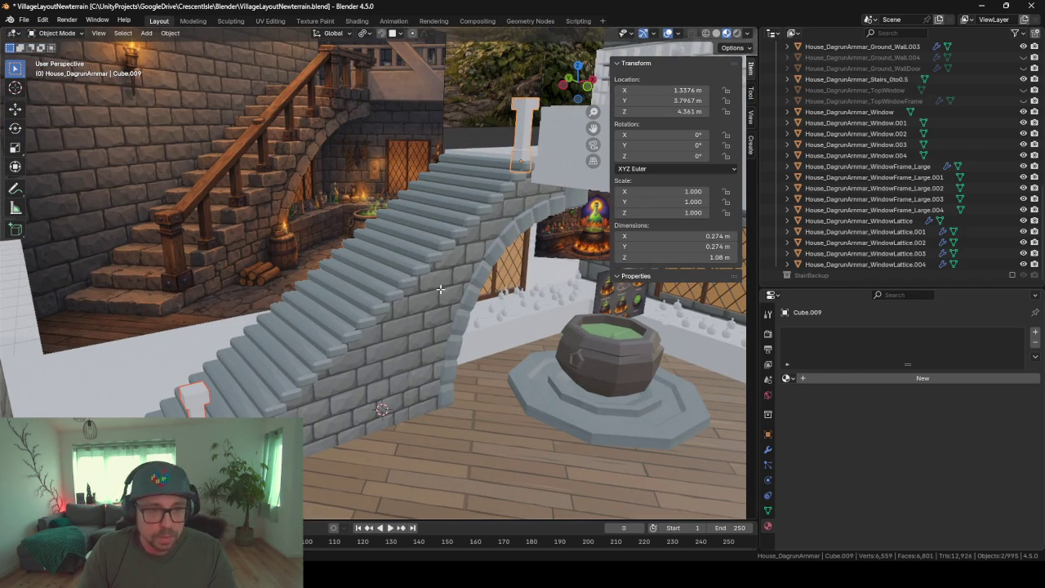
key("Tab")
left_click_drag(527, 104, 517, 103)
middle_click_drag(495, 175, 460, 194)
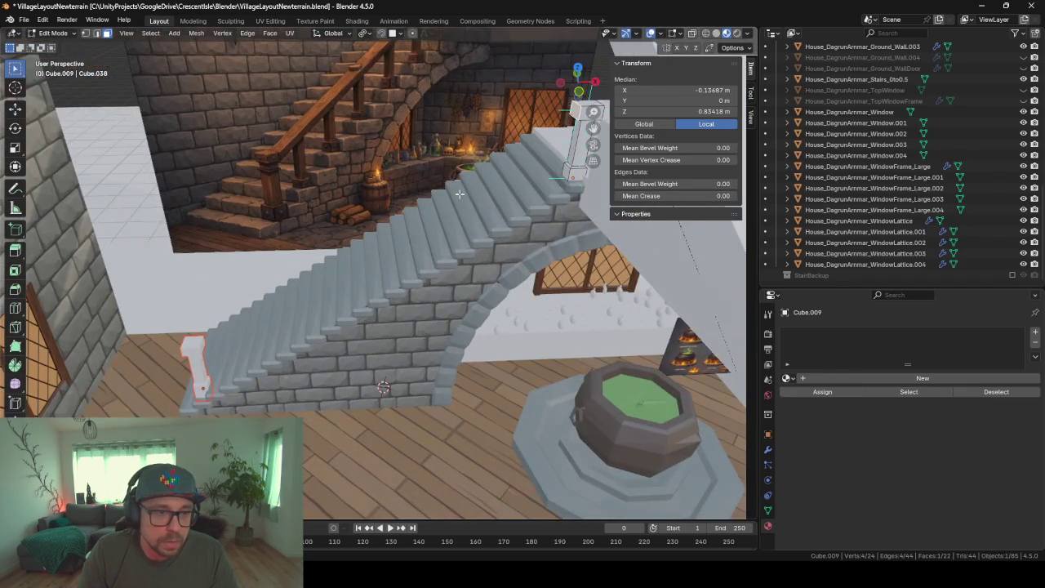
key("Tab")
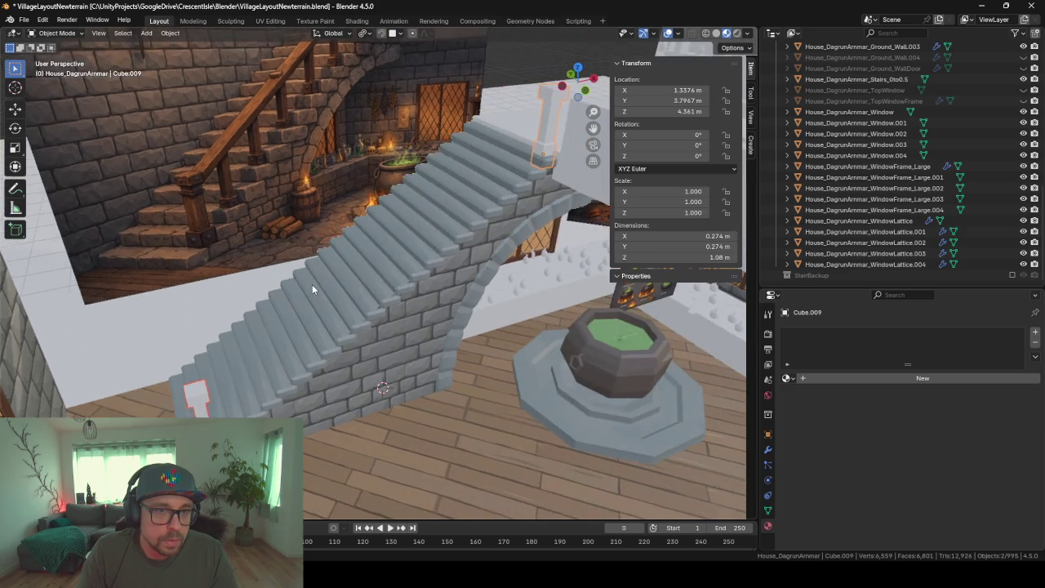
mouse_move(282, 286)
middle_mouse_down()
mouse_move(315, 284)
mouse_move(292, 280)
middle_mouse_up()
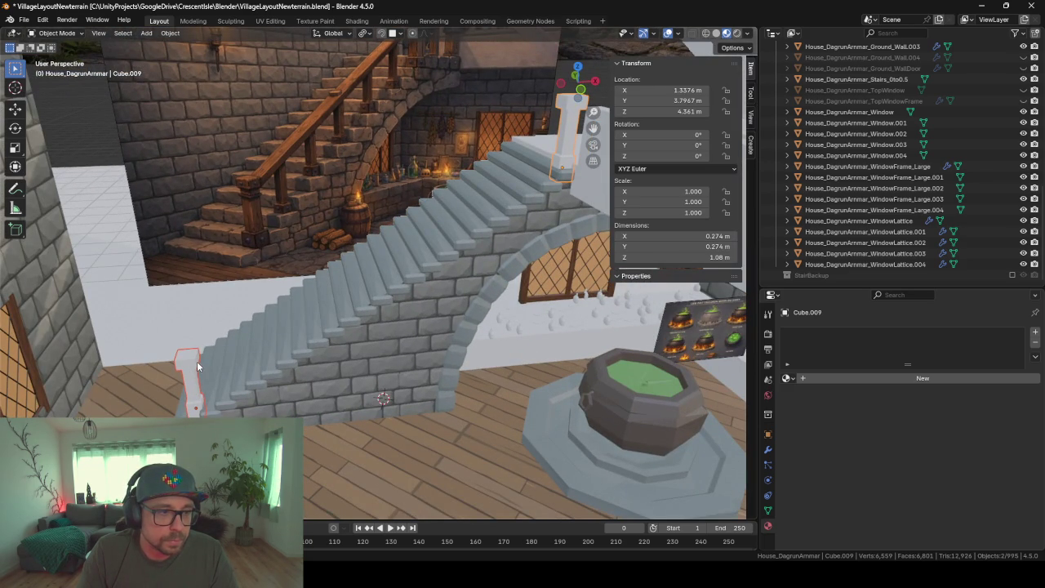
Duplicate the bottom post's side face in place and split it into its own object
key("Tab")
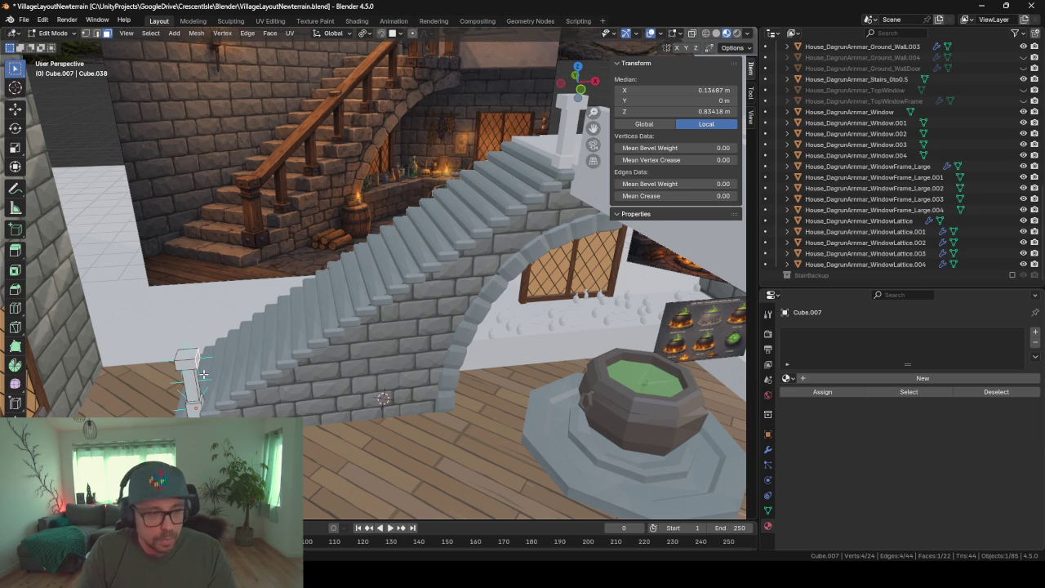
key("shift+d")
right_click(234, 365)
key("x")
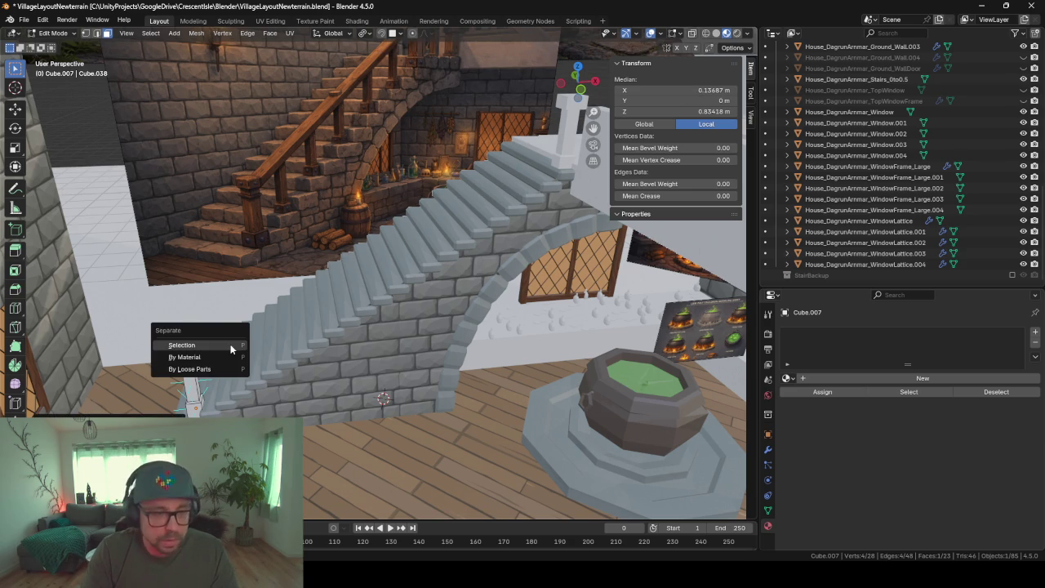
left_click(231, 345)
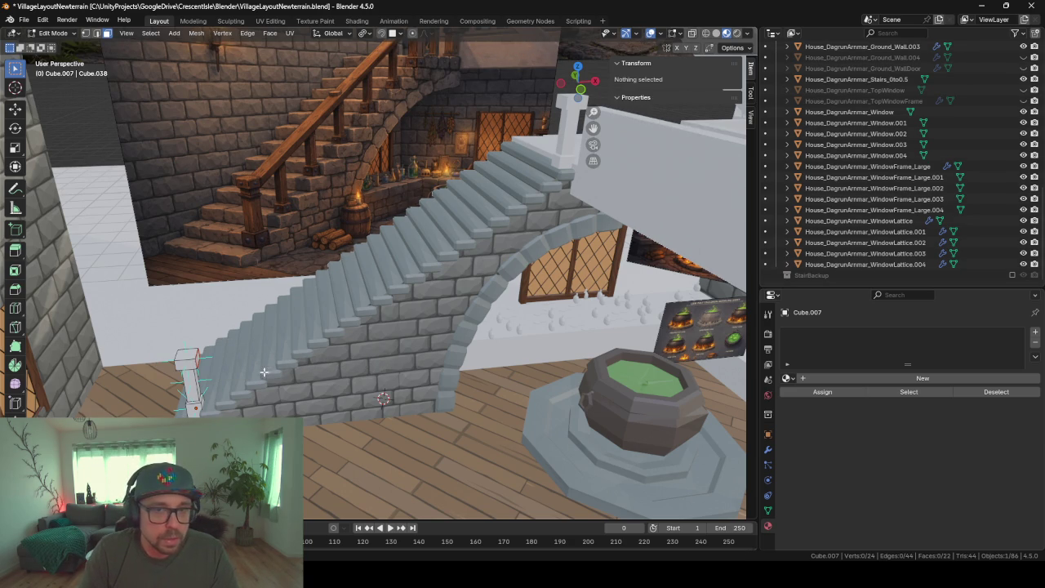
key("Tab")
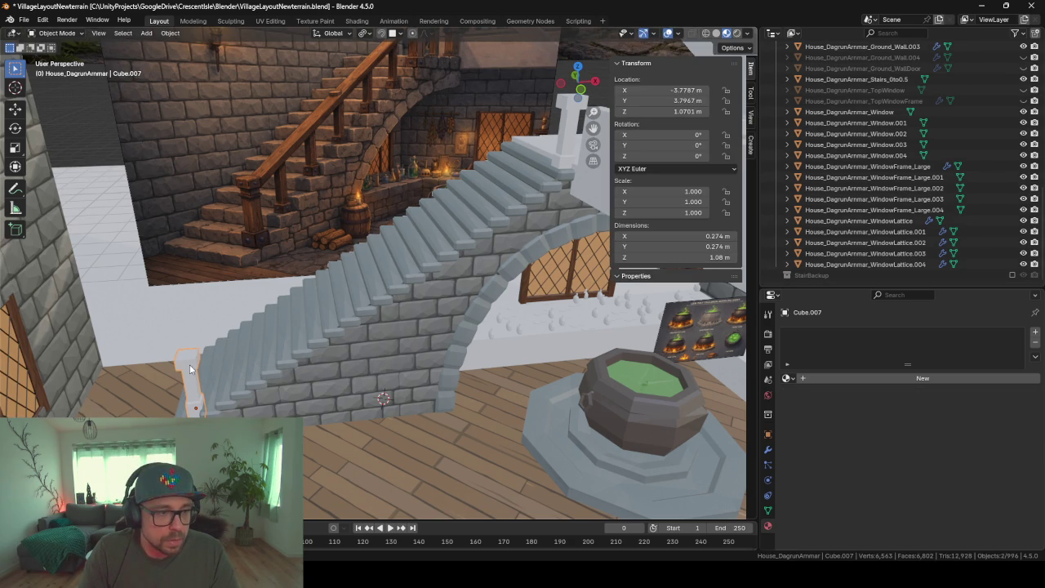
Select the split-off bottom face and the top post while orbiting around the stairs
left_click(197, 356)
mouse_move(311, 321)
middle_mouse_down()
mouse_move(416, 271)
mouse_move(368, 271)
middle_mouse_up()
left_click(526, 164)
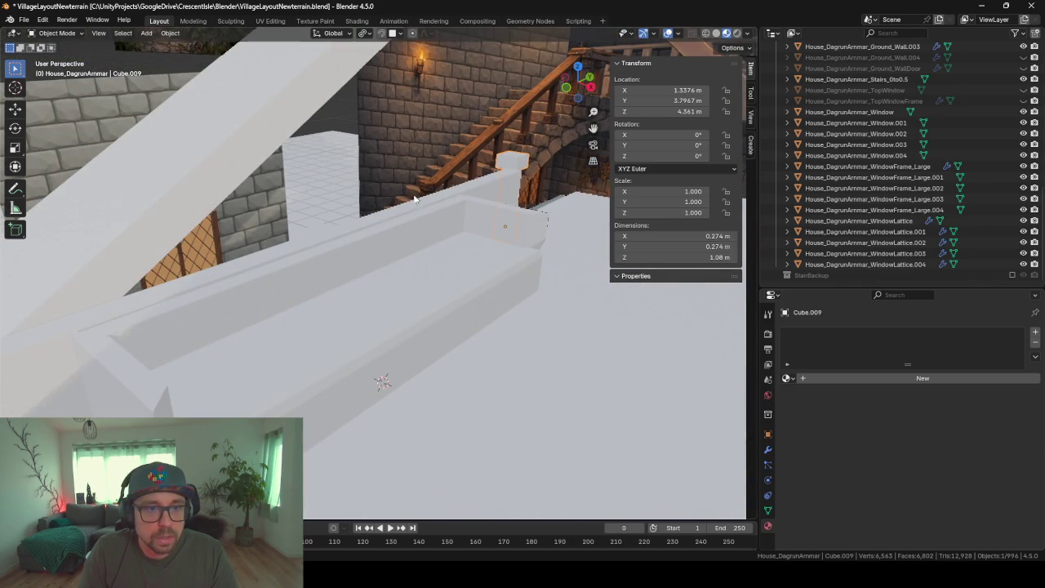
middle_click_drag(526, 163, 349, 251)
left_click(232, 323)
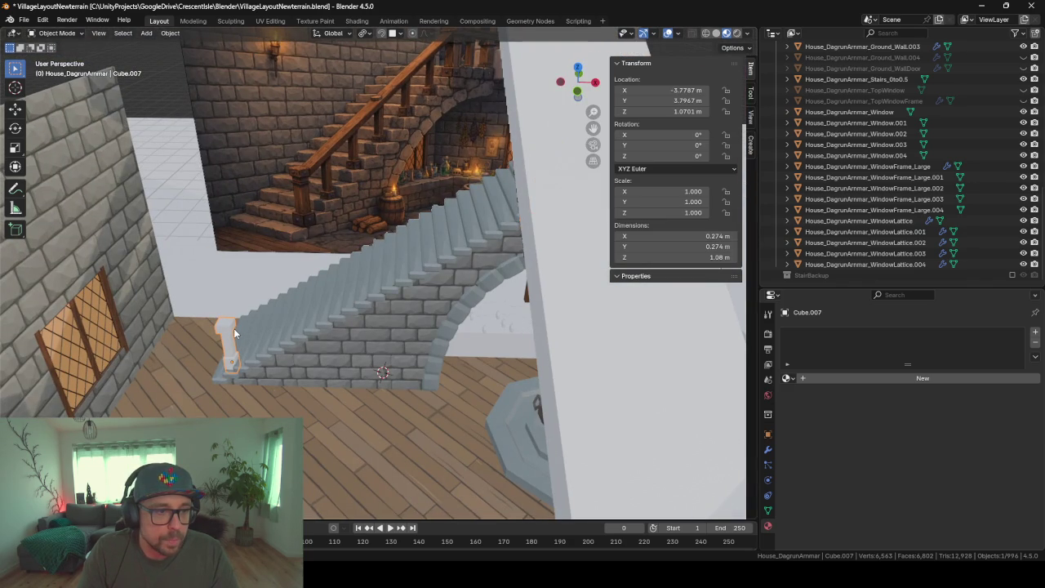
middle_click_drag(242, 329, 463, 189)
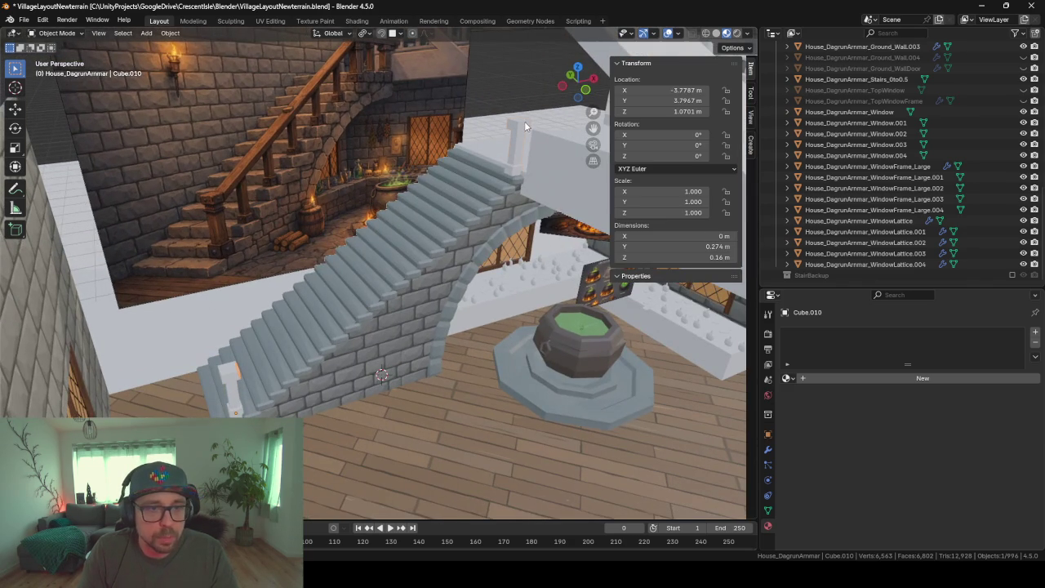
Duplicate the top post's side face in place and separate it into its own object
left_click(515, 173)
key("Tab")
key("a")
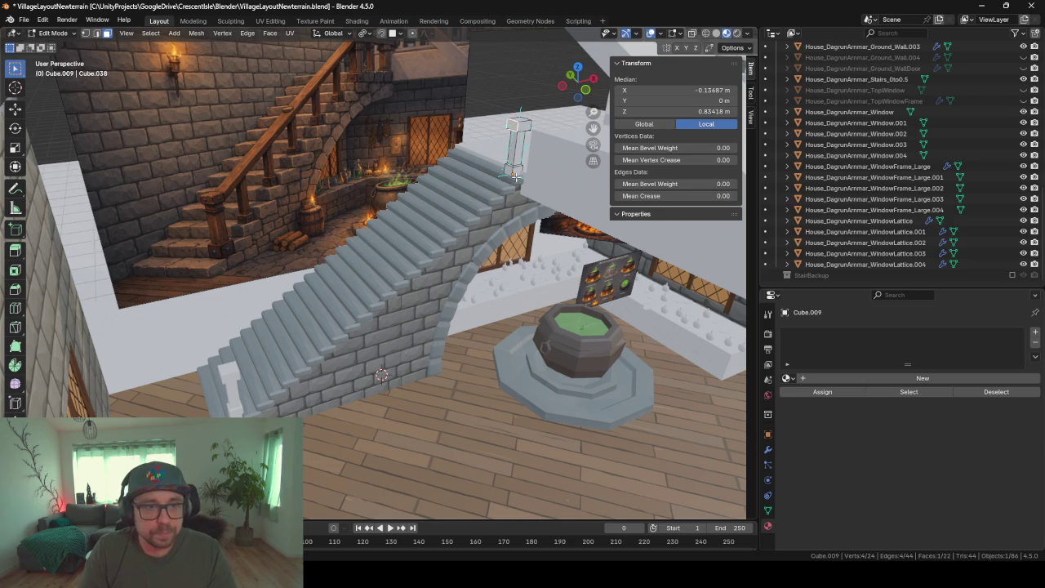
key("shift+d")
right_click(516, 176)
key("p")
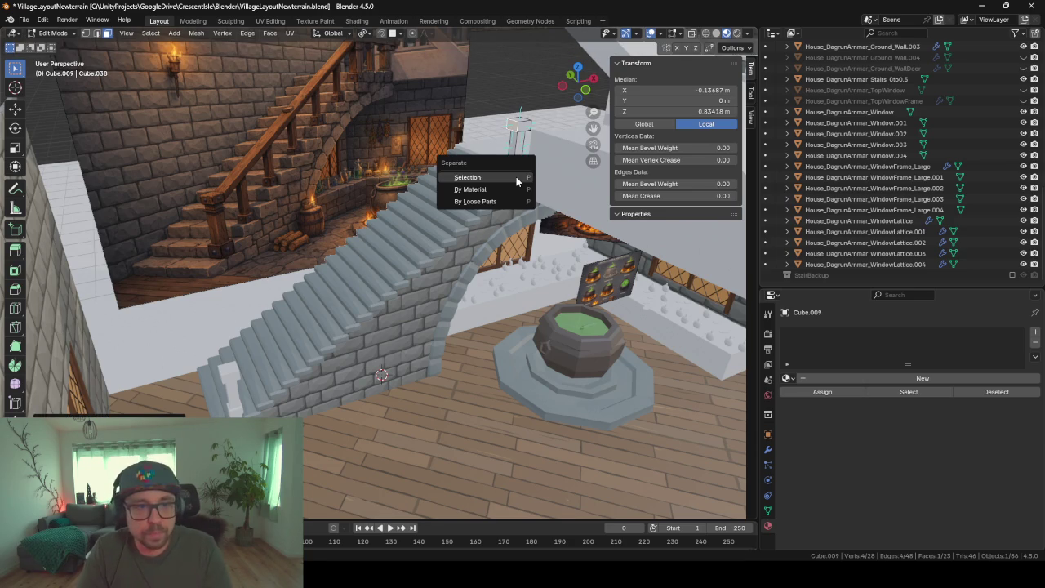
left_click(516, 176)
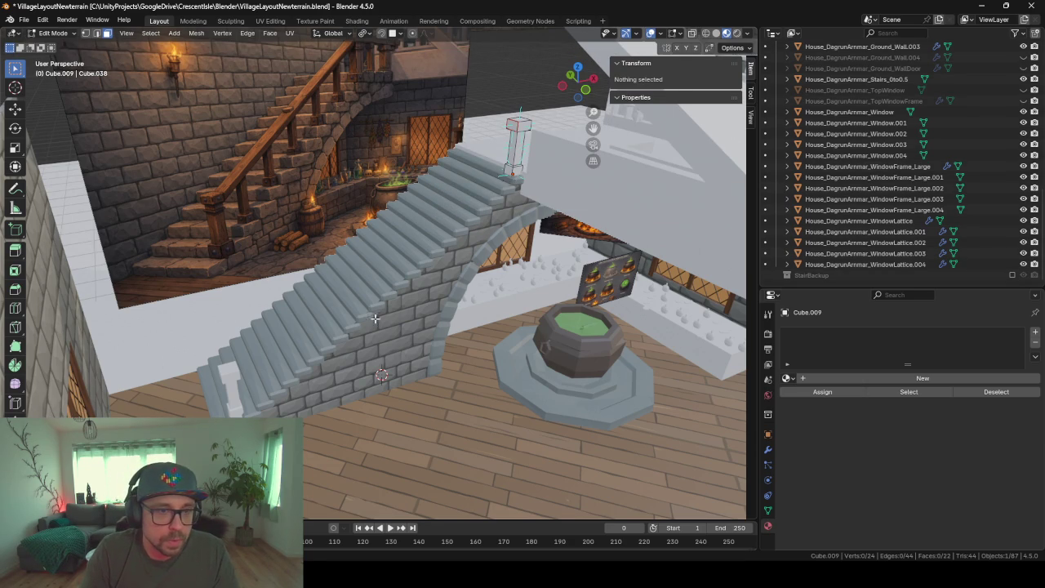
key("Tab")
left_click(514, 121)
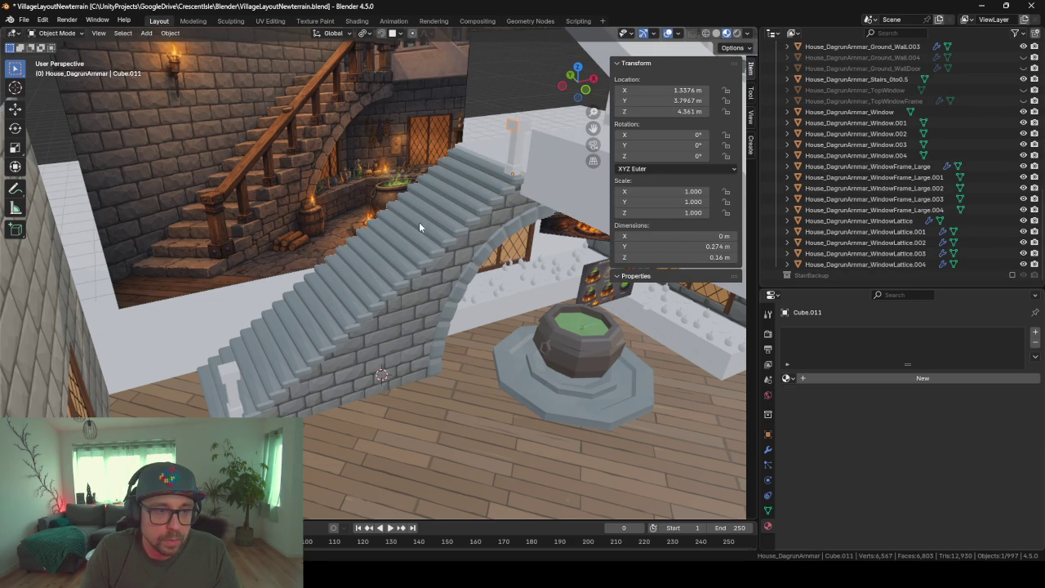
key("KP_Decimal")
left_click(237, 316)
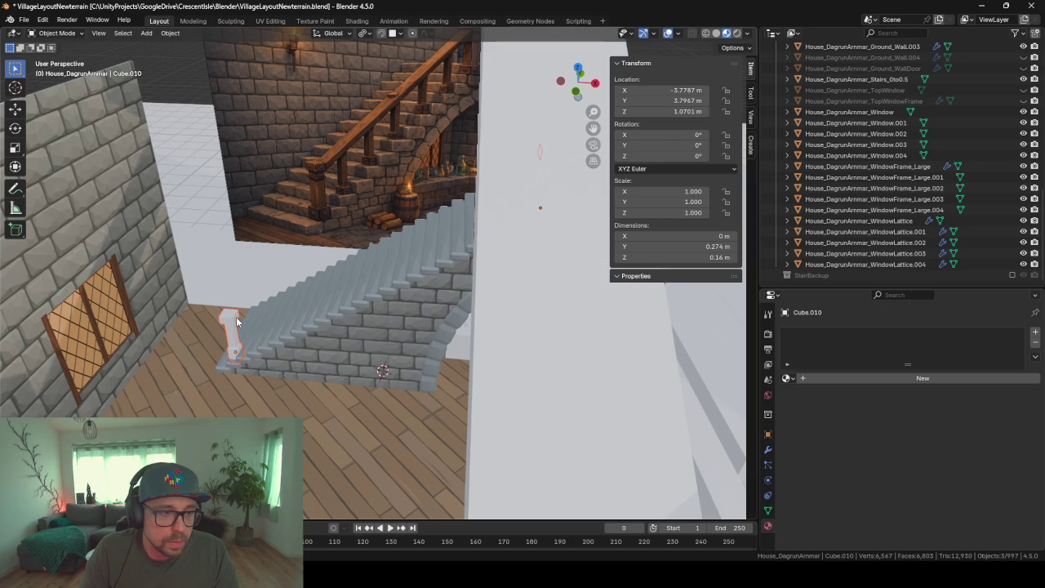
Hide the newel posts and join the two split-off end faces into Cube.011 for editing
mouse_move(237, 321)
middle_mouse_down()
mouse_move(327, 294)
mouse_move(257, 307)
middle_mouse_up()
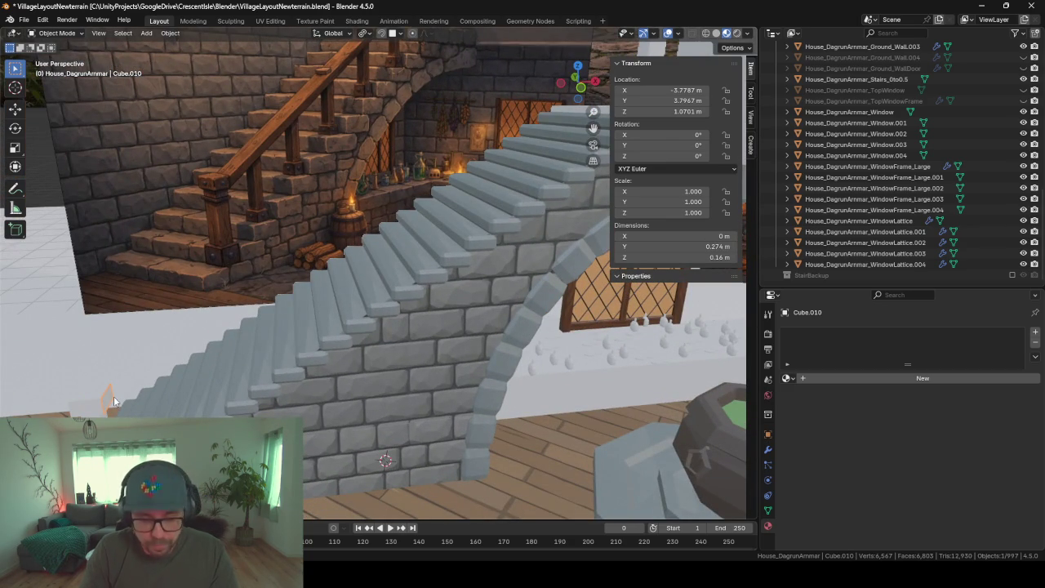
mouse_move(129, 392)
middle_mouse_down()
mouse_move(229, 342)
mouse_move(262, 345)
middle_mouse_up()
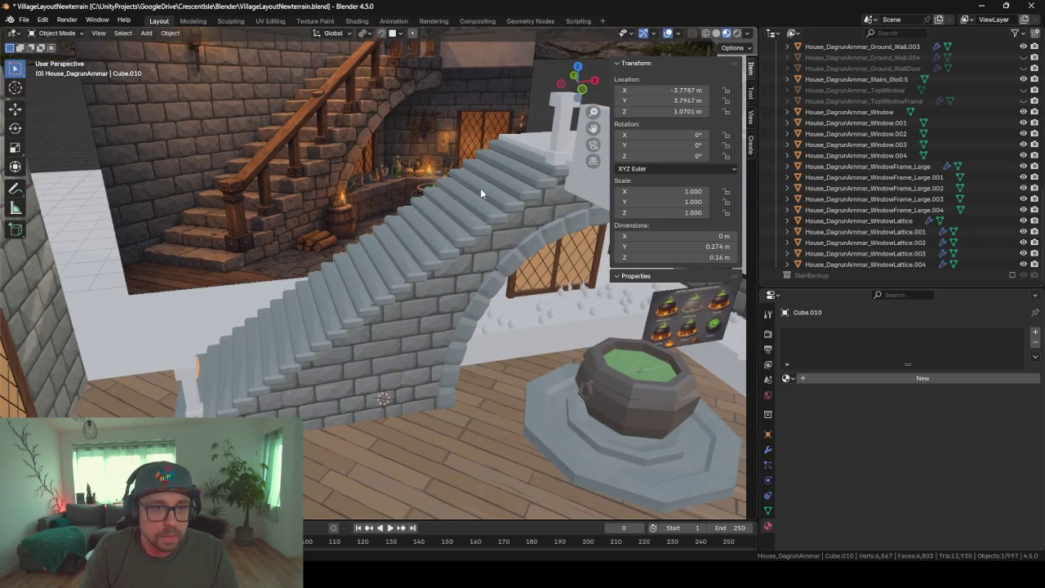
left_click(549, 99)
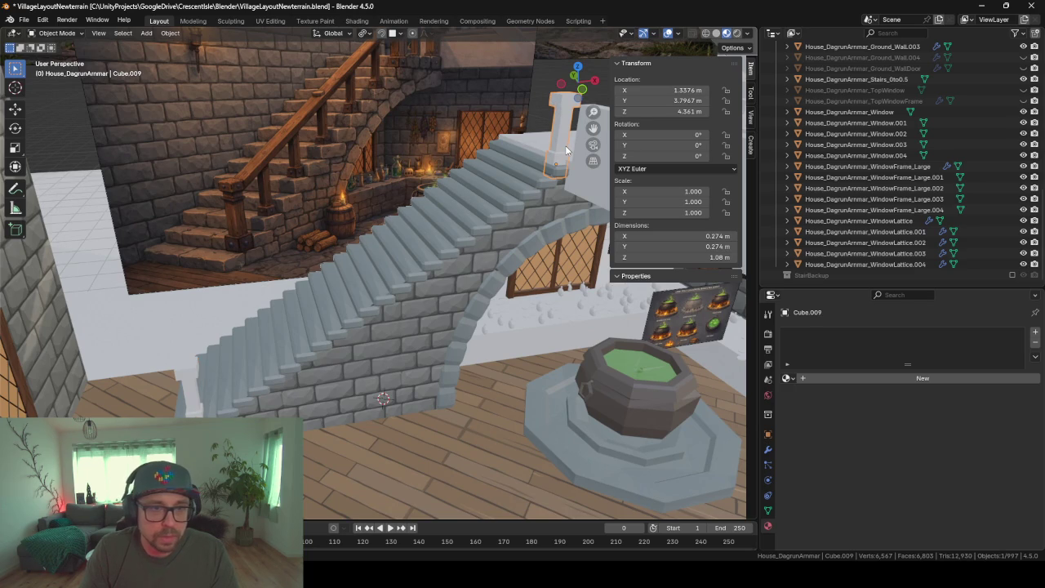
key("h")
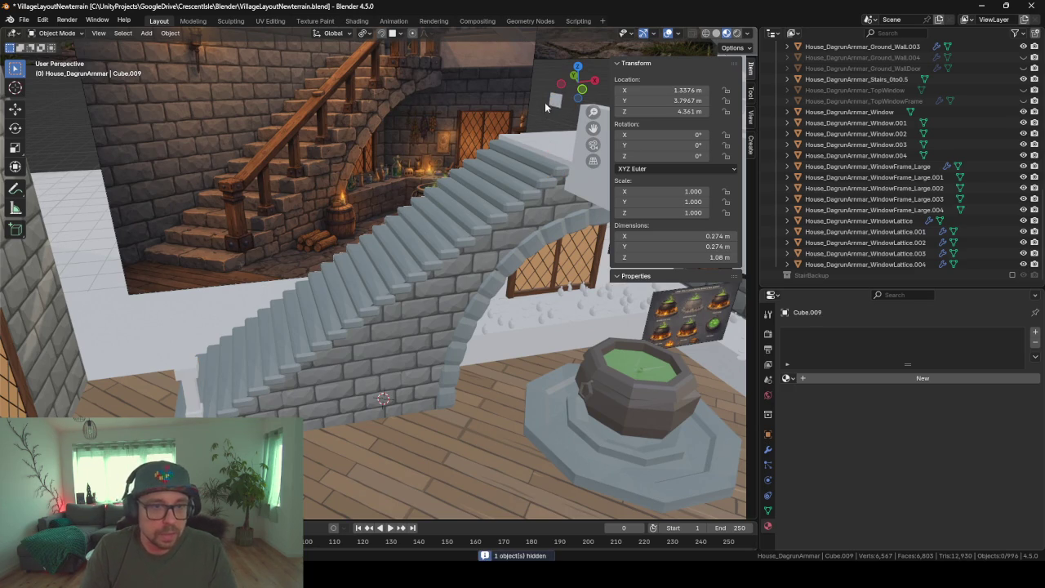
left_click(555, 101)
key("Delete")
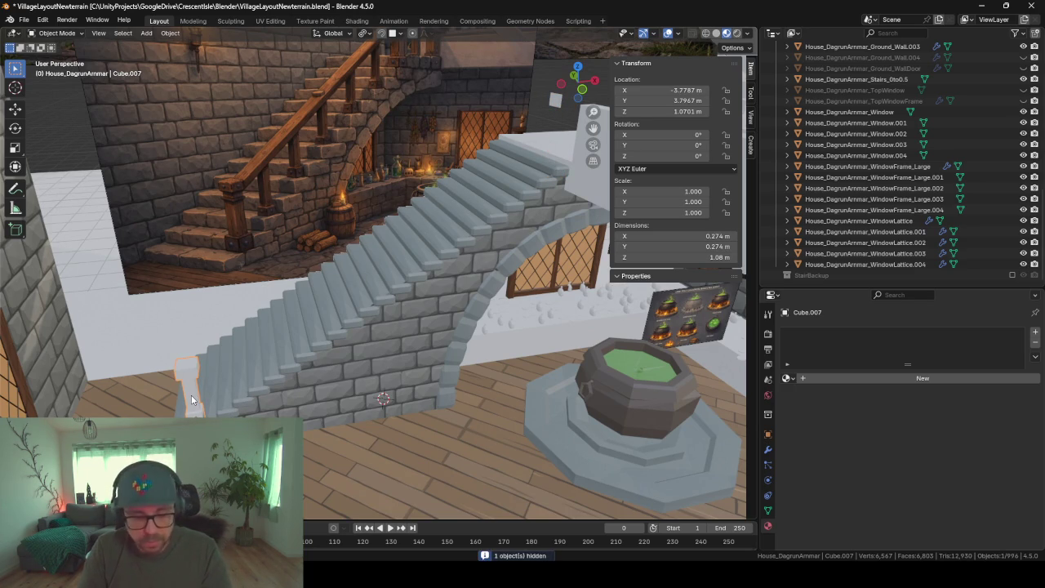
mouse_move(208, 396)
middle_mouse_down()
mouse_move(169, 391)
mouse_move(216, 333)
mouse_move(480, 168)
middle_mouse_up()
left_click(215, 327)
key("Delete")
left_click(525, 136)
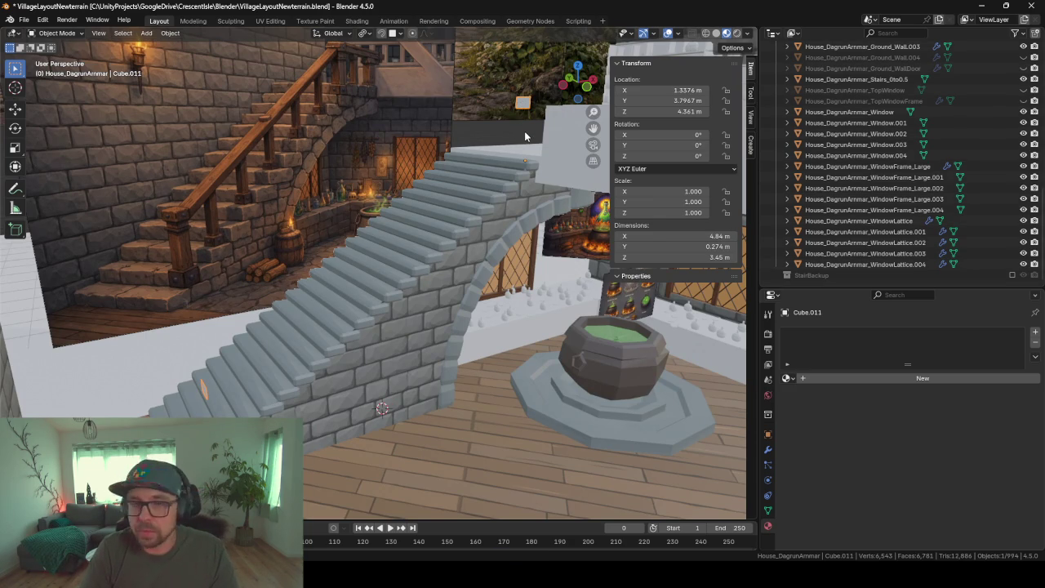
key("Tab")
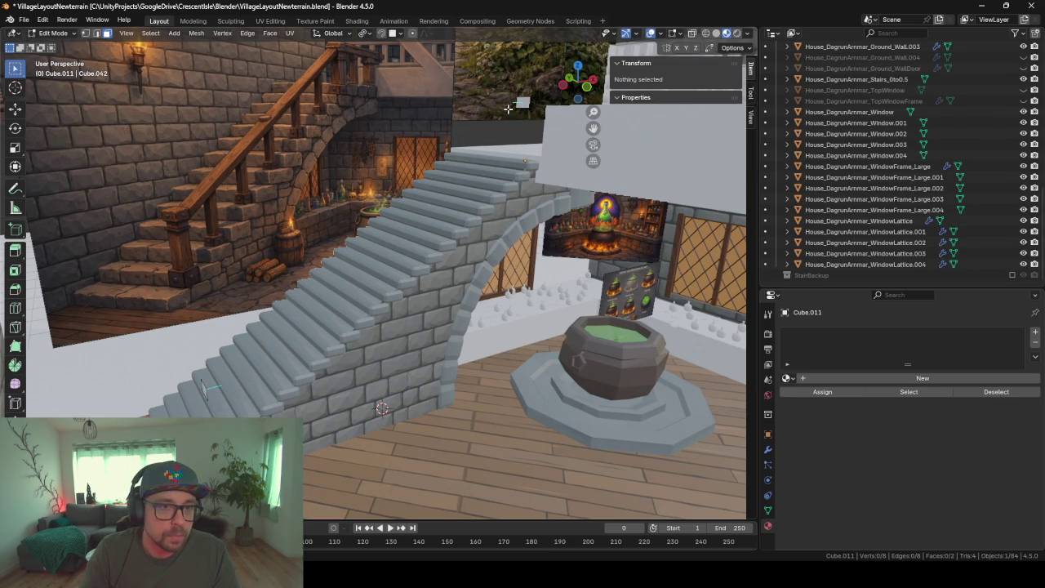
Bridge Edge Loops between Cube.011's two end faces to form a 4.84 m sloped handrail strip
left_click(508, 108)
middle_click_drag(508, 108, 469, 173)
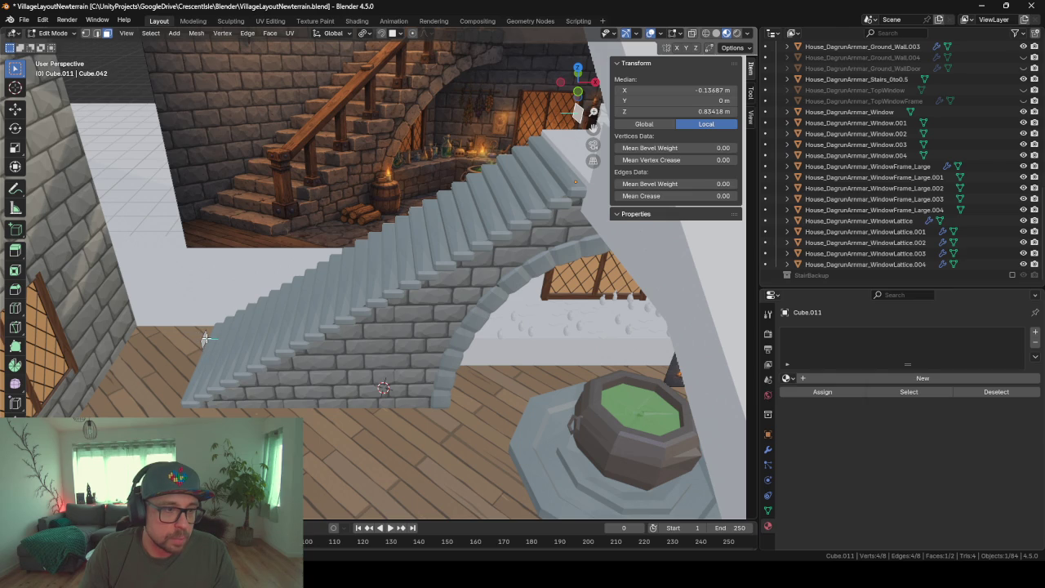
key("a")
key("ctrl+e")
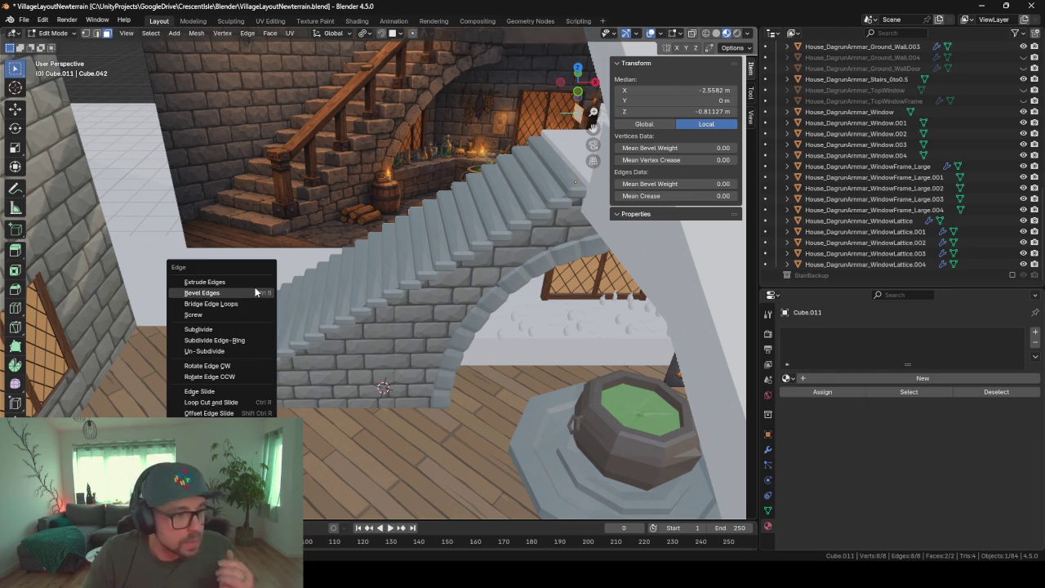
left_click(222, 305)
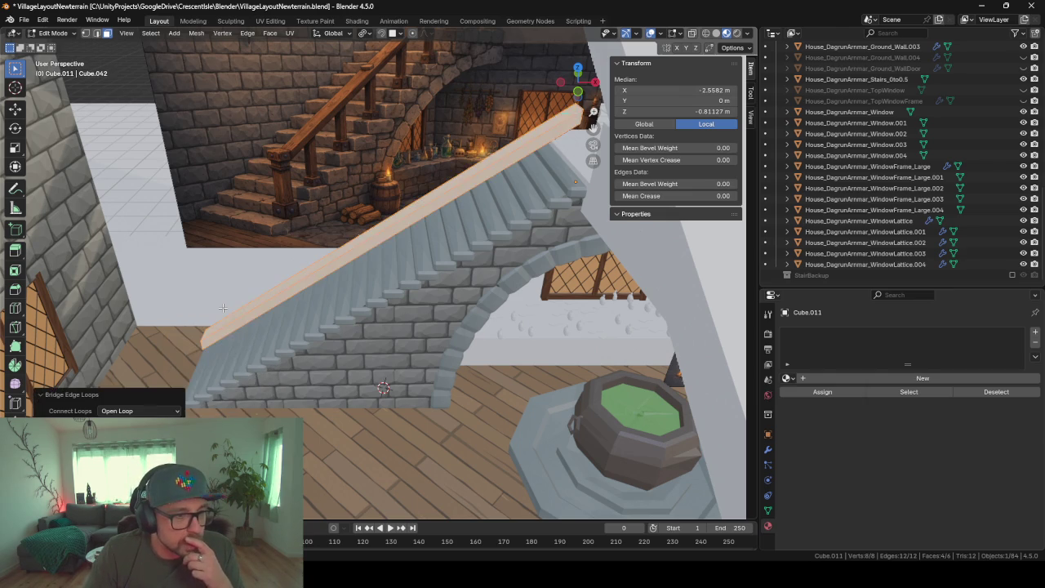
middle_click_drag(222, 307, 329, 303)
left_click(874, 198)
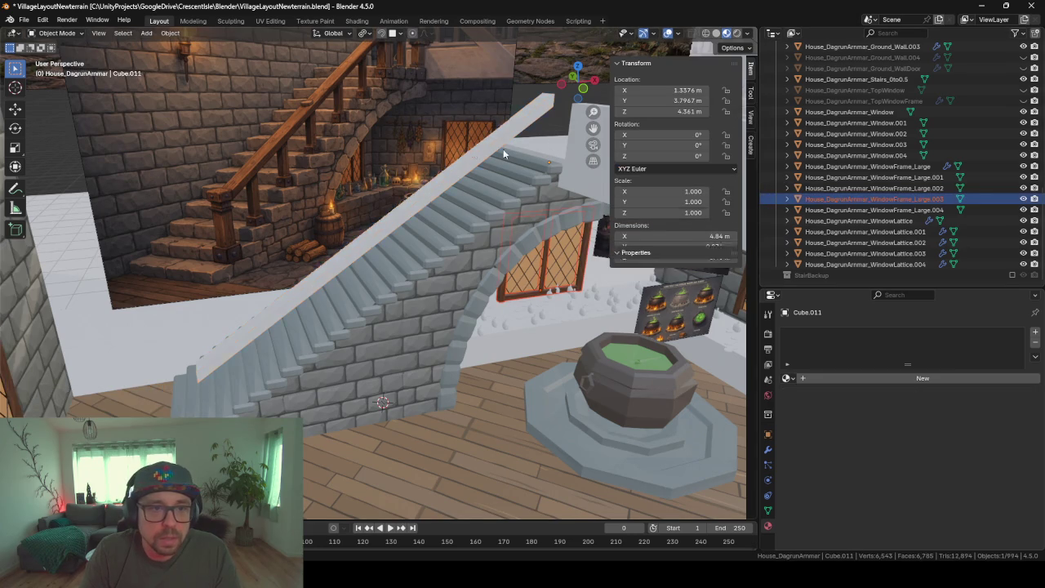
left_click(472, 157)
Unhide newel posts Cube.007 and Cube.009 from the Outliner
key("KP_Decimal")
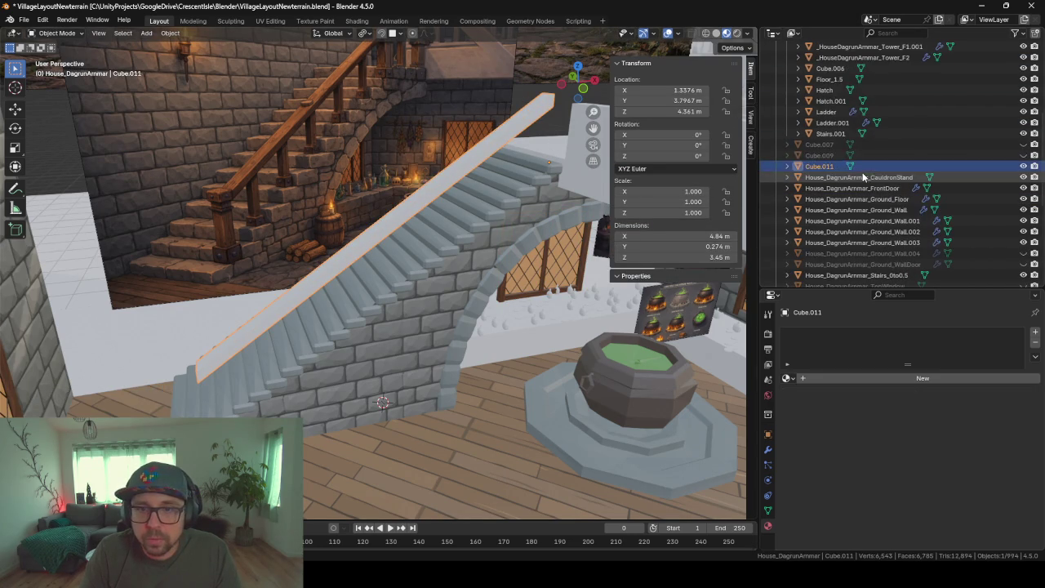
left_click(1023, 144)
left_click(1023, 155)
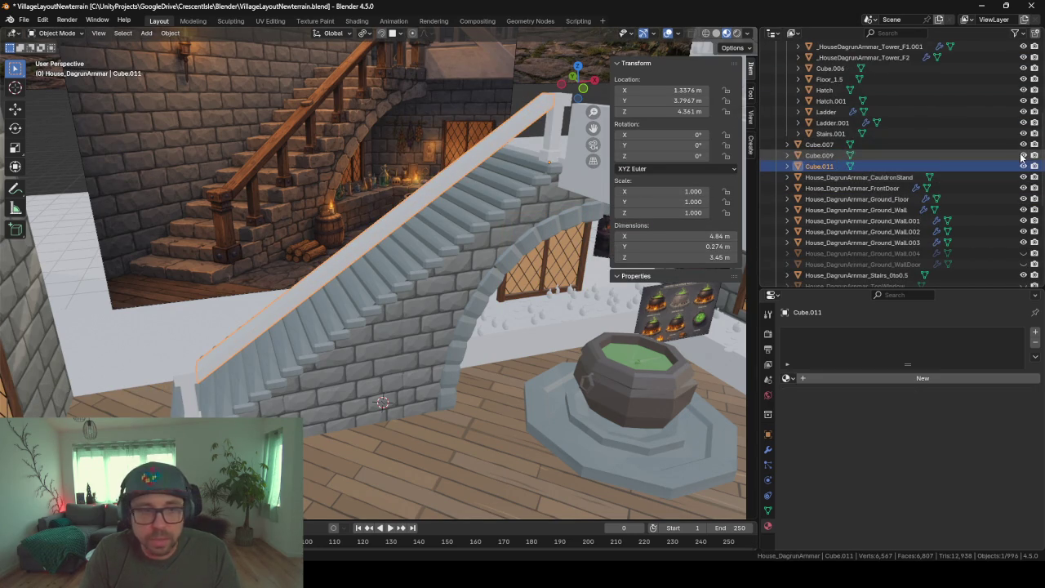
key("Tab")
Orbit around the staircase to check the sloped handrail from several angles
middle_click_drag(446, 343, 441, 346)
middle_click_drag(523, 310, 526, 287)
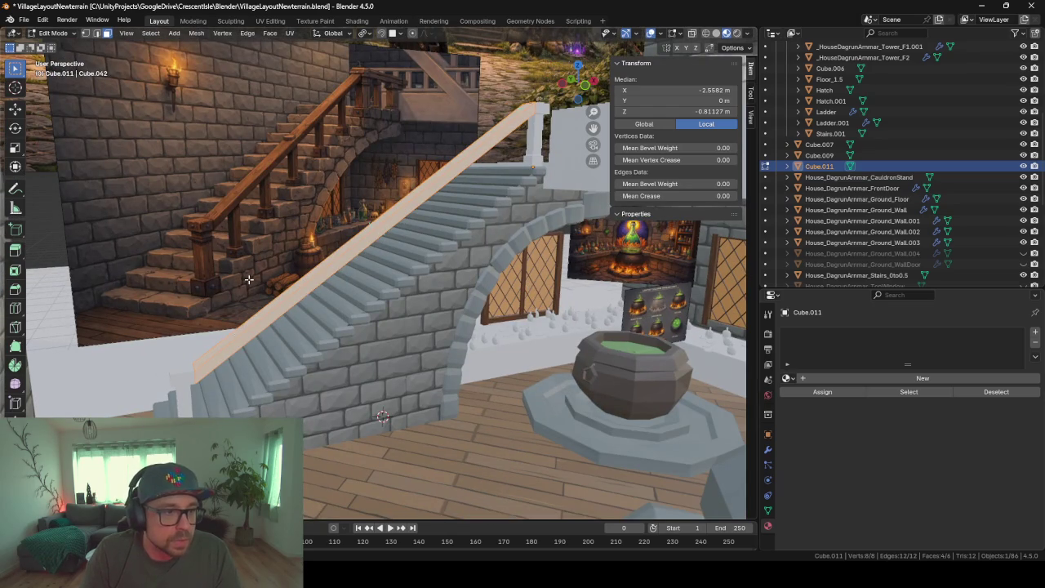
key("Tab")
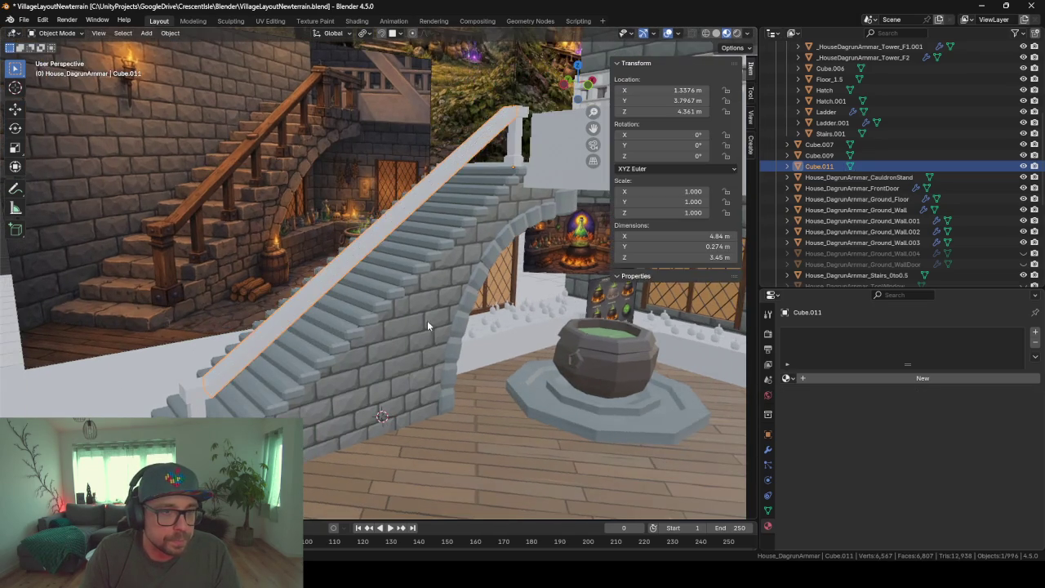
key("KP_Decimal")
mouse_move(493, 327)
middle_mouse_down()
mouse_move(583, 354)
mouse_move(553, 367)
mouse_move(308, 348)
mouse_move(258, 414)
mouse_move(407, 397)
mouse_move(462, 374)
mouse_move(455, 340)
mouse_move(440, 338)
middle_mouse_up()
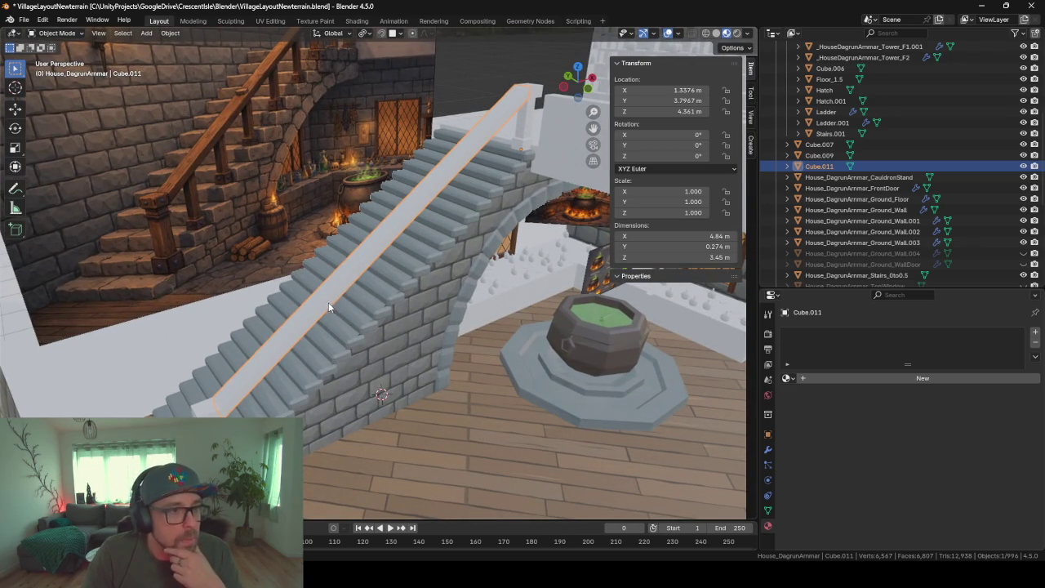
mouse_move(328, 302)
middle_mouse_down()
mouse_move(407, 343)
mouse_move(410, 295)
mouse_move(305, 294)
mouse_move(326, 263)
middle_mouse_up()
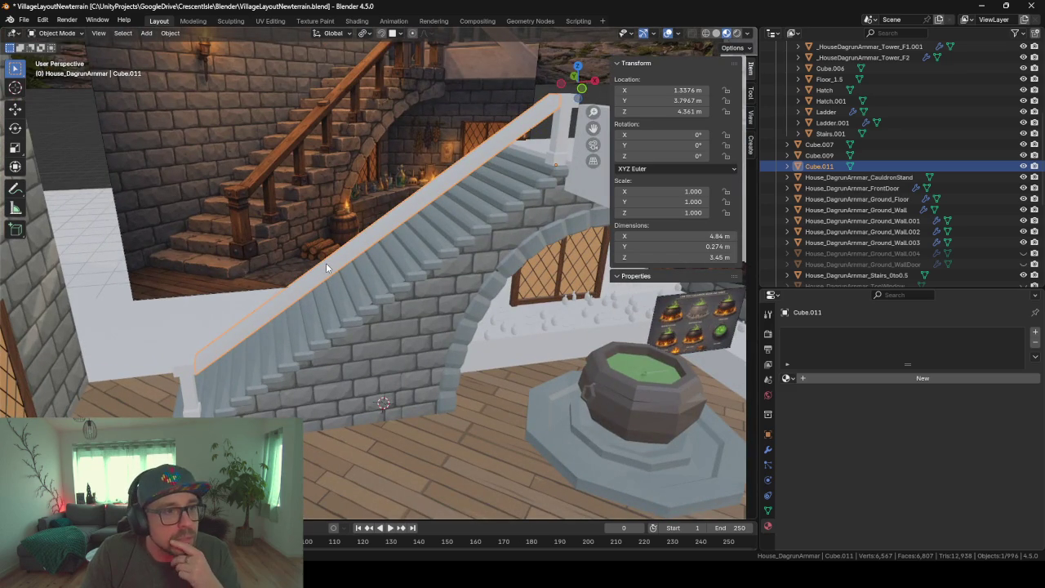
middle_click_drag(326, 263, 346, 264)
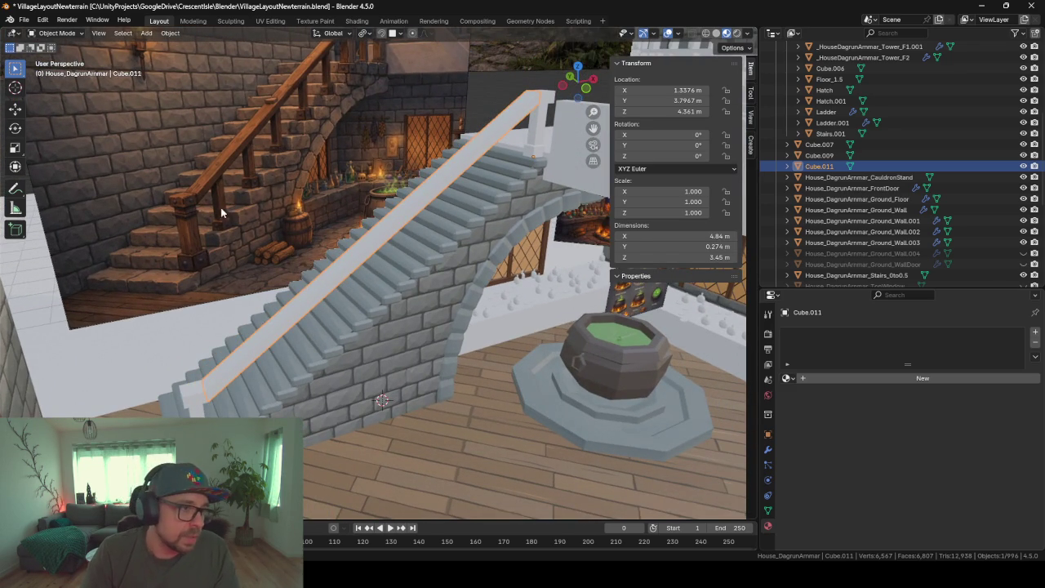
middle_click_drag(270, 299, 316, 328)
key("Tab")
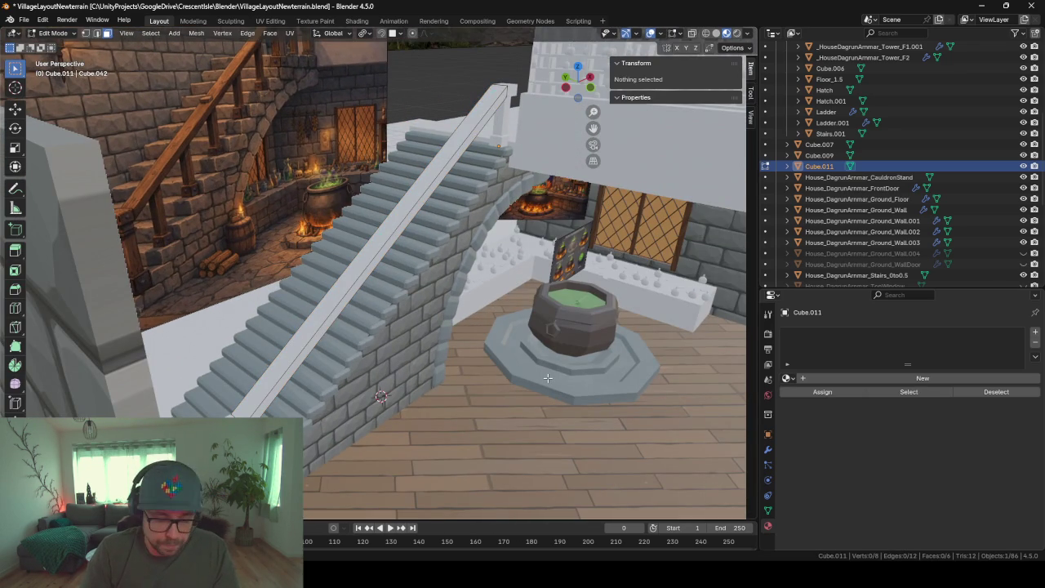
Scale the whole handrail along Y by about 0.56, thinning it to 0.134 m
key("a")
key("s")
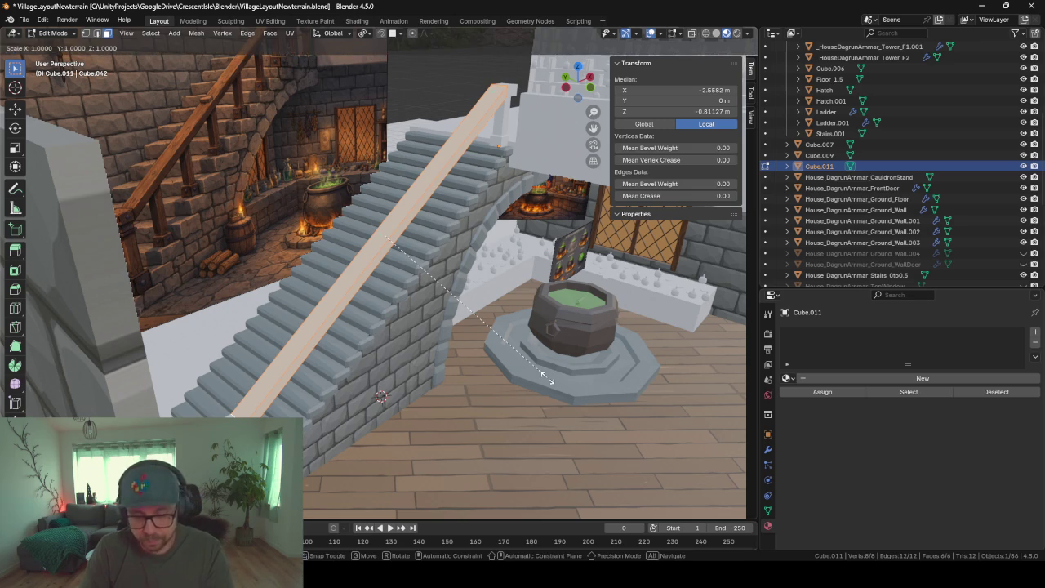
key("y")
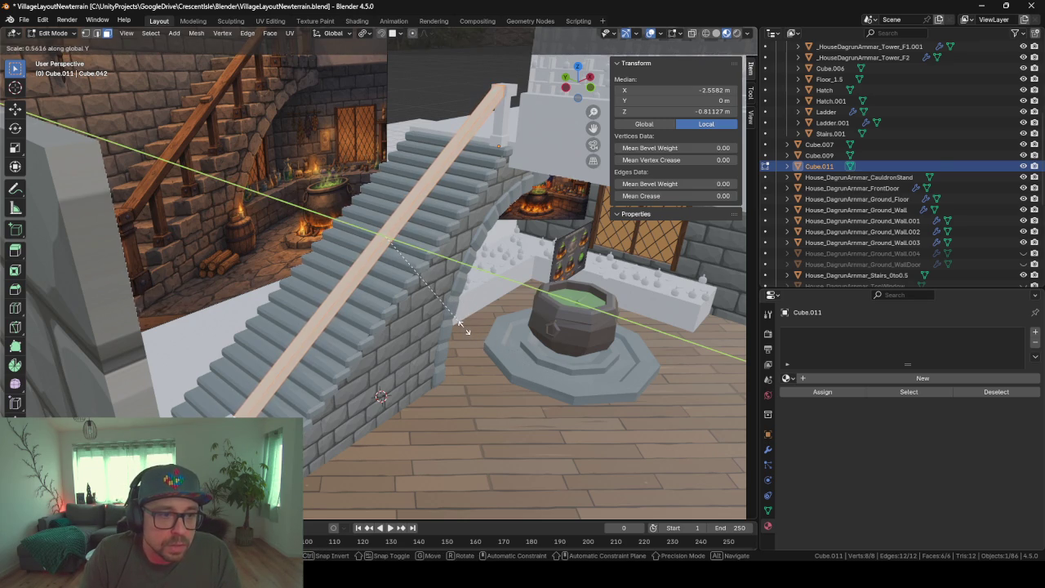
left_click(447, 328)
key("Tab")
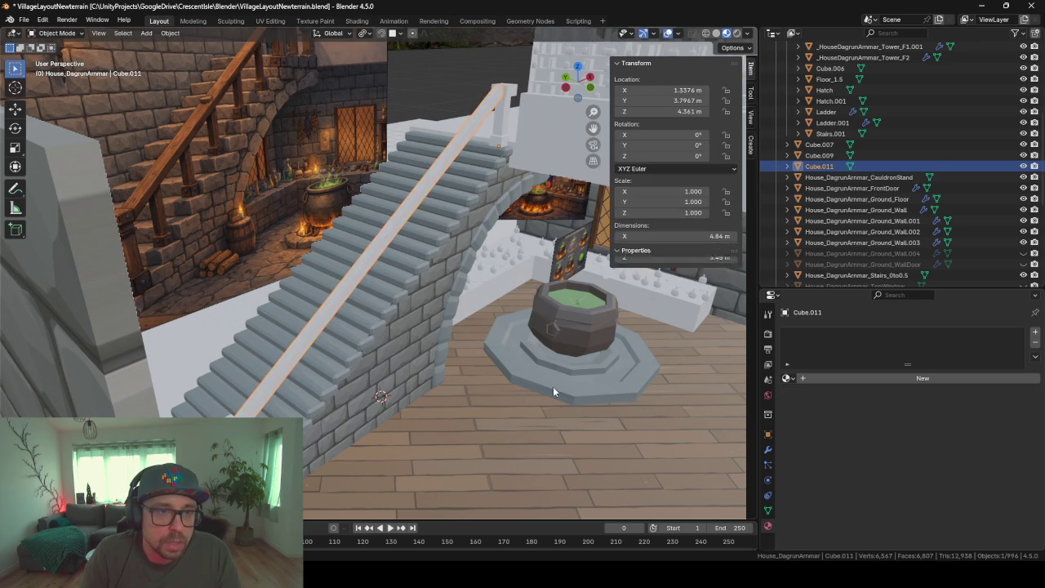
Select the stone staircase and orbit out to a wider view of it
middle_click_drag(503, 360, 513, 391)
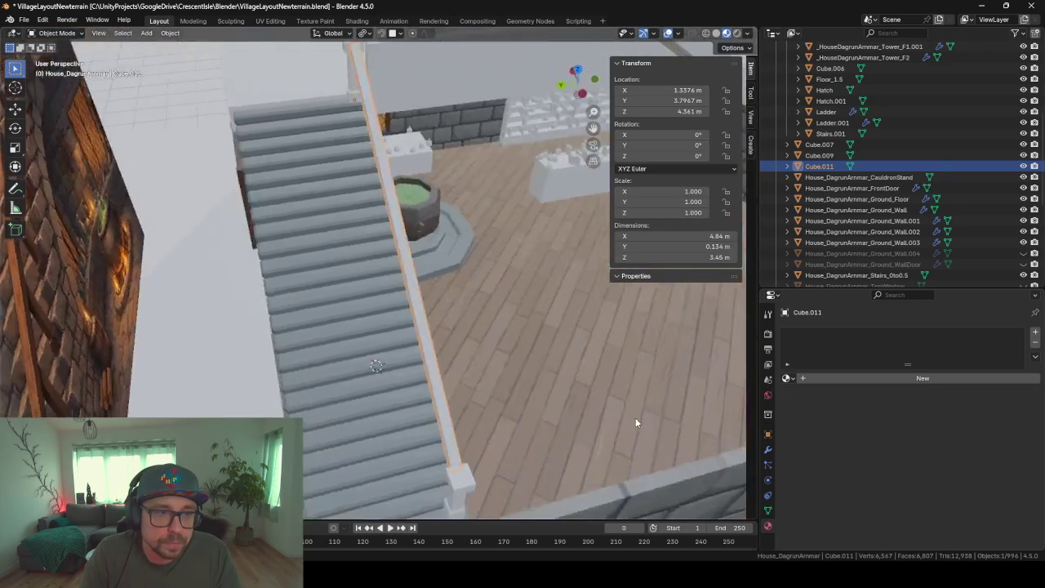
left_click(374, 362)
mouse_move(374, 362)
middle_mouse_down()
mouse_move(401, 392)
mouse_move(348, 386)
middle_mouse_up()
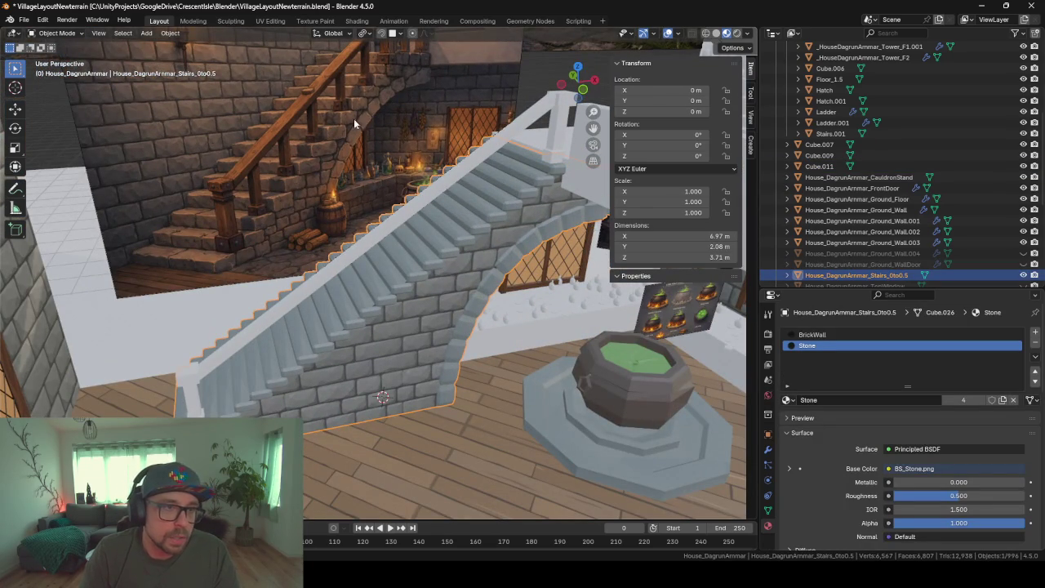
mouse_move(353, 123)
middle_mouse_down()
mouse_move(335, 214)
mouse_move(203, 393)
middle_mouse_up()
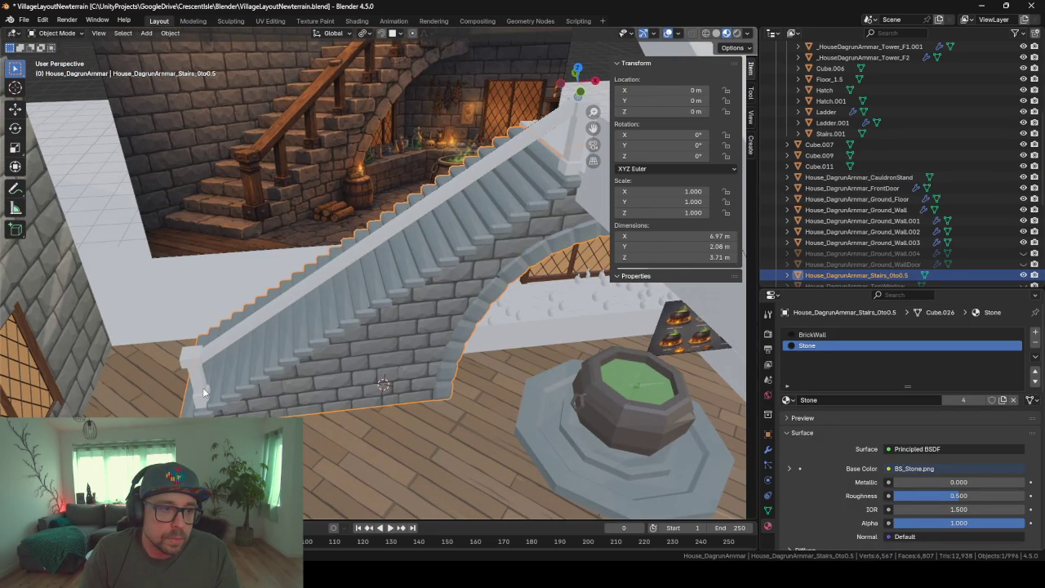
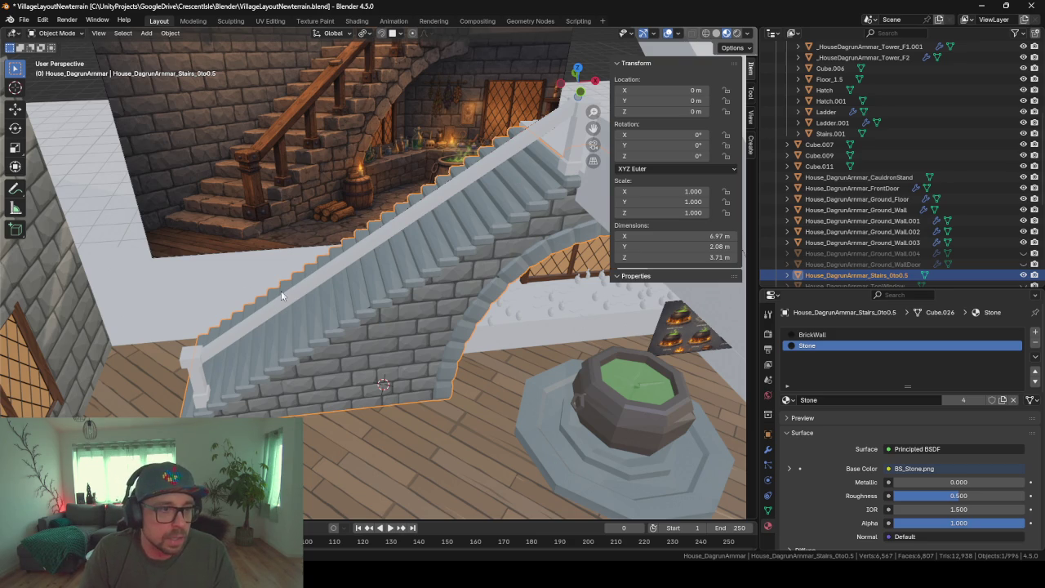
Assign the brown woodBase material to the stair handrail
middle_click_drag(393, 245, 394, 230)
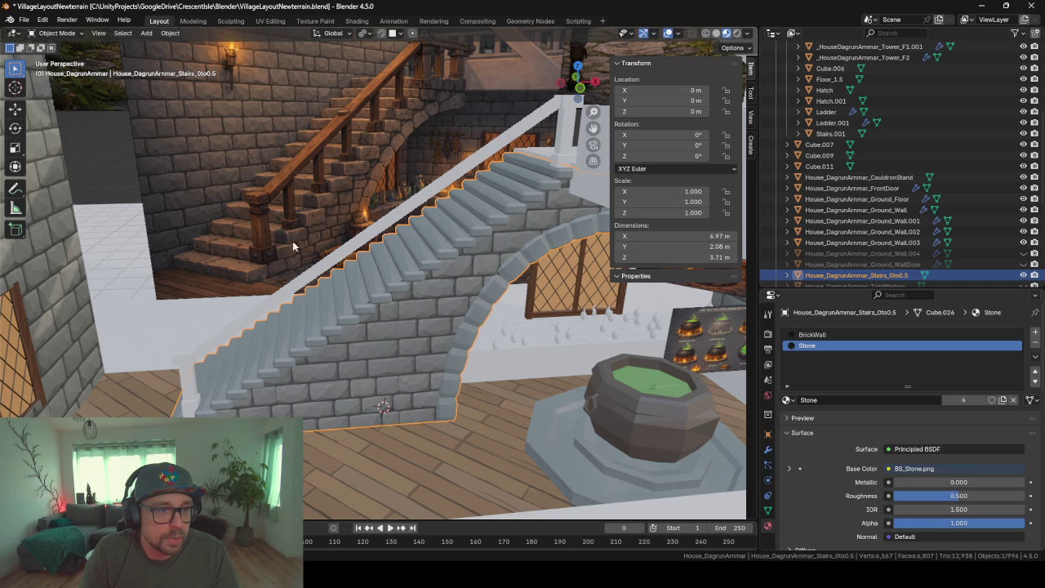
left_click(205, 343)
mouse_move(213, 375)
middle_mouse_down()
mouse_move(266, 393)
mouse_move(553, 103)
middle_mouse_up()
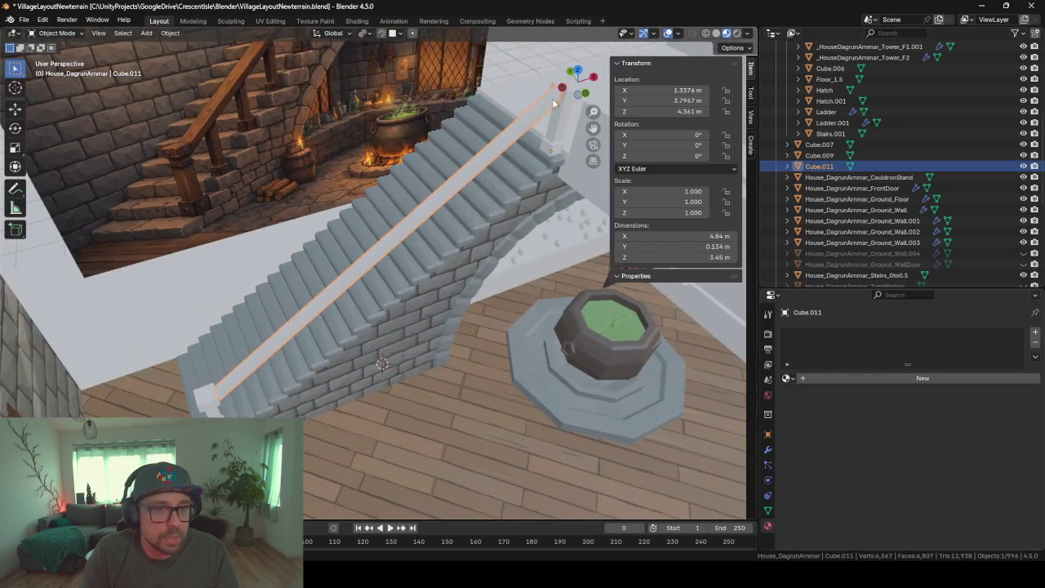
left_click(789, 378)
type("wood")
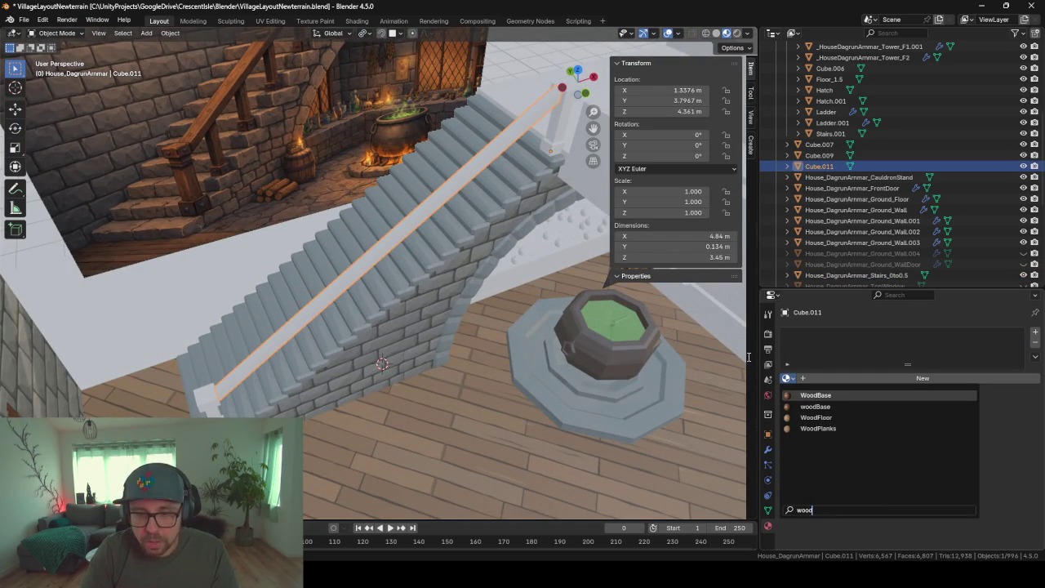
key("Return")
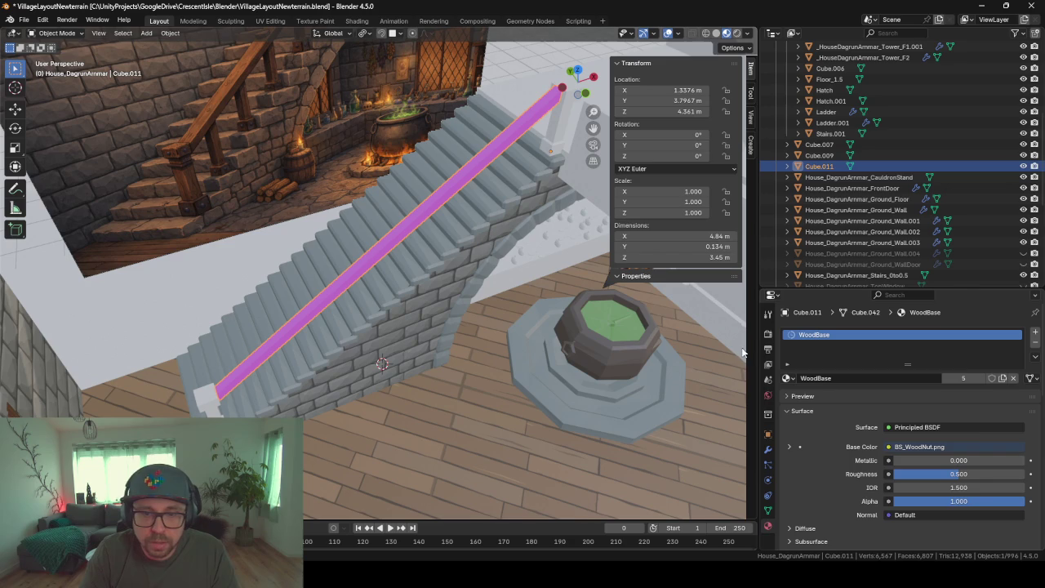
left_click(787, 378)
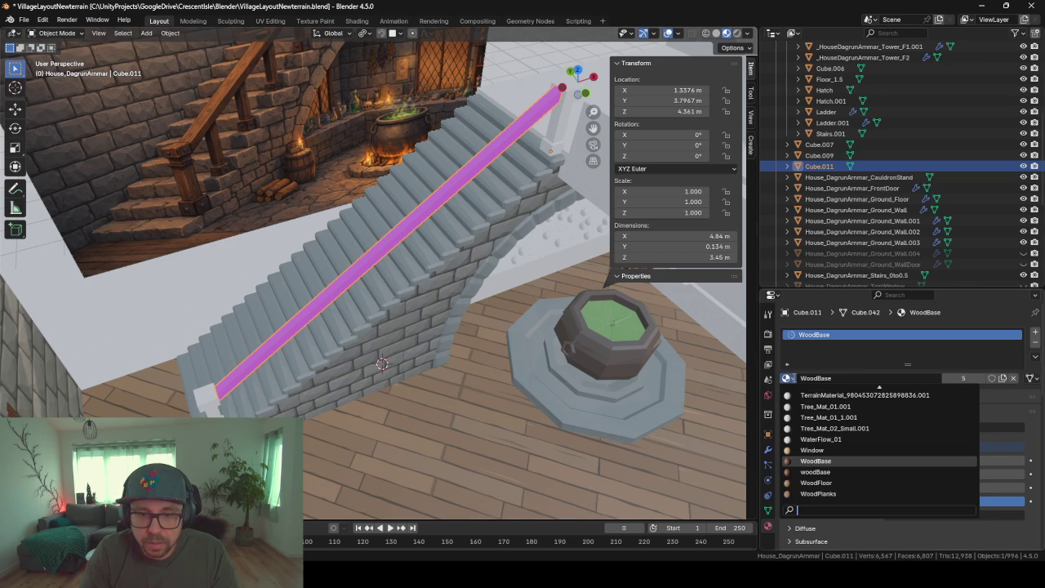
left_click(815, 472)
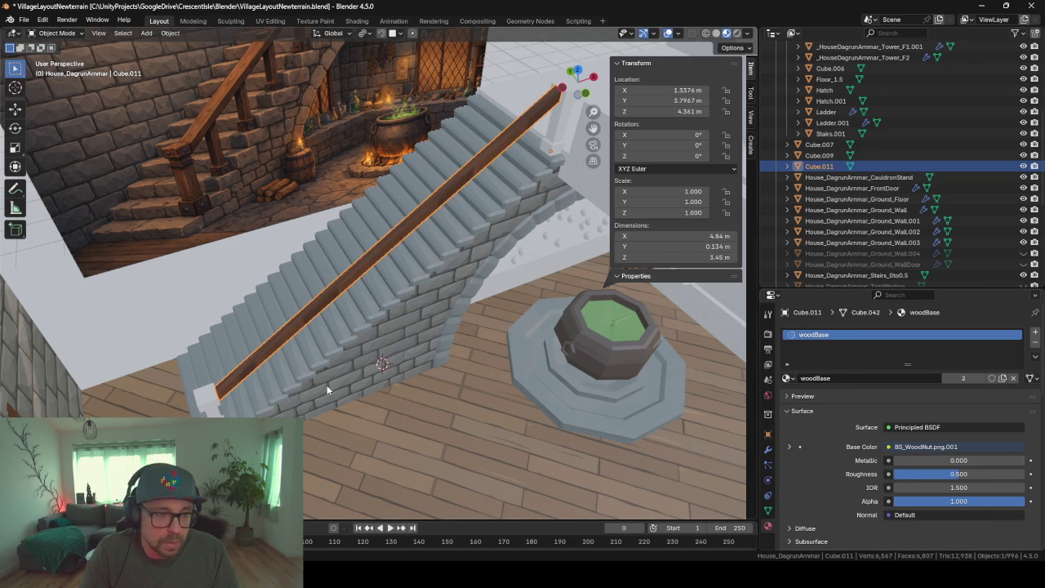
Give the post at the handrail's foot the same woodBase material
middle_click_drag(327, 388, 230, 389)
left_click(197, 376)
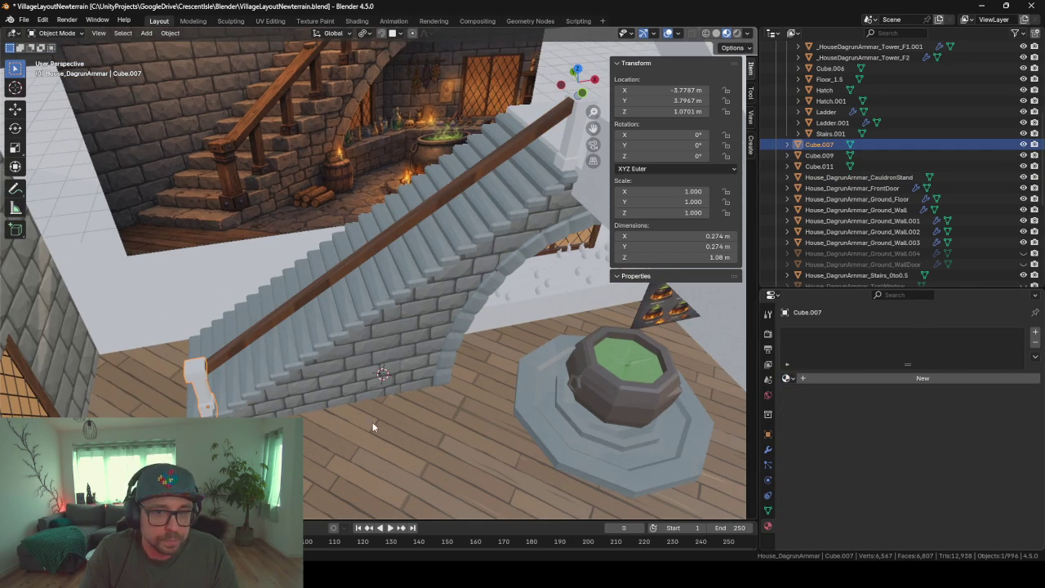
left_click(788, 378)
type("w")
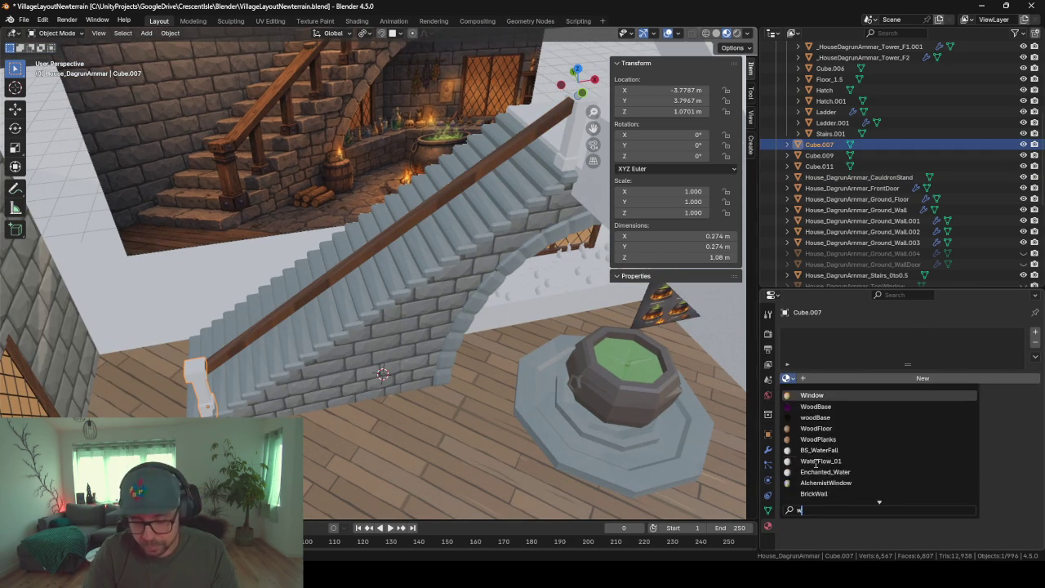
type("ood")
key("Down")
key("Down")
key("Up")
key("Return")
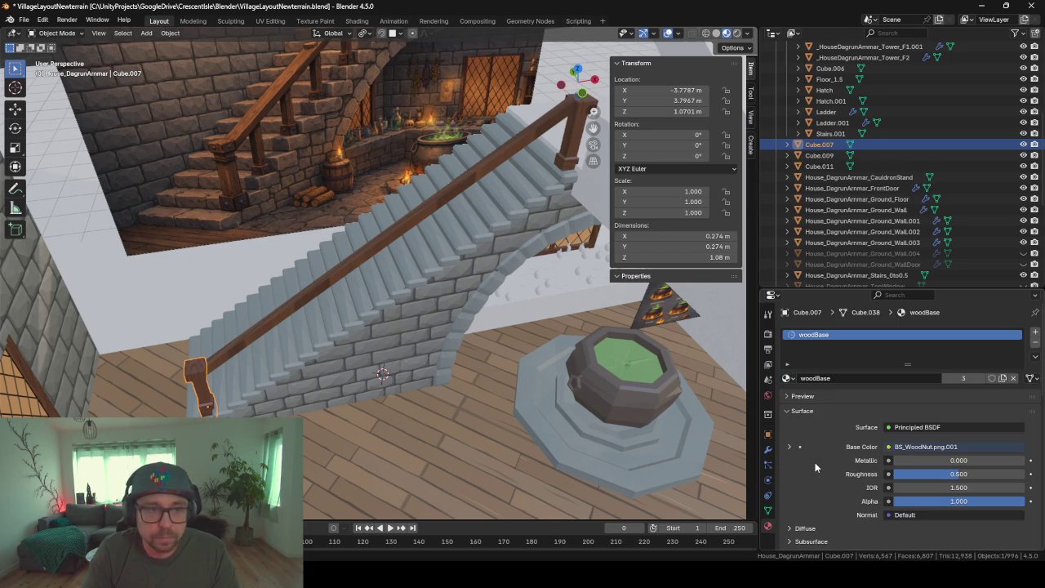
mouse_move(365, 260)
middle_mouse_down()
mouse_move(423, 261)
mouse_move(240, 384)
mouse_move(330, 323)
middle_mouse_up()
left_click(388, 284)
left_click(204, 408)
scroll(204, 409, "up", 5)
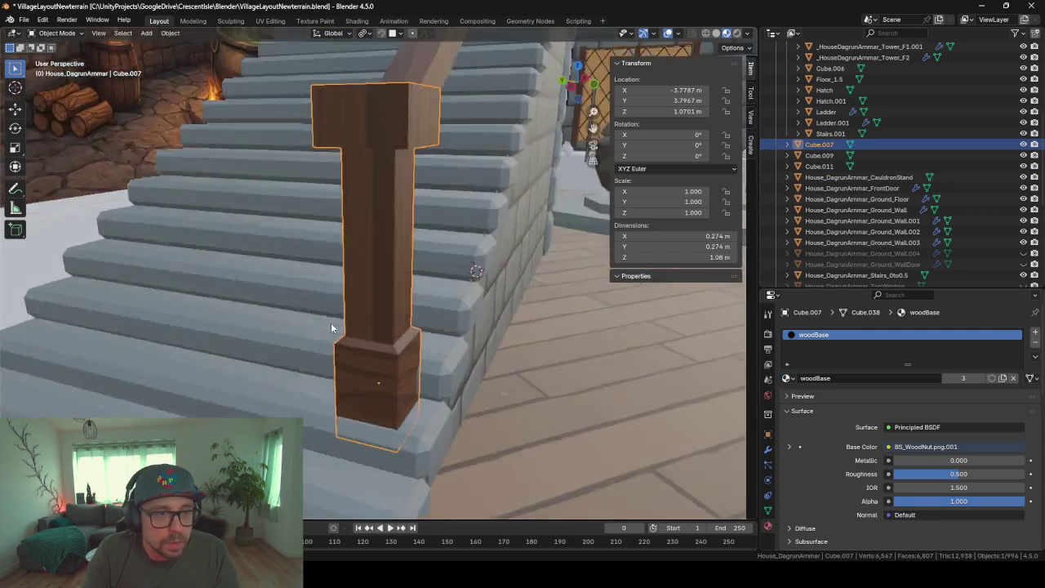
scroll(255, 335, "down", 3)
Edit the post's mesh in the UV Editing workspace with all its faces selected
scroll(255, 335, "down", 3)
scroll(255, 336, "down", 2)
key("Tab")
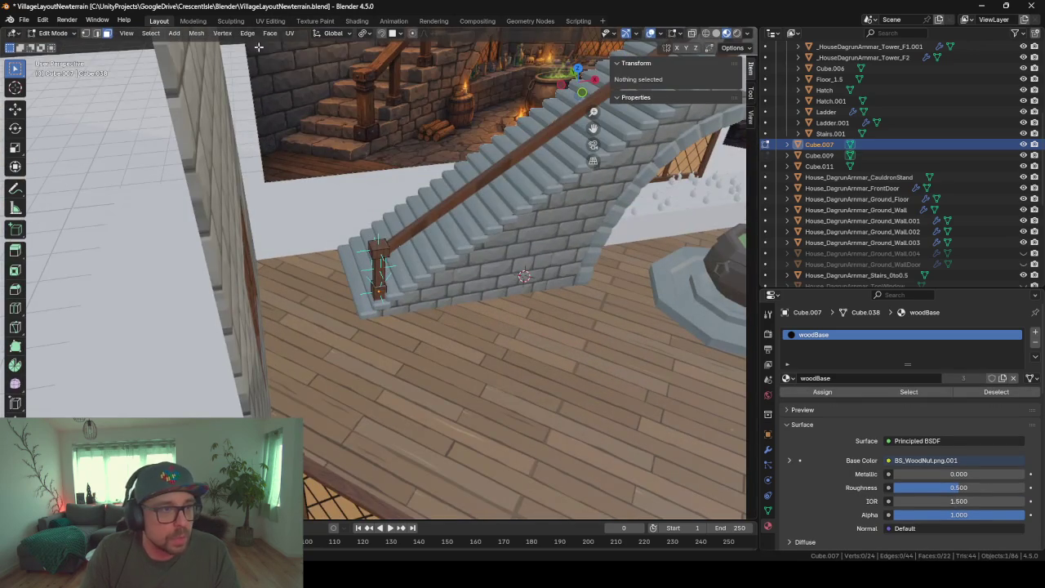
left_click(270, 20)
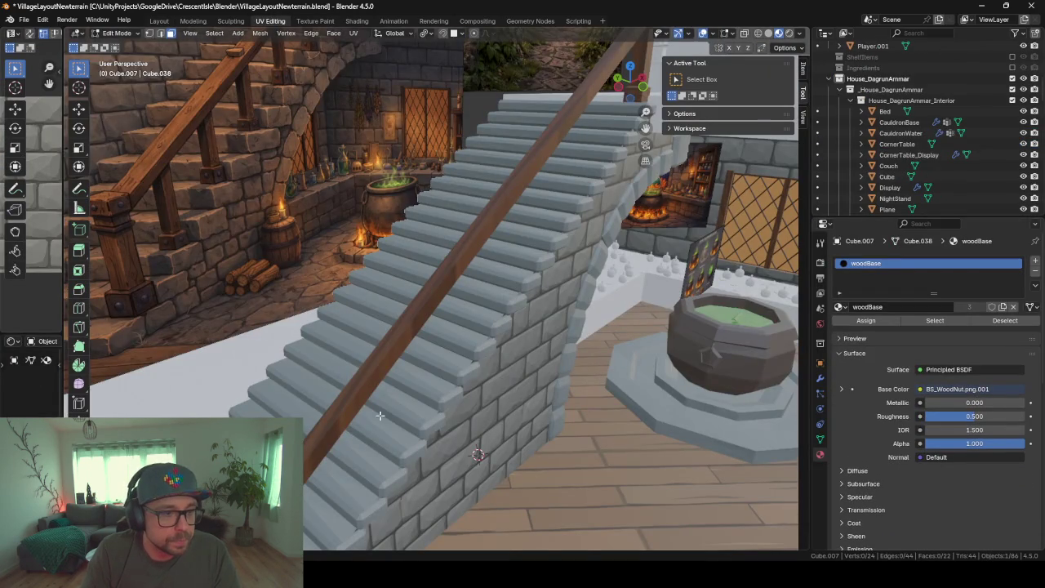
middle_click_drag(380, 416, 349, 454)
middle_click_drag(463, 428, 413, 437)
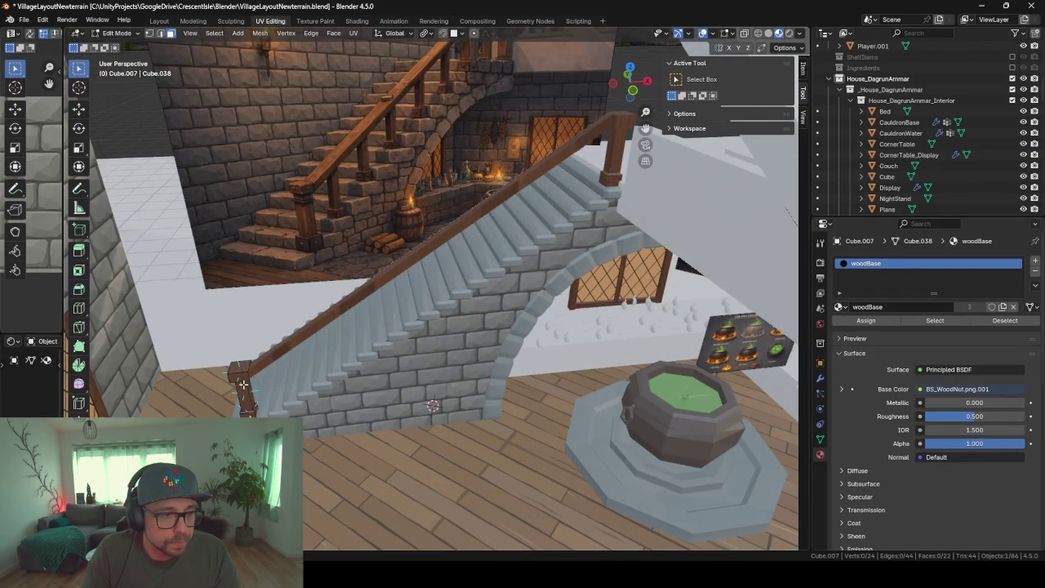
key("KP_Decimal")
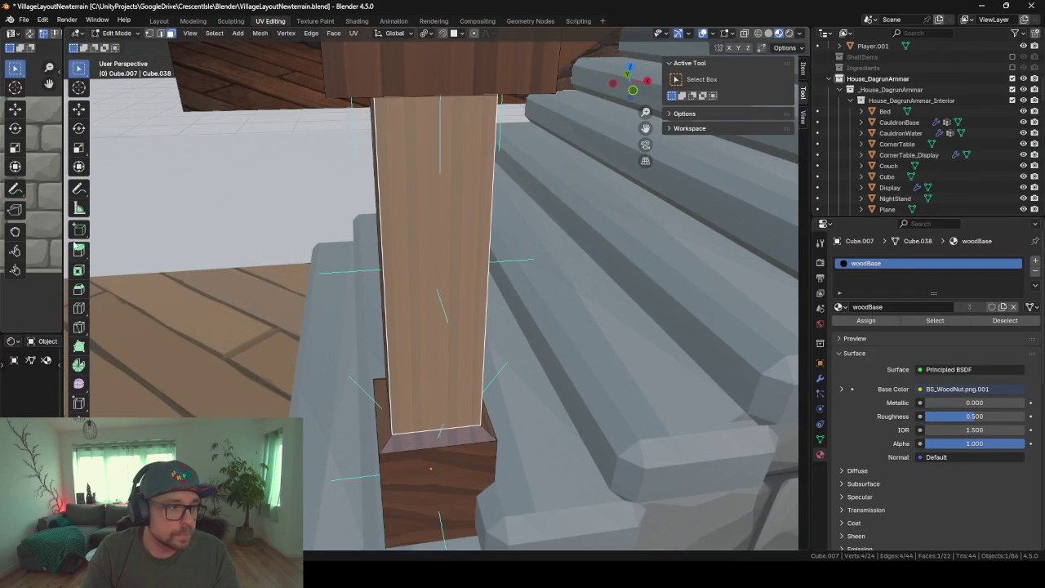
left_click_drag(69, 244, 449, 243)
scroll(684, 302, "down", 4)
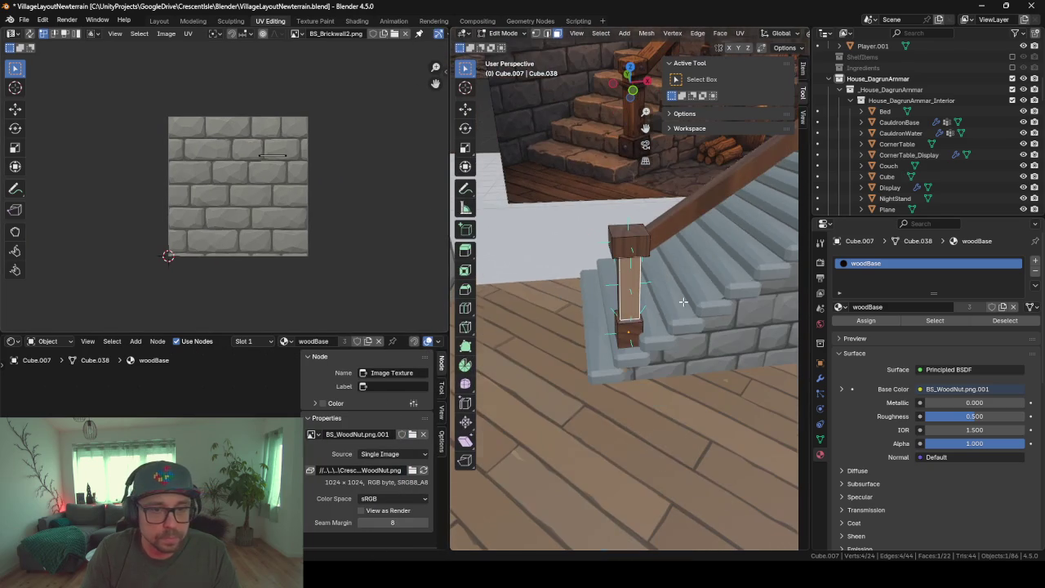
left_click(619, 240)
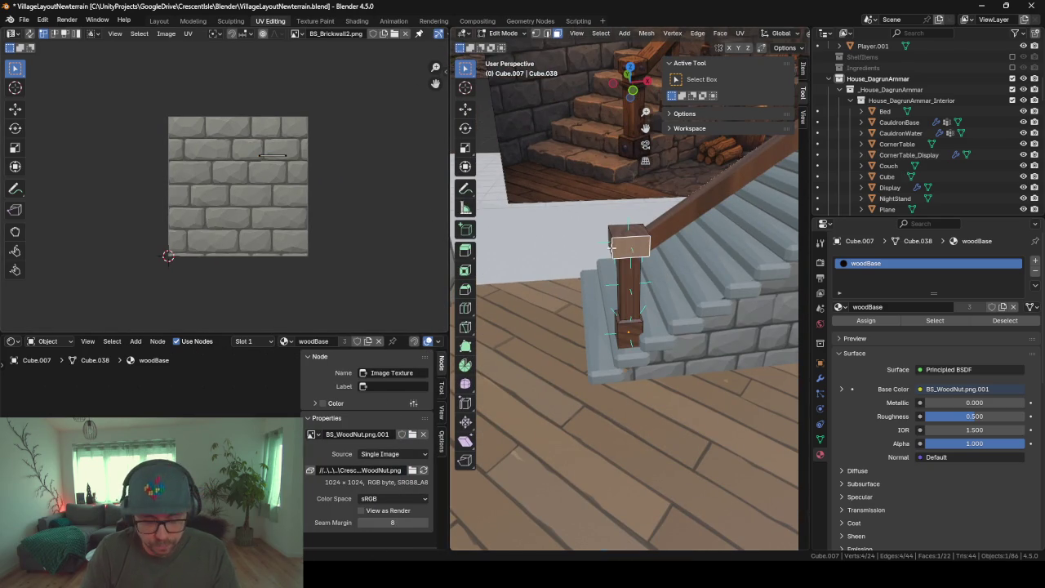
key("ctrl+l")
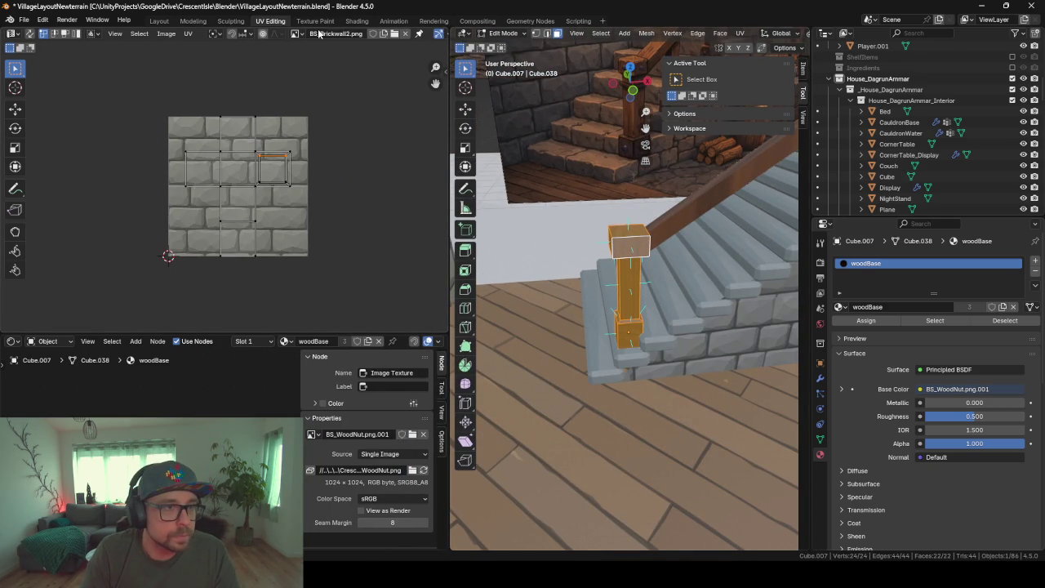
Show the BS_WoodNut.png.001 texture behind the UVs in the UV editor
left_click(296, 33)
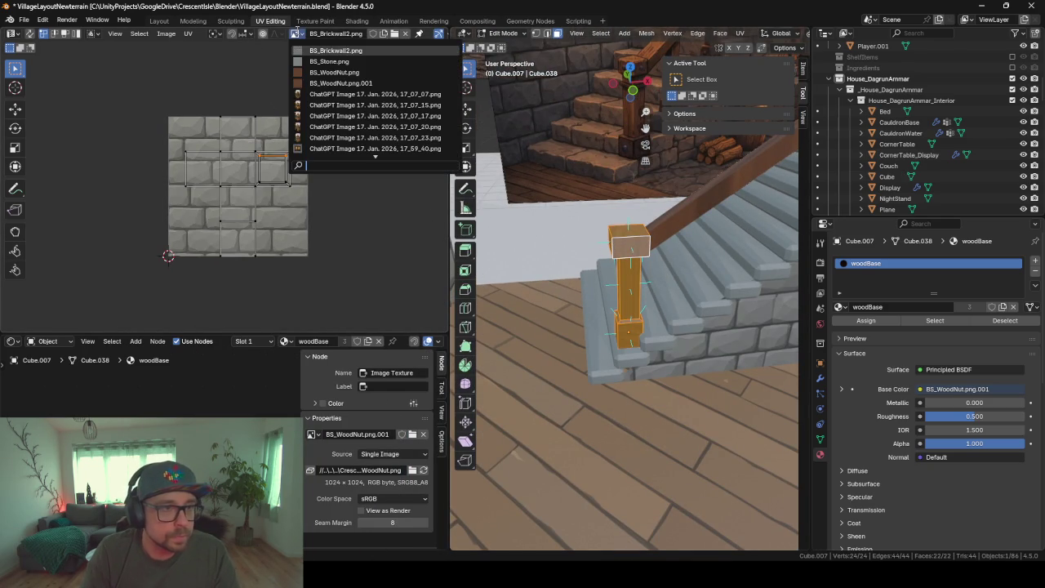
left_click(343, 73)
scroll(277, 120, "up", 3)
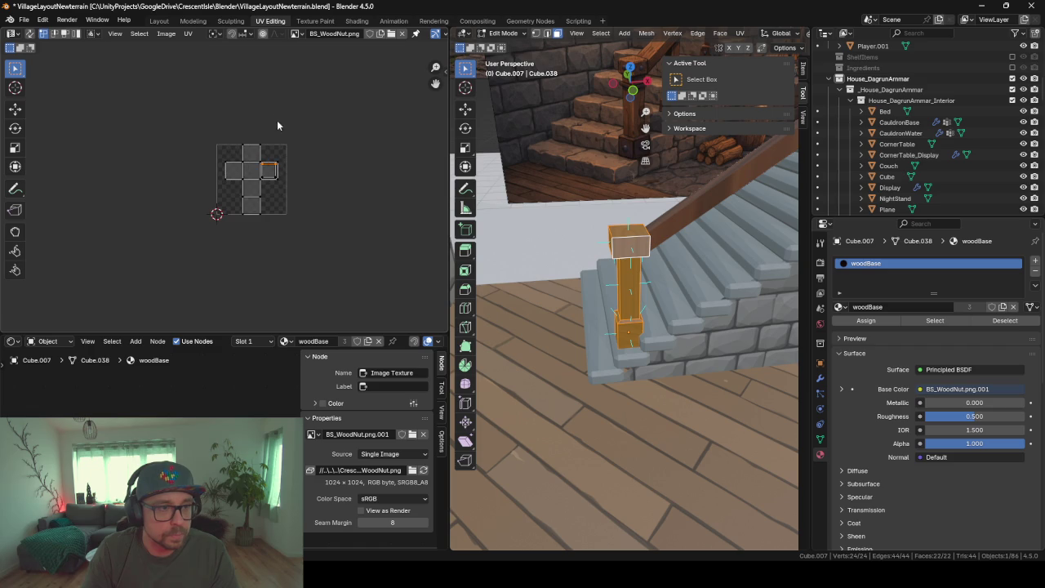
left_click(295, 33)
left_click(354, 53)
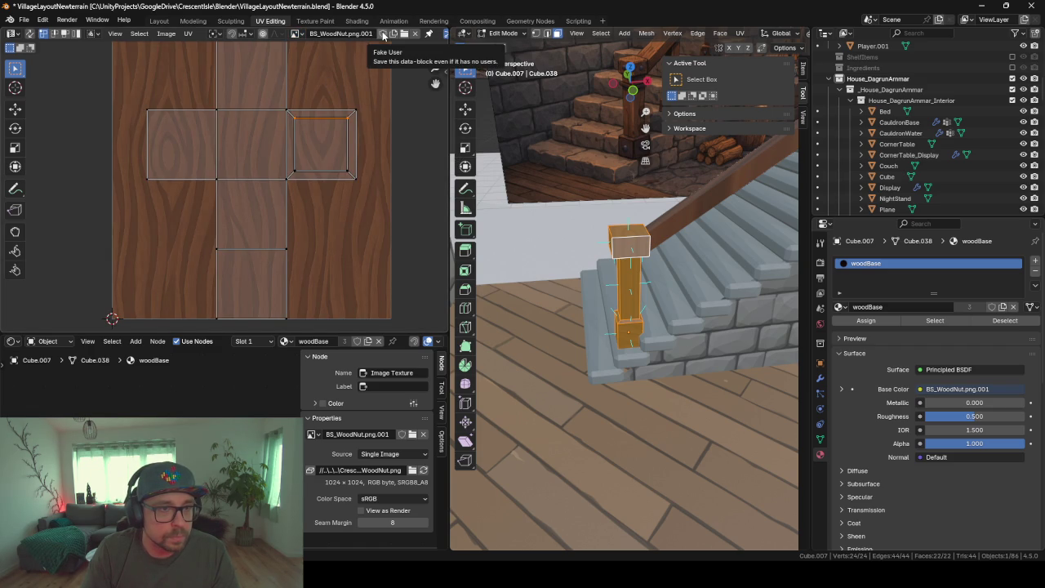
scroll(375, 123, "down", 3)
scroll(375, 122, "down", 1)
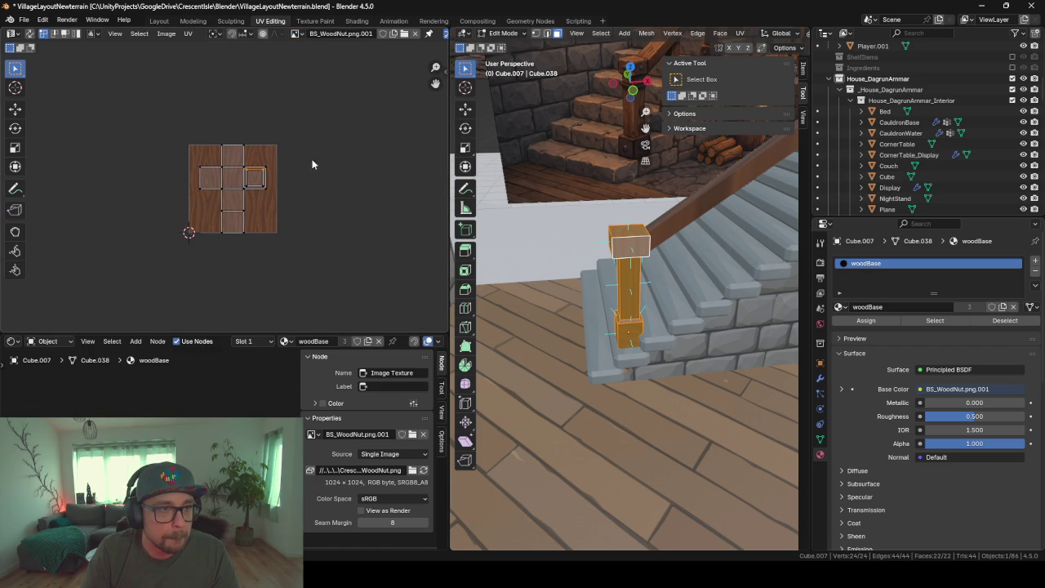
scroll(310, 160, "up", 2)
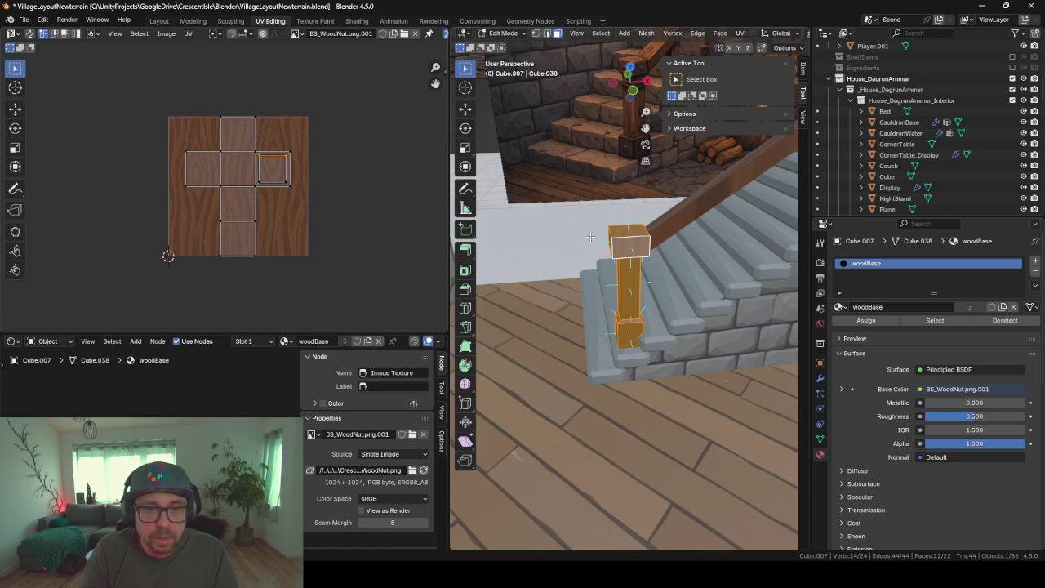
Re-unwrap the whole post with Smart UV Project
key("u")
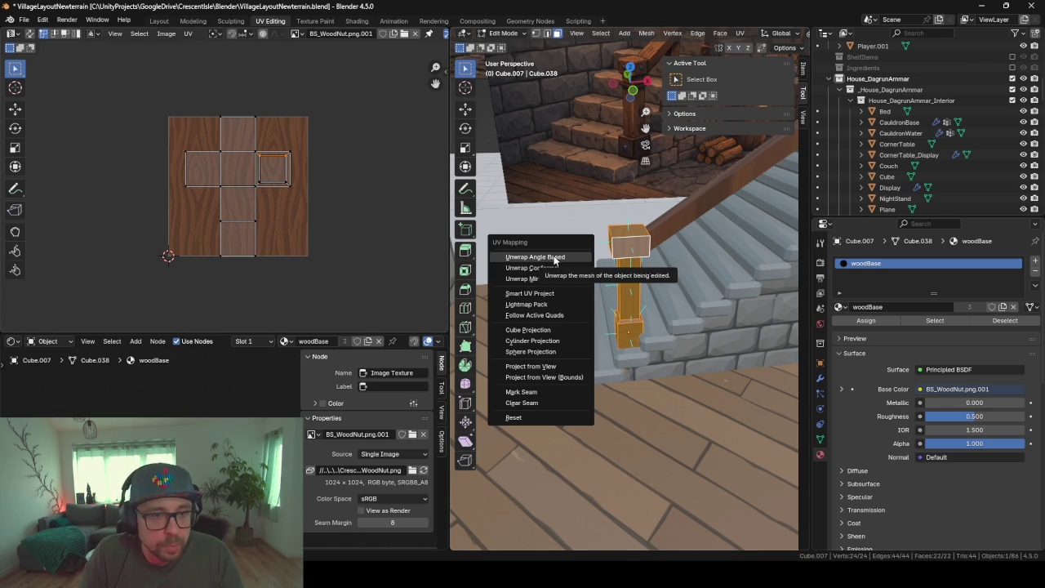
left_click(554, 255)
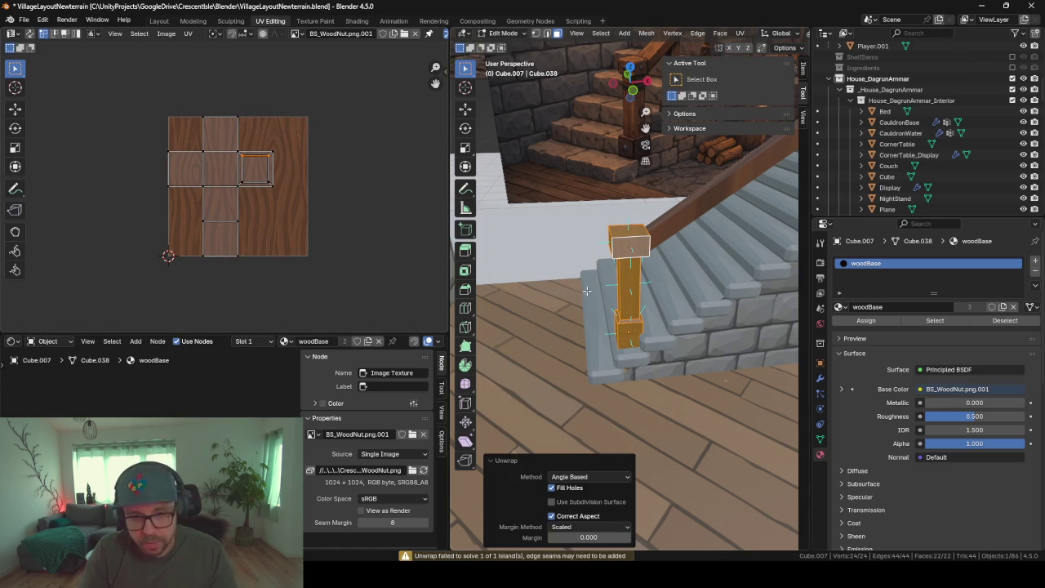
key("alt+a")
left_click(628, 282)
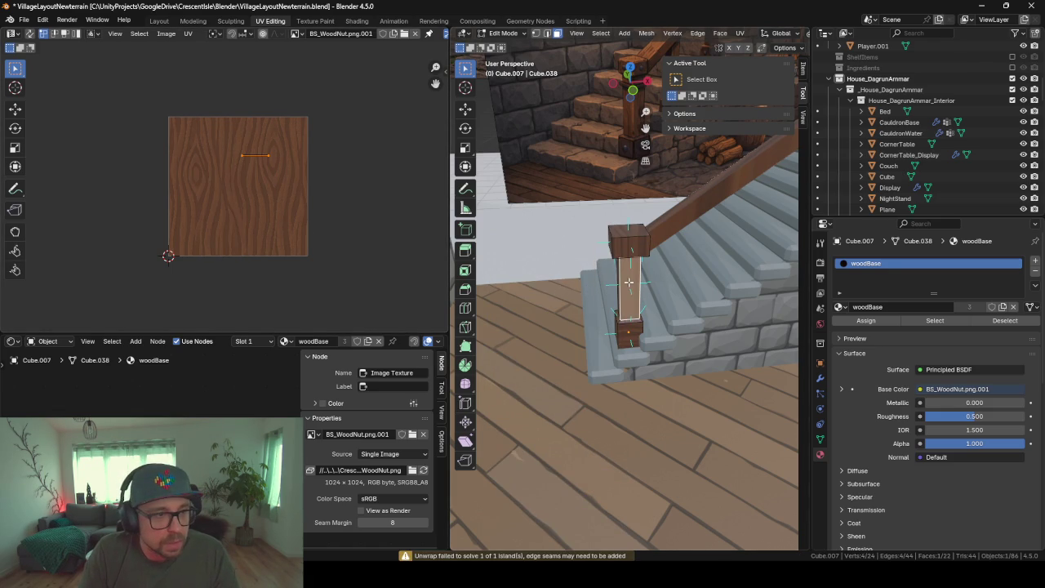
key("alt+a")
key("a")
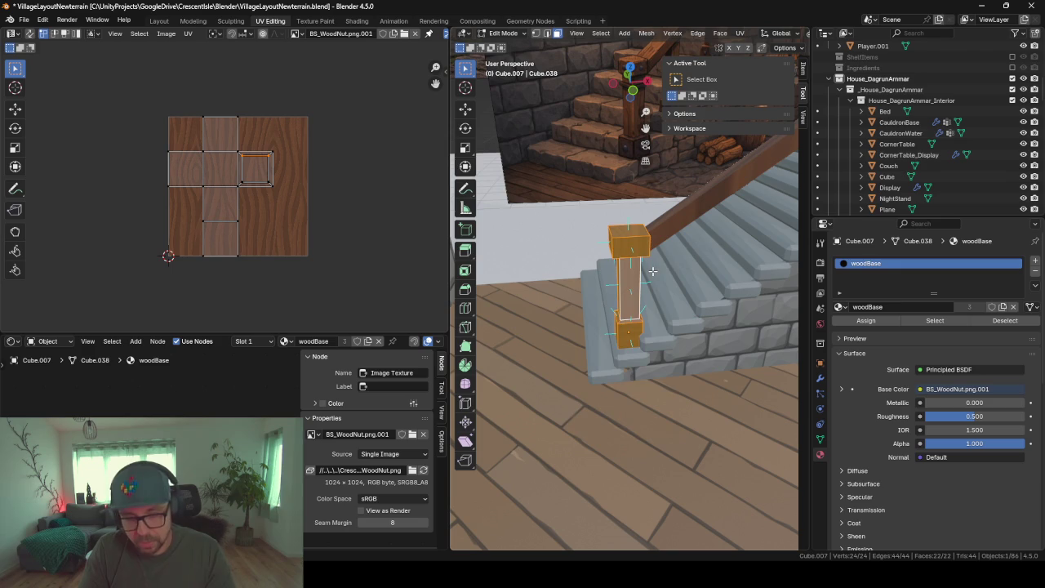
key("u")
key("Escape")
key("u")
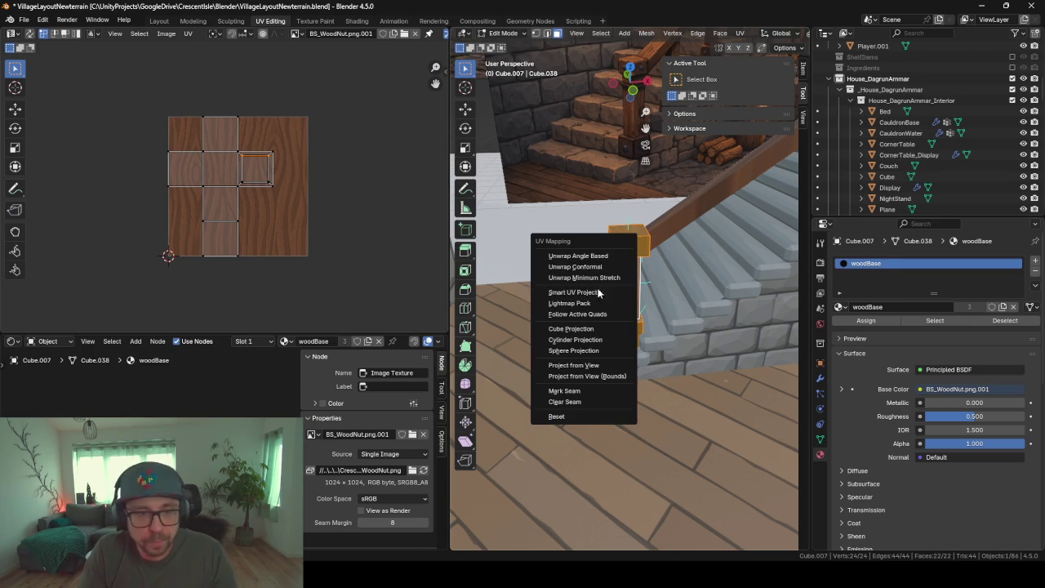
left_click(543, 296)
left_click(585, 395)
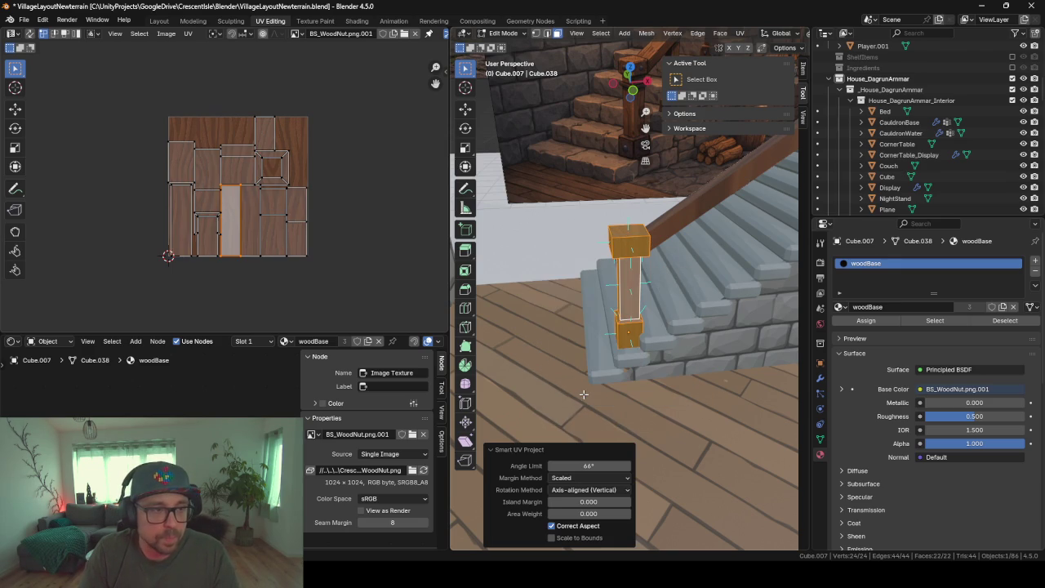
Return to Object Mode and inspect the wood texture on the post and staircase
key("Tab")
mouse_move(559, 295)
middle_mouse_down()
mouse_move(499, 281)
mouse_move(551, 263)
middle_mouse_up()
scroll(551, 266, "up", 2)
mouse_move(582, 300)
middle_mouse_down()
mouse_move(531, 296)
mouse_move(541, 307)
mouse_move(634, 251)
mouse_move(630, 263)
mouse_move(680, 300)
mouse_move(663, 297)
mouse_move(602, 324)
mouse_move(749, 301)
mouse_move(624, 325)
middle_mouse_up()
scroll(624, 325, "down", 3)
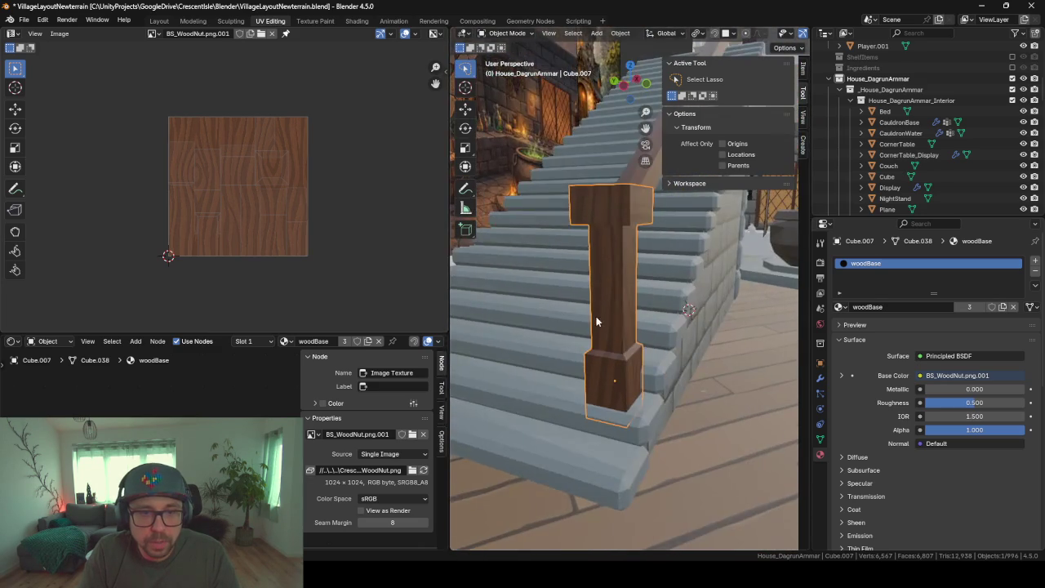
mouse_move(555, 311)
middle_mouse_down()
mouse_move(590, 284)
mouse_move(595, 336)
mouse_move(568, 306)
middle_mouse_up()
Scale the stair railing's whole UV island wider so the grain runs along it
left_click(568, 307)
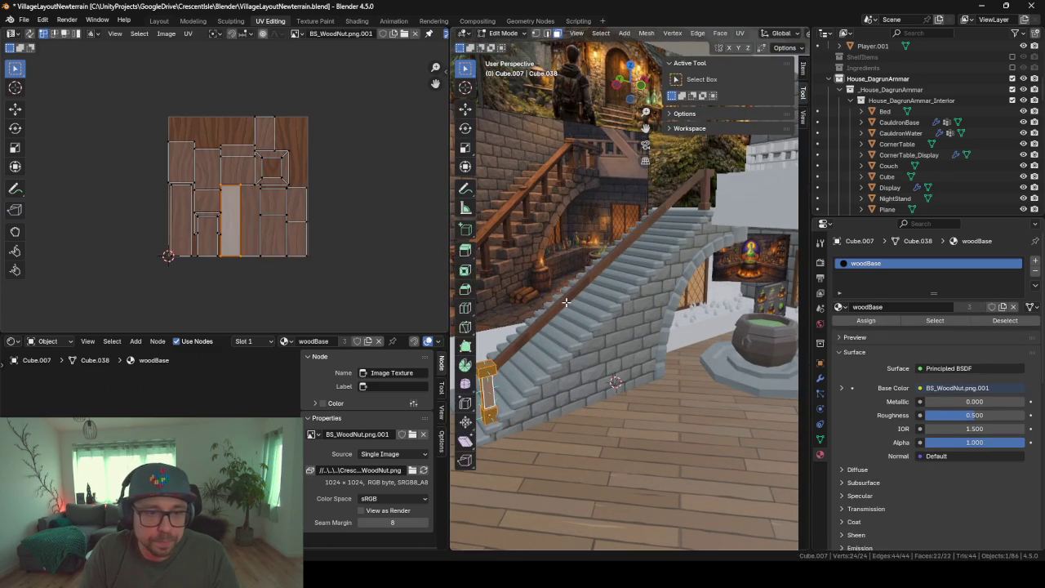
left_click(568, 306)
key("a")
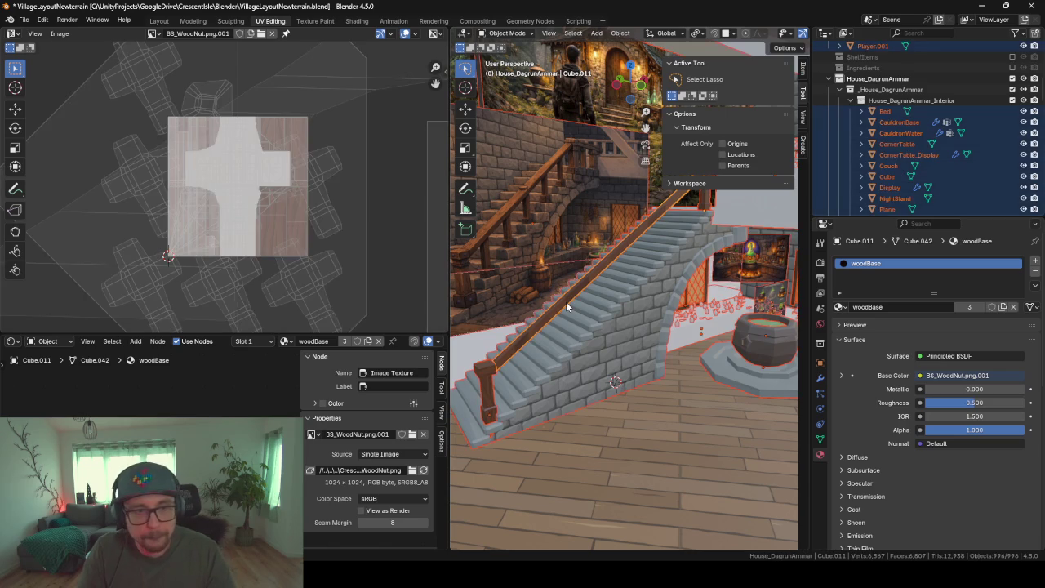
left_click(567, 307)
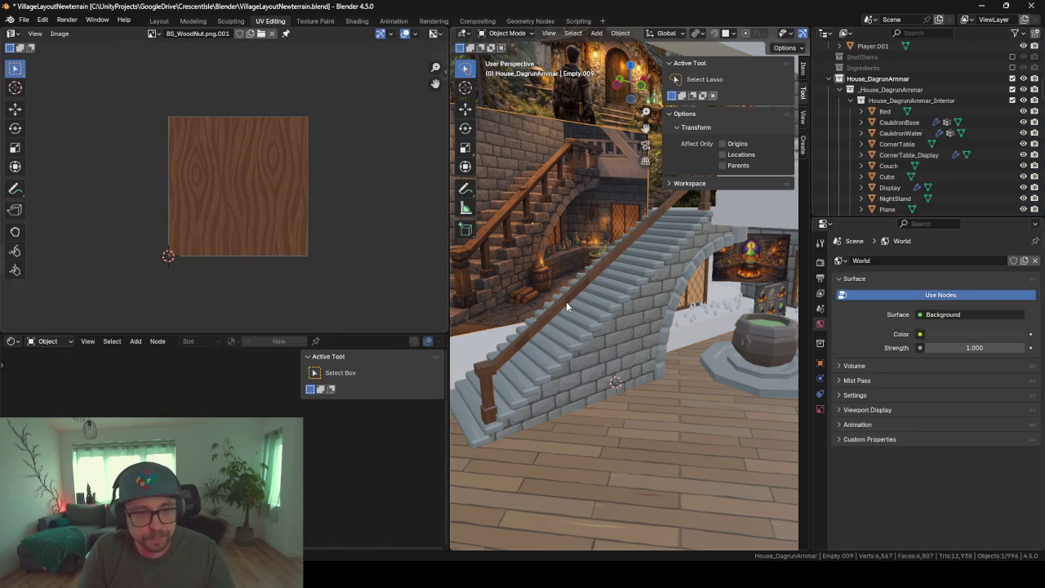
left_click(562, 303)
mouse_move(562, 304)
middle_mouse_down()
mouse_move(641, 302)
mouse_move(600, 270)
mouse_move(694, 339)
mouse_move(555, 349)
mouse_move(622, 345)
mouse_move(656, 316)
mouse_move(571, 327)
middle_mouse_up()
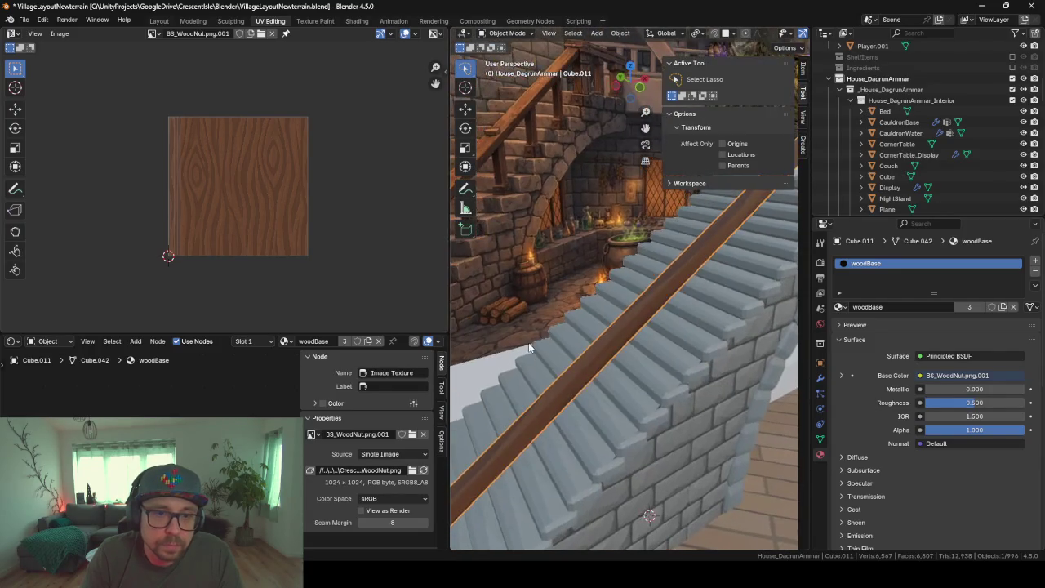
key("Tab")
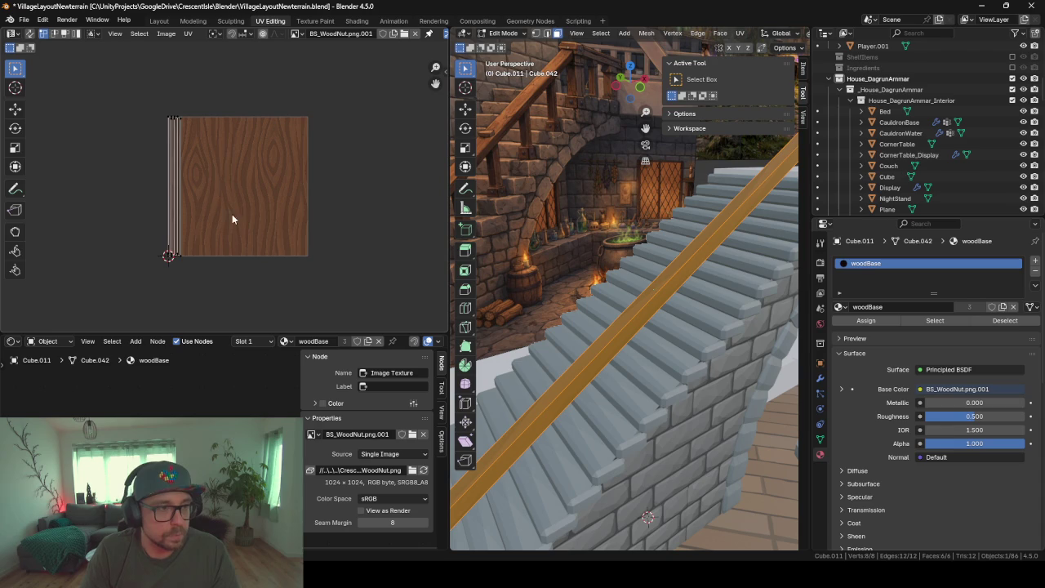
key("a")
key("s")
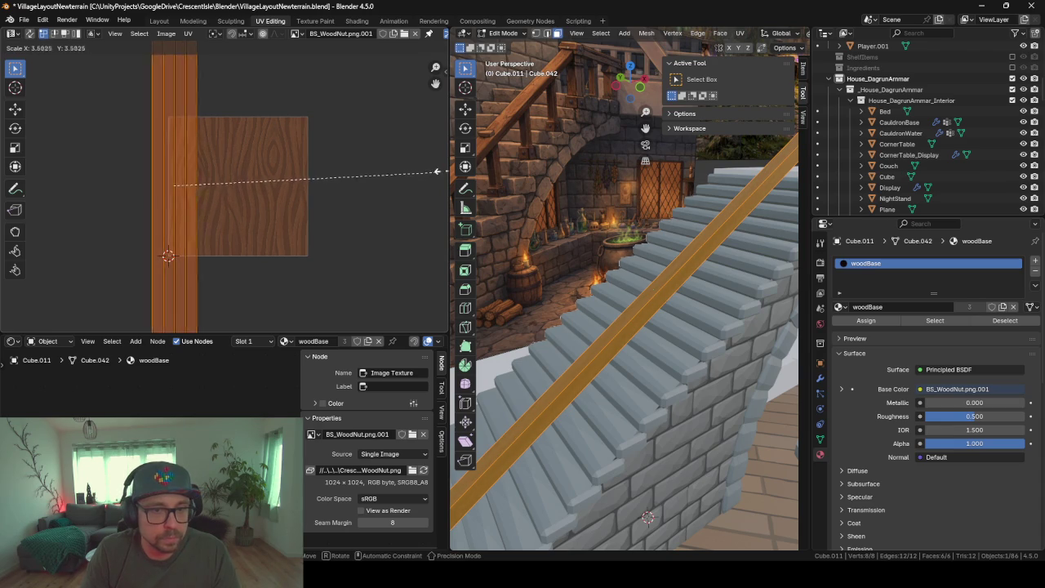
left_click(27, 199)
key("Tab")
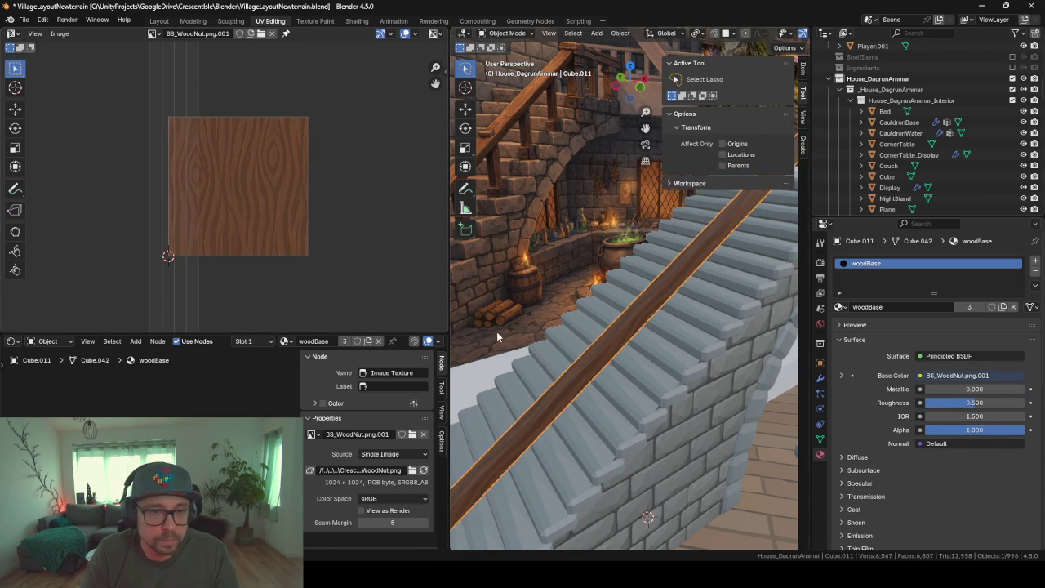
Recall FBX export from the command search's recent commands
mouse_move(496, 332)
middle_mouse_down()
mouse_move(584, 330)
mouse_move(558, 347)
mouse_move(670, 357)
mouse_move(608, 423)
mouse_move(540, 414)
mouse_move(532, 431)
mouse_move(639, 375)
middle_mouse_up()
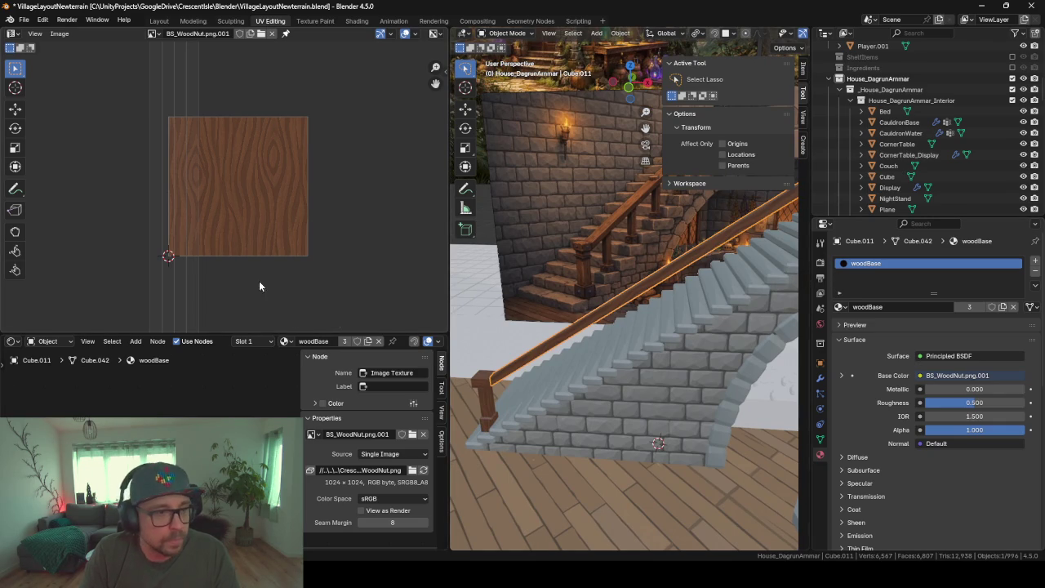
key("F3")
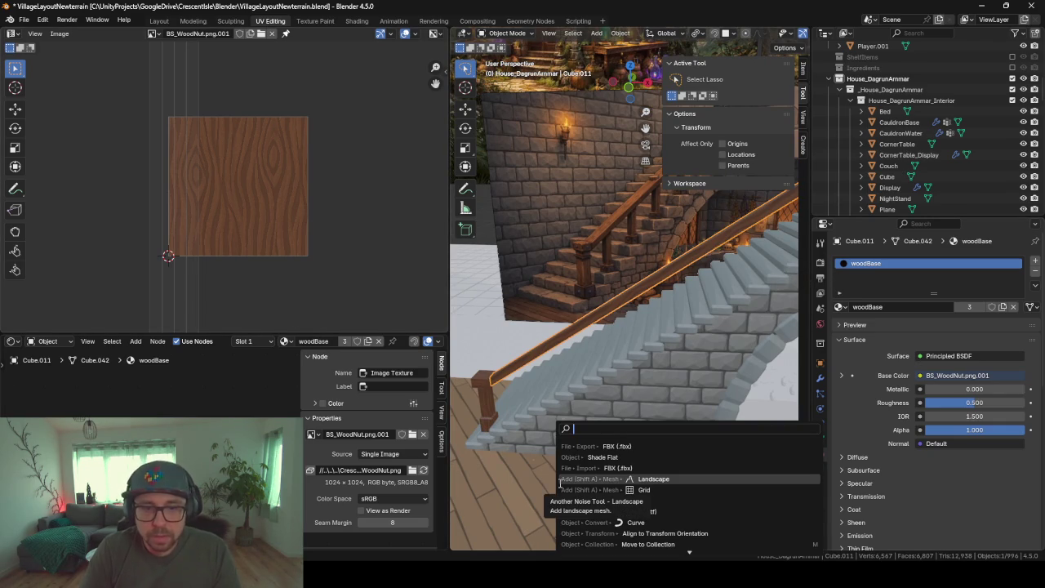
key("Up")
key("Up")
key("Up")
Export the house as _HouseDagrunArmmarConcept.fbx and switch over to Unity
key("Return")
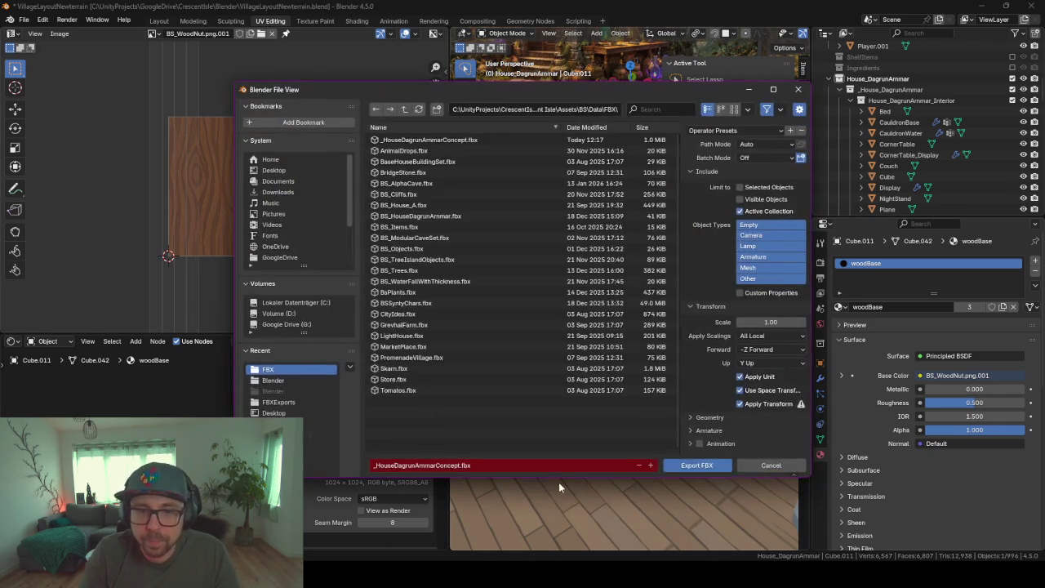
left_click(687, 463)
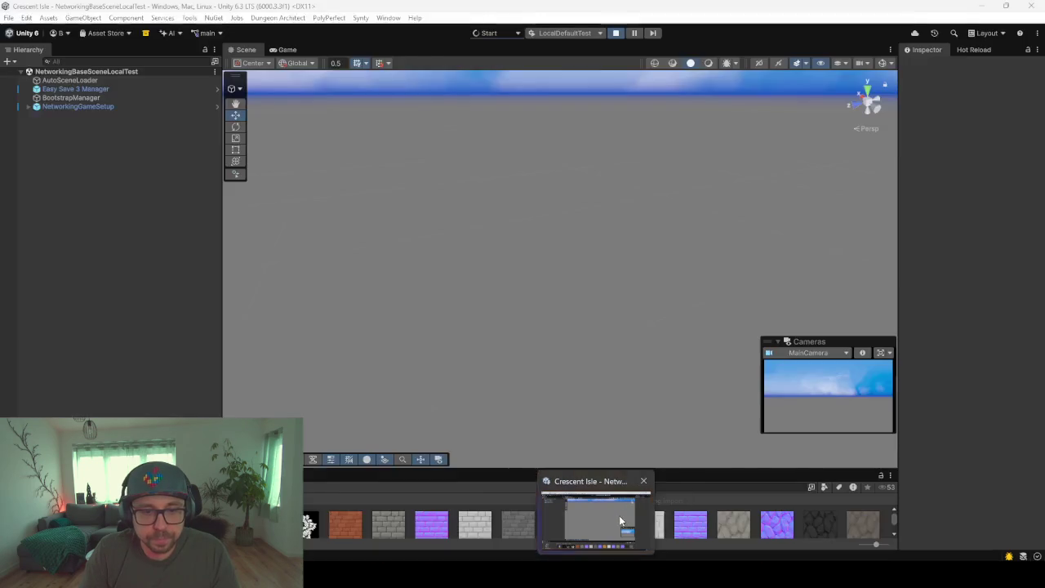
left_click(620, 521)
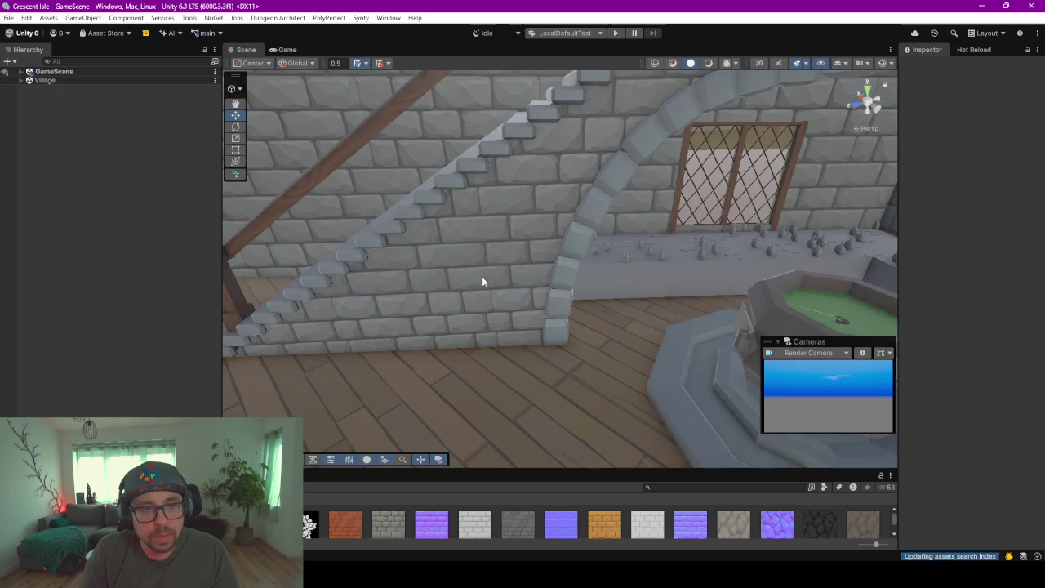
Inspect the re-imported staircase and wooden railing in Unity's Scene view, then return to Blender
mouse_move(482, 282)
right_mouse_down()
mouse_move(632, 152)
mouse_move(535, 159)
right_mouse_up()
scroll(536, 159, "up", 5)
mouse_move(522, 236)
right_mouse_down()
mouse_move(579, 212)
mouse_move(625, 117)
mouse_move(534, 236)
mouse_move(691, 215)
mouse_move(711, 164)
mouse_move(637, 168)
mouse_move(471, 298)
mouse_move(501, 299)
right_mouse_up()
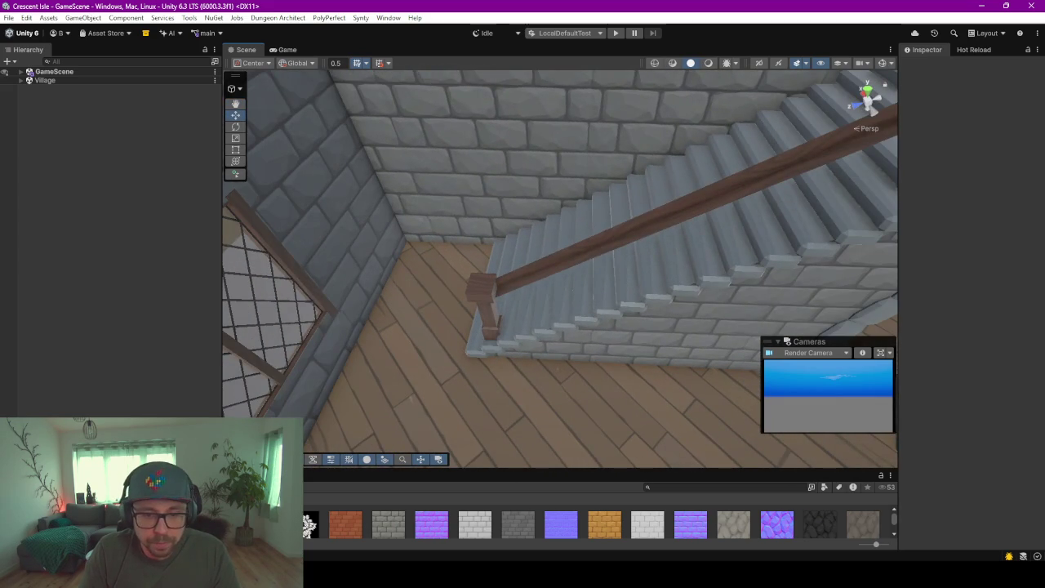
left_click(690, 527)
Flip the railing's normals, then recalculate them to face outward
key("Tab")
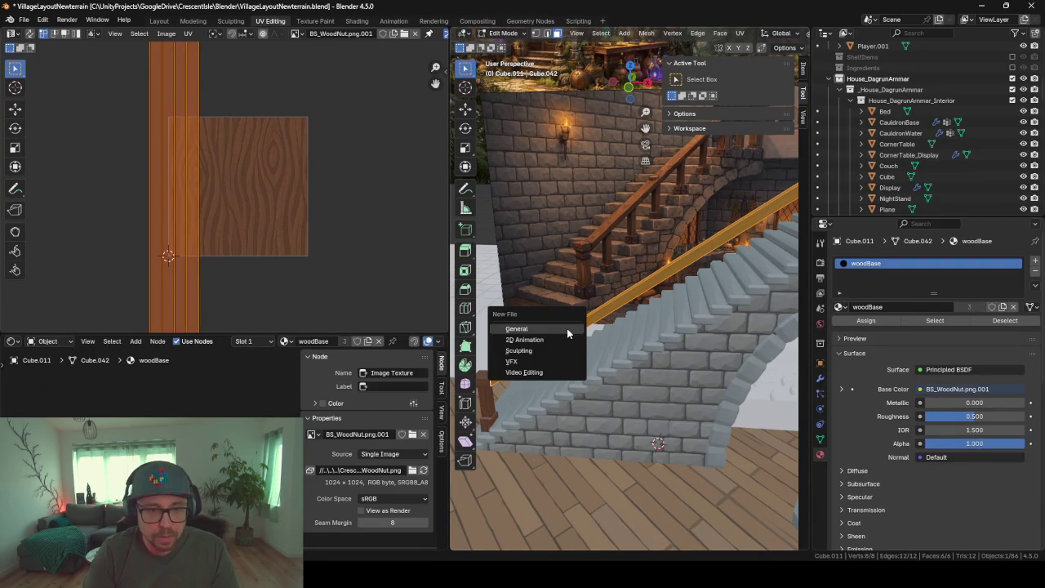
key("alt+n")
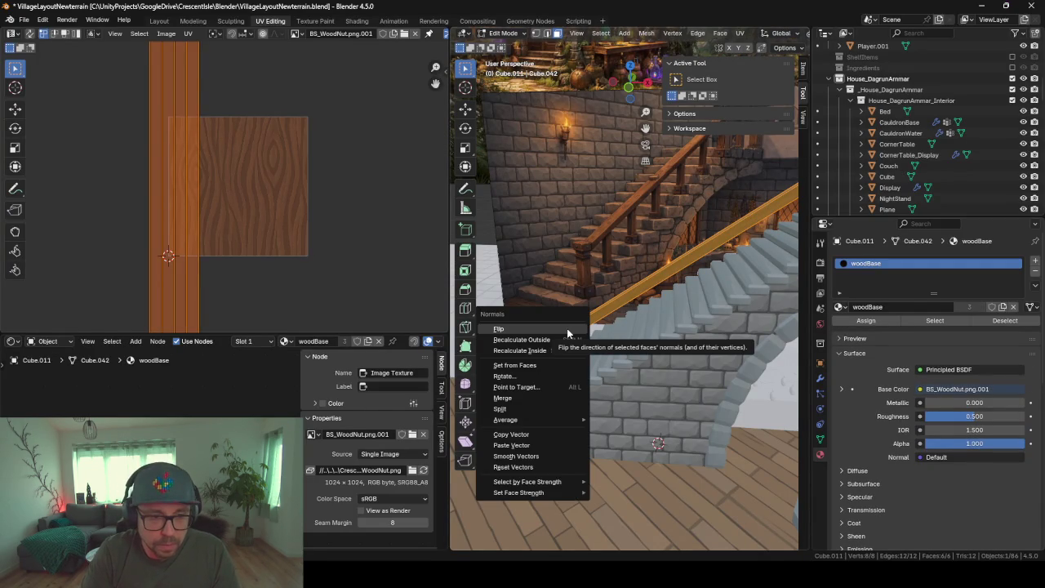
left_click(499, 329)
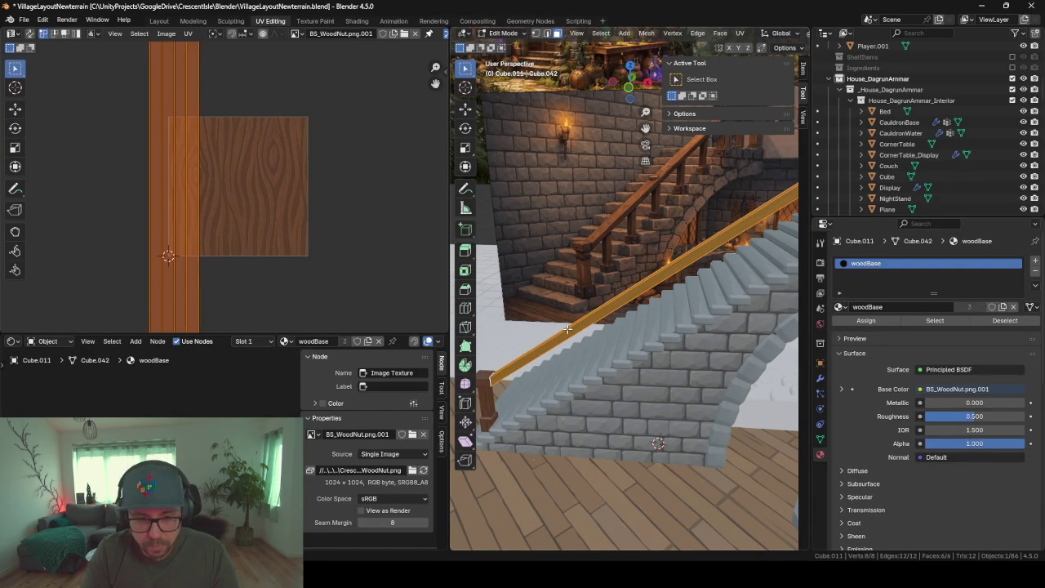
key("alt+n")
key("shift+n")
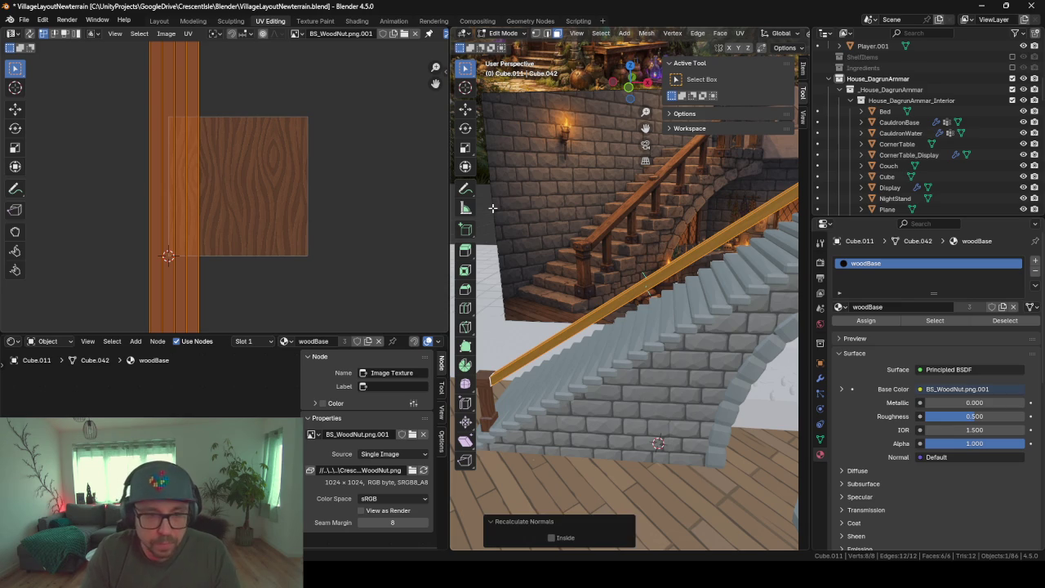
mouse_move(683, 276)
middle_mouse_down()
mouse_move(599, 324)
mouse_move(618, 282)
middle_mouse_up()
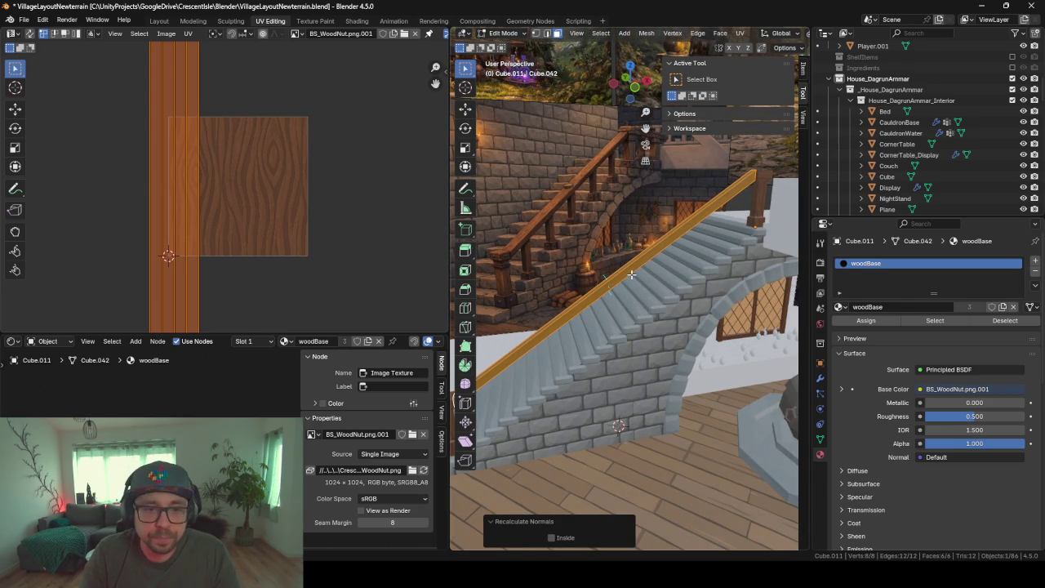
Save the .blend file and re-export the house FBX
key("ctrl+s")
key("F3")
key("Return")
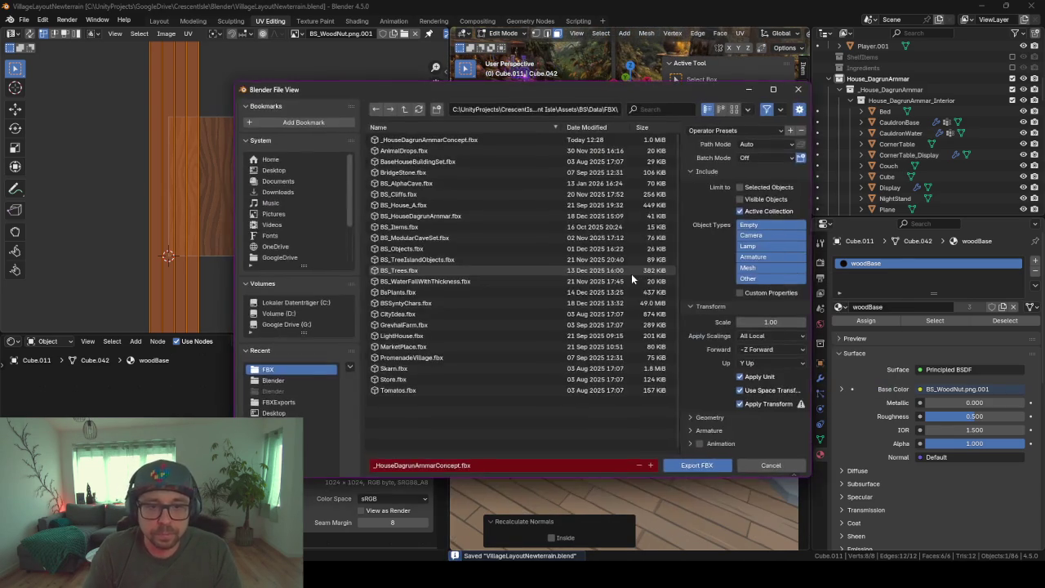
key("Return")
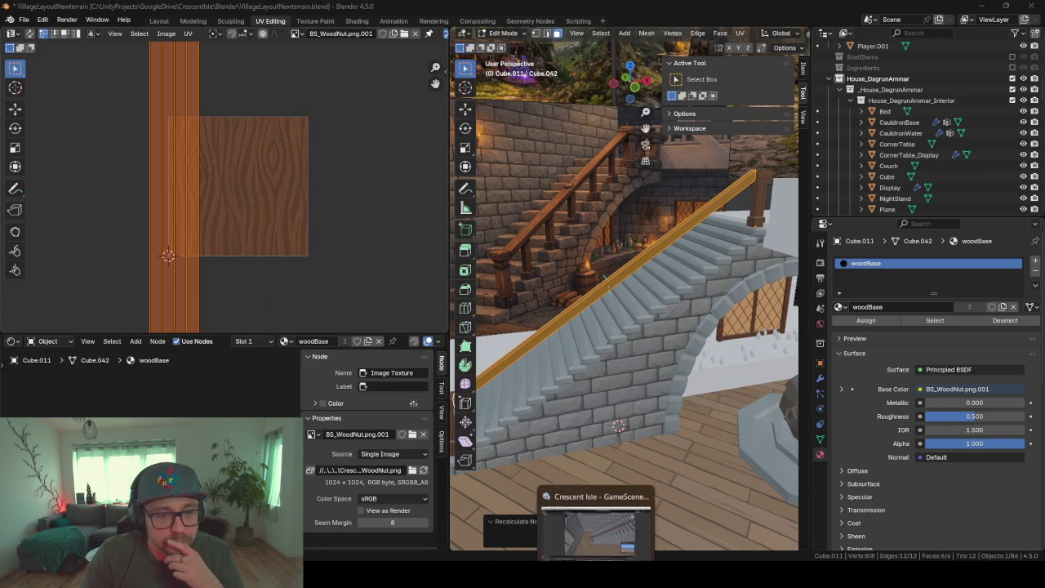
In Unity, bring the camera to the stairs and select railing post Cube.007
left_click(596, 510)
mouse_move(501, 326)
right_mouse_down()
mouse_move(382, 395)
mouse_move(683, 235)
mouse_move(717, 231)
right_mouse_up()
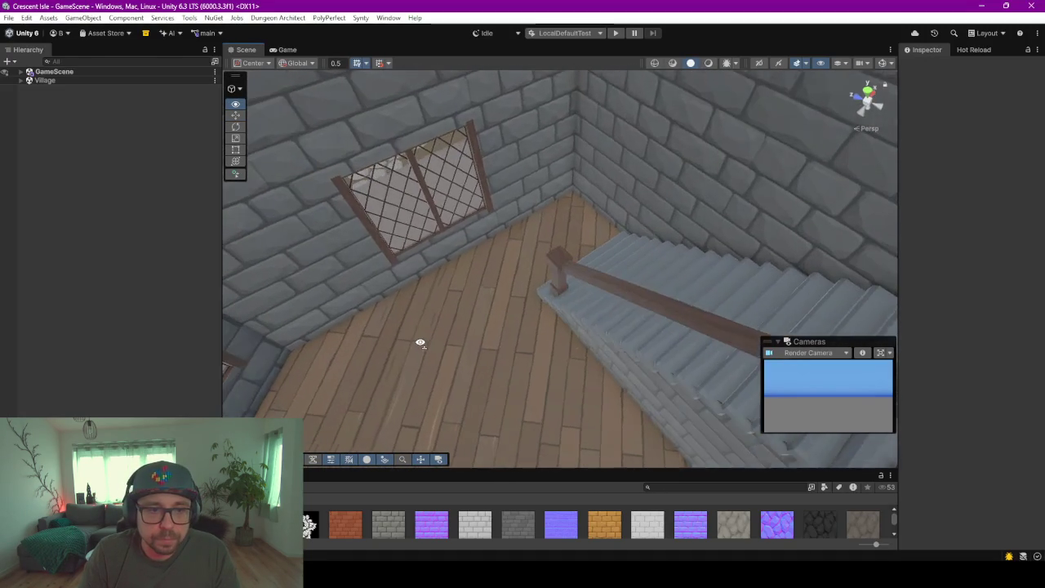
right_click_drag(717, 231, 546, 286)
left_click(563, 267)
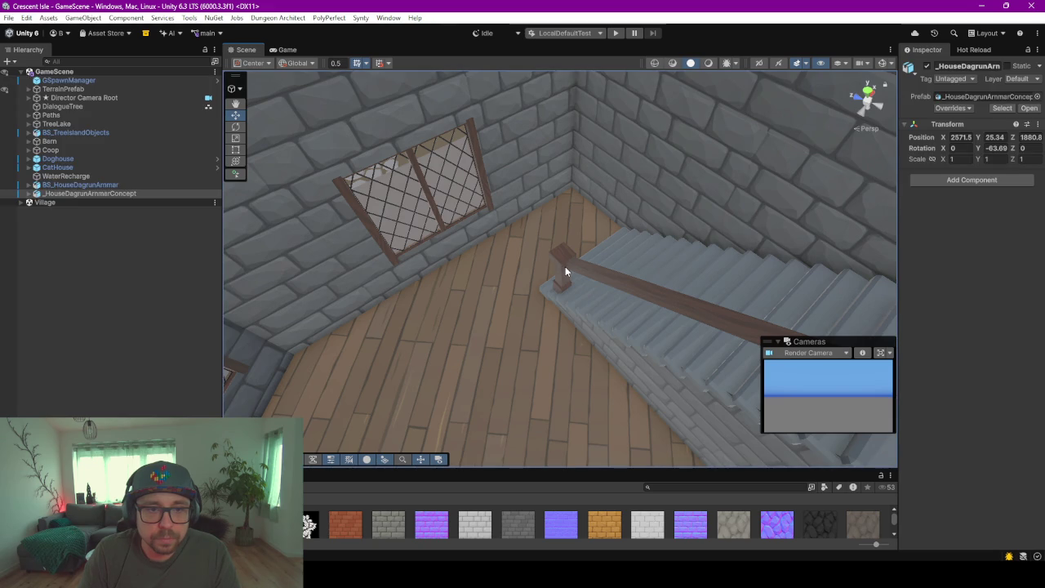
left_click(566, 267)
mouse_move(433, 323)
middle_mouse_down()
mouse_move(490, 272)
mouse_move(302, 433)
middle_mouse_up()
Add Cube.009 and Cube.011 to the selection and give all three a Mesh Collider
left_click(80, 333, "ctrl")
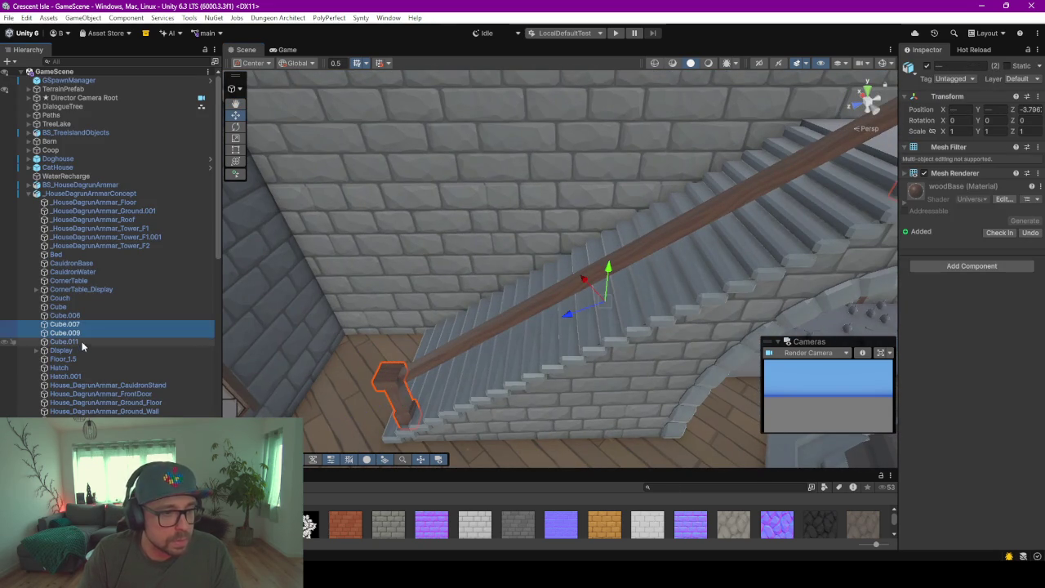
left_click(82, 341, "ctrl")
left_click(962, 266)
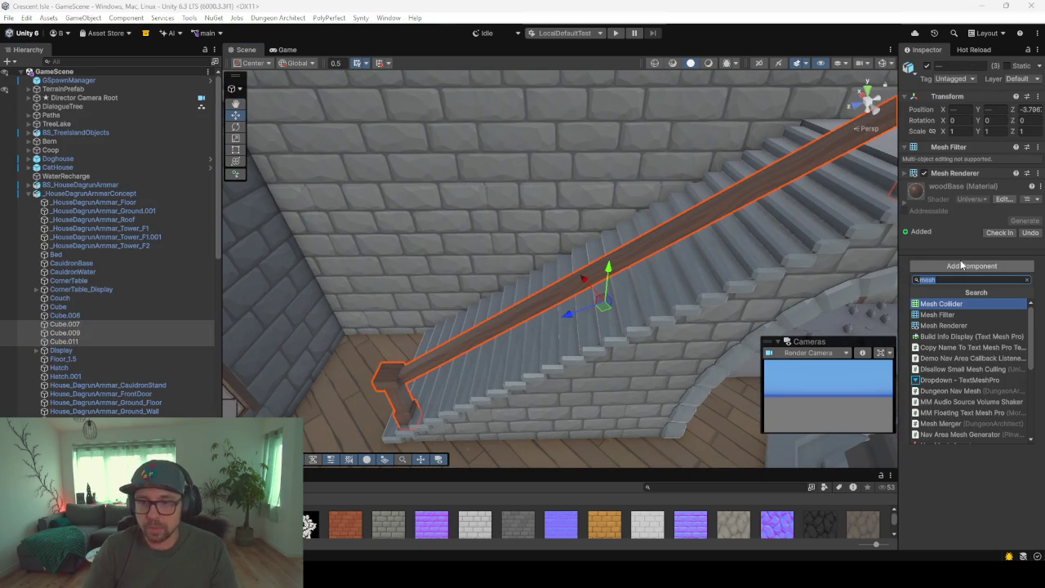
key("Return")
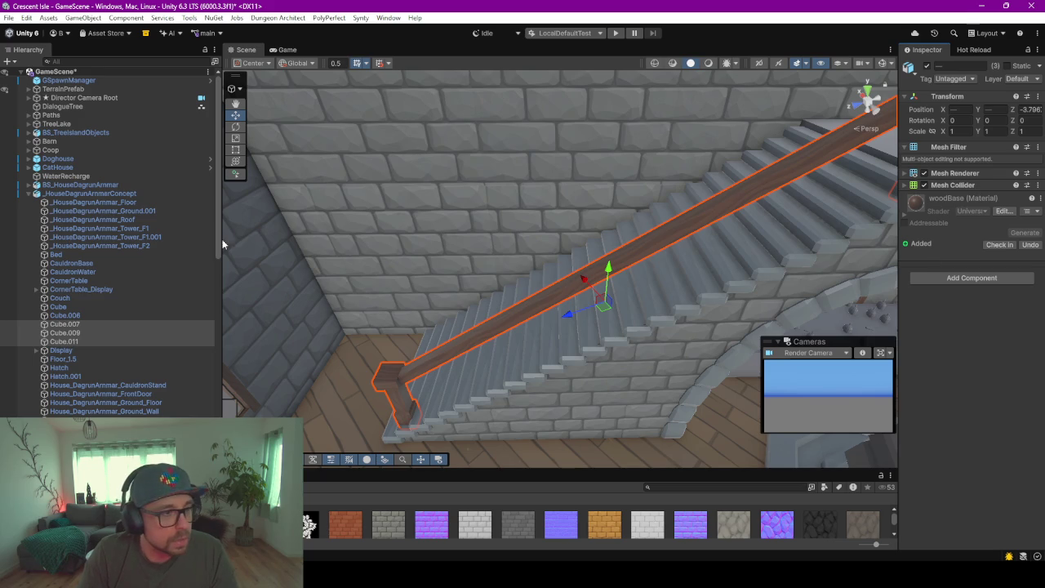
left_click(174, 254)
mouse_move(443, 297)
right_mouse_down()
mouse_move(517, 259)
mouse_move(458, 373)
mouse_move(439, 368)
mouse_move(439, 306)
mouse_move(627, 225)
mouse_move(719, 250)
mouse_move(663, 296)
mouse_move(618, 268)
mouse_move(343, 415)
mouse_move(343, 373)
mouse_move(427, 299)
mouse_move(651, 283)
mouse_move(492, 231)
mouse_move(415, 223)
mouse_move(410, 235)
mouse_move(493, 212)
mouse_move(583, 278)
mouse_move(563, 231)
mouse_move(598, 245)
right_mouse_up()
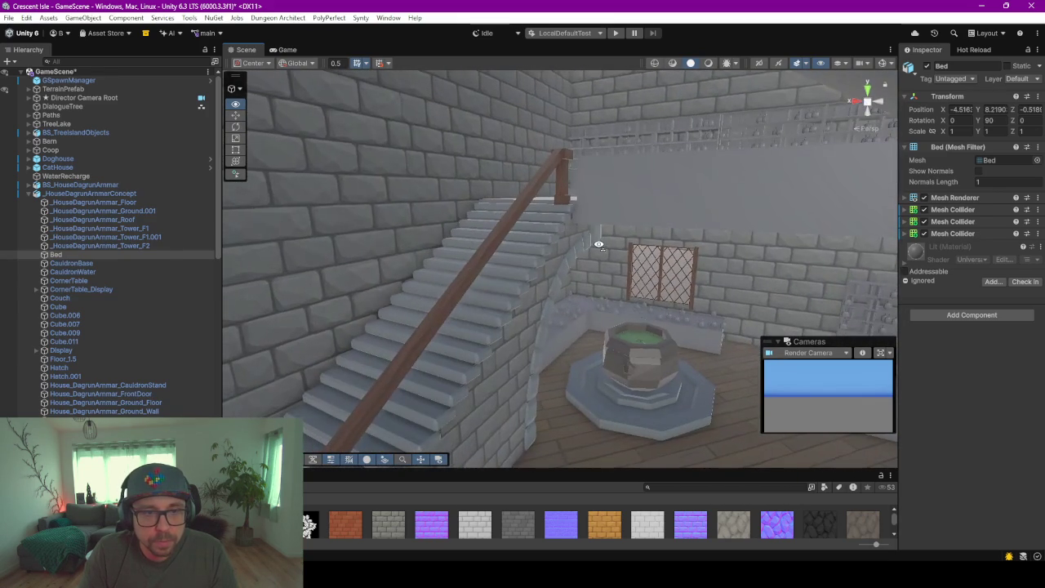
Enter Play mode saving the modified scene, then load the single-player save slot
left_click(617, 33)
left_click(495, 310)
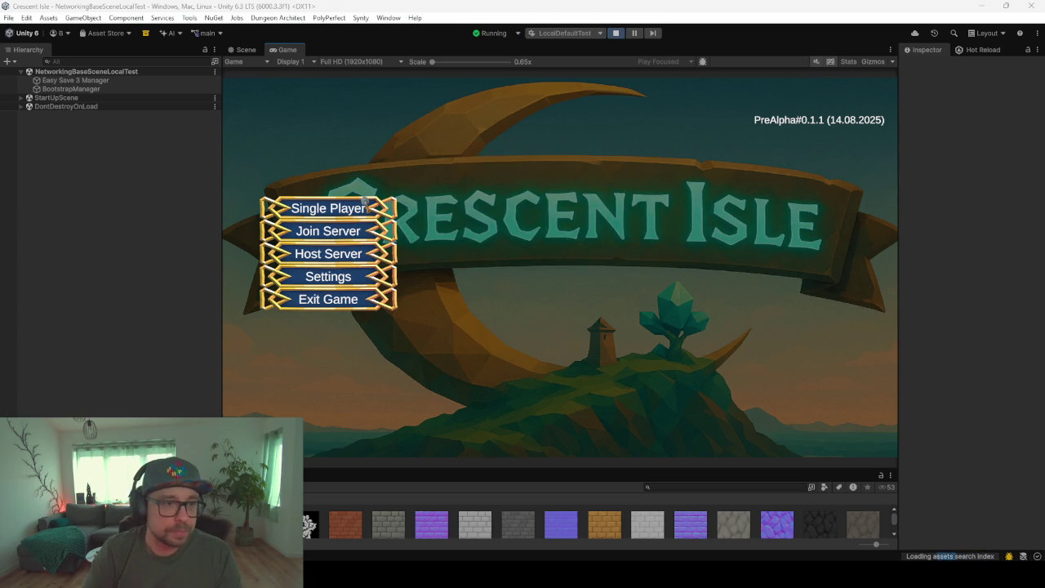
left_click(445, 199)
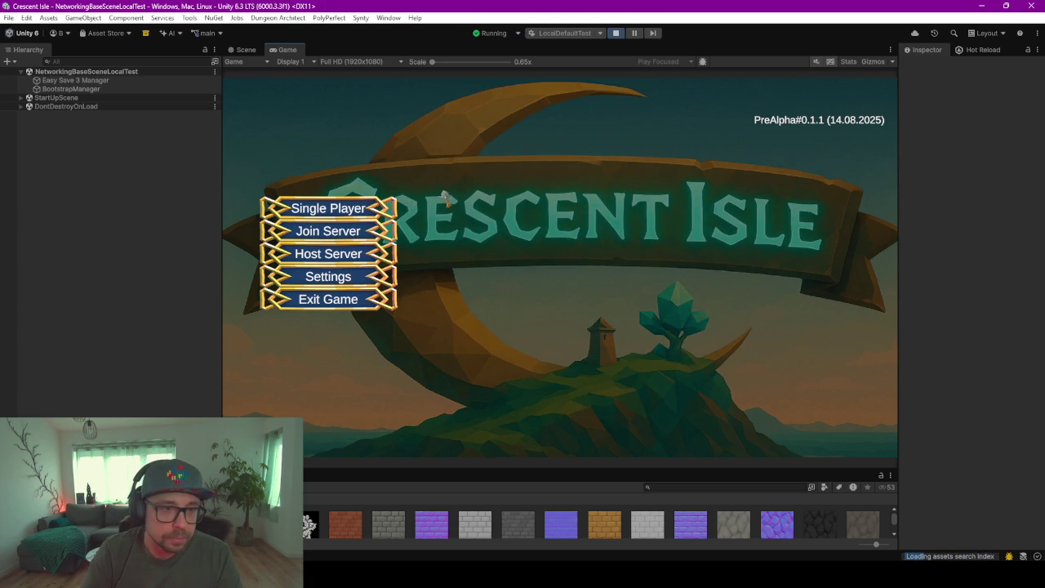
left_click(350, 211)
left_click(531, 153)
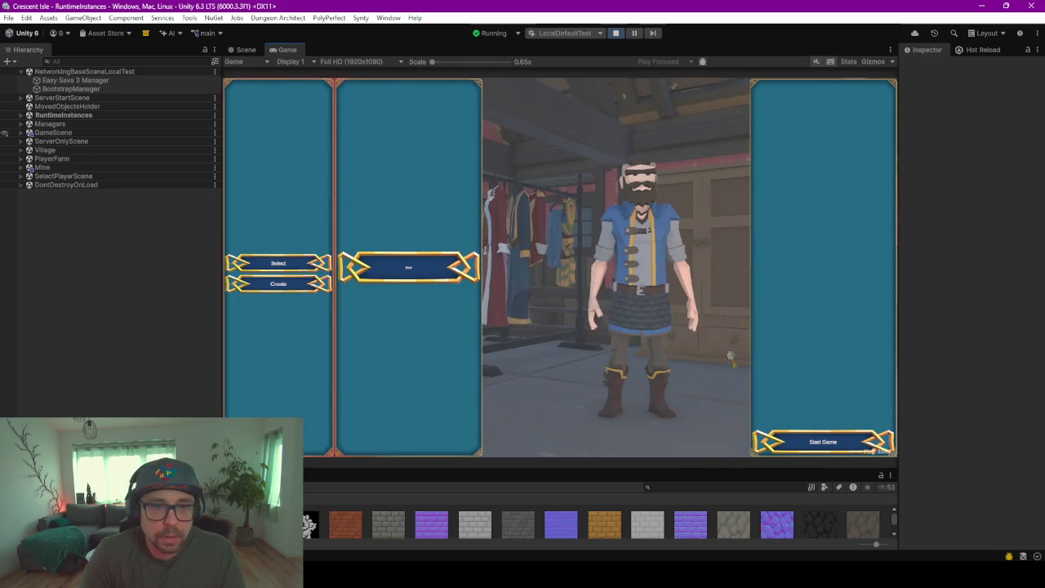
Start with the chosen character, walk out through the archway and back inside
left_click(848, 446)
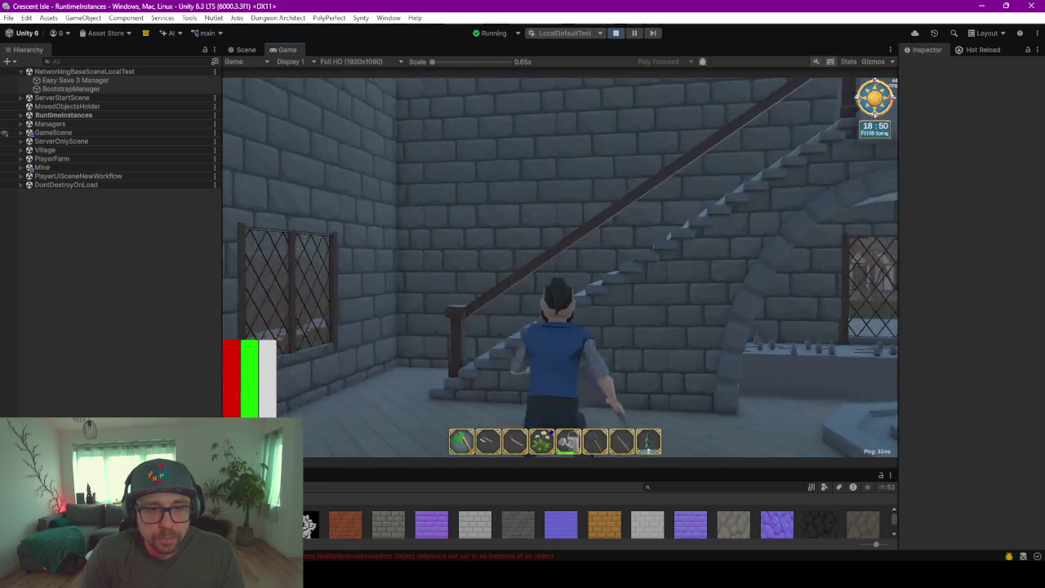
key("w")
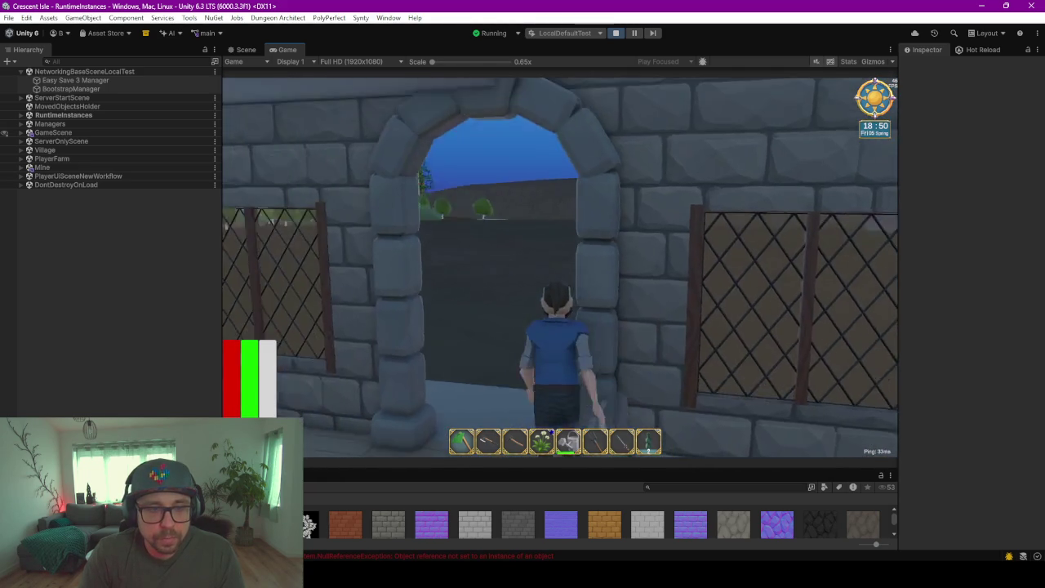
key("w")
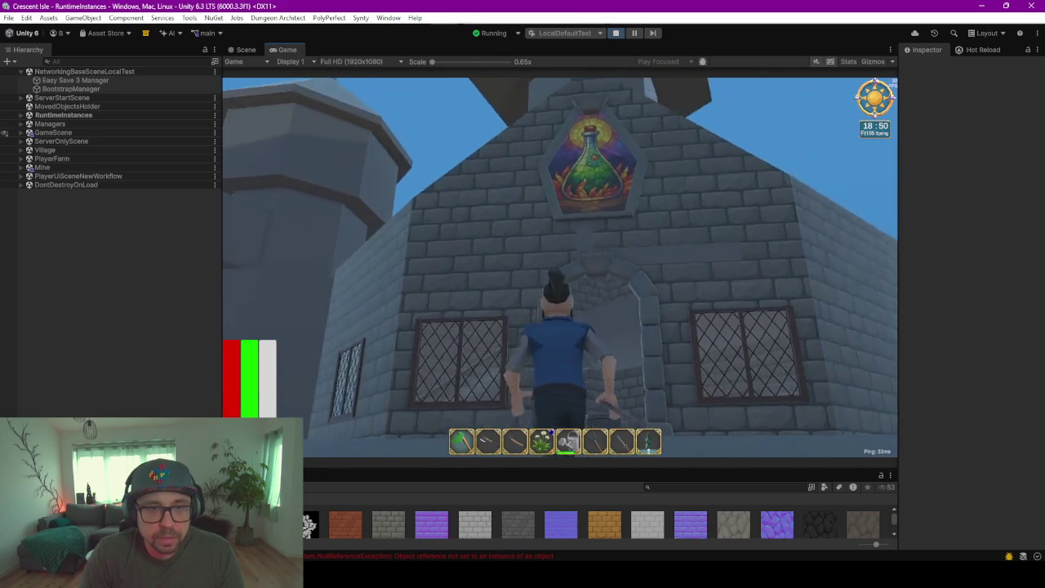
key("w")
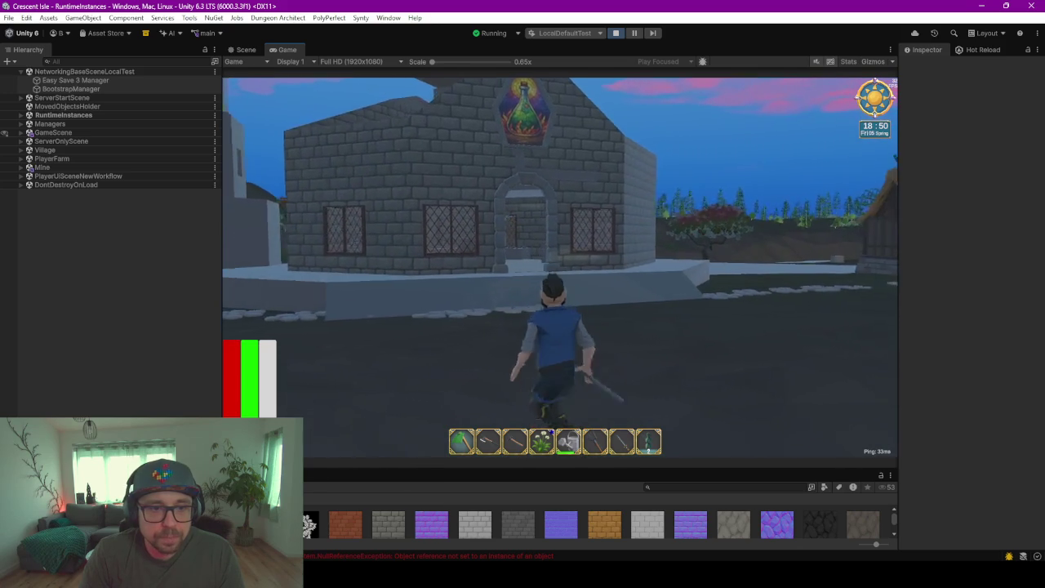
key("w")
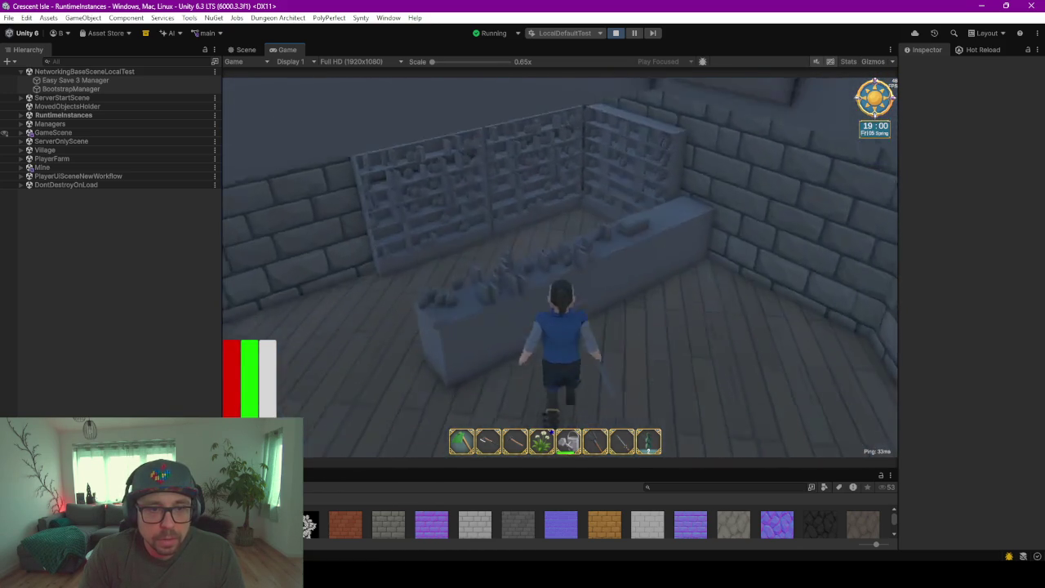
Walk up to the shelf counter and cauldron, looking around at the staircase and window
key("w")
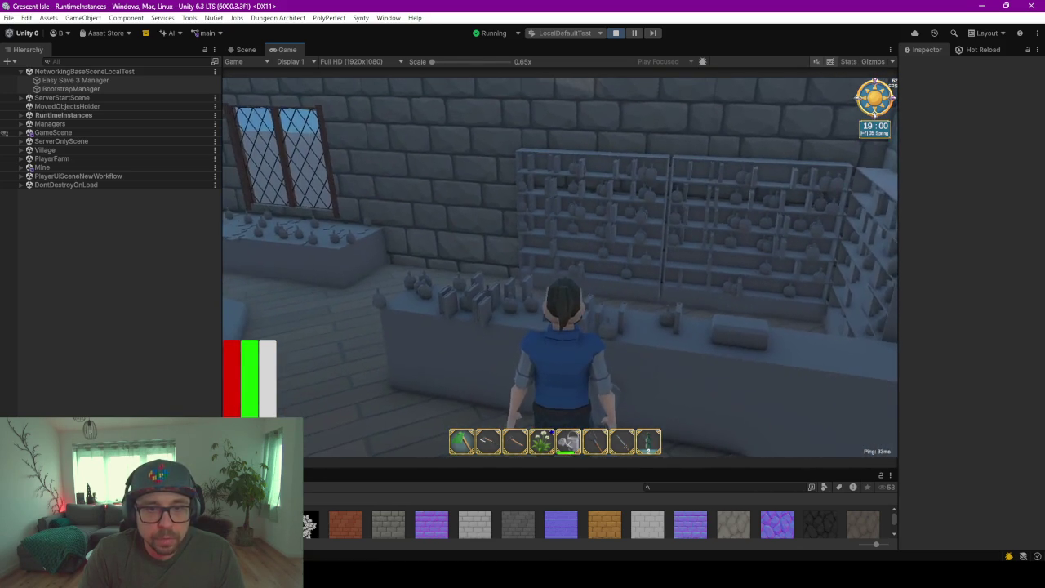
key("w")
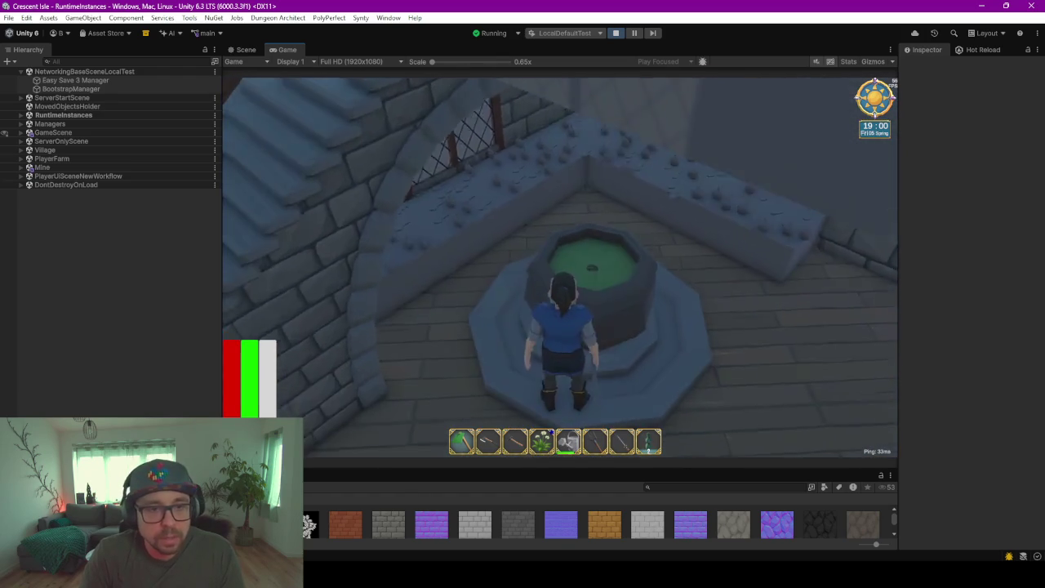
key("a")
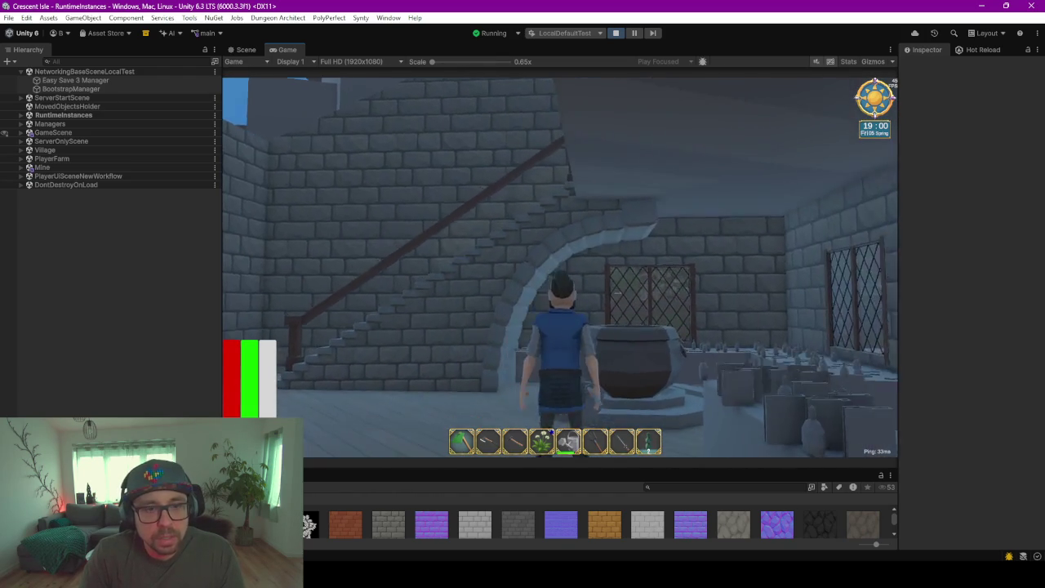
key("a")
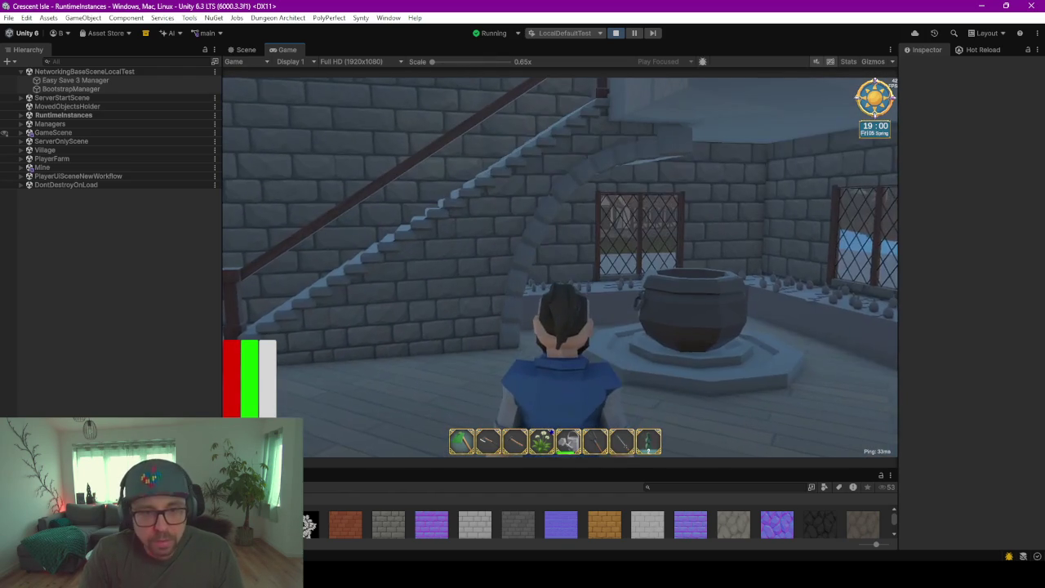
key("a")
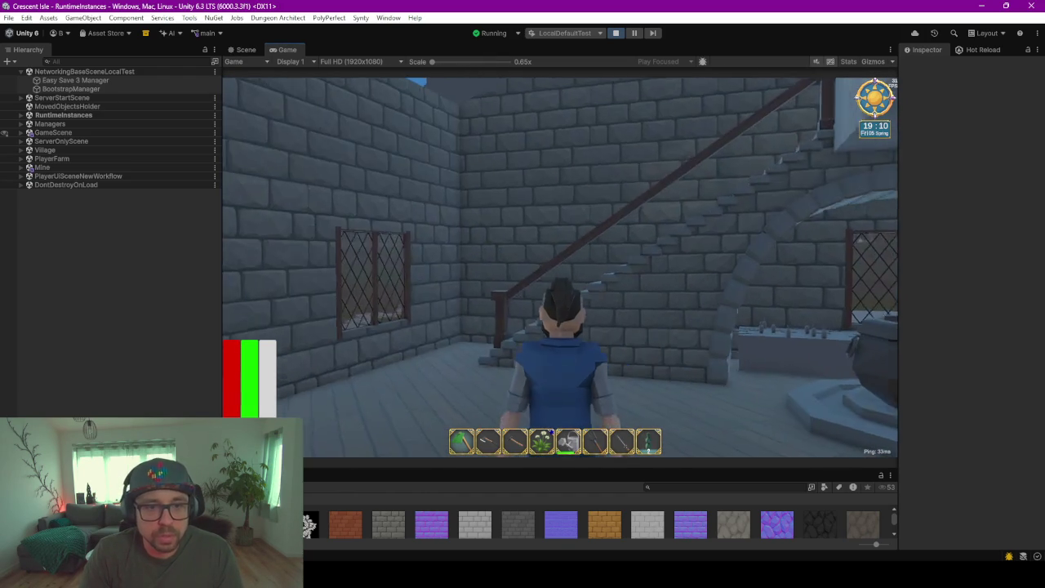
key("d")
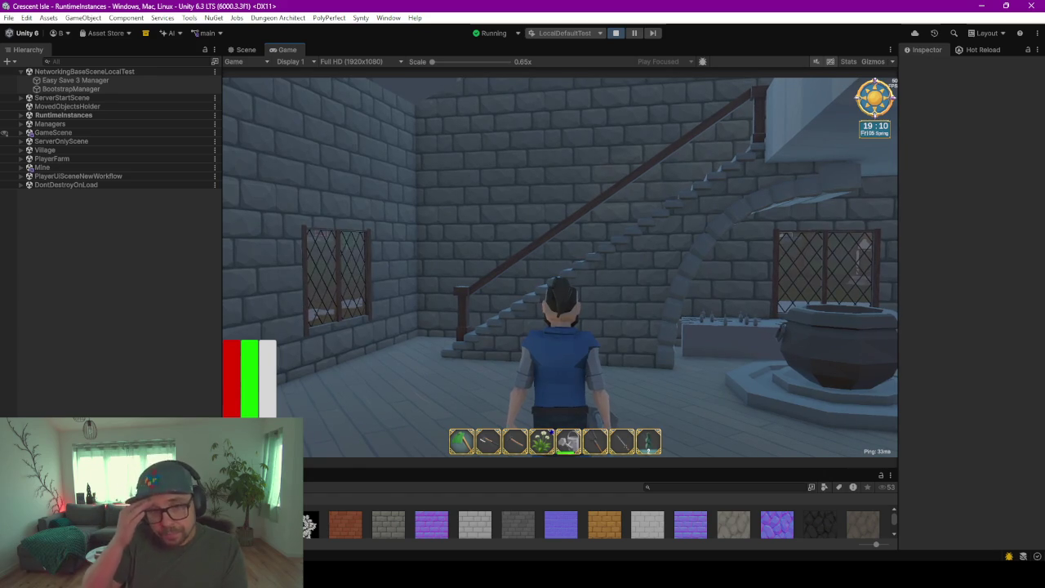
Walk the character out through the arched doorway to face the stone archway
key("d")
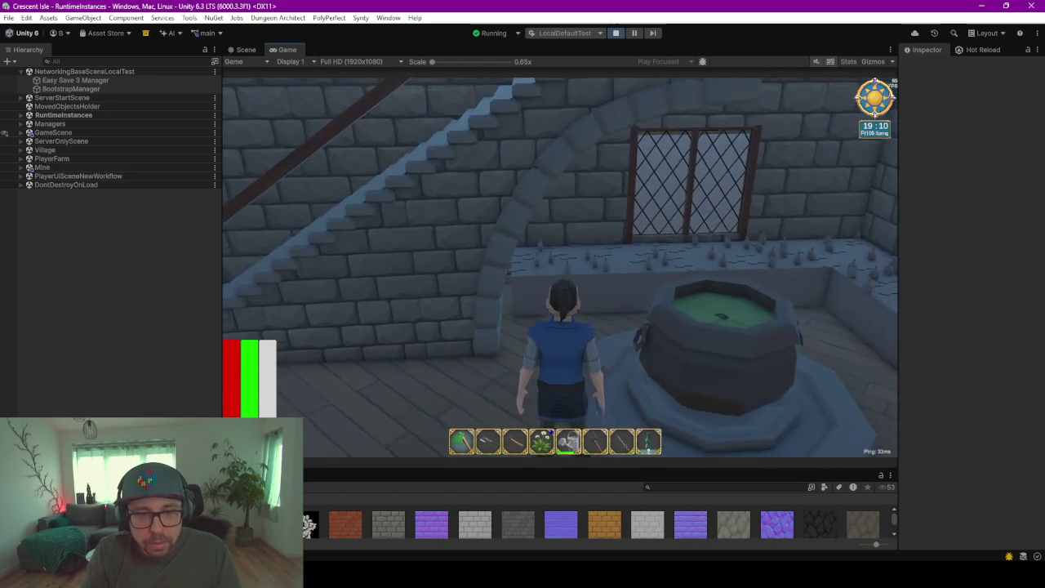
key("d")
key("w")
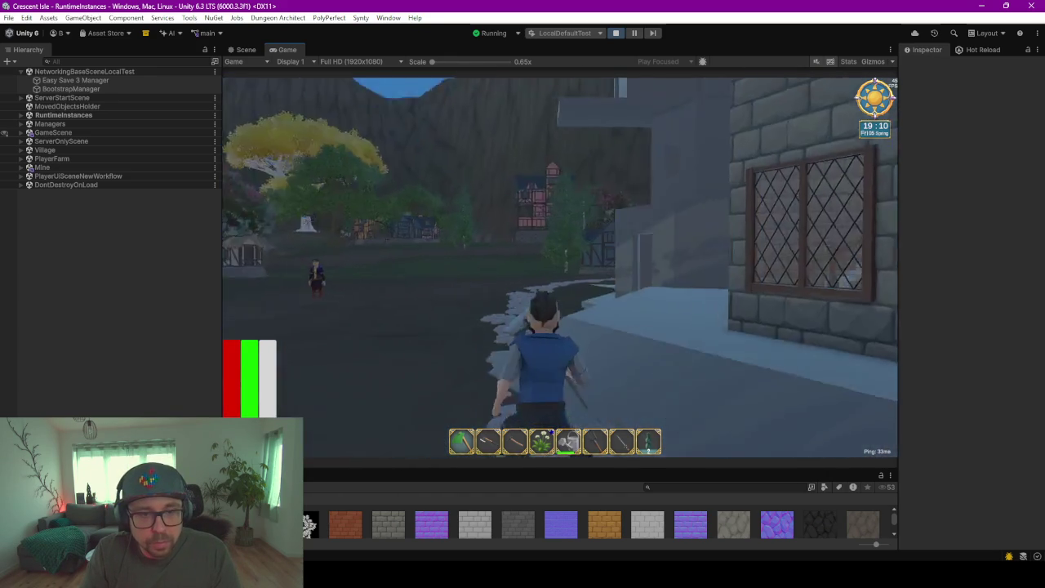
key("d")
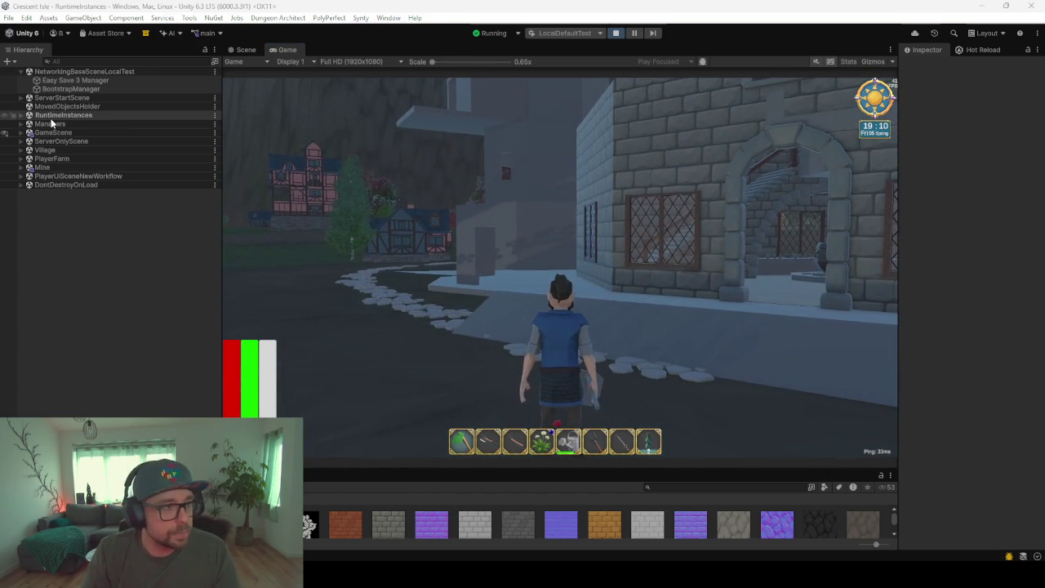
Set the GameTimeAndWeather in-game clock under NetworkGameManager(Clone) to 7 in the morning
left_click(52, 115)
left_click(21, 115)
left_click(71, 124)
key("Right")
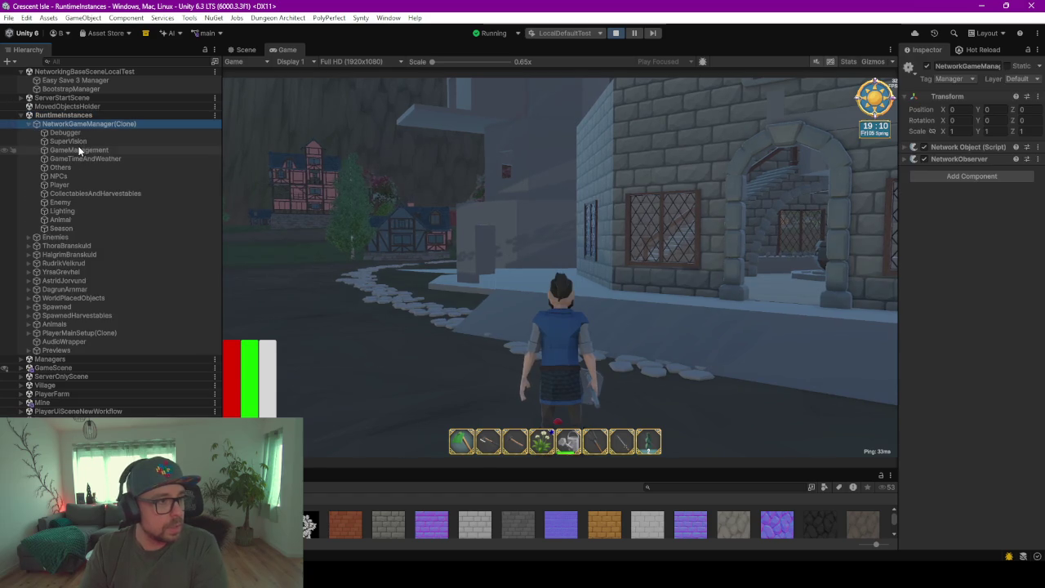
left_click(85, 158)
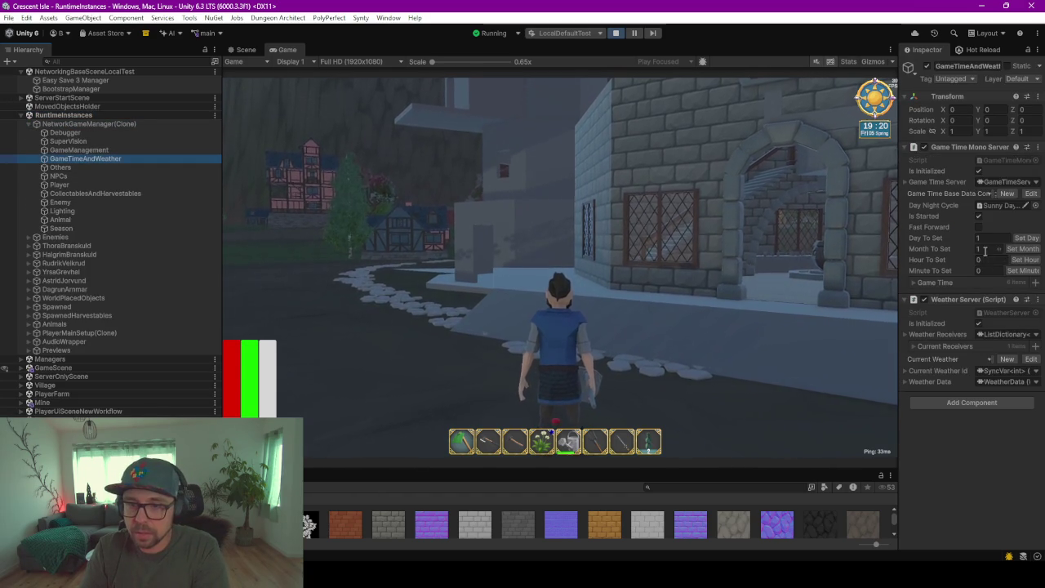
left_click(985, 260)
left_click(1026, 260)
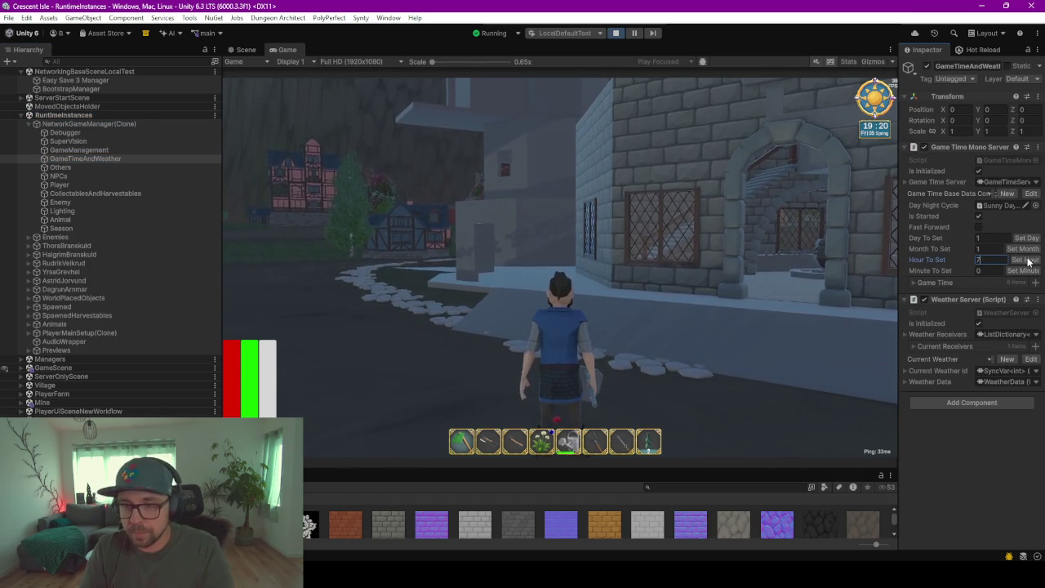
Climb the staircase to the upper floor, then descend to the octagonal cauldron platform
key("w")
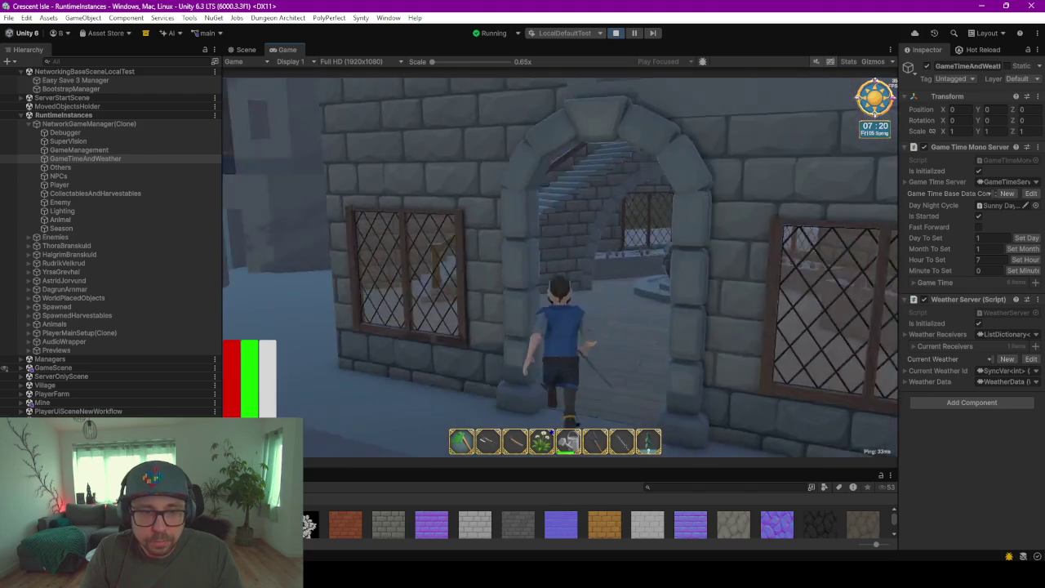
key("w")
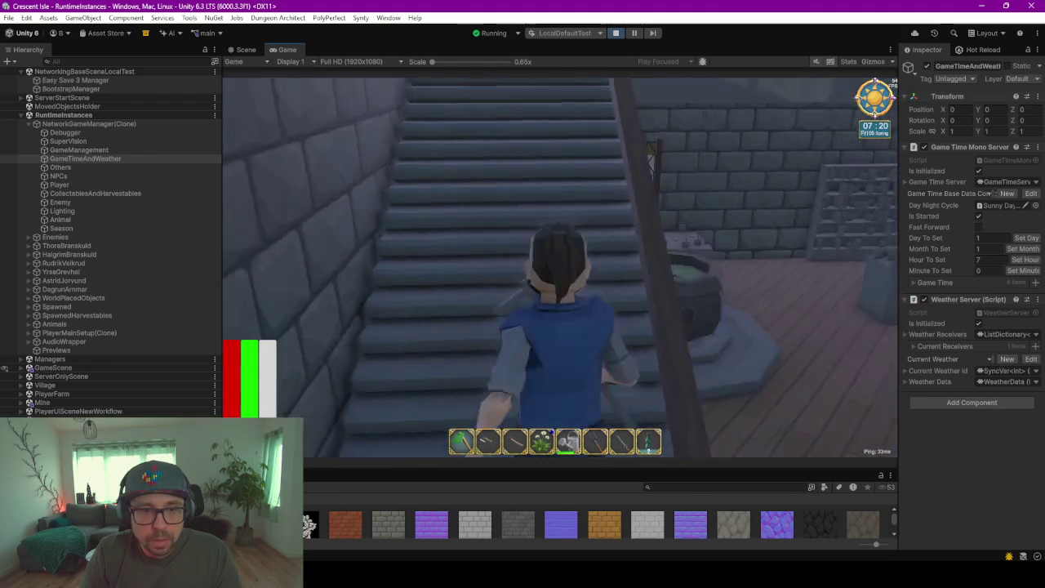
key("w")
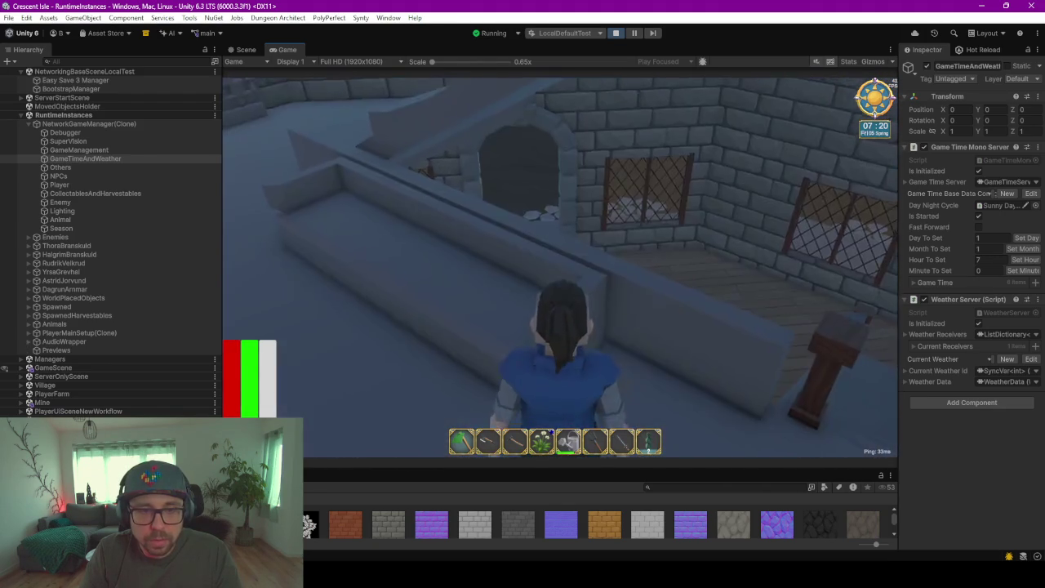
key("w")
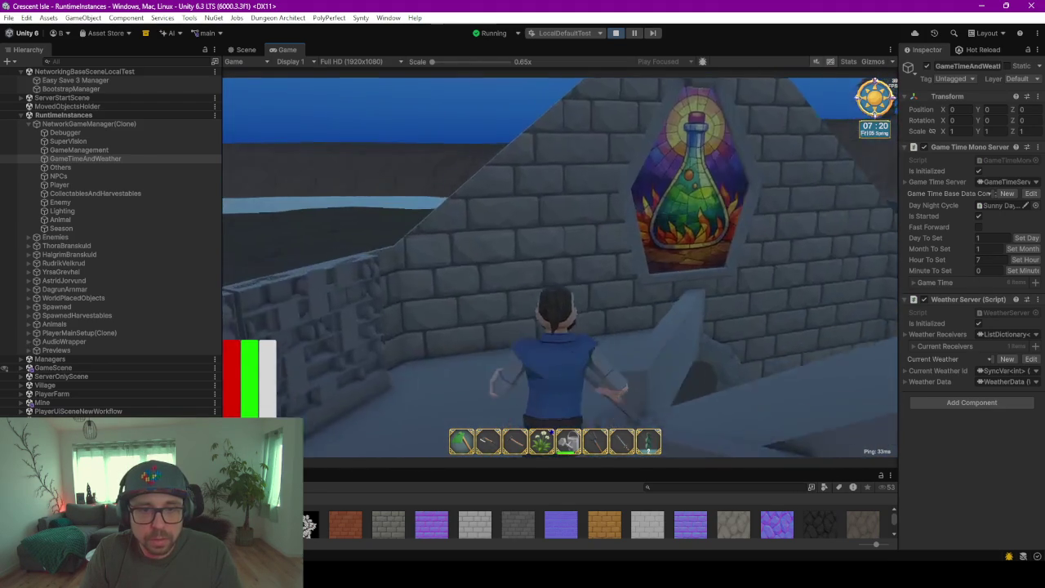
key("w")
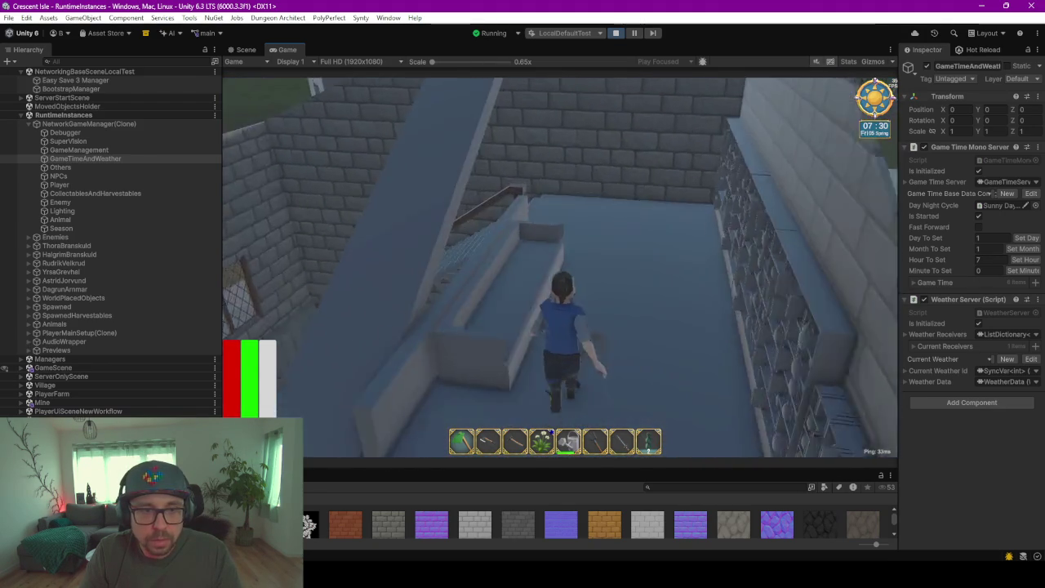
key("w")
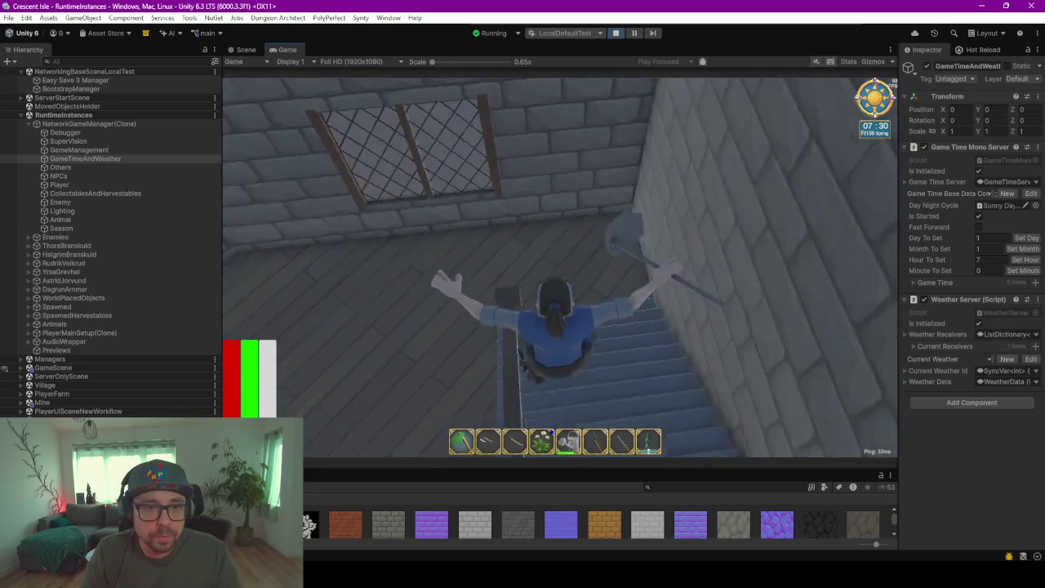
key("w")
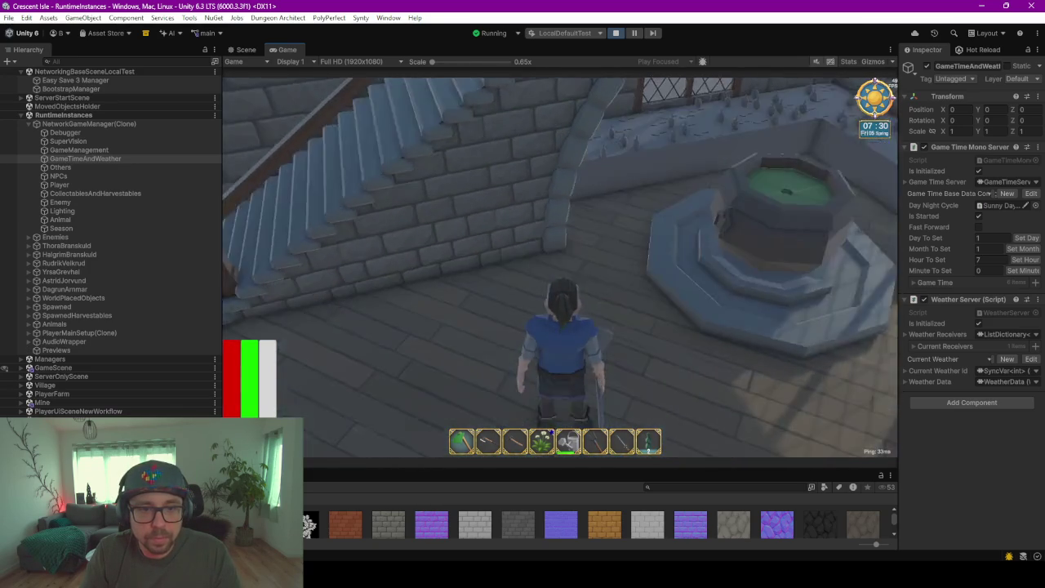
key("w")
key("w")
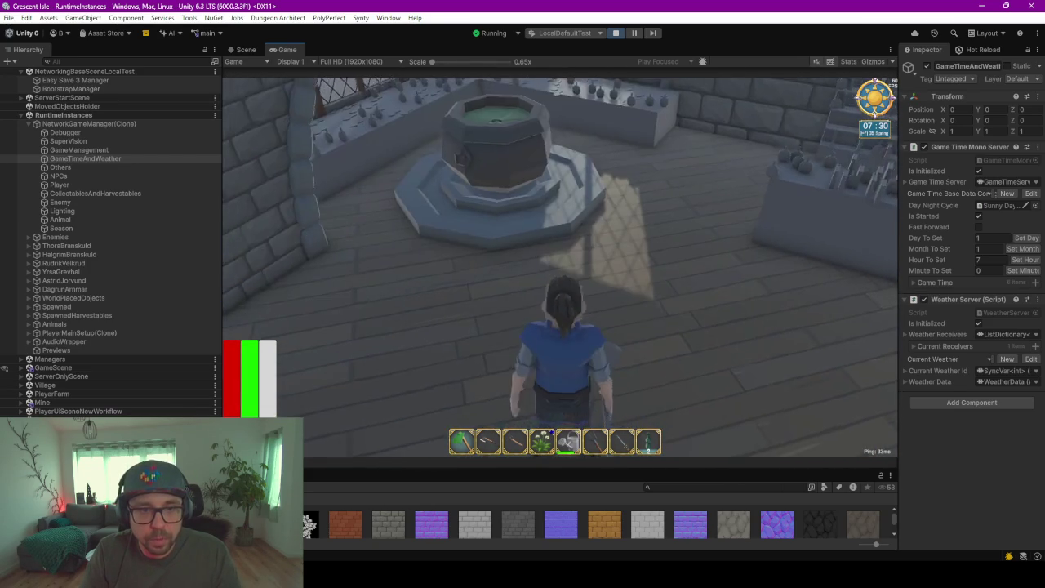
key("w")
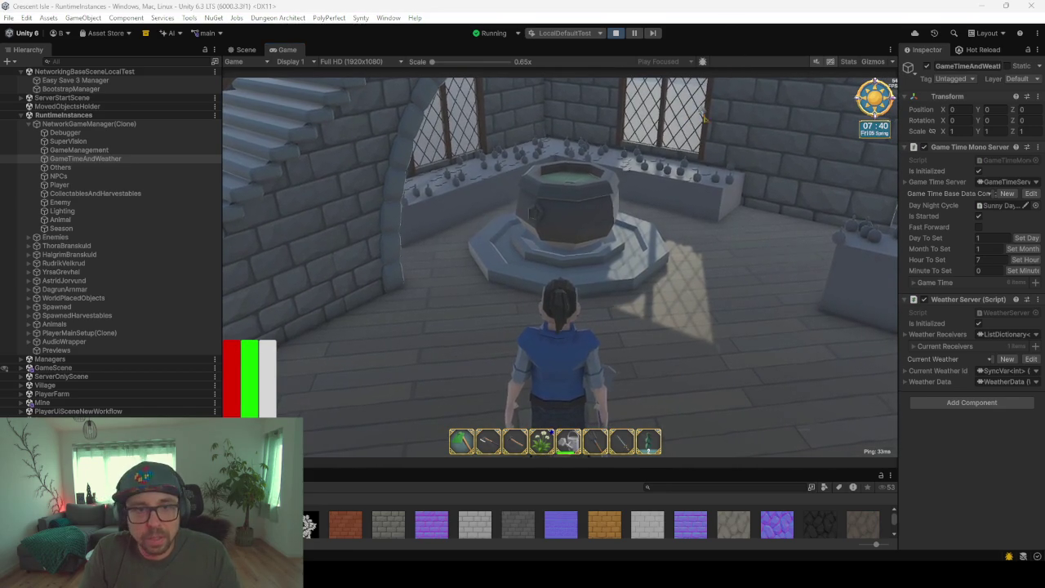
Walk out into the courtyard and run back through the archway into the potion-shop building
left_click(620, 334)
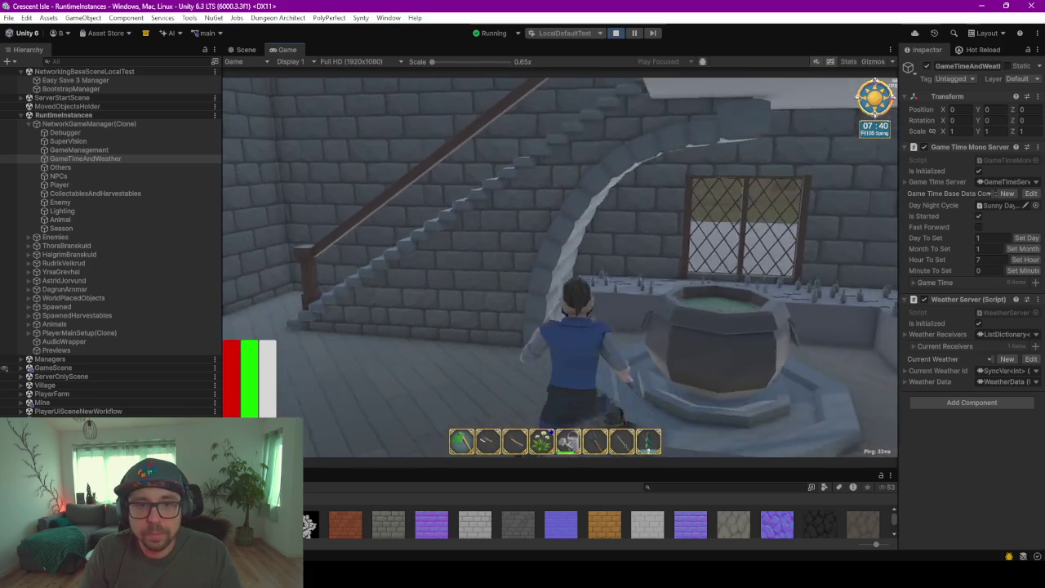
key("w")
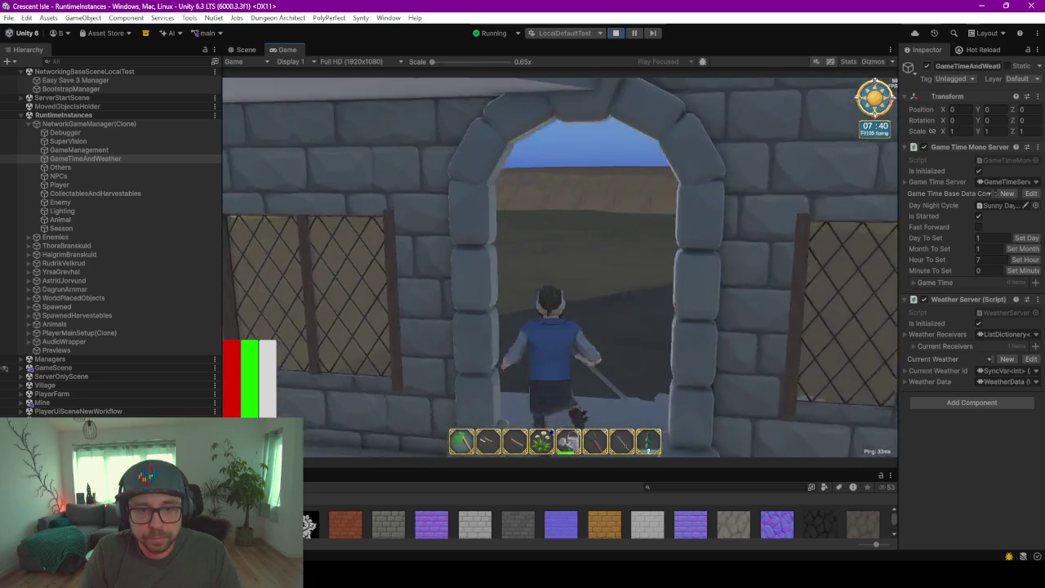
key("w")
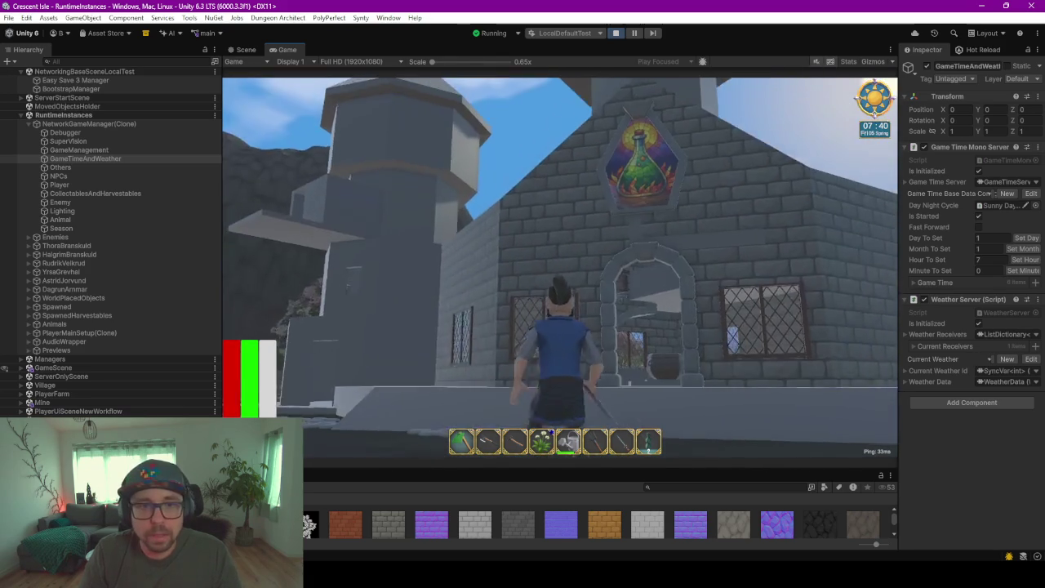
key("s")
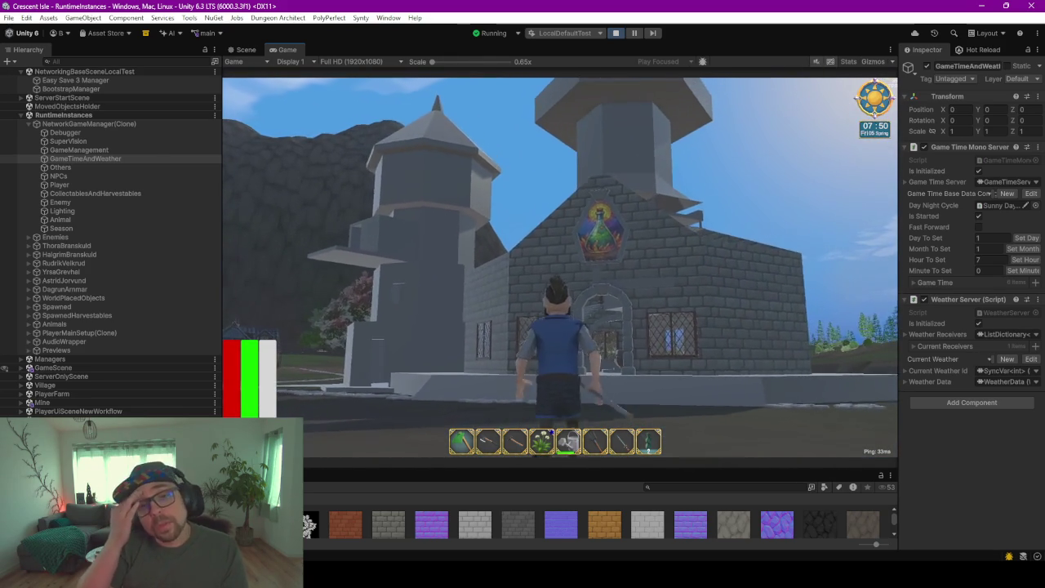
key("w")
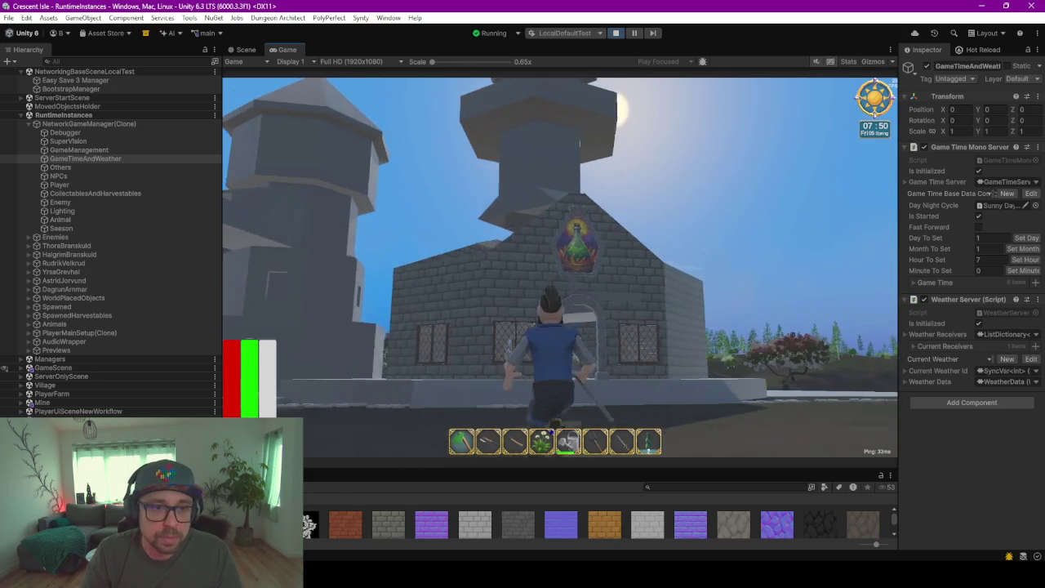
key("w")
key("w")
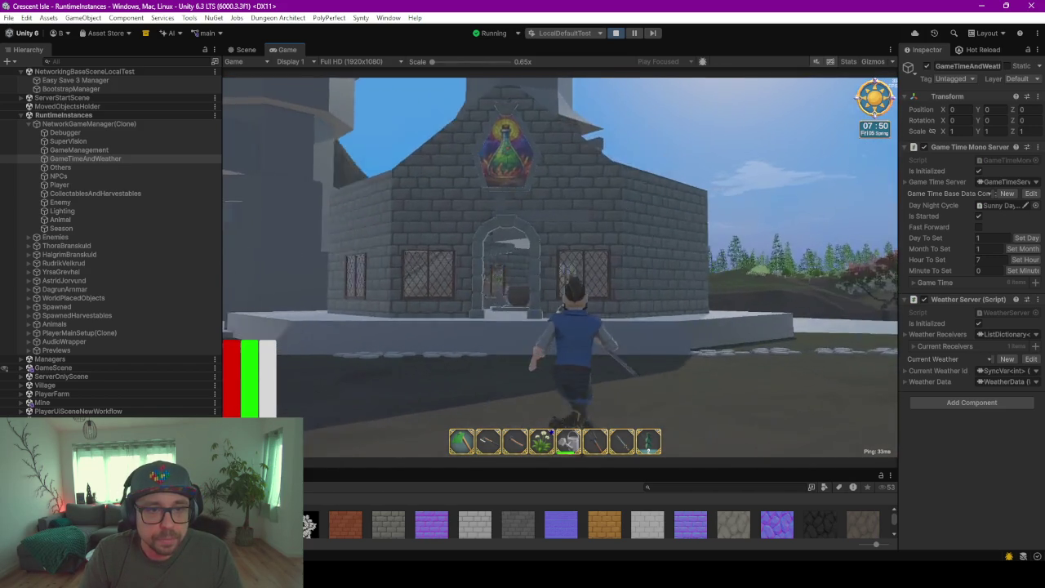
key("w")
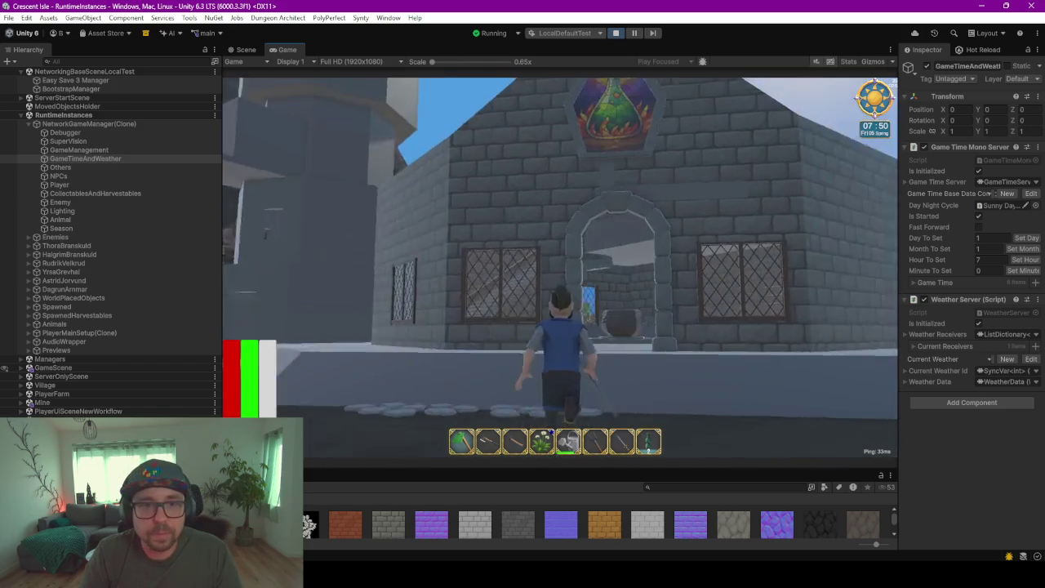
Run past the cauldron and climb the straight staircase
key("w")
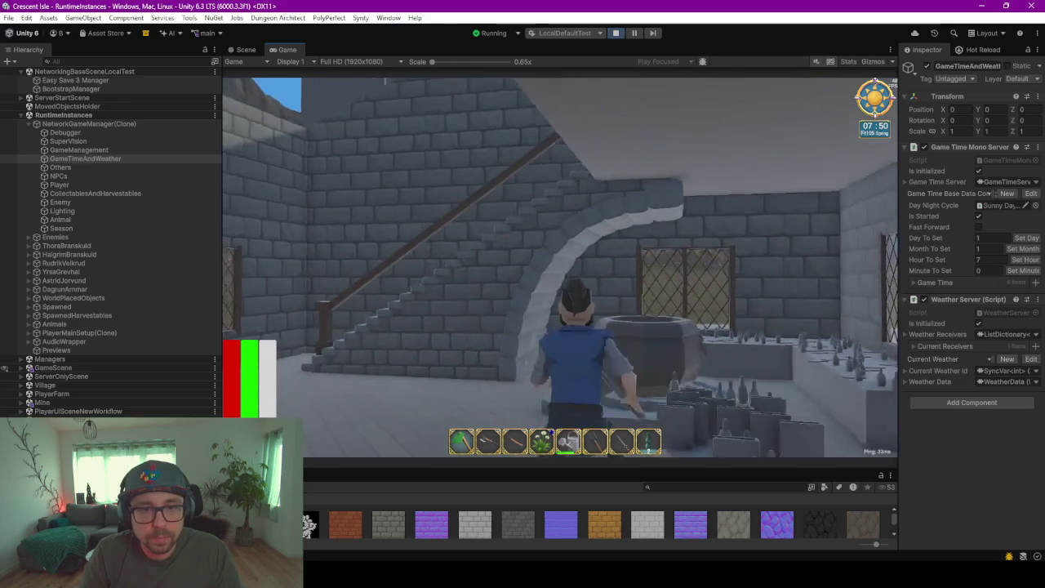
key("w")
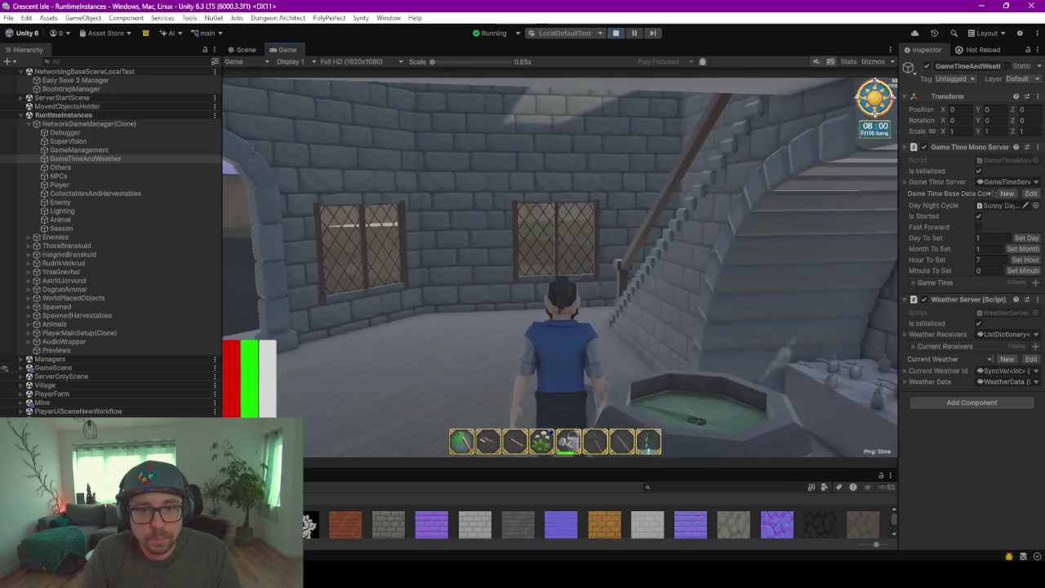
key("w")
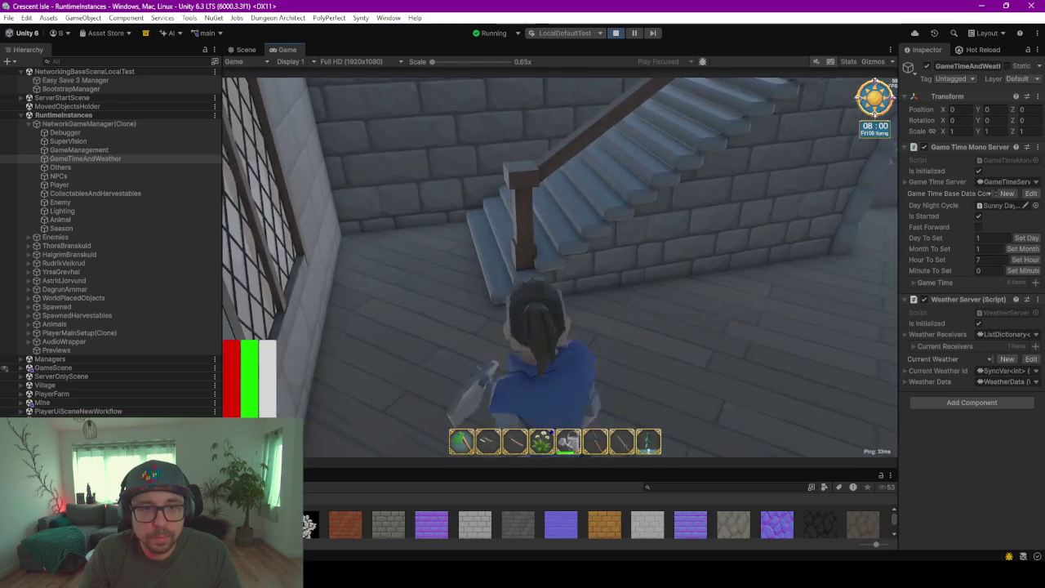
key("w")
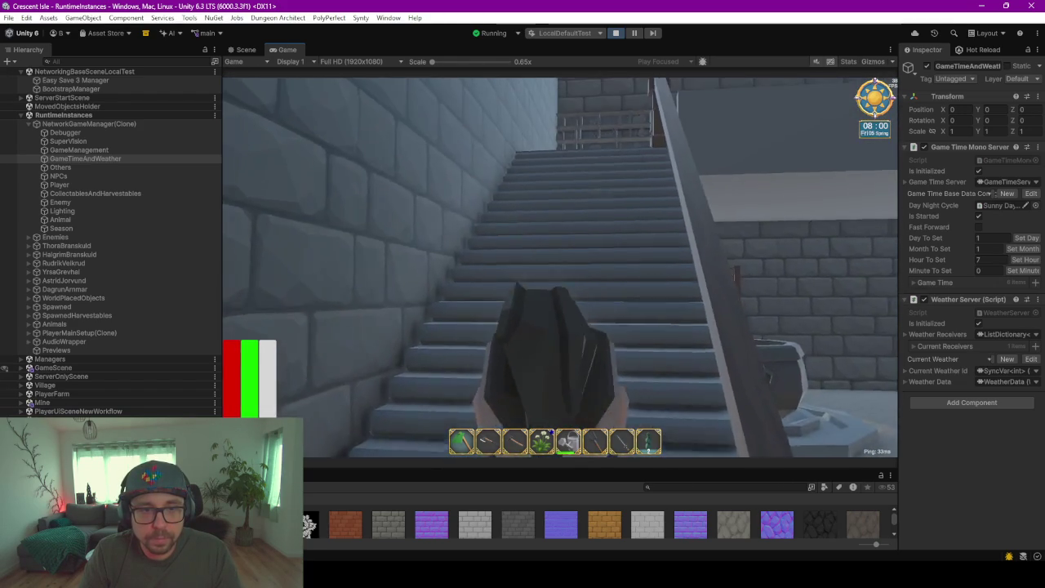
key("w")
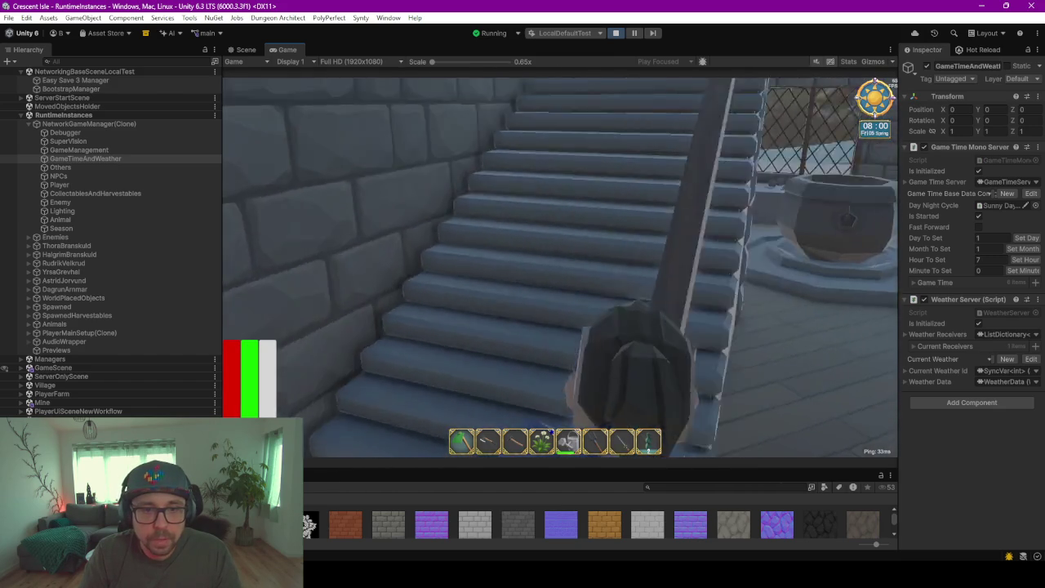
Run along the stair wall to the stone fountain and look back at the staircase
key("a")
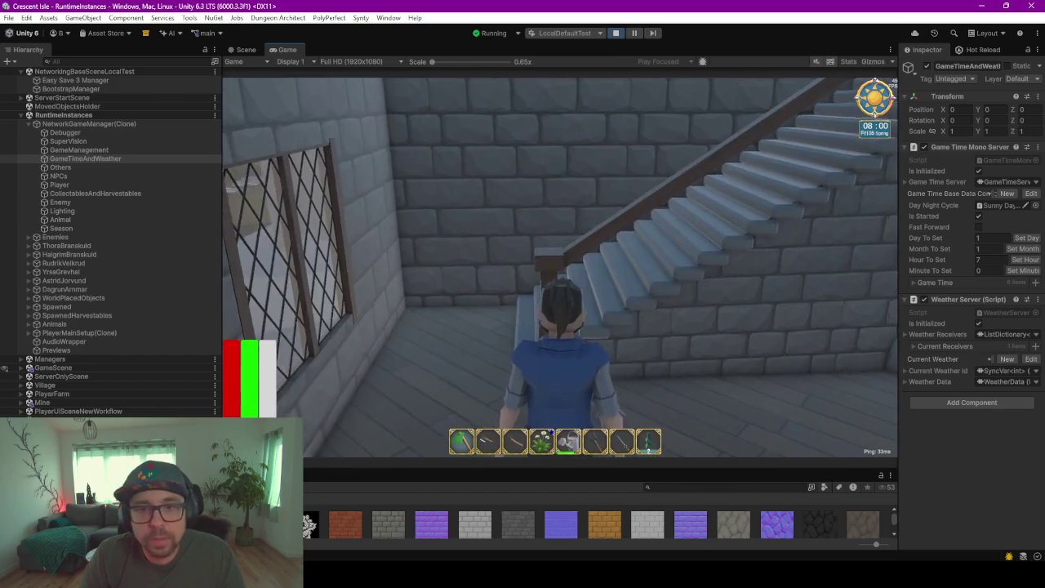
key("a")
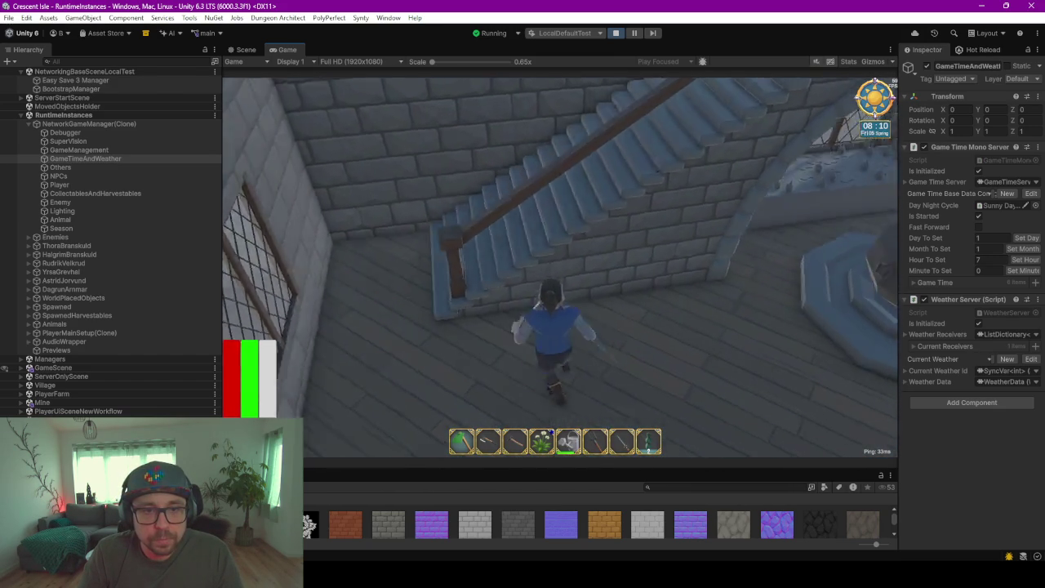
key("w")
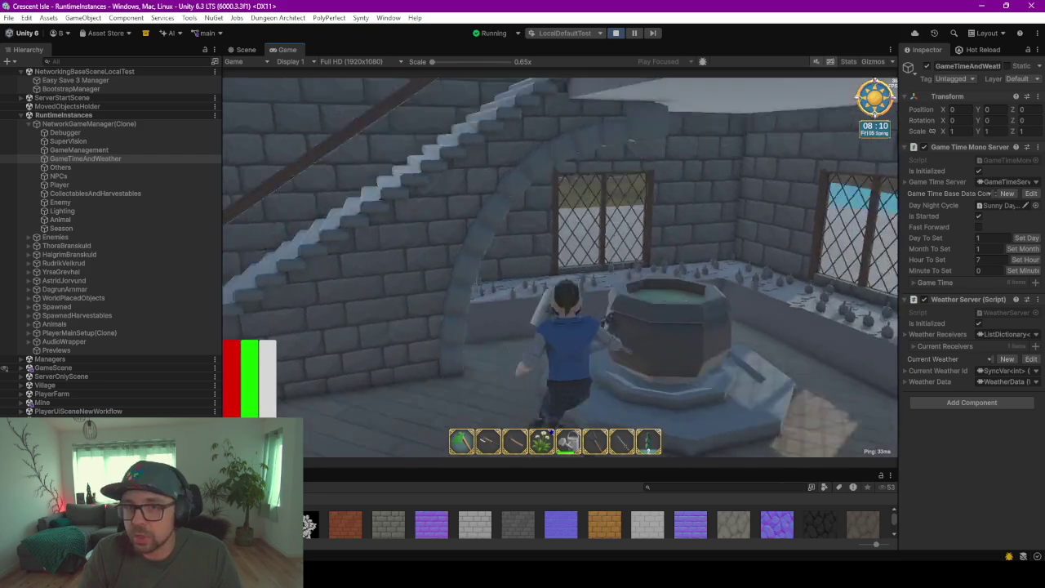
key("w")
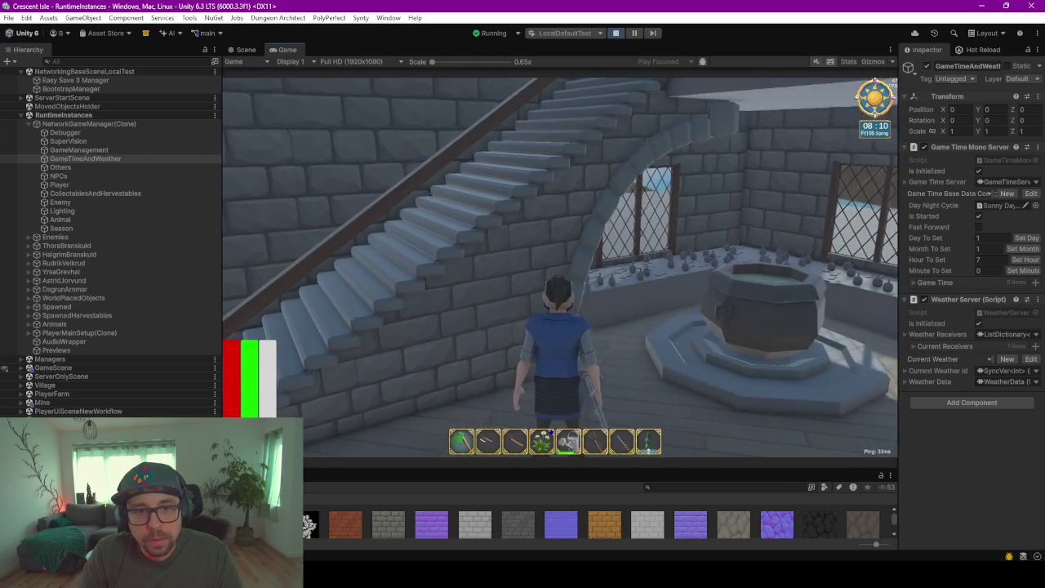
key("w")
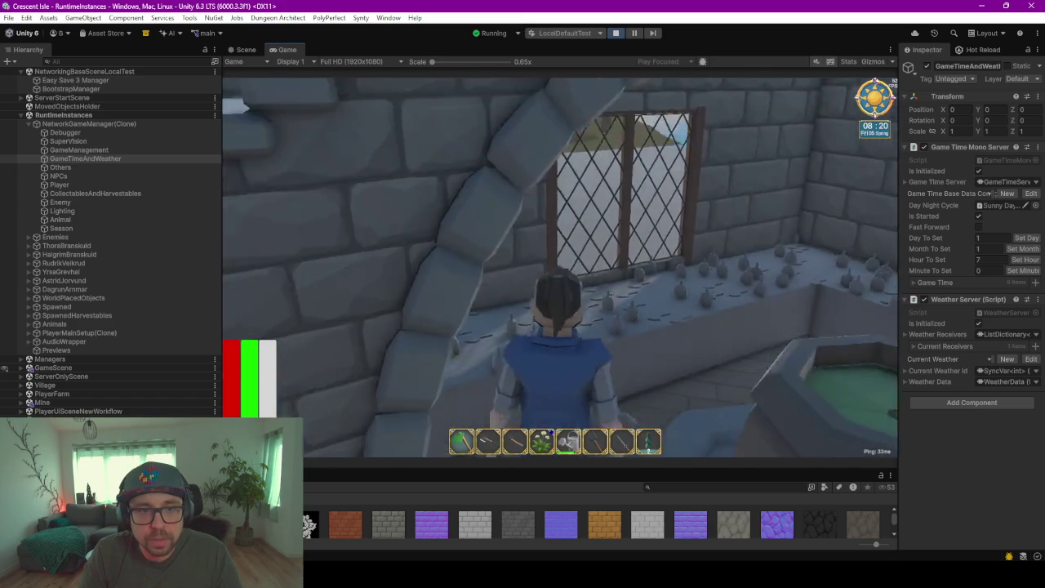
key("w")
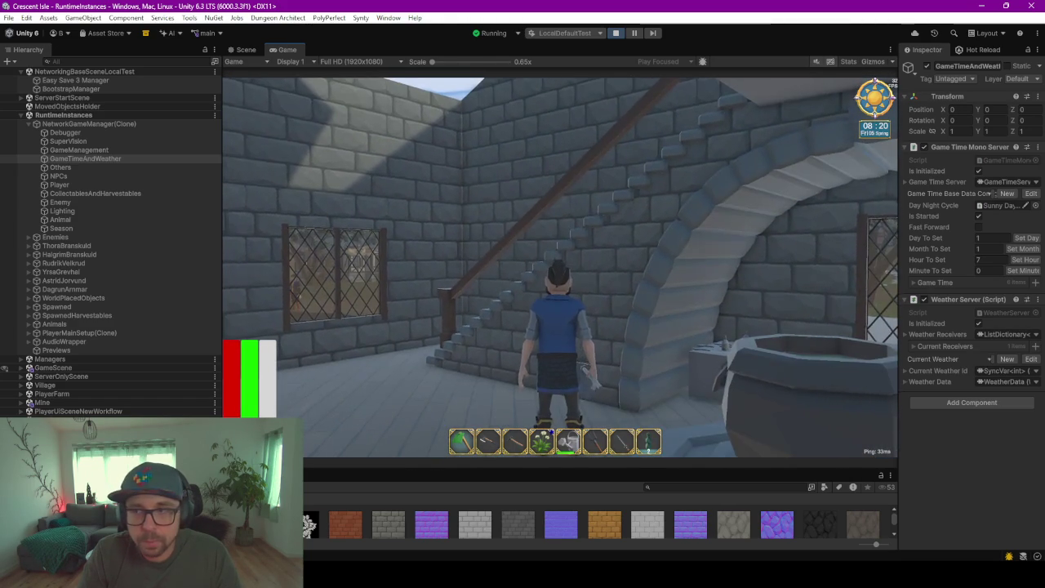
key("w")
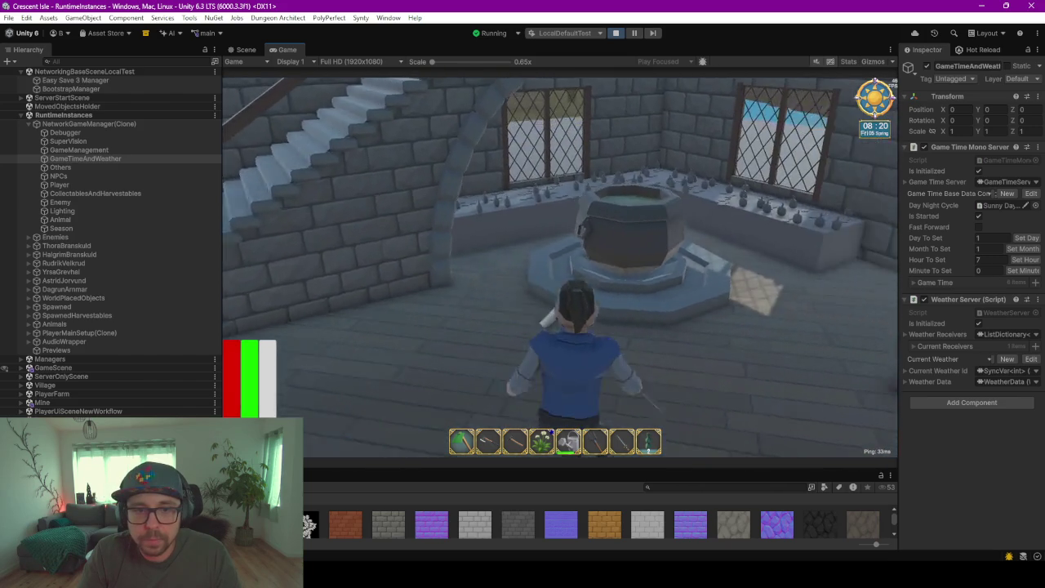
Climb the other staircase and walk the upper walkway toward the stained-glass tower
key("w")
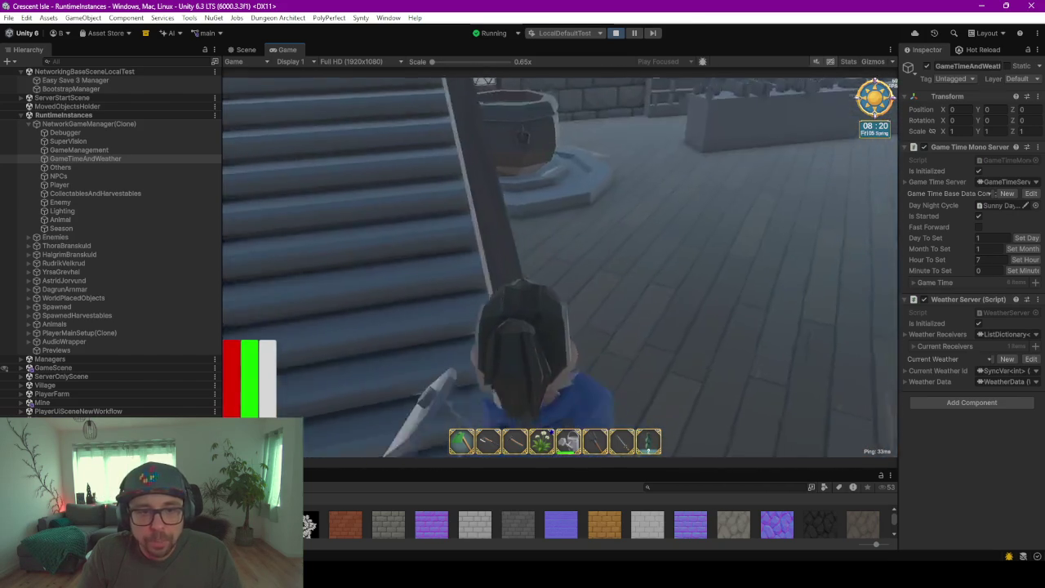
key("w")
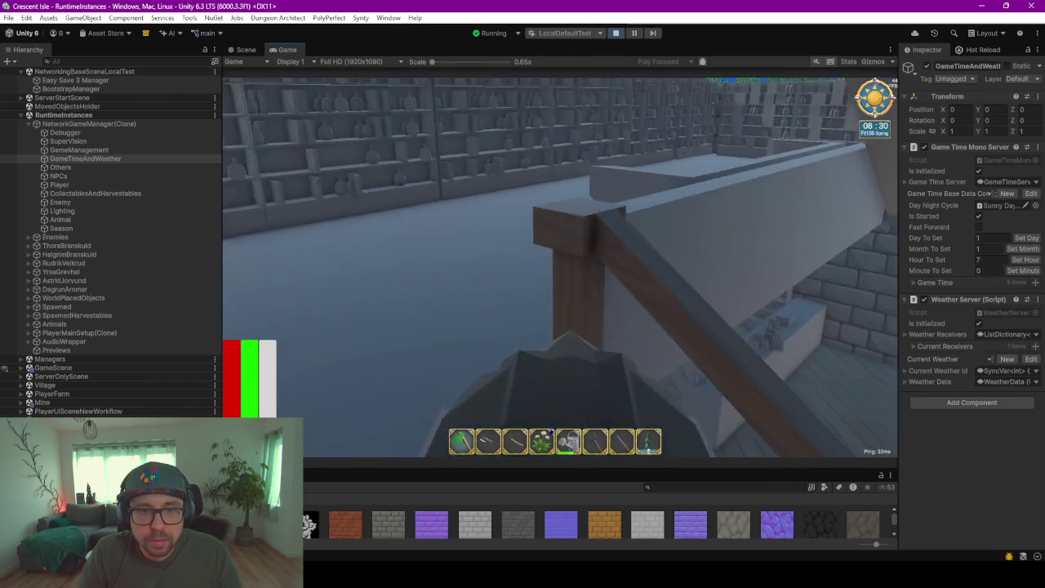
key("w")
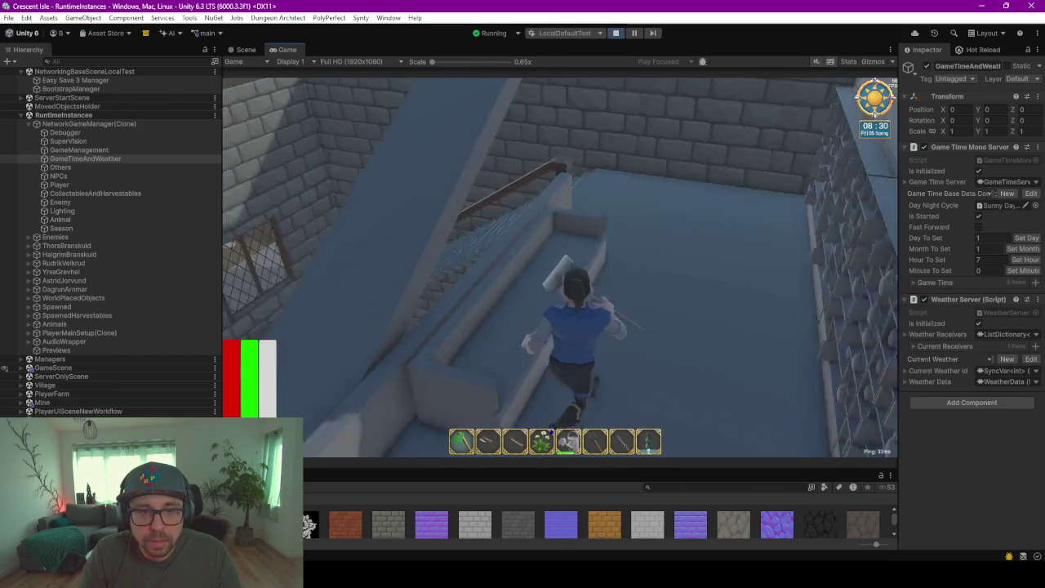
key("w")
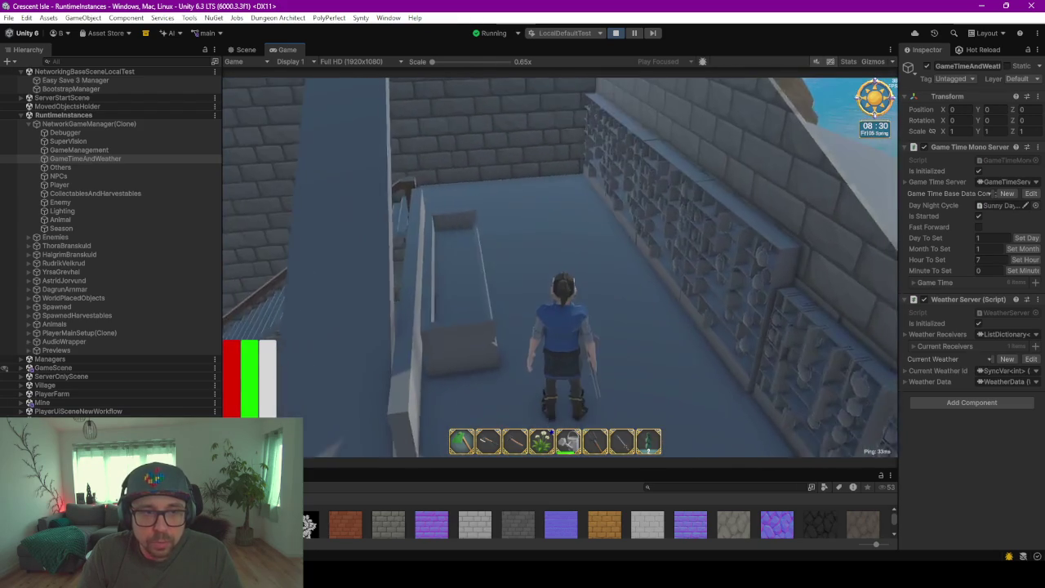
key("w")
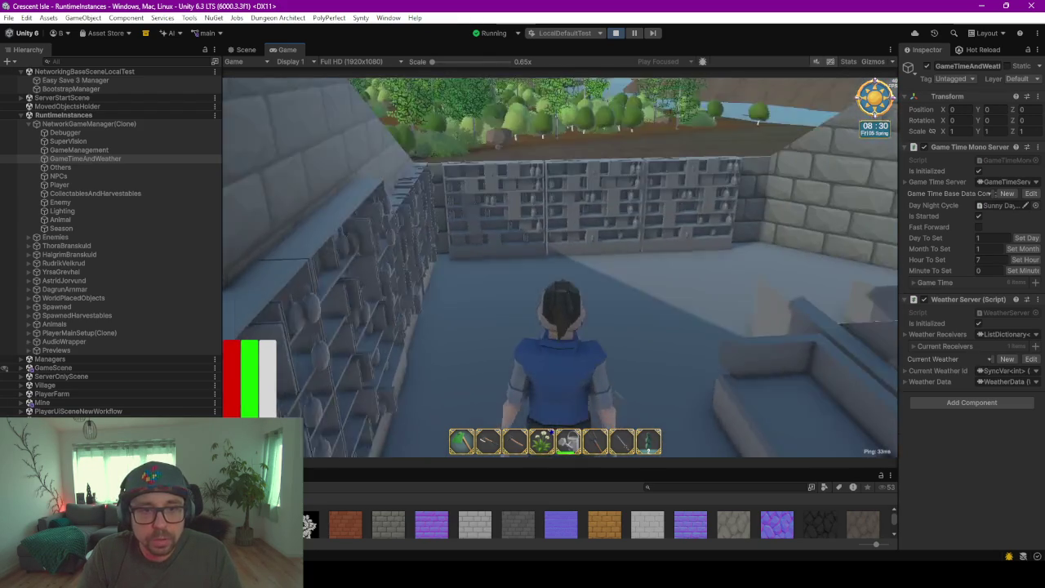
key("w")
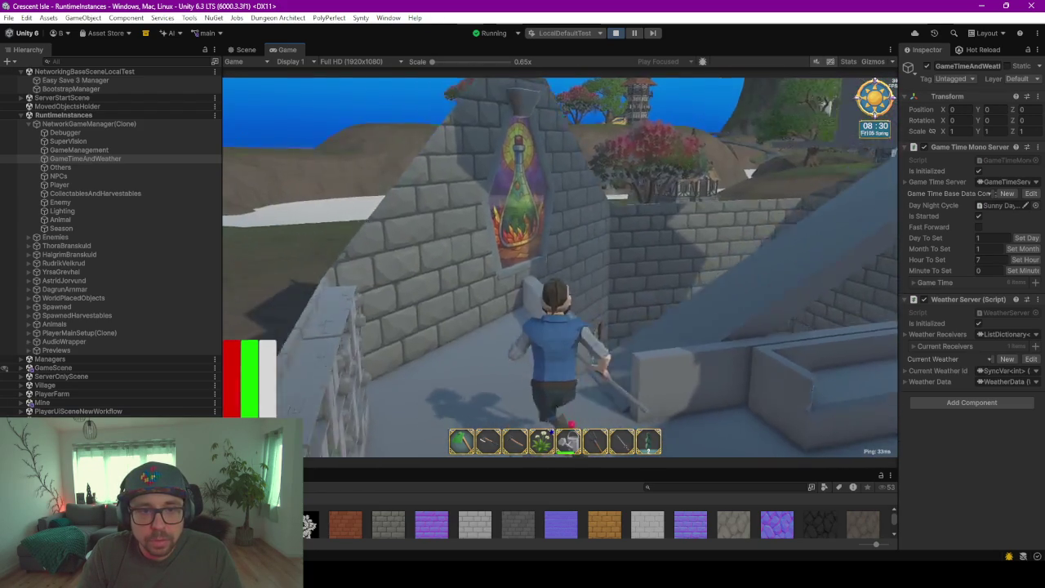
key("w")
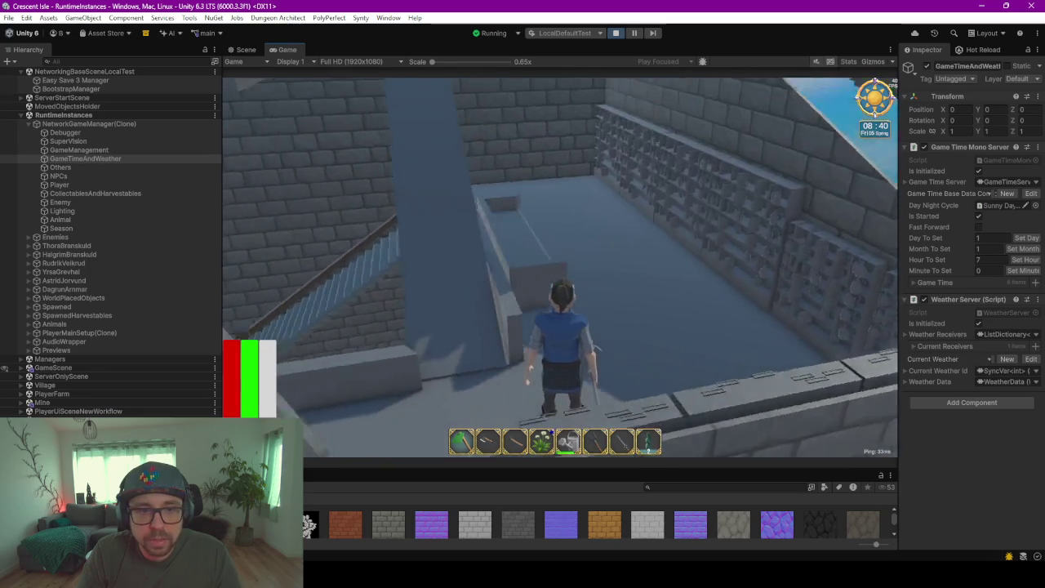
Go down into the lattice-windowed cauldron room and out the front doorway
key("w")
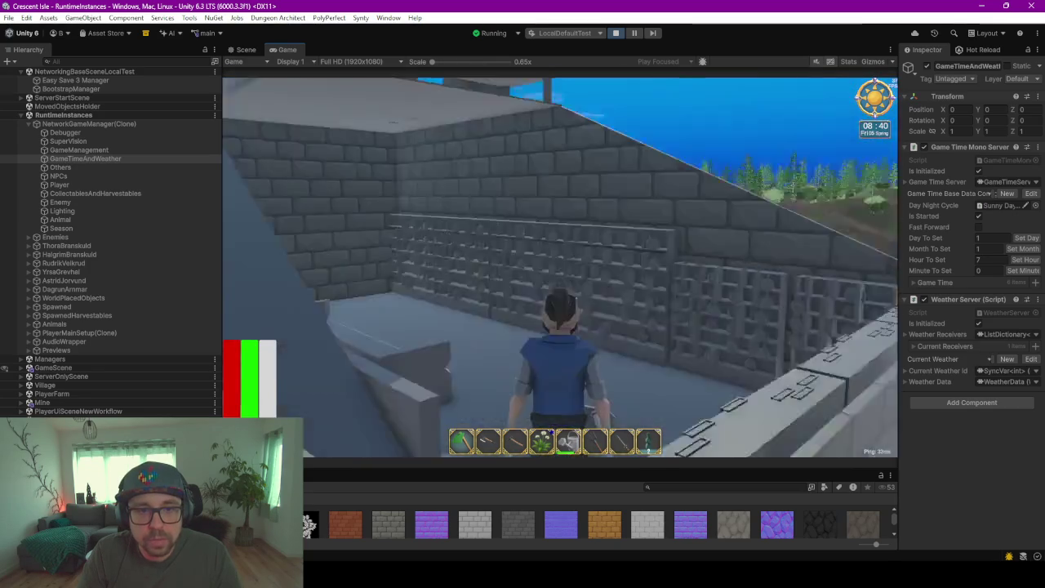
key("w")
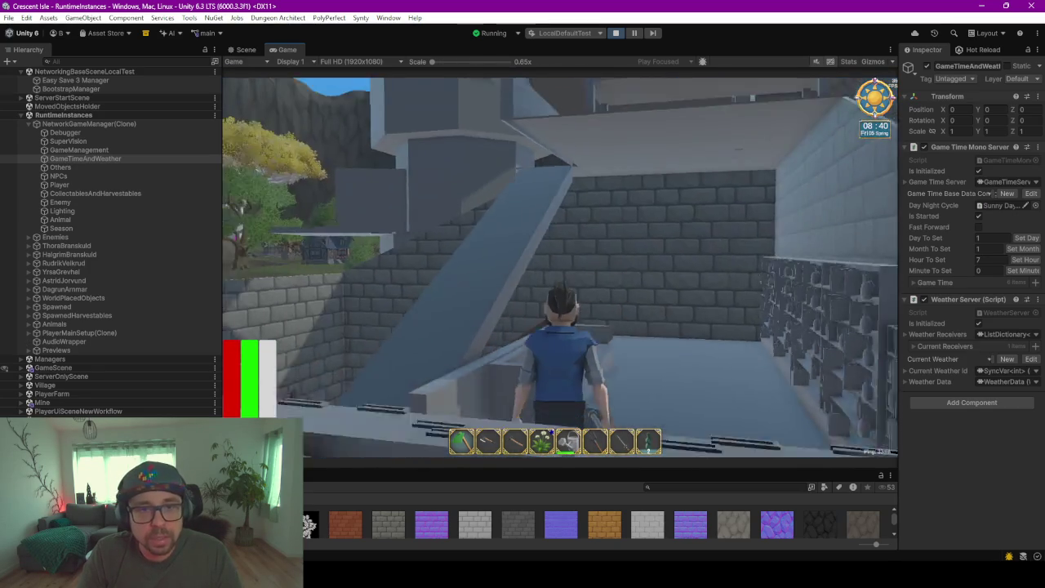
key("w")
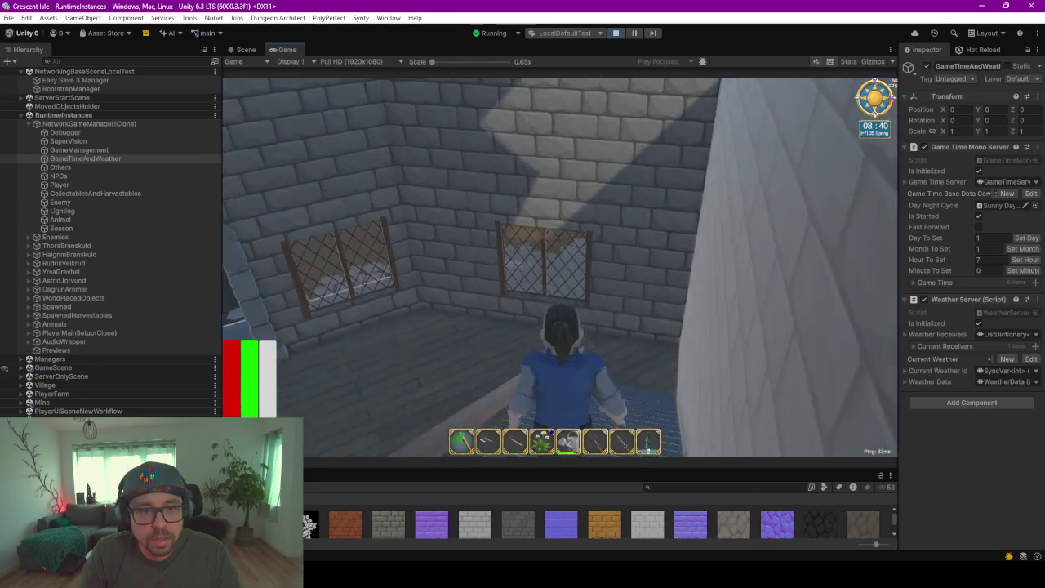
key("w")
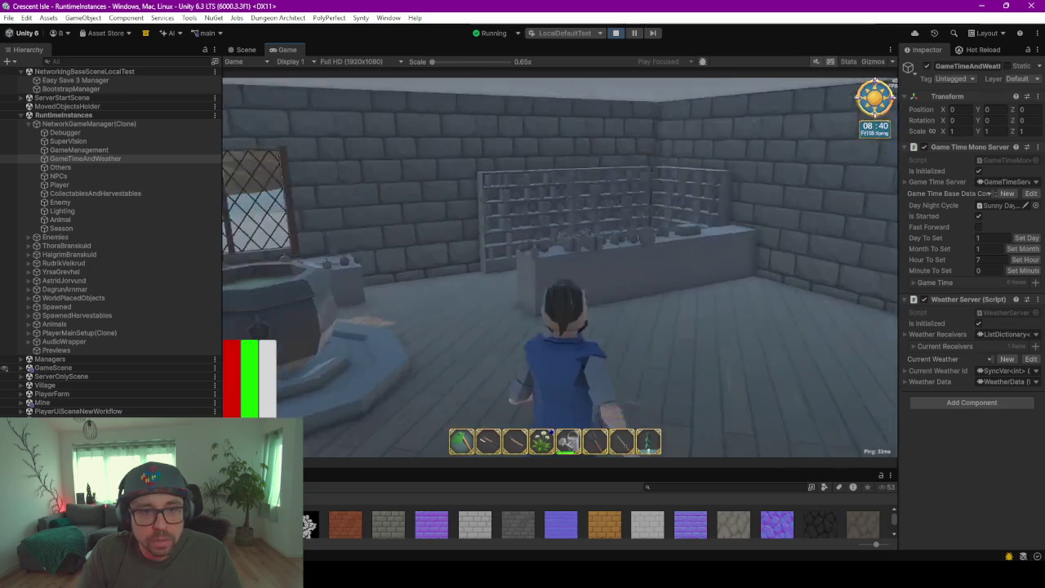
key("w")
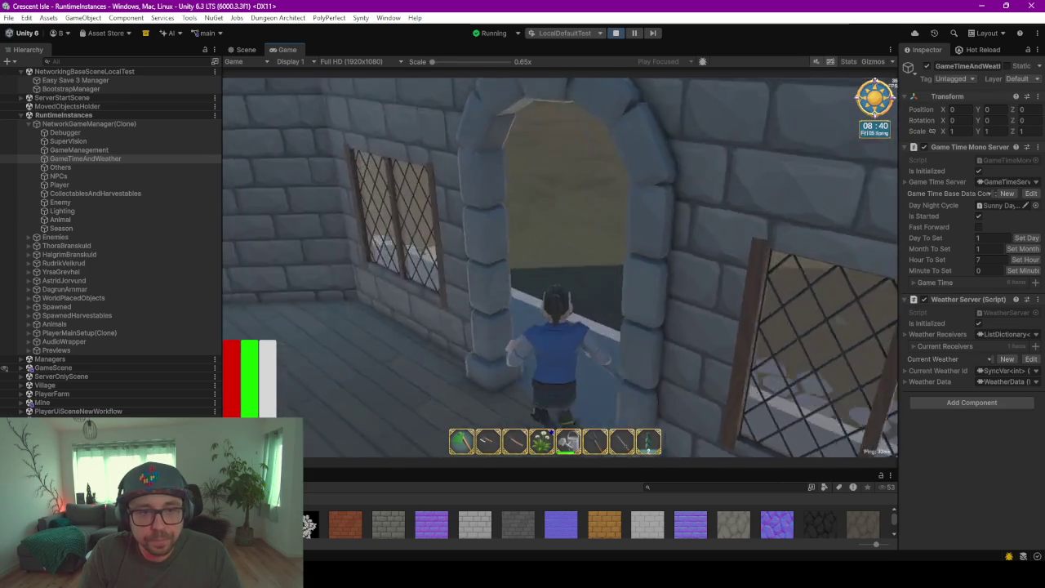
View the stained-glass window from outside, then show the BS_AlchemistWindow texture settings in Scene view
key("s")
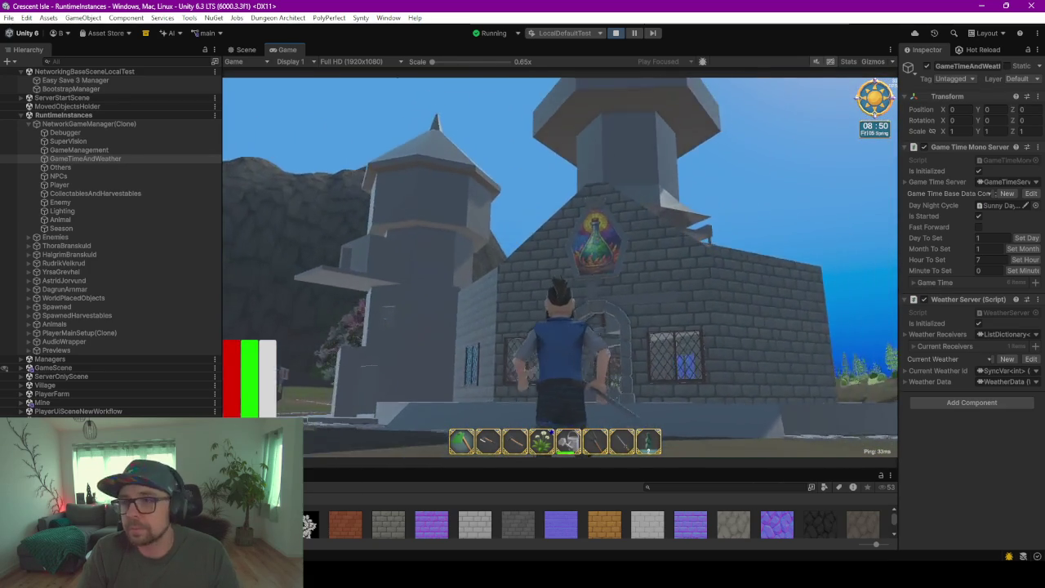
key("w")
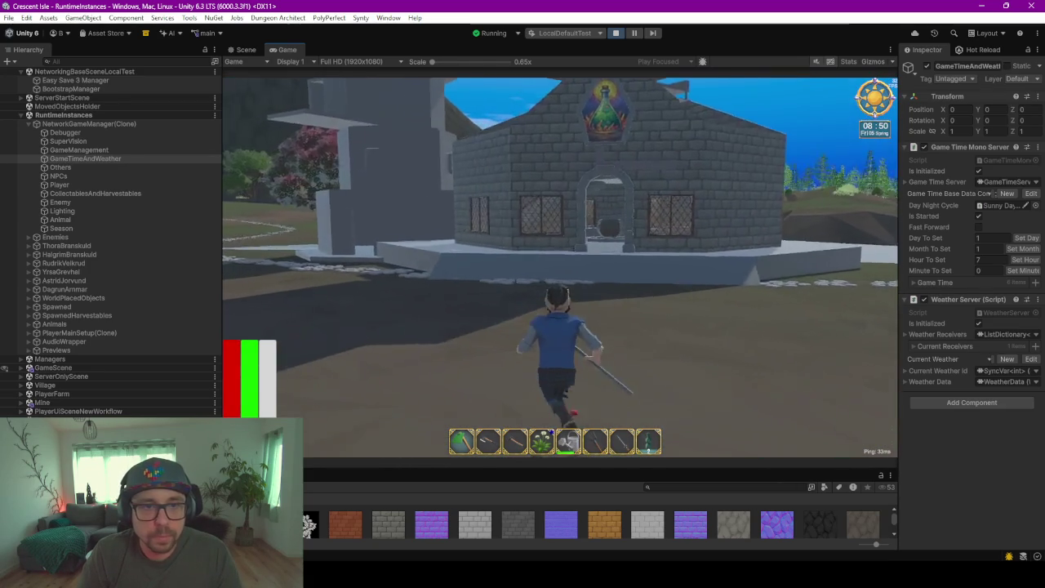
key("w")
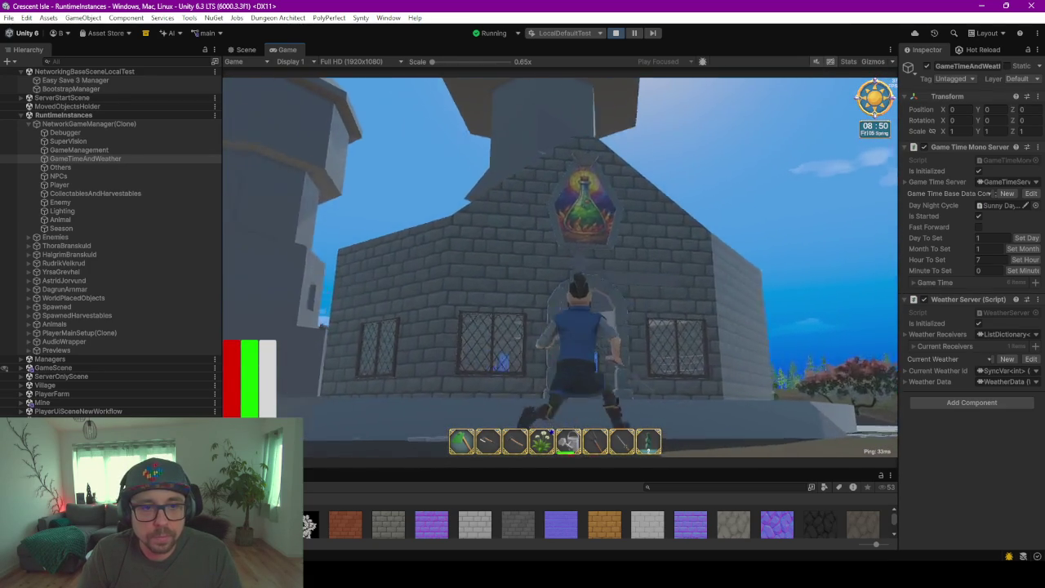
key("w")
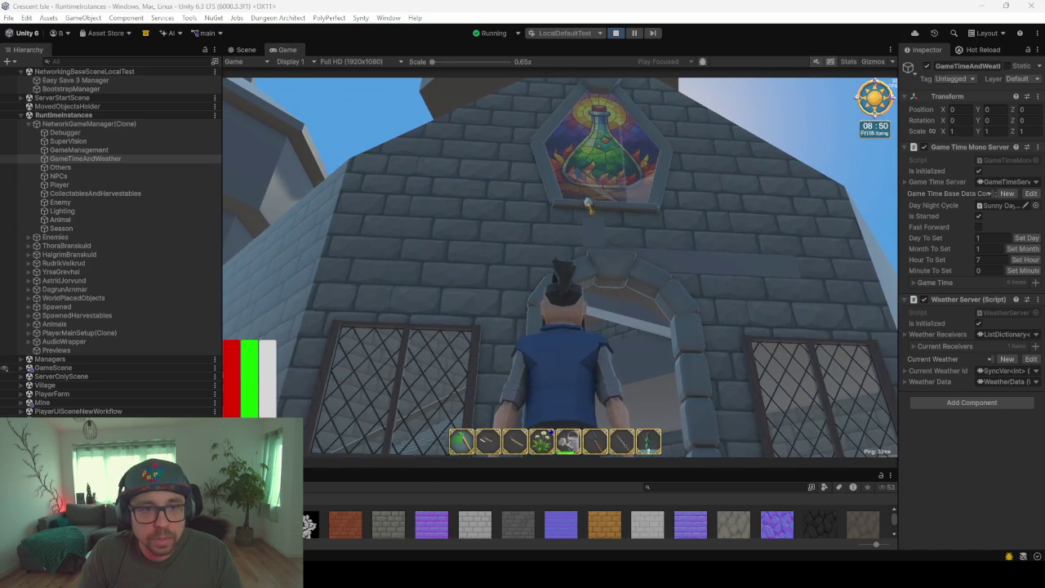
left_click(245, 47)
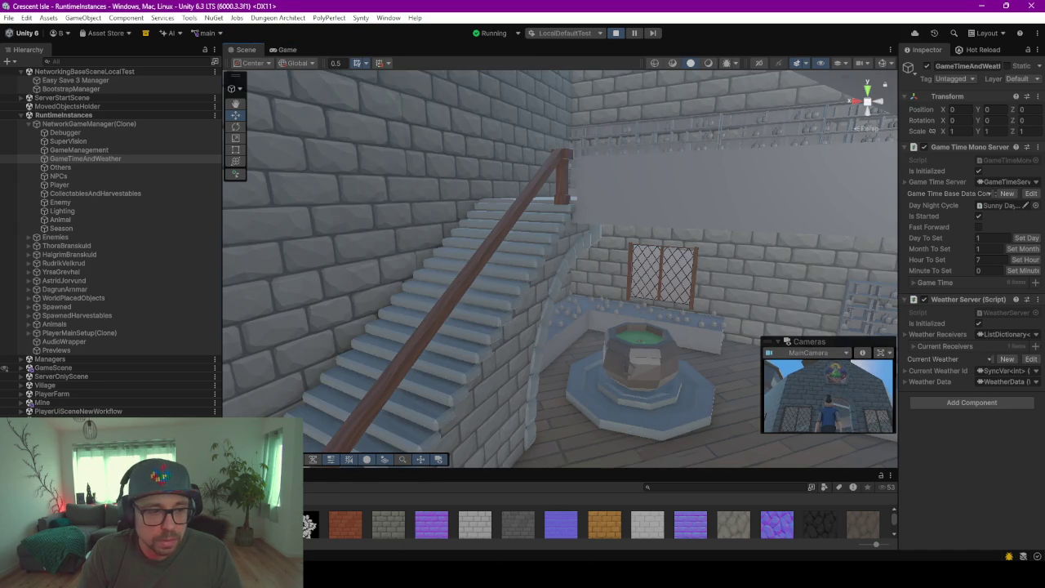
left_click(310, 524)
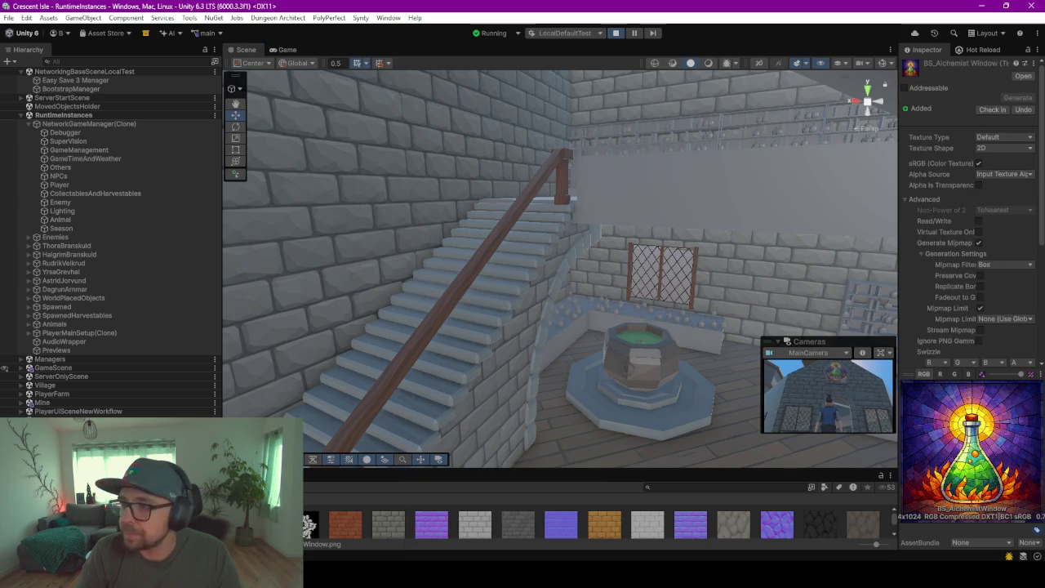
Open BS_AlchemistWindow.png in Photos and zoom in on the top of the flask
double_click(311, 524)
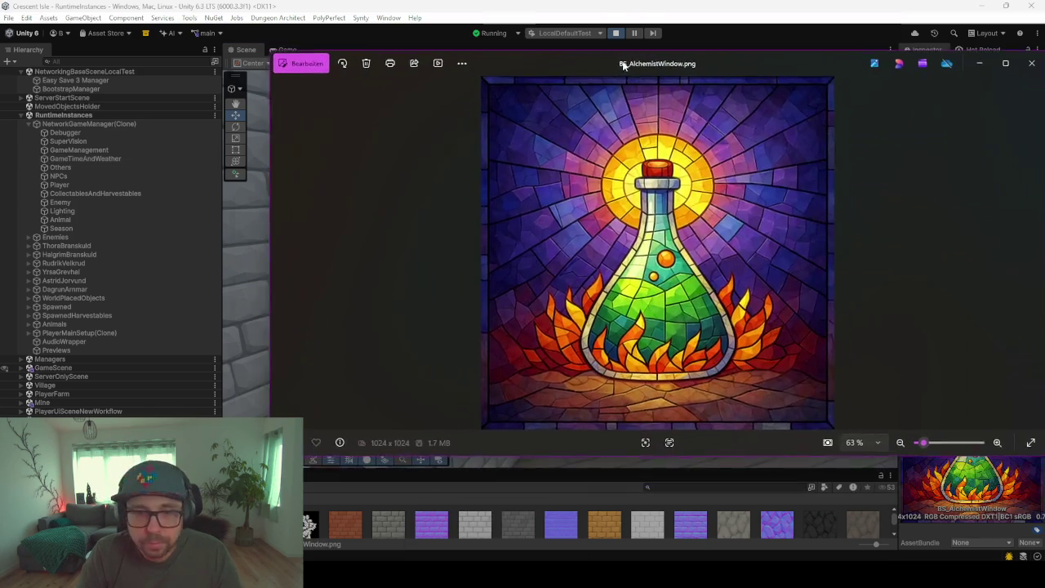
scroll(572, 310, "up", 1)
scroll(573, 310, "up", 3)
scroll(576, 306, "up", 1)
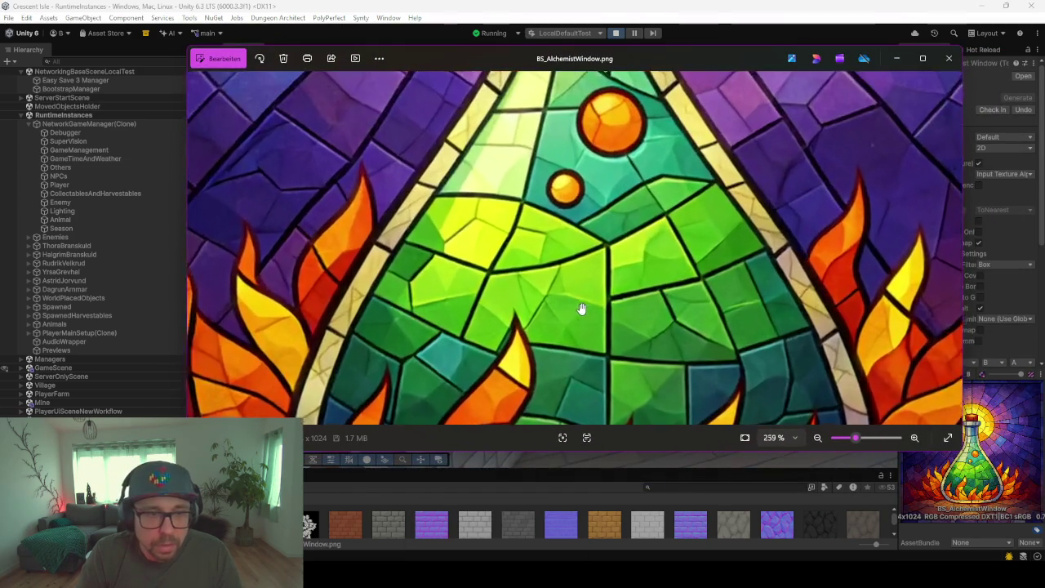
scroll(482, 230, "up", 1)
scroll(552, 232, "down", 1)
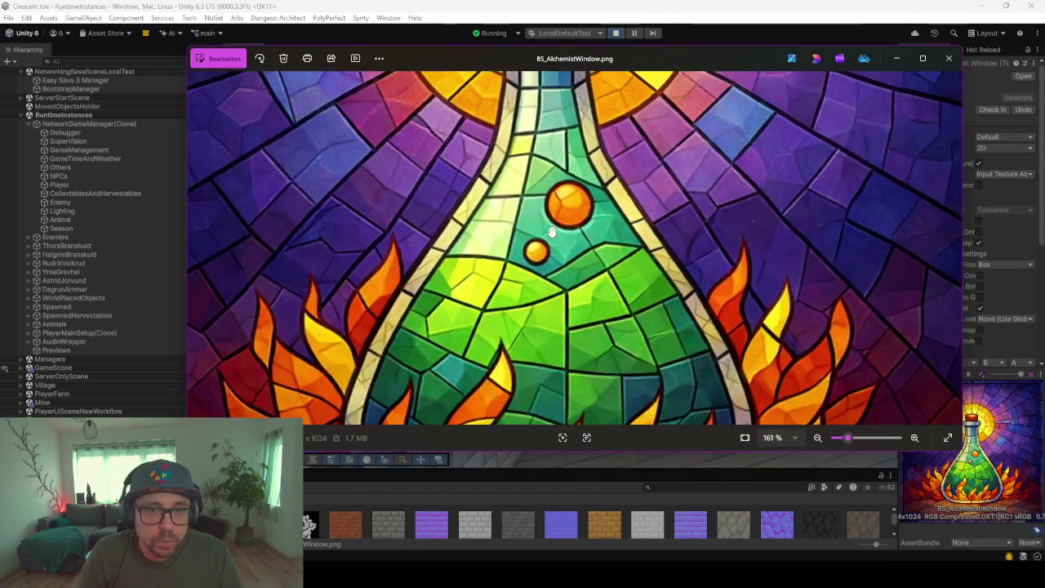
scroll(552, 232, "down", 1)
left_click_drag(667, 192, 595, 260)
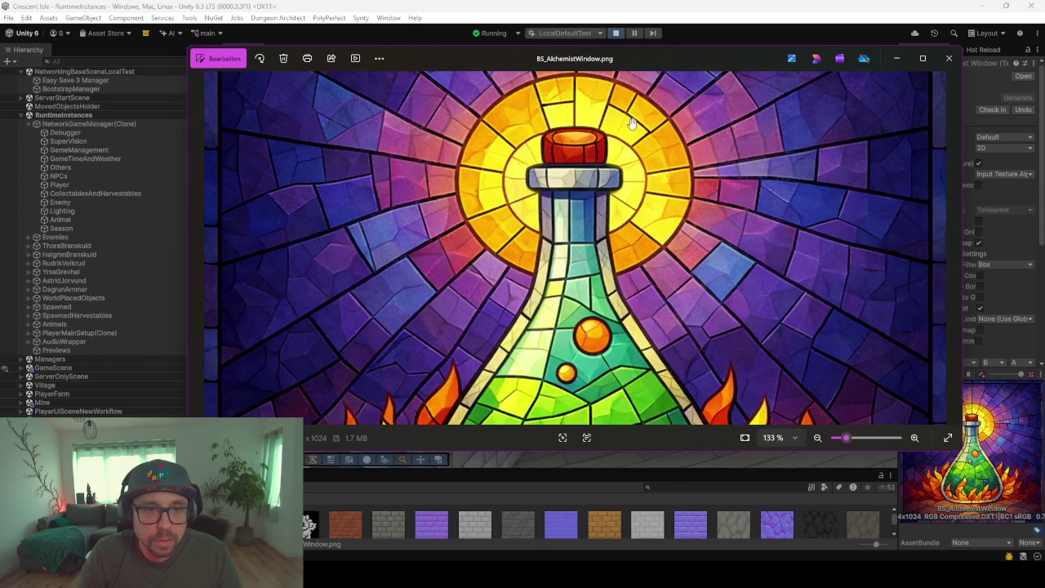
Zoom and pan down to the flask's base above the flames, then move the viewer aside
scroll(572, 129, "up", 2)
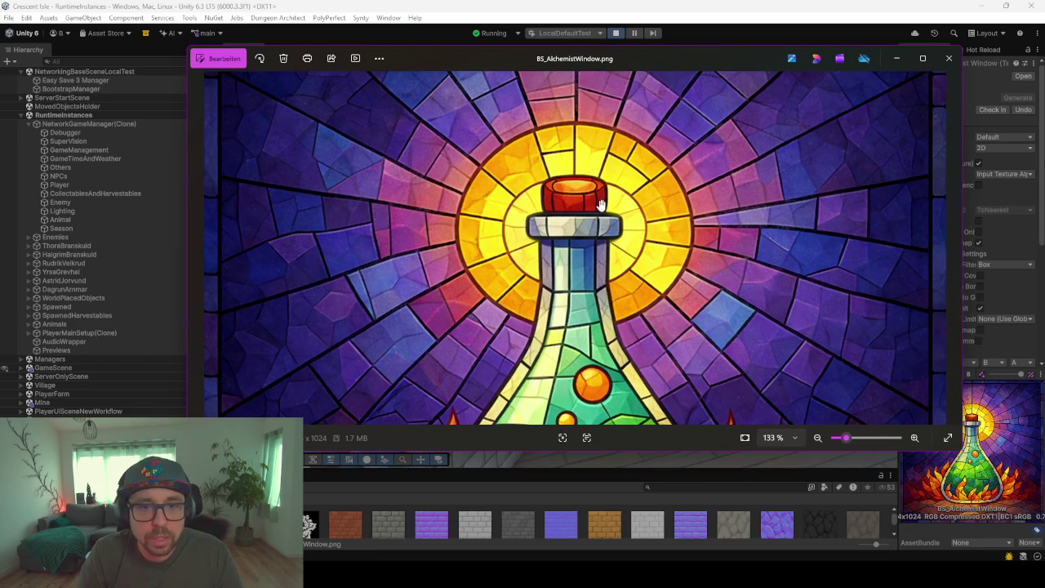
scroll(600, 204, "down", 2)
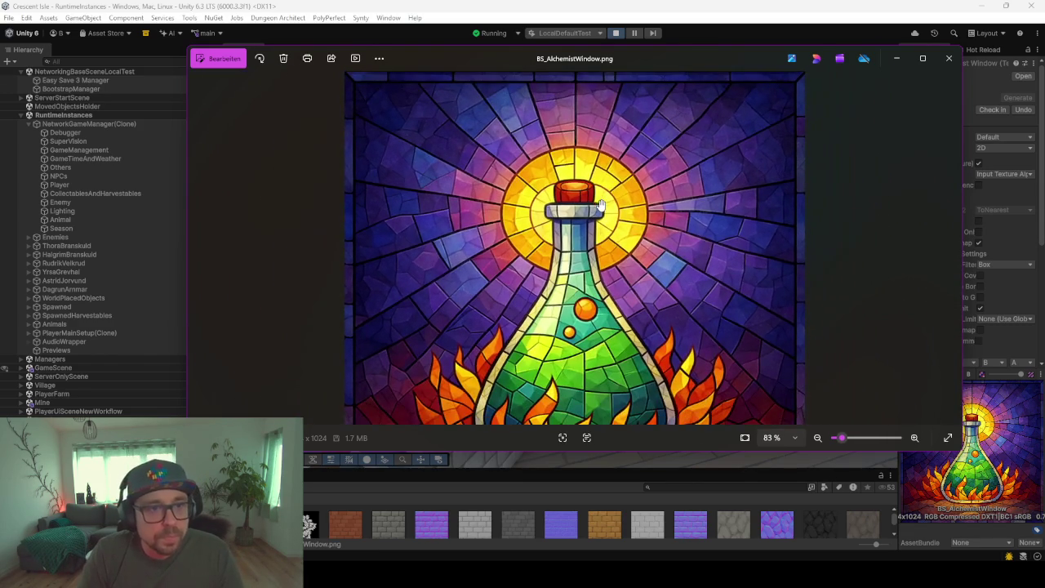
scroll(572, 245, "down", 1)
scroll(583, 258, "down", 1)
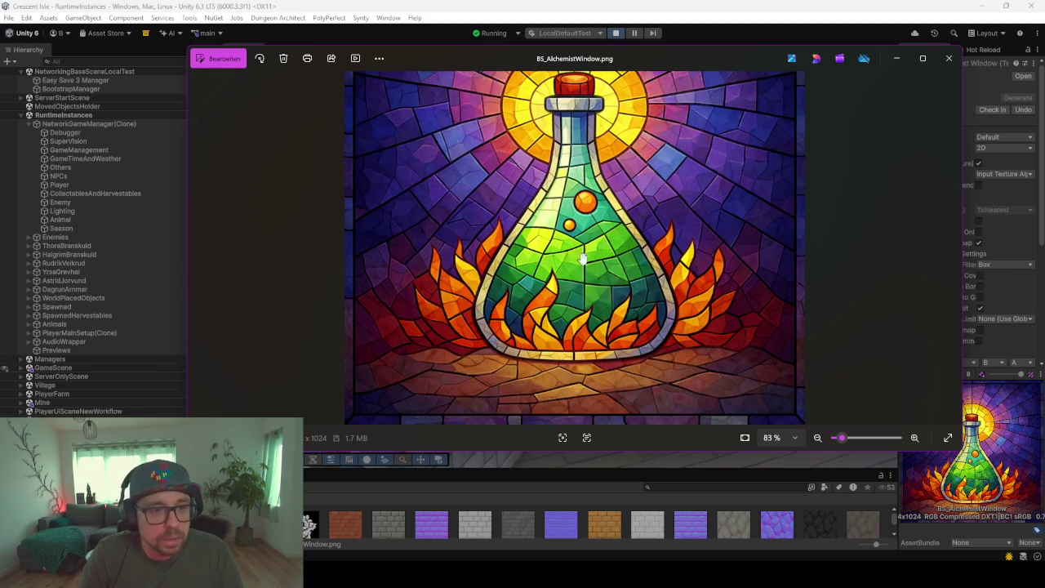
scroll(643, 245, "up", 1)
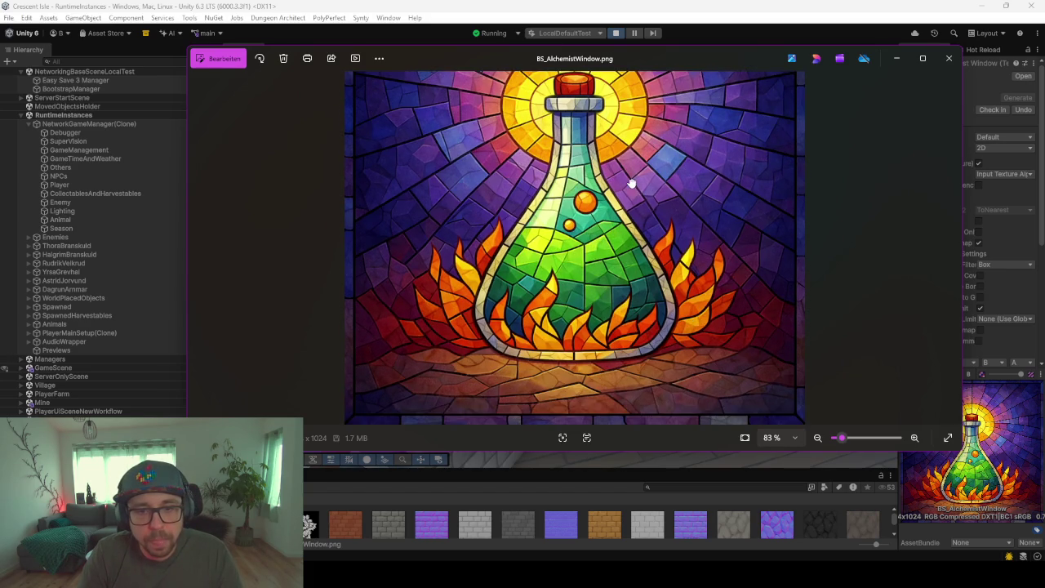
scroll(640, 258, "up", 1)
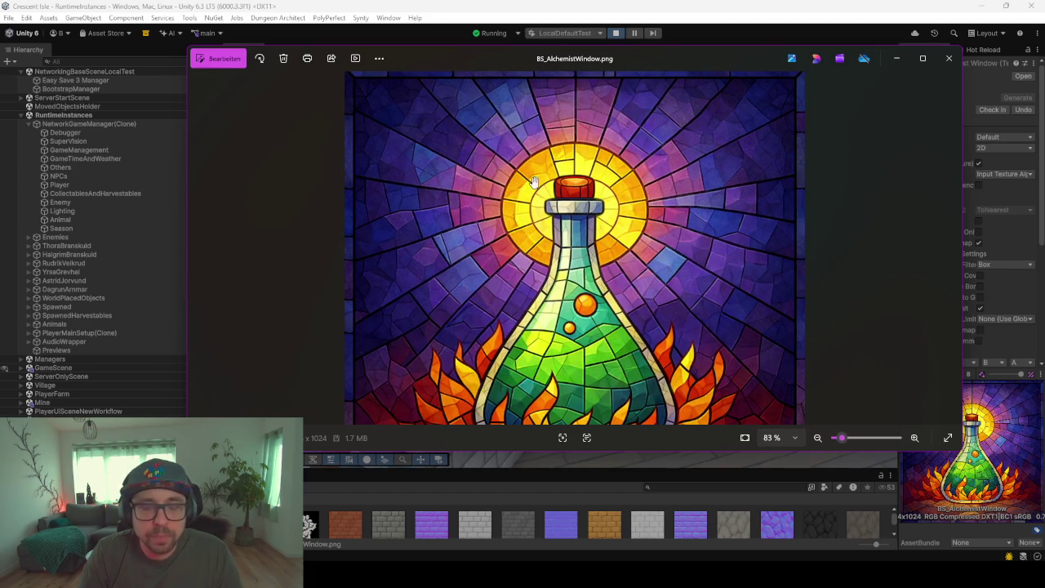
left_click_drag(558, 284, 572, 225)
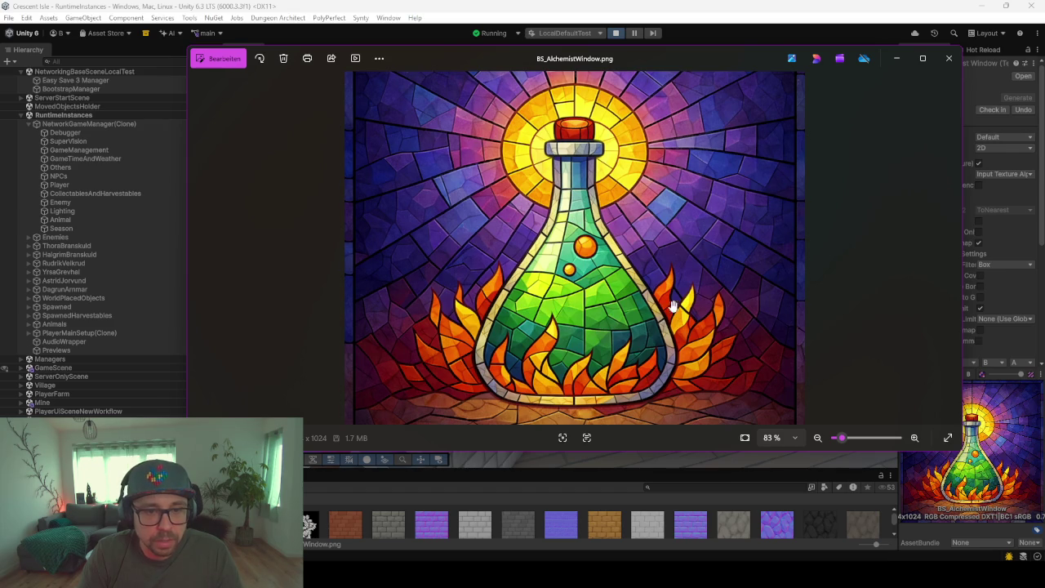
scroll(633, 233, "up", 1)
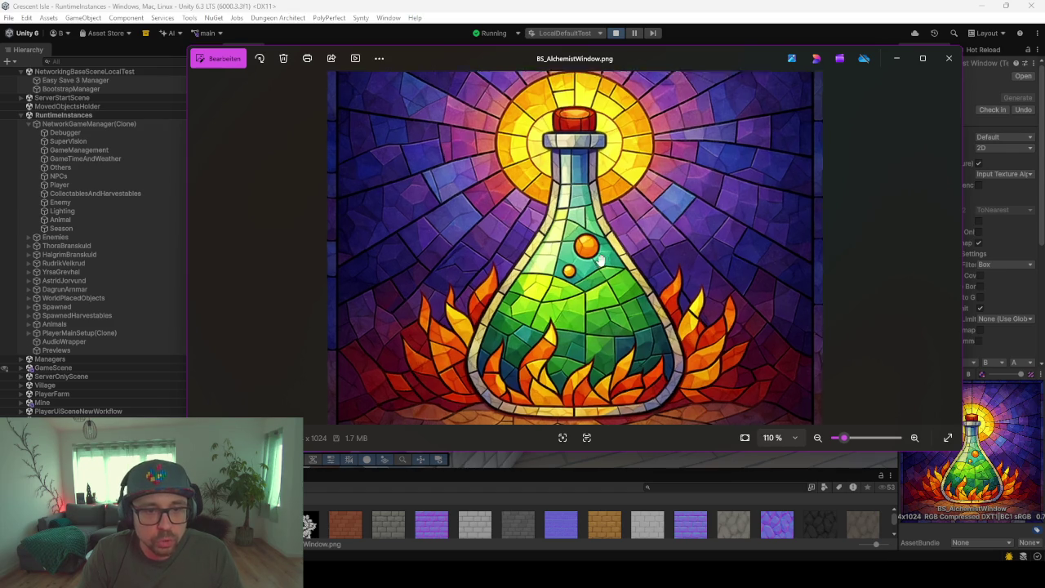
scroll(621, 245, "up", 3)
scroll(608, 254, "down", 1)
scroll(600, 260, "down", 5)
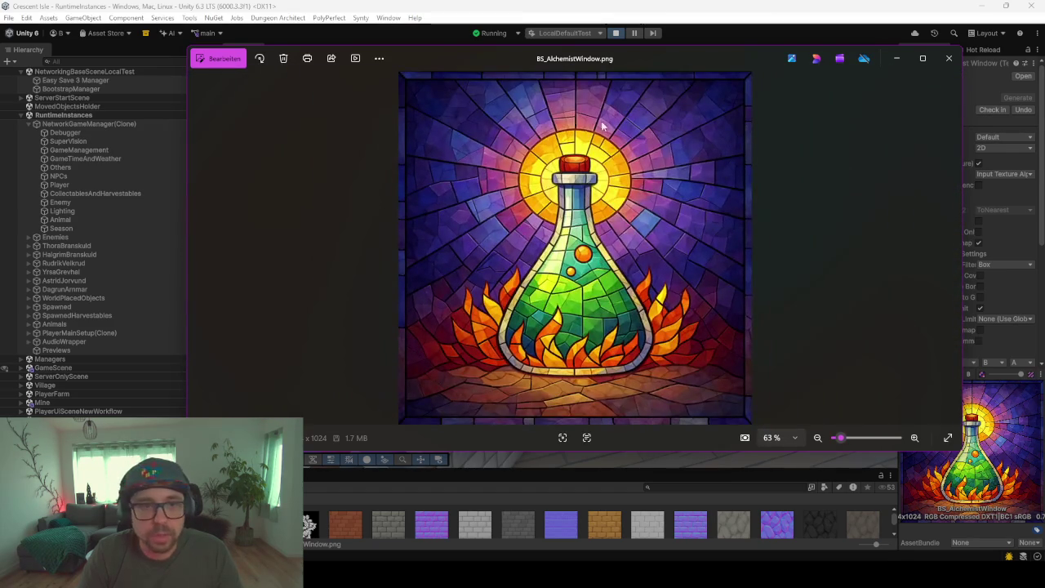
left_click_drag(607, 66, 521, 65)
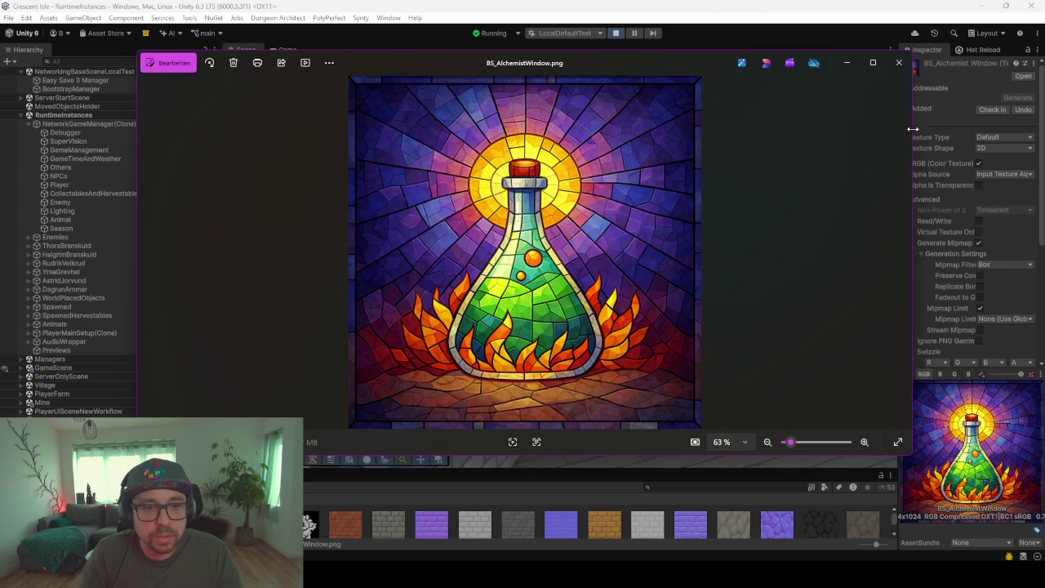
Minimize Photos and return Unity to the running Game view
left_click(849, 62)
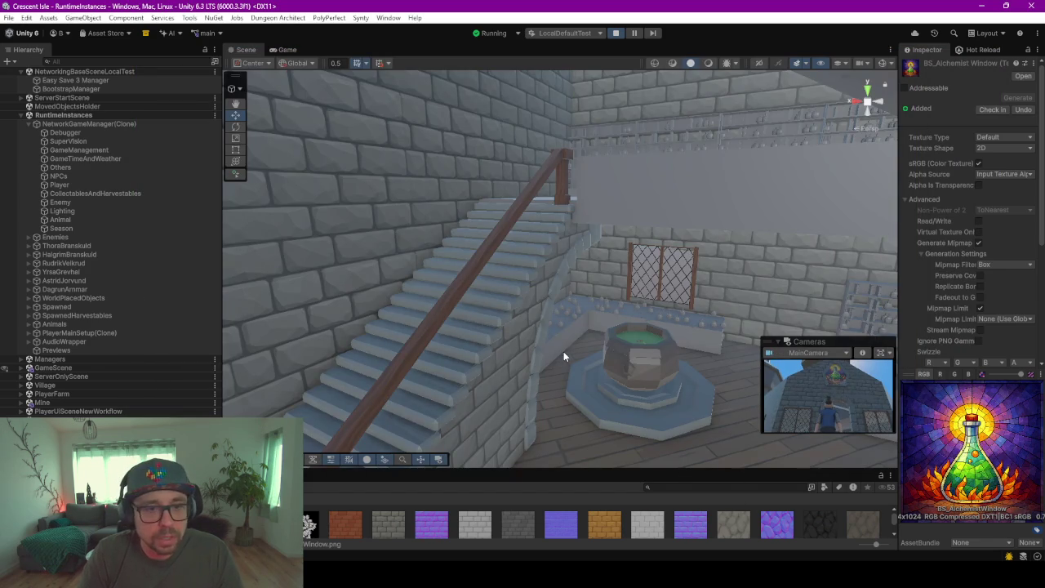
right_click(560, 341)
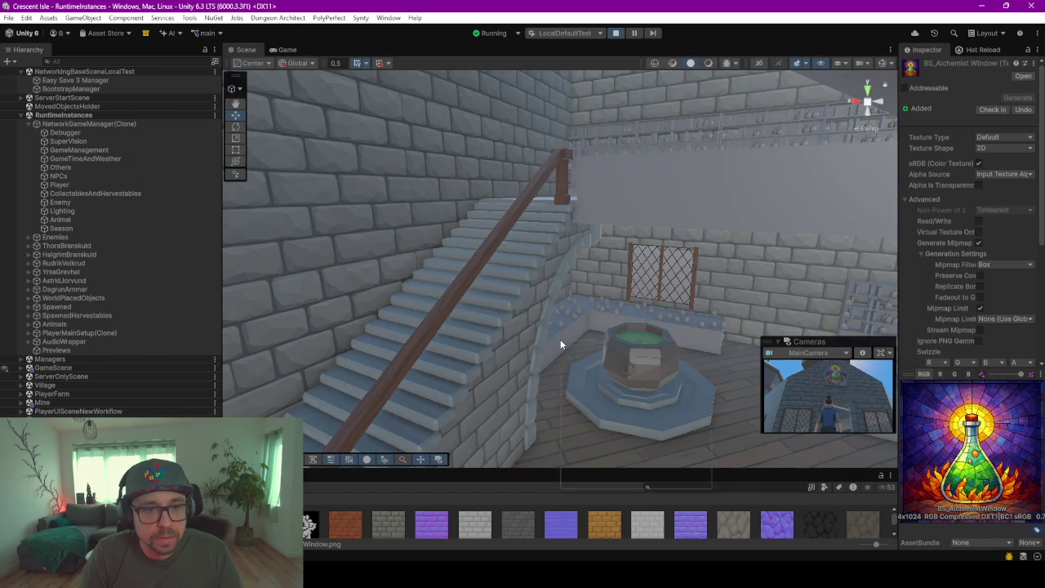
left_click(357, 43)
left_click(287, 50)
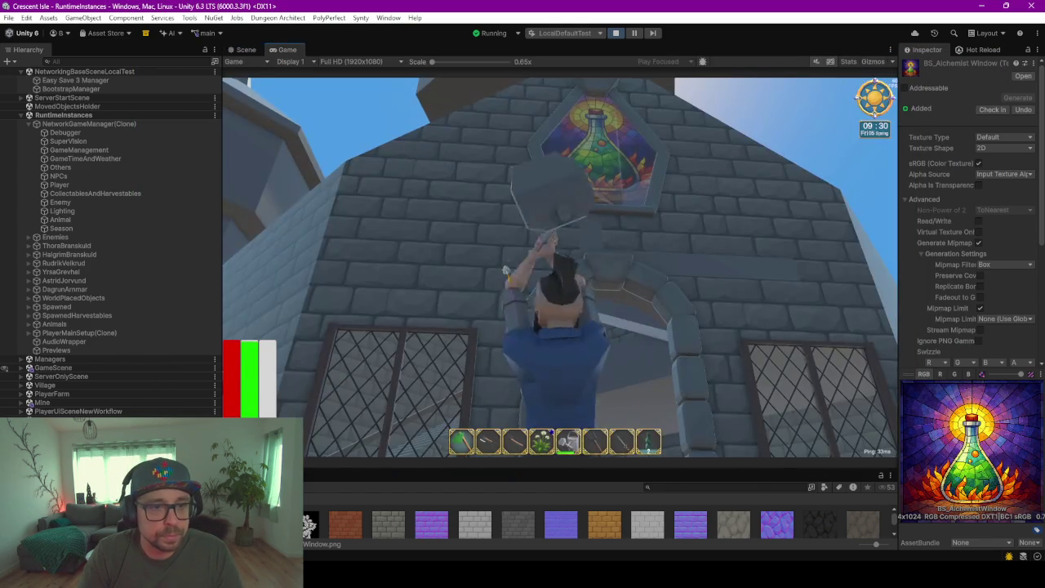
Walk into the house and look around the windowed wall, cauldron and shelves
key("w")
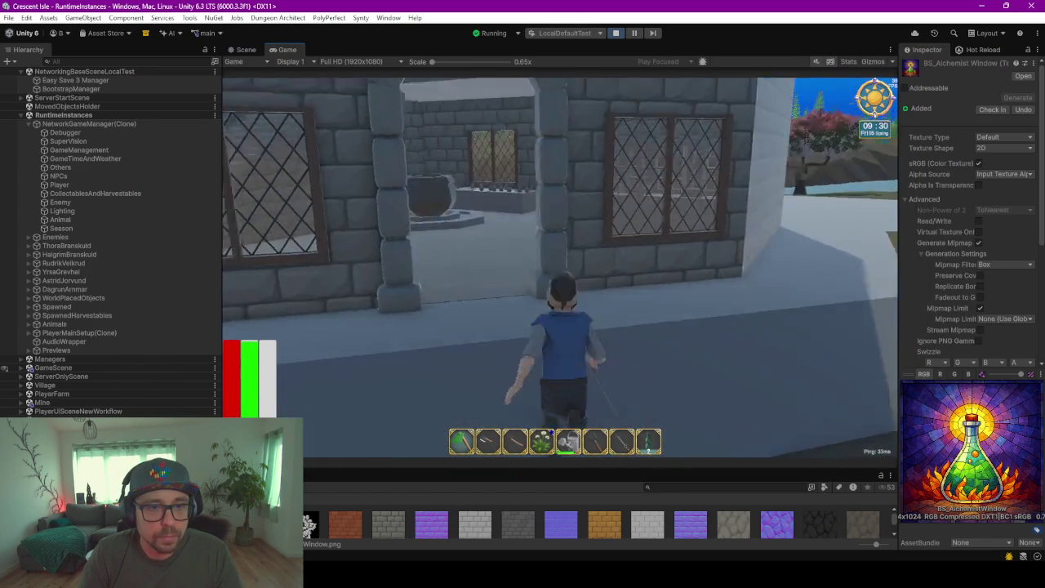
key("a")
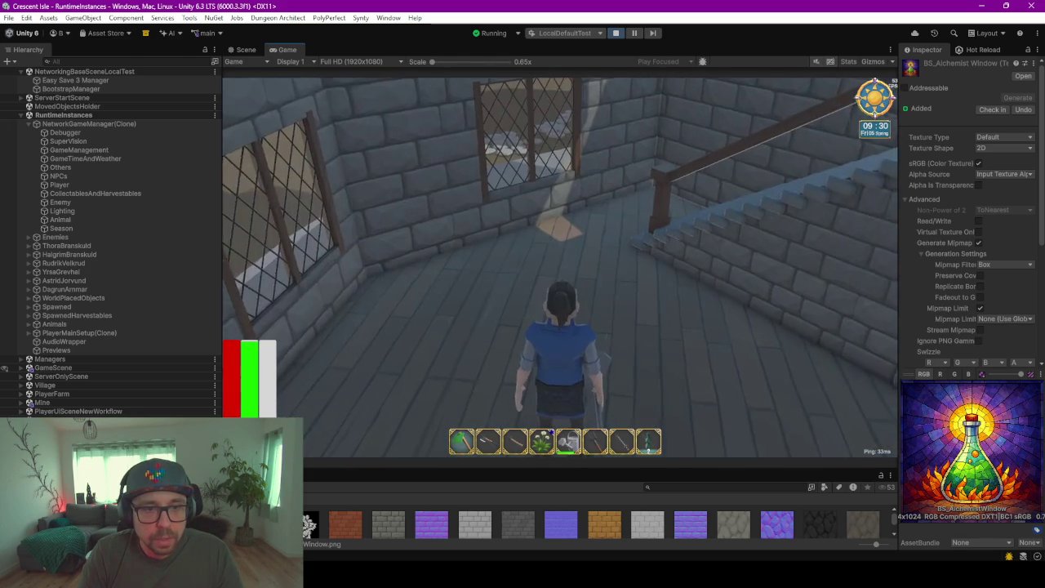
key("w")
key("d")
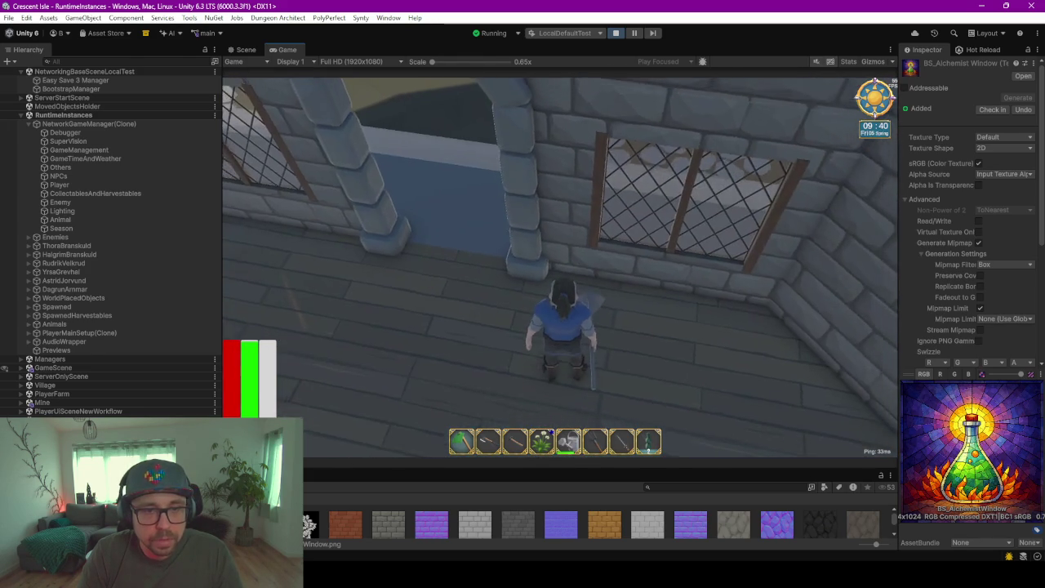
key("d")
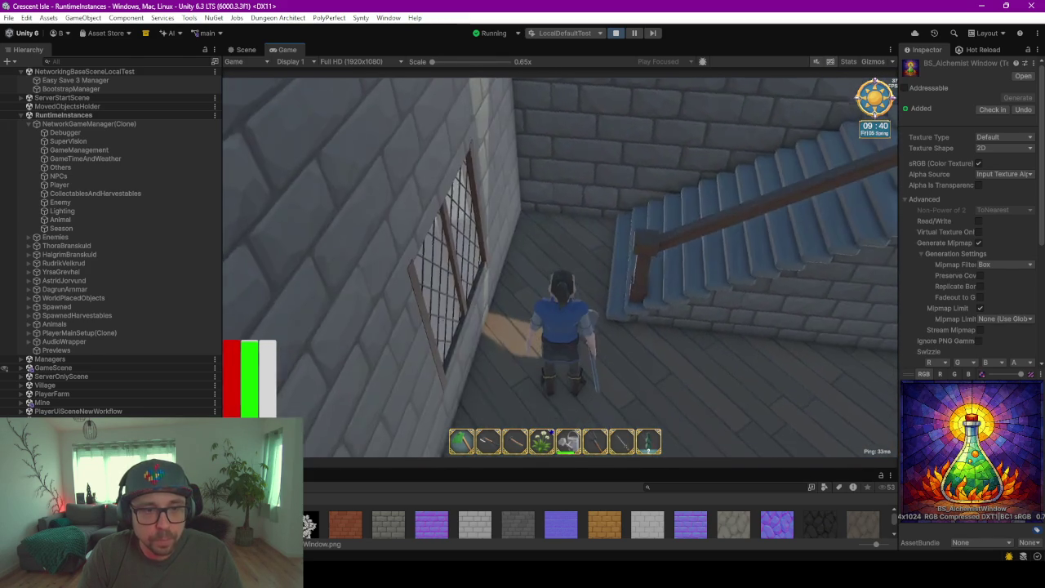
key("a")
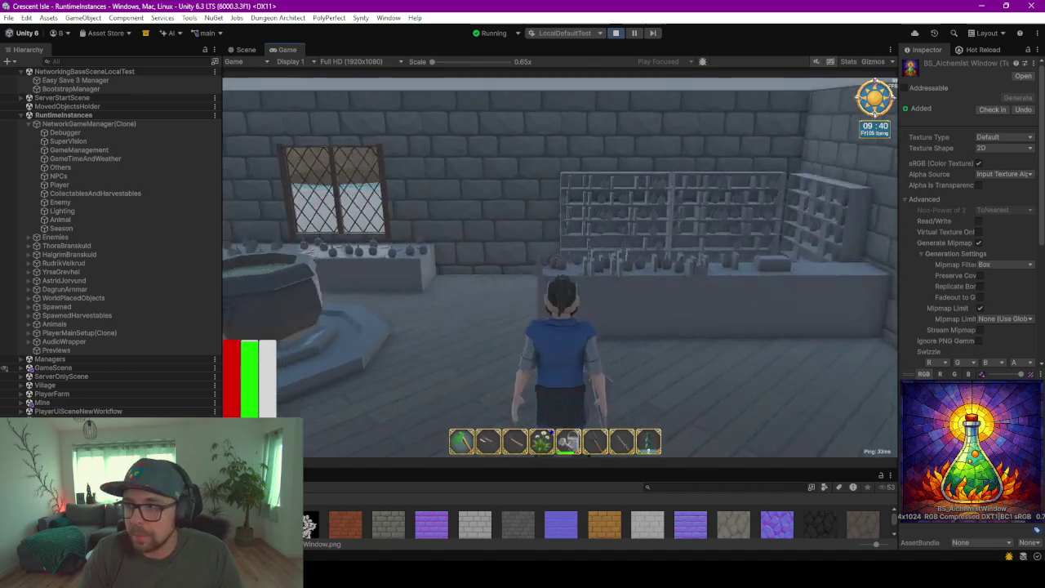
Climb to the upstairs stained-glass window, walk back outside, and exit the game session
key("w")
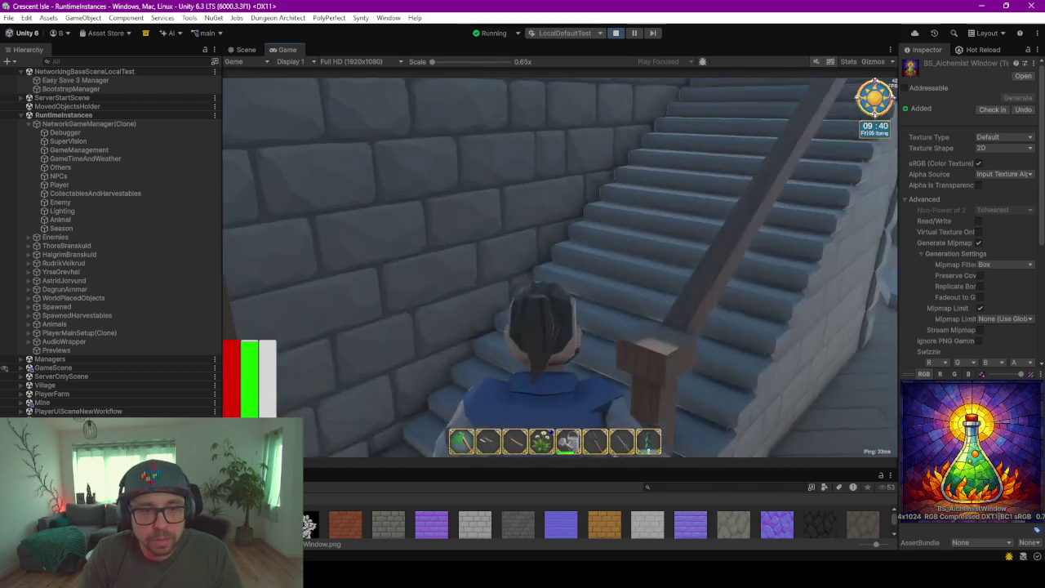
key("w")
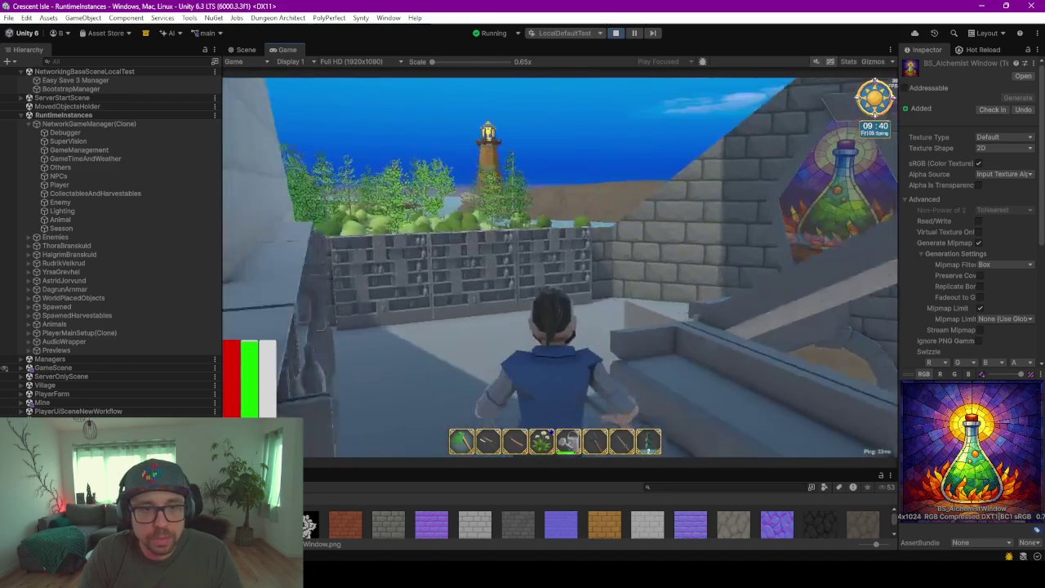
key("w")
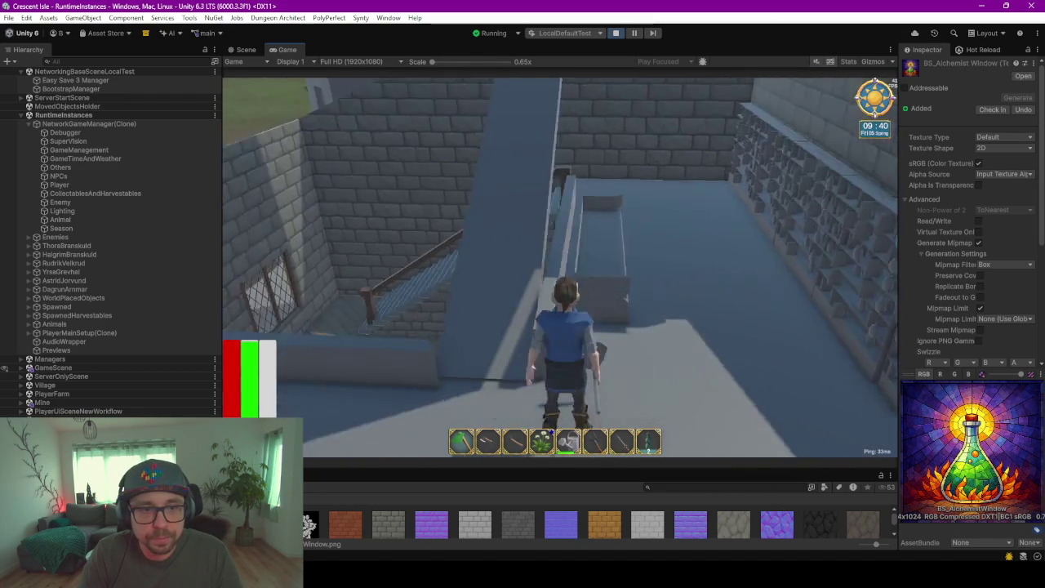
key("w")
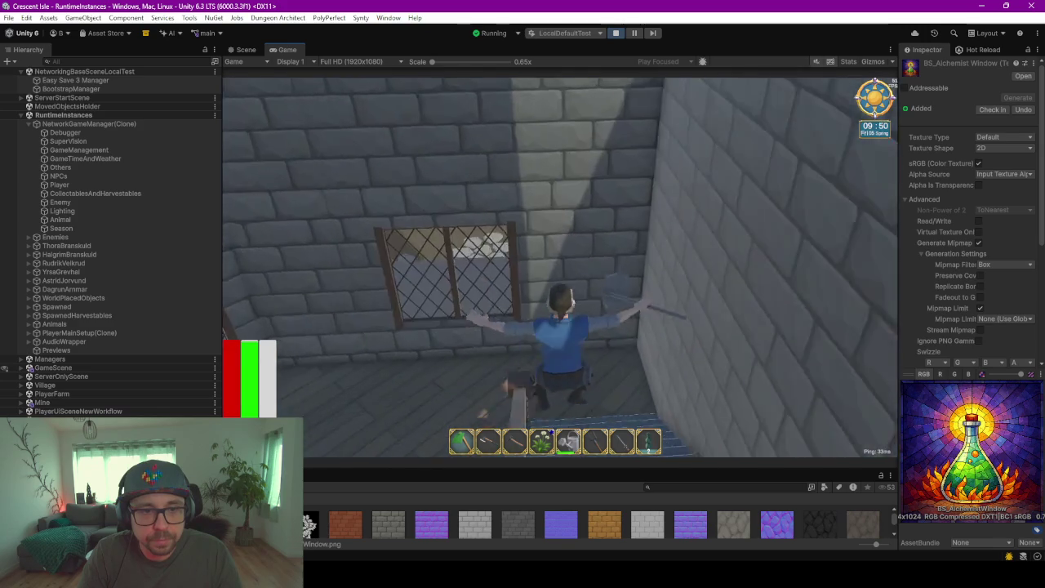
key("w")
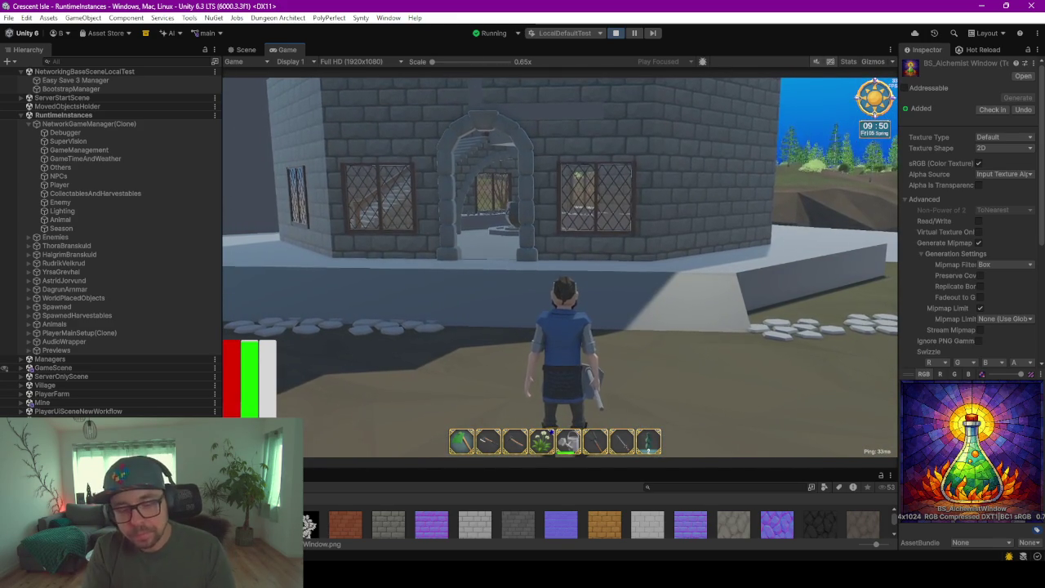
key("w")
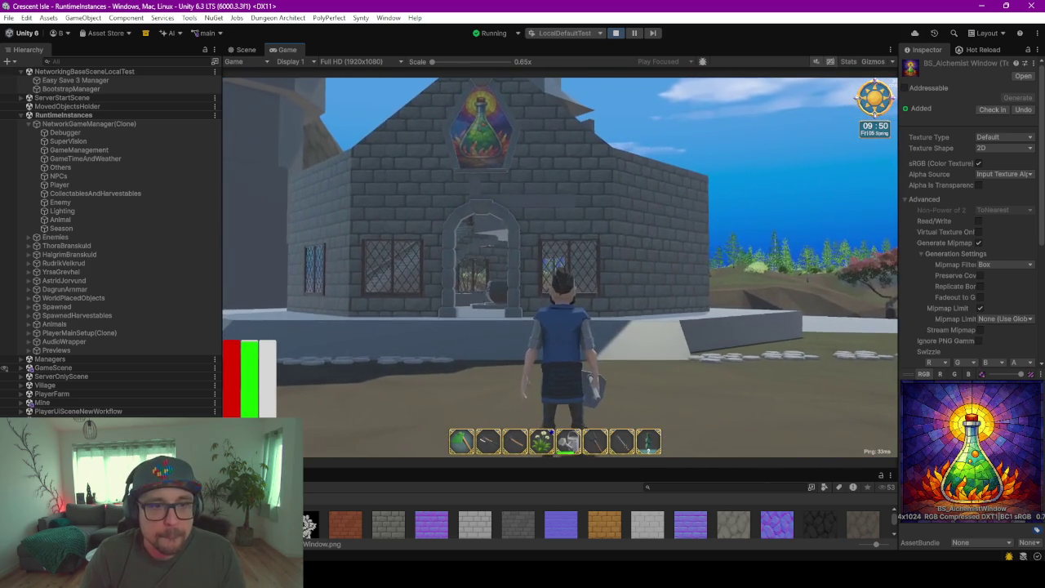
key("w")
key("Escape")
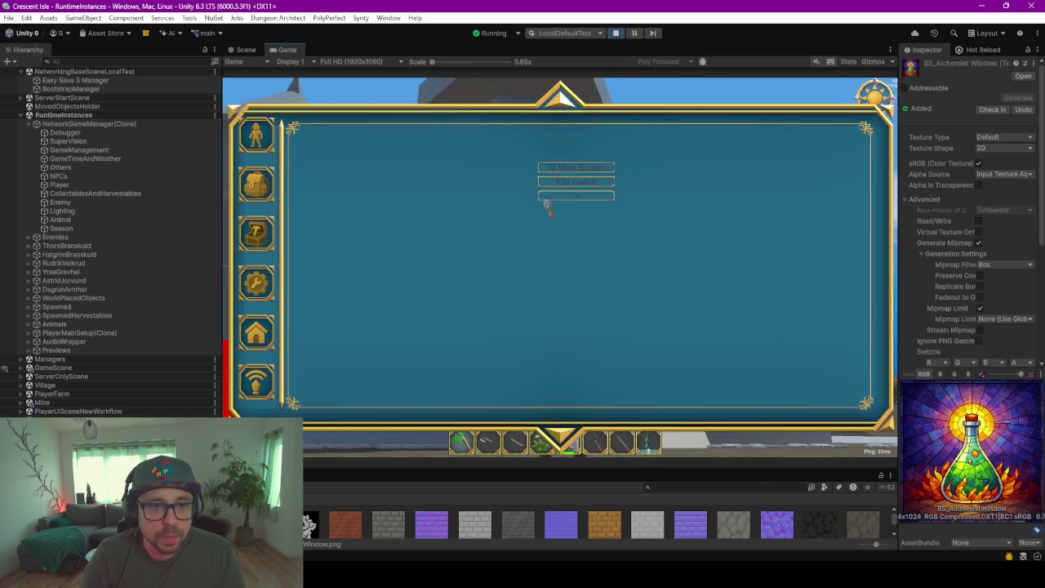
key("Return")
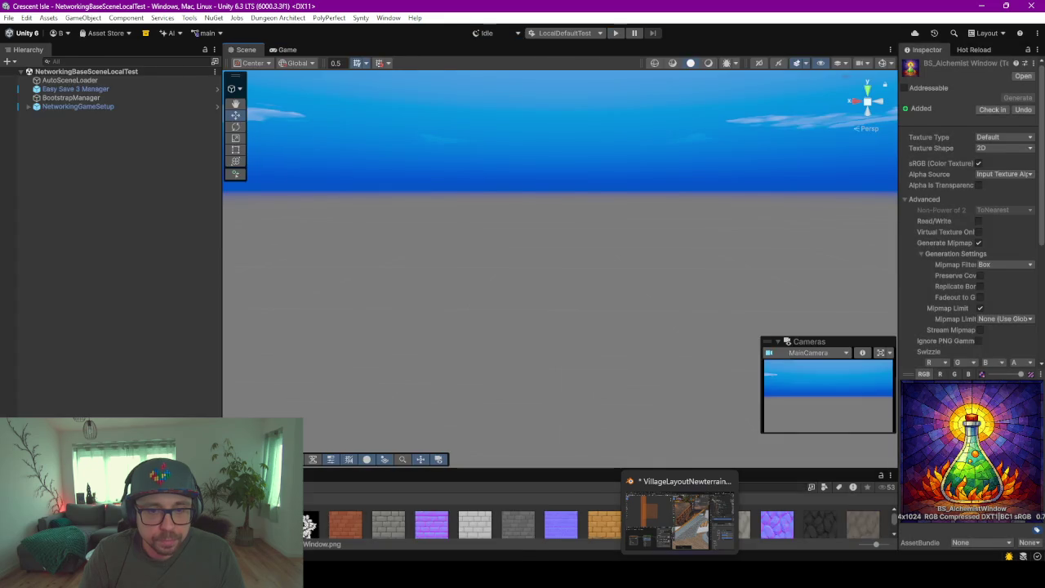
Bring Blender forward in the Layout workspace and orbit around the house
left_click(687, 558)
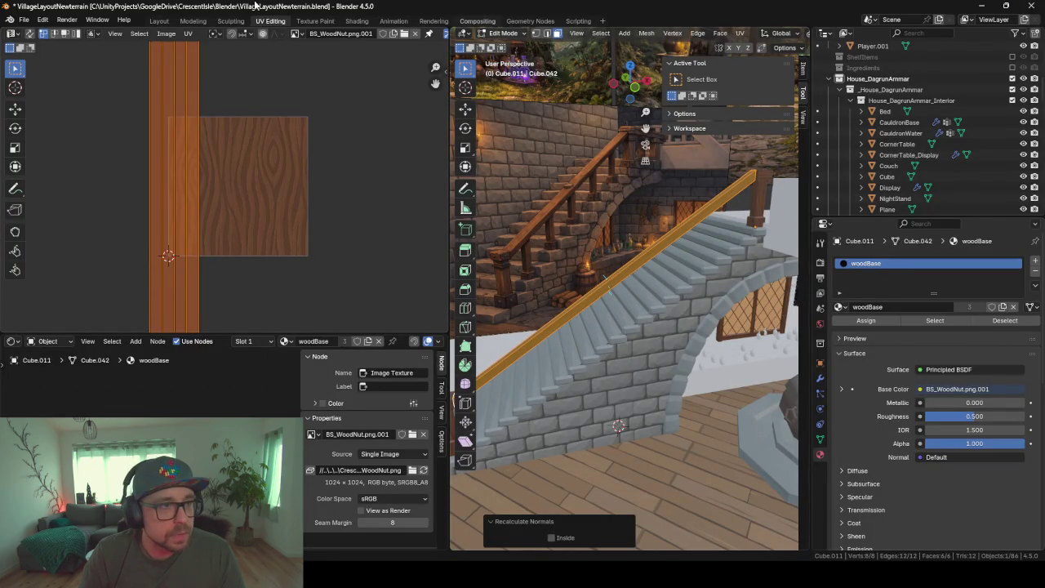
left_click(163, 22)
mouse_move(375, 205)
middle_mouse_down()
mouse_move(486, 237)
mouse_move(395, 234)
middle_mouse_up()
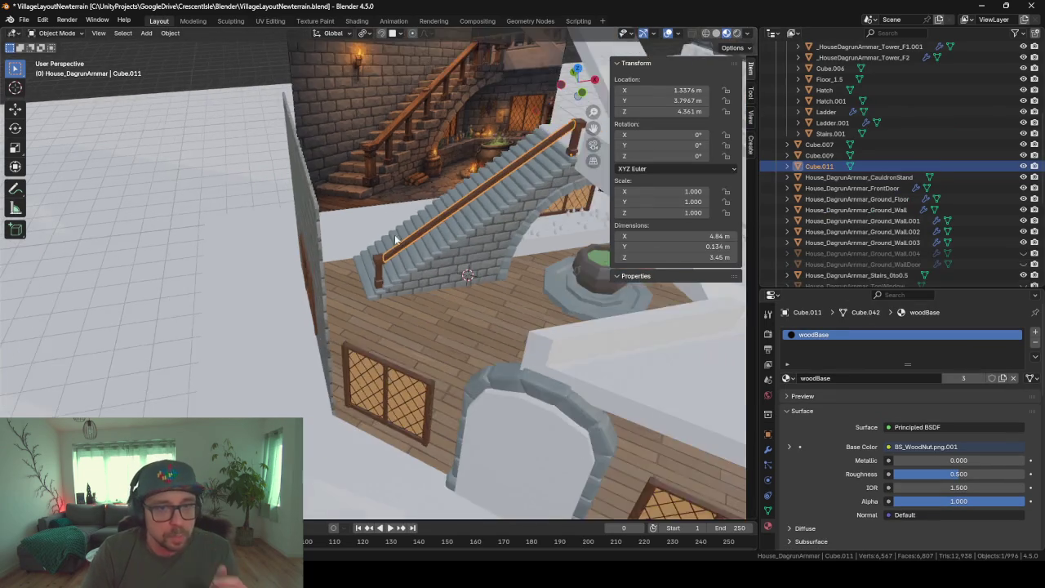
left_click(636, 63)
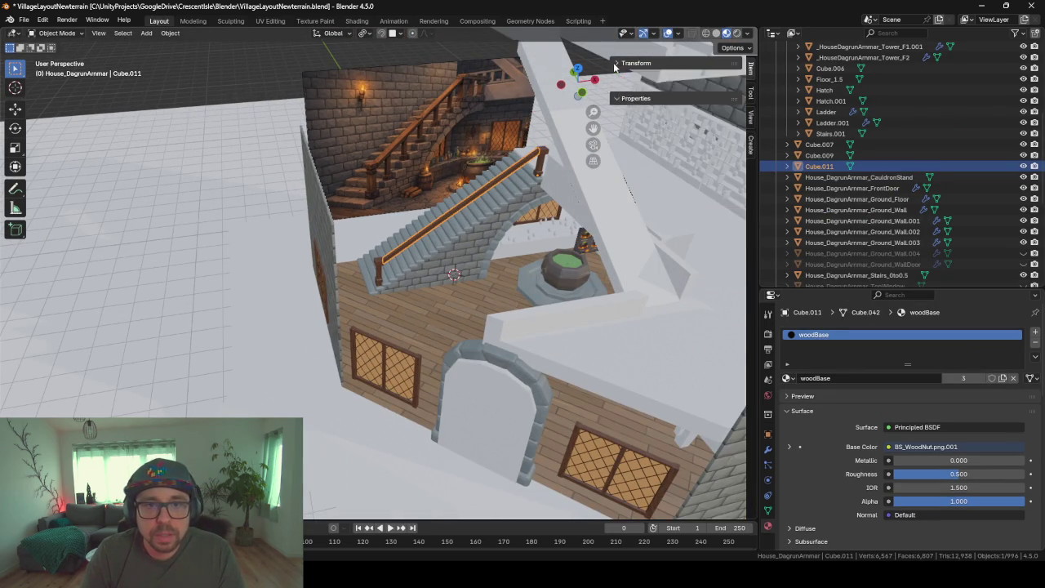
mouse_move(572, 204)
middle_mouse_down()
mouse_move(645, 177)
mouse_move(570, 236)
mouse_move(466, 280)
middle_mouse_up()
key("c")
scroll(467, 280, "up", 3)
scroll(461, 305, "up", 2)
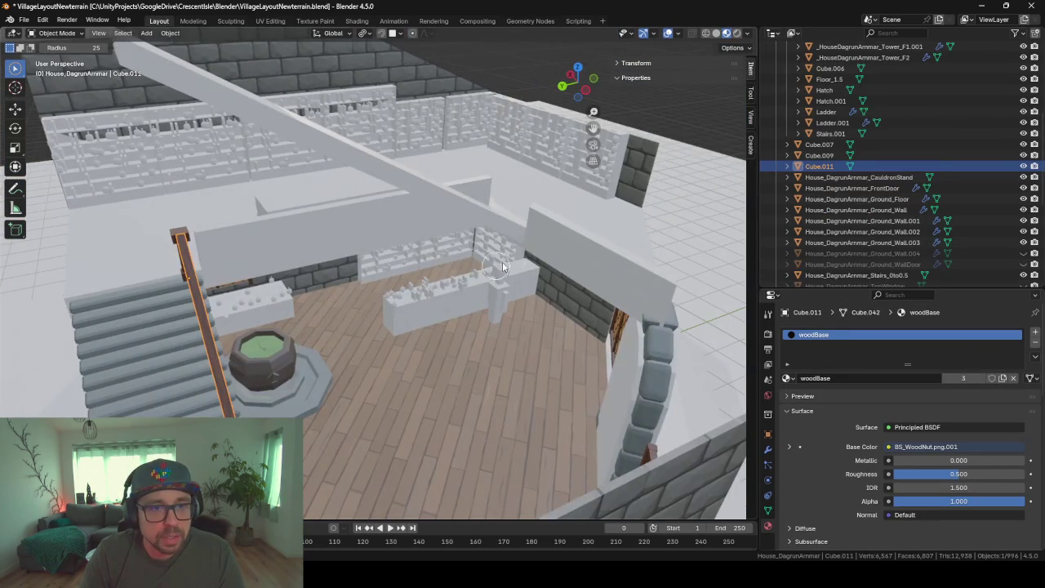
Unhide the Ground_Wall.004 and Ground_WallDoor walls
key("Tab")
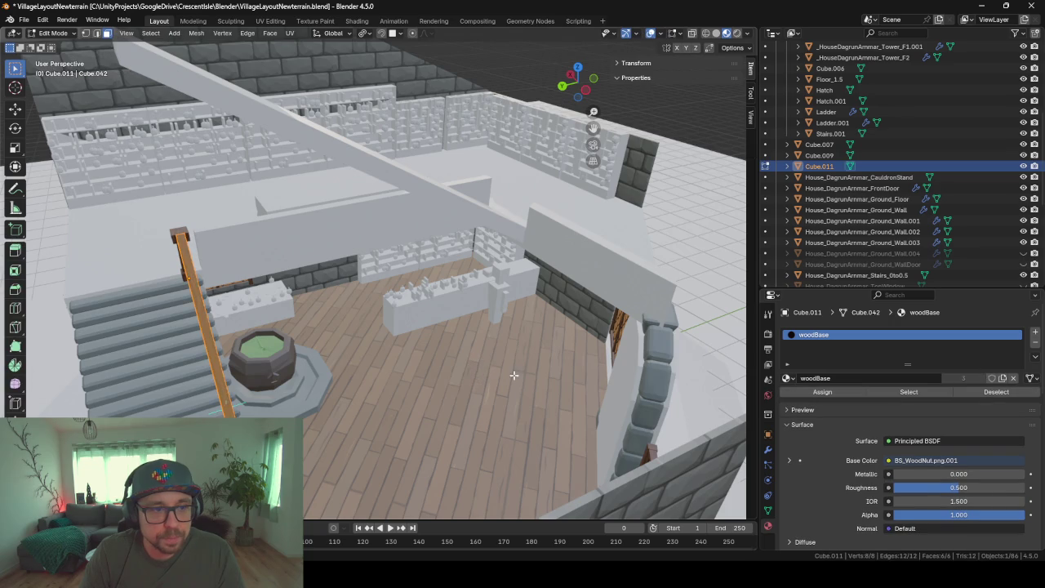
middle_click_drag(514, 374, 322, 327)
key("Tab")
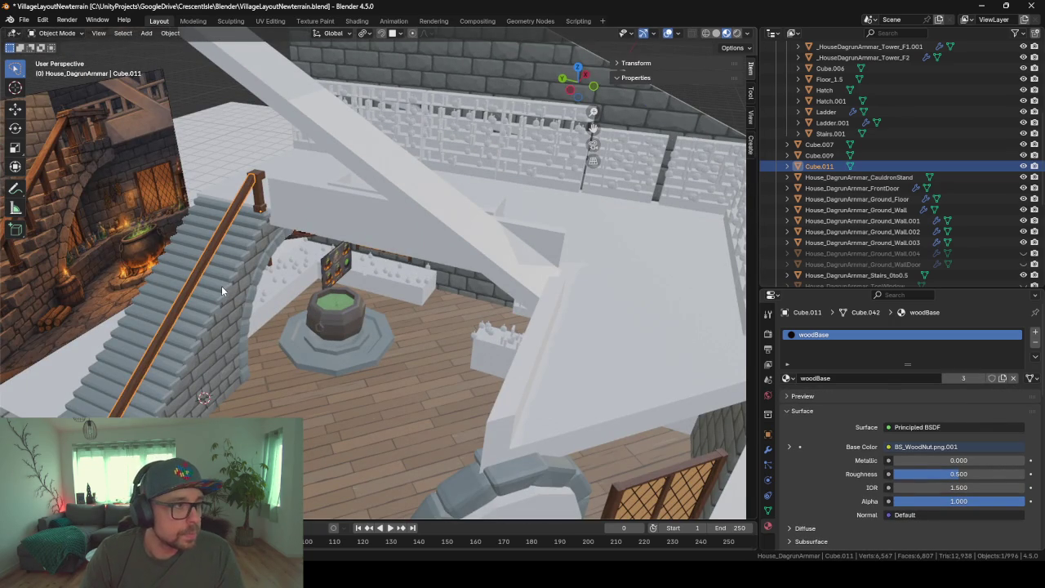
middle_click_drag(239, 188, 241, 189)
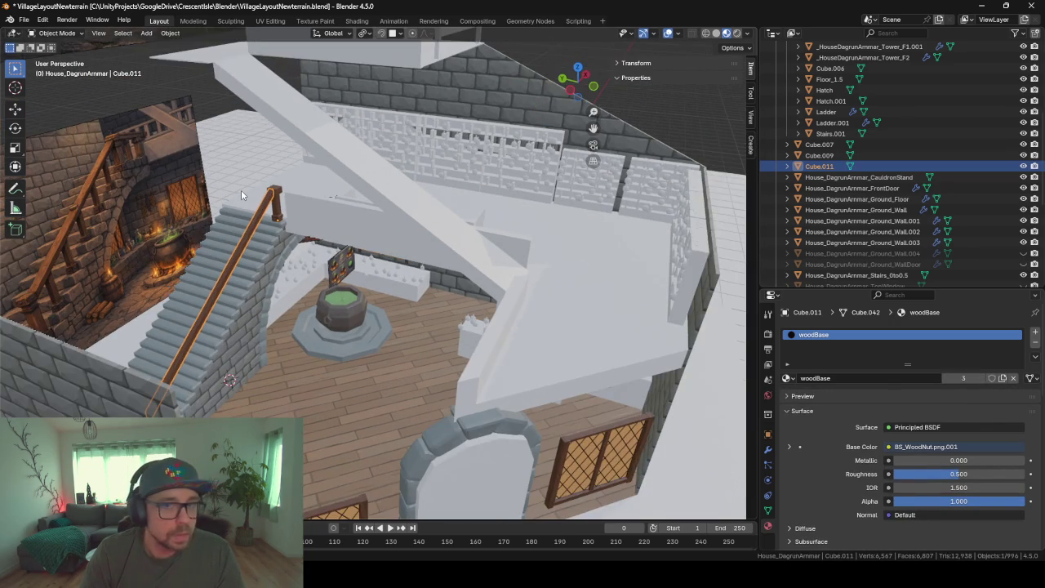
left_click(1024, 253)
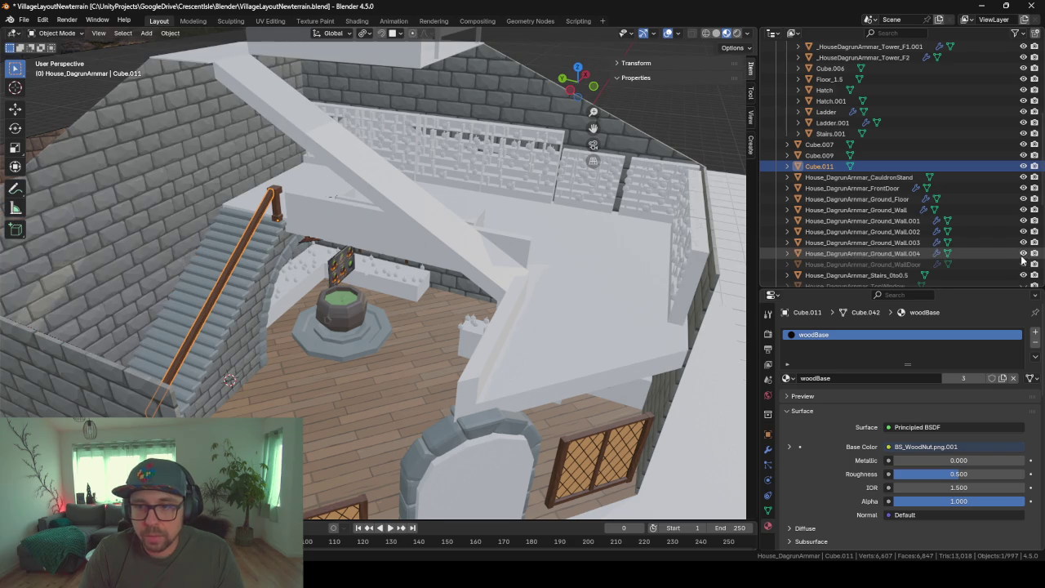
left_click(1024, 264)
middle_click_drag(500, 262, 543, 261)
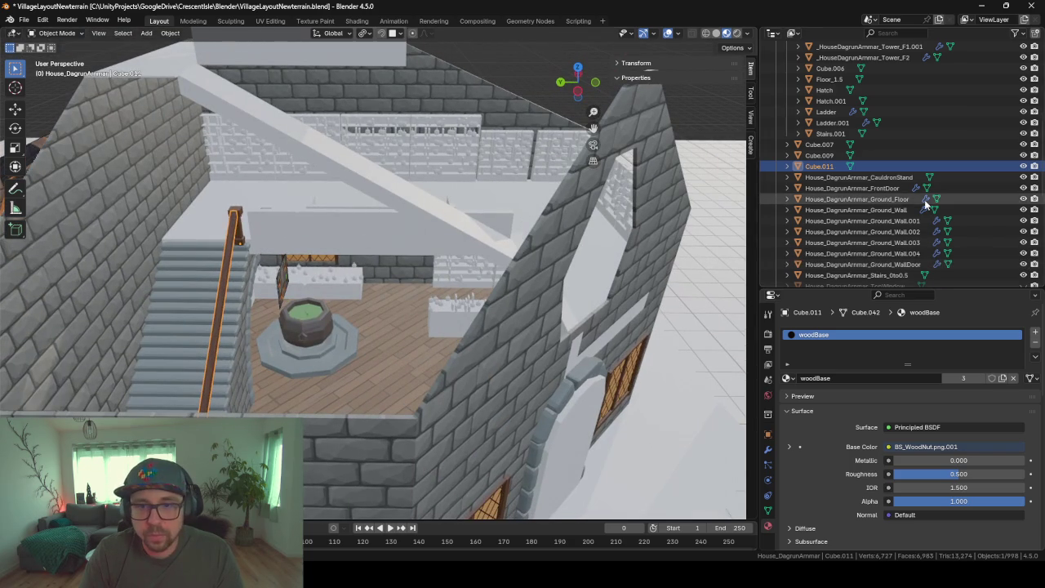
scroll(927, 204, "down", 4)
Isolate then unhide all objects, and hide the house's ground shell
key("shift+h")
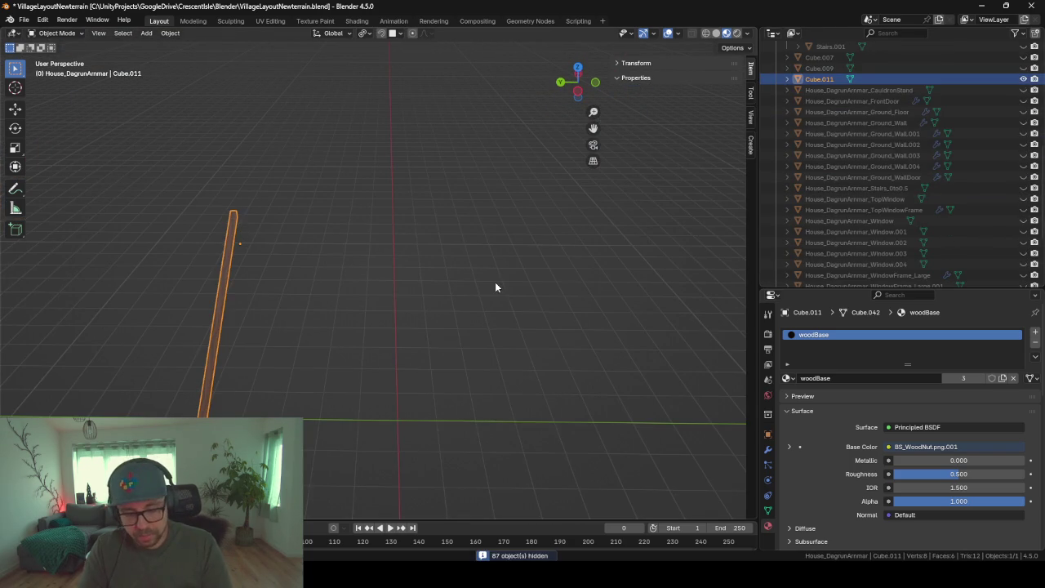
key("alt+h")
left_click(364, 233)
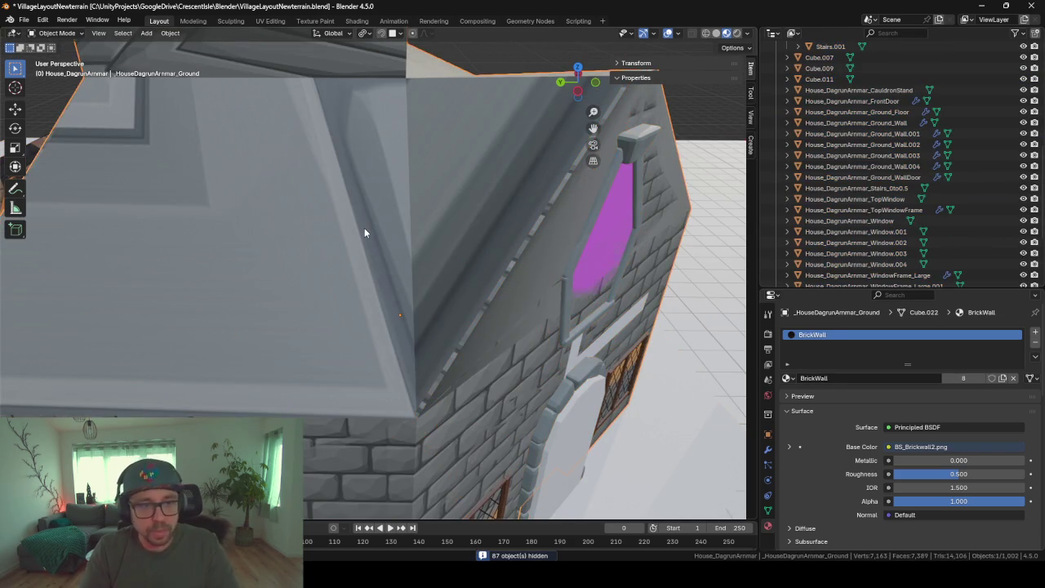
key("h")
mouse_move(365, 233)
middle_mouse_down()
mouse_move(419, 231)
mouse_move(356, 225)
mouse_move(402, 240)
mouse_move(360, 250)
mouse_move(404, 231)
mouse_move(397, 220)
middle_mouse_up()
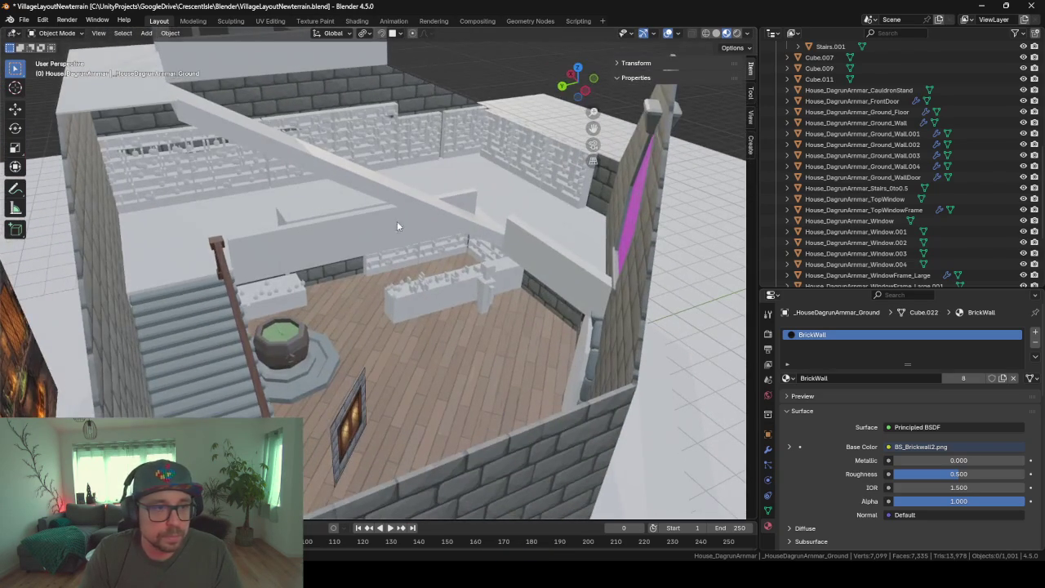
Hide the diagonal beam above the stairs and the grey slab, then select the magenta top window
left_click(337, 173)
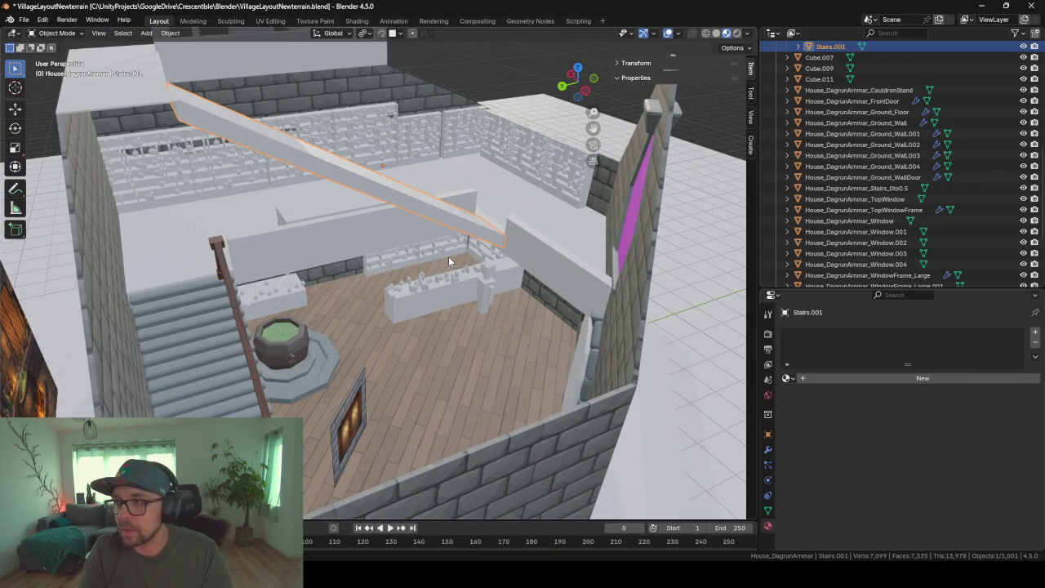
key("h")
left_click(131, 96)
key("h")
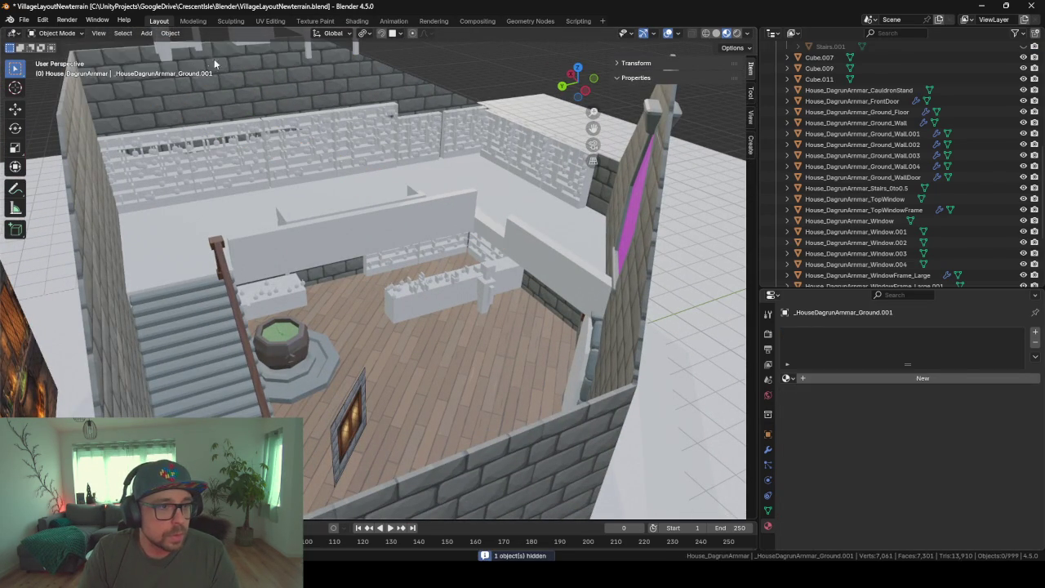
mouse_move(412, 137)
middle_mouse_down()
mouse_move(441, 130)
mouse_move(382, 131)
middle_mouse_up()
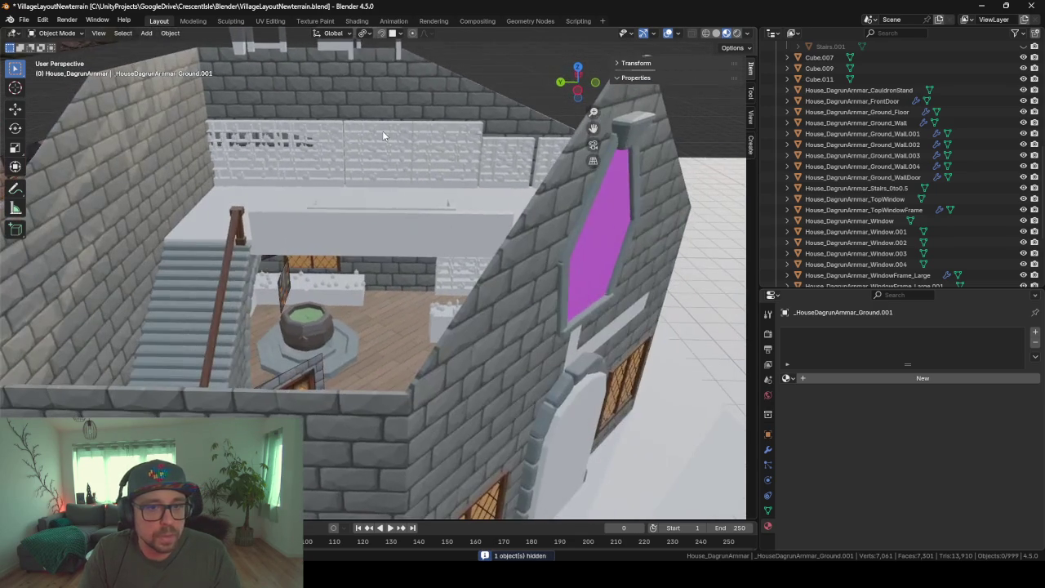
left_click(602, 246)
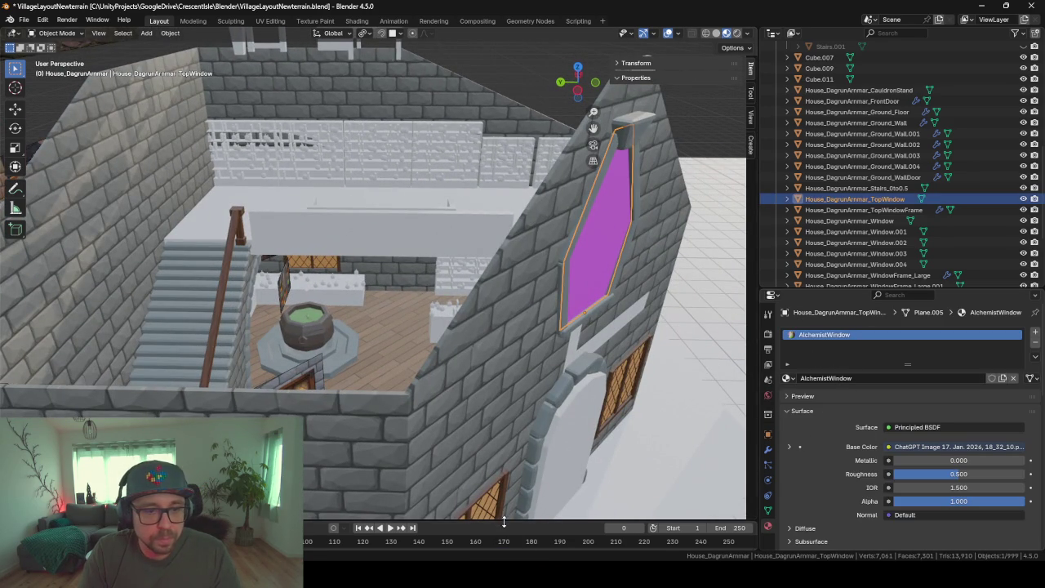
In UV Editing, load BS_AlchemistWindow.png into the top window's Image Texture node
left_click_drag(504, 523, 504, 303)
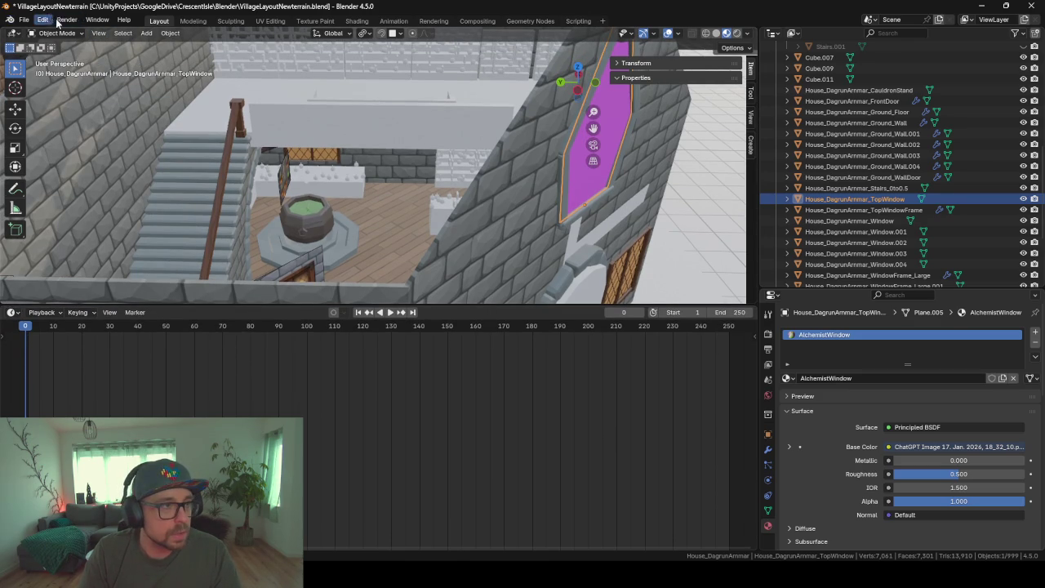
left_click(269, 21)
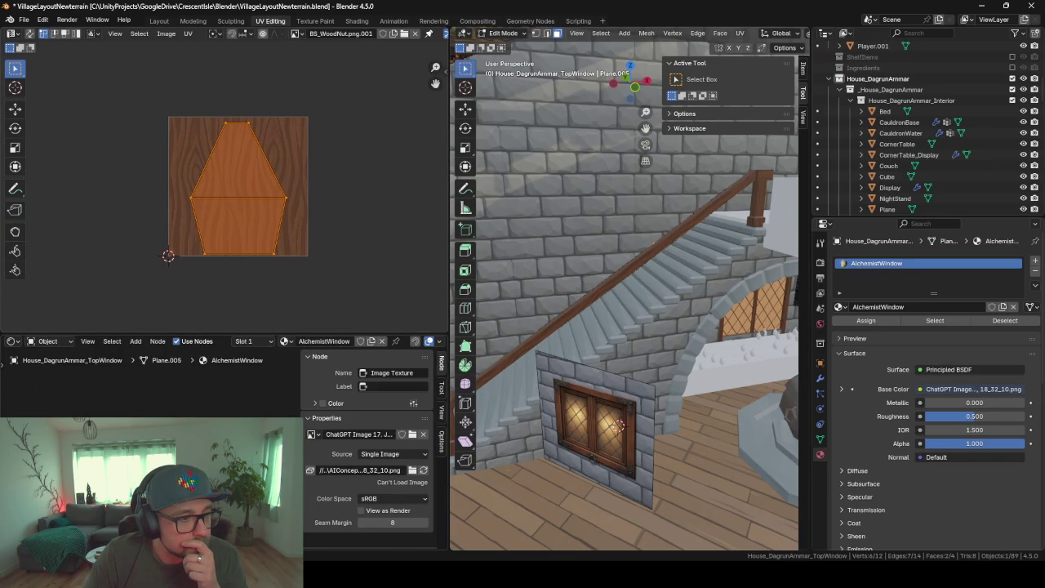
left_click(413, 469)
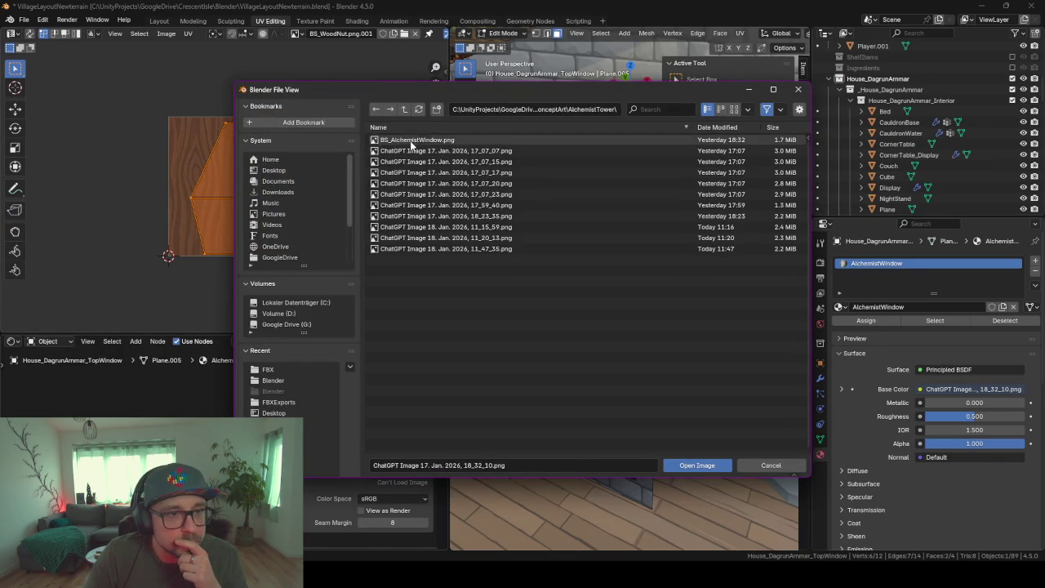
left_click(413, 141)
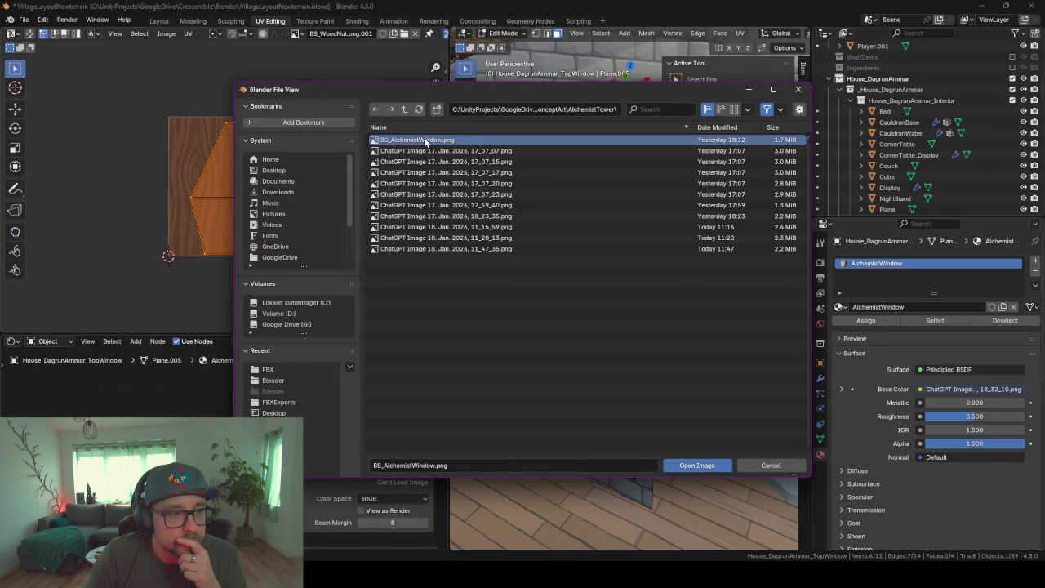
double_click(425, 142)
Return to Object Mode in Layout and orbit out to view the textured gable
middle_click_drag(572, 286, 528, 271)
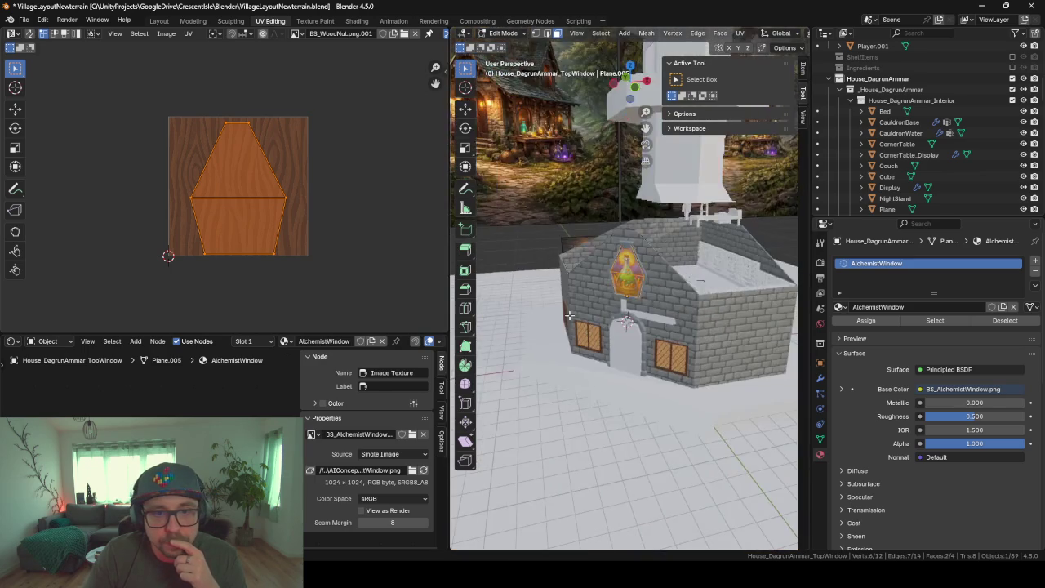
scroll(529, 272, "up", 3)
key("Tab")
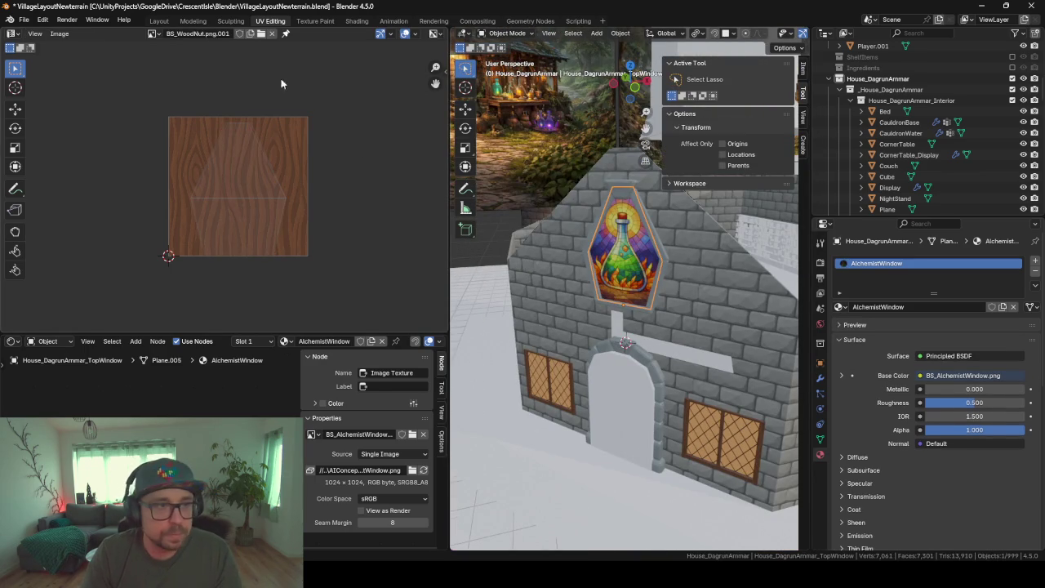
left_click(159, 20)
middle_click_drag(179, 96, 404, 241)
scroll(403, 241, "up", 2)
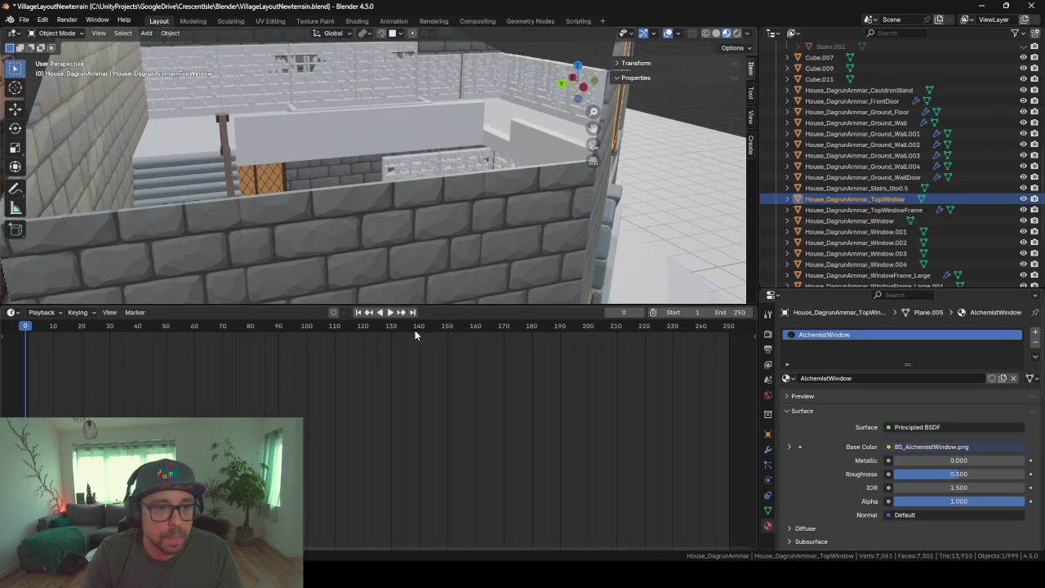
left_click_drag(432, 306, 433, 541)
scroll(466, 358, "down", 3)
mouse_move(466, 358)
middle_mouse_down()
mouse_move(476, 323)
mouse_move(442, 330)
mouse_move(351, 127)
middle_mouse_up()
Hide the roof piece, both ladders, the tapestry panel and the white ground planes
left_click(321, 71)
key("h")
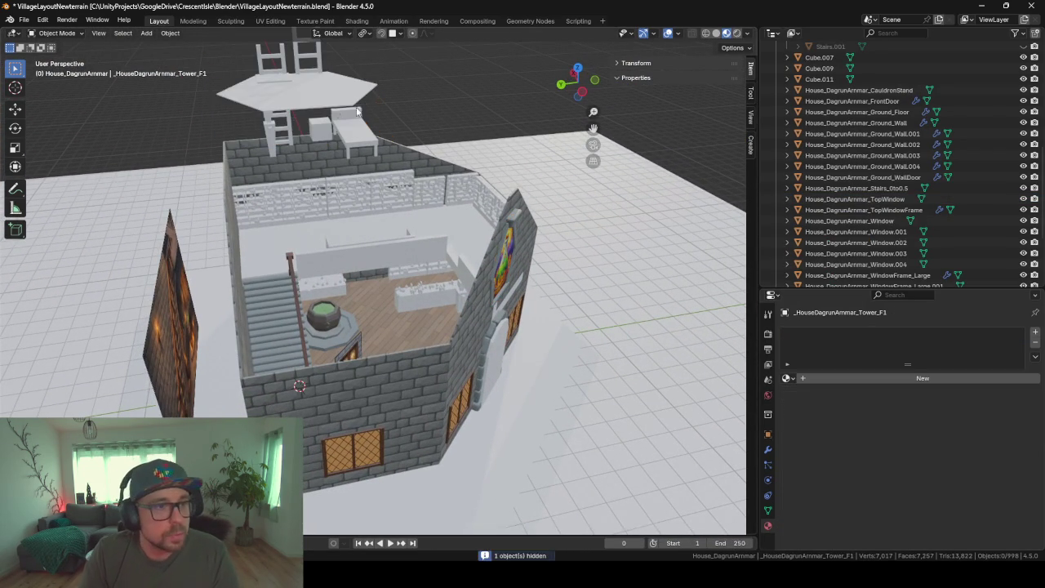
left_click(275, 122)
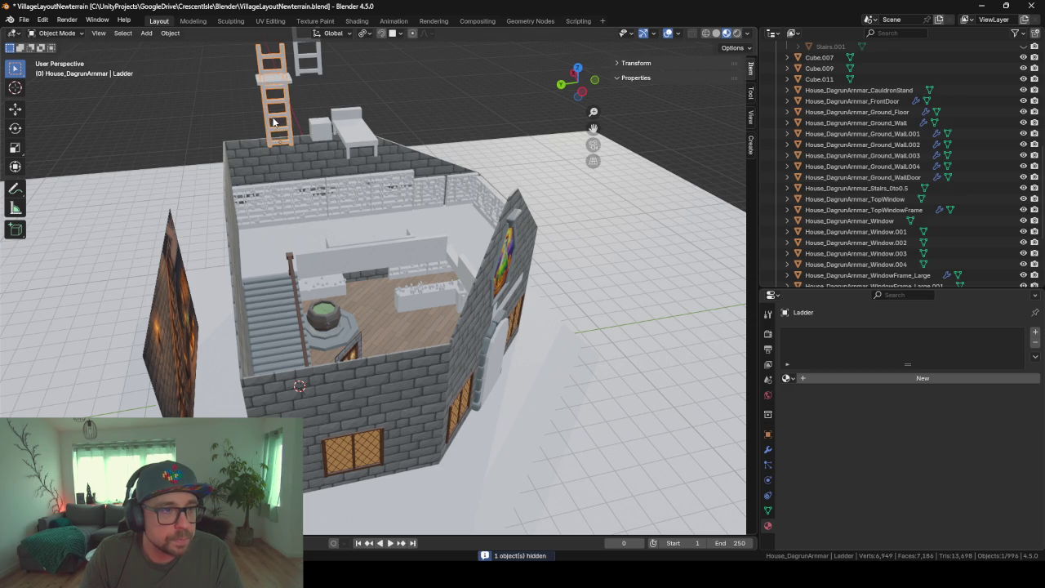
key("h")
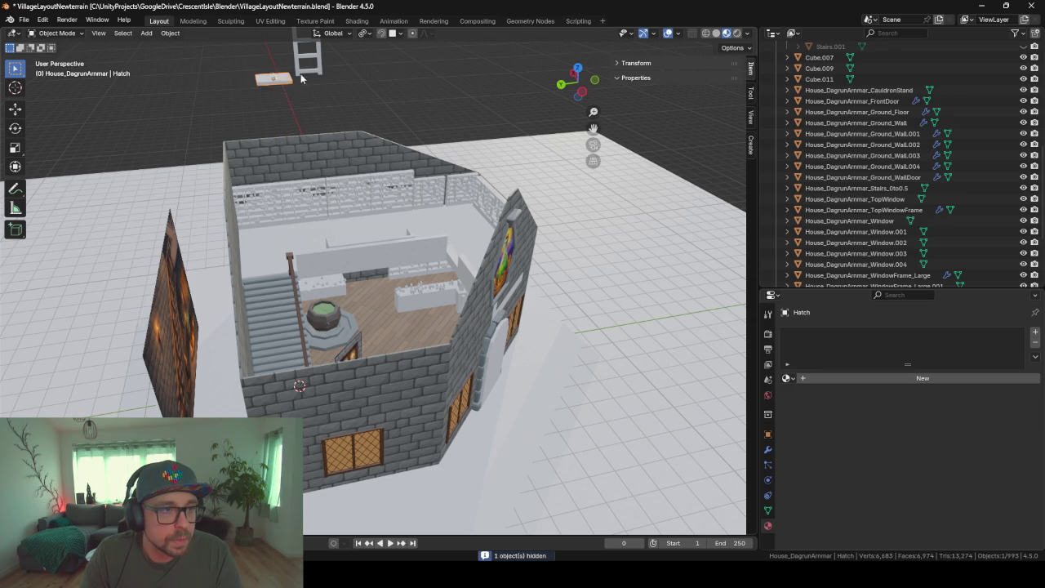
left_click(308, 72)
key("h")
left_click(181, 332)
key("h")
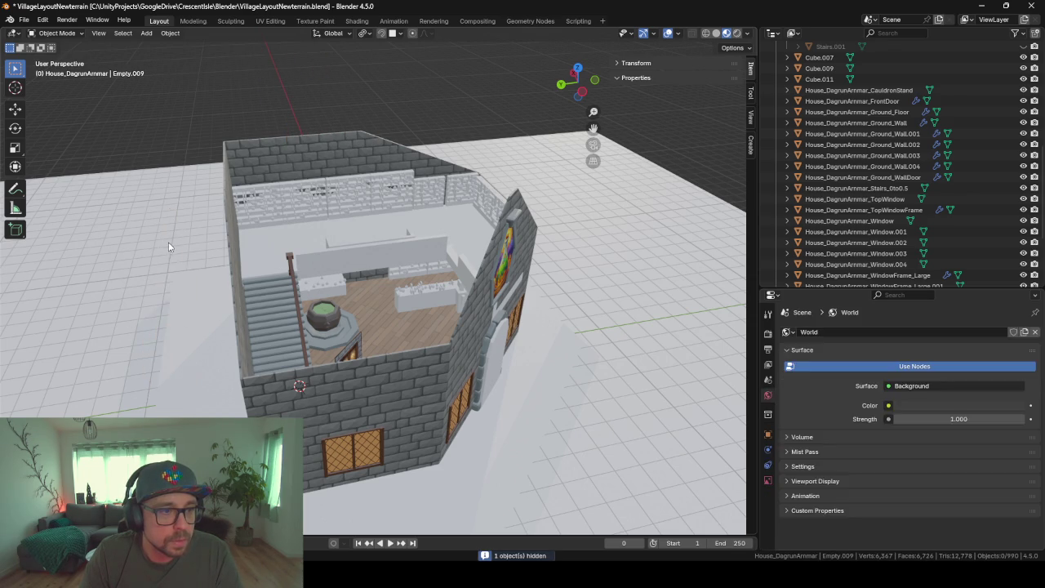
left_click(188, 327)
key("h")
key("h")
Hide the side brick wall Ground_Wall.004 and the lower window Window.003
mouse_move(206, 359)
middle_mouse_down()
mouse_move(274, 352)
mouse_move(175, 353)
mouse_move(266, 362)
mouse_move(231, 357)
mouse_move(245, 385)
mouse_move(229, 369)
mouse_move(157, 360)
middle_mouse_up()
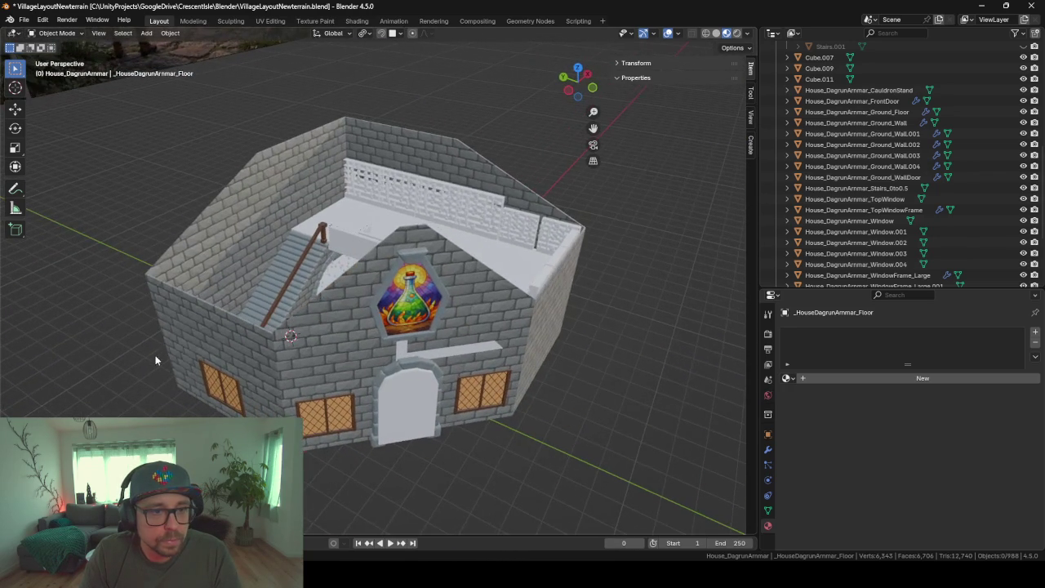
mouse_move(500, 347)
middle_mouse_down()
mouse_move(423, 316)
mouse_move(658, 308)
middle_mouse_up()
left_click(392, 263)
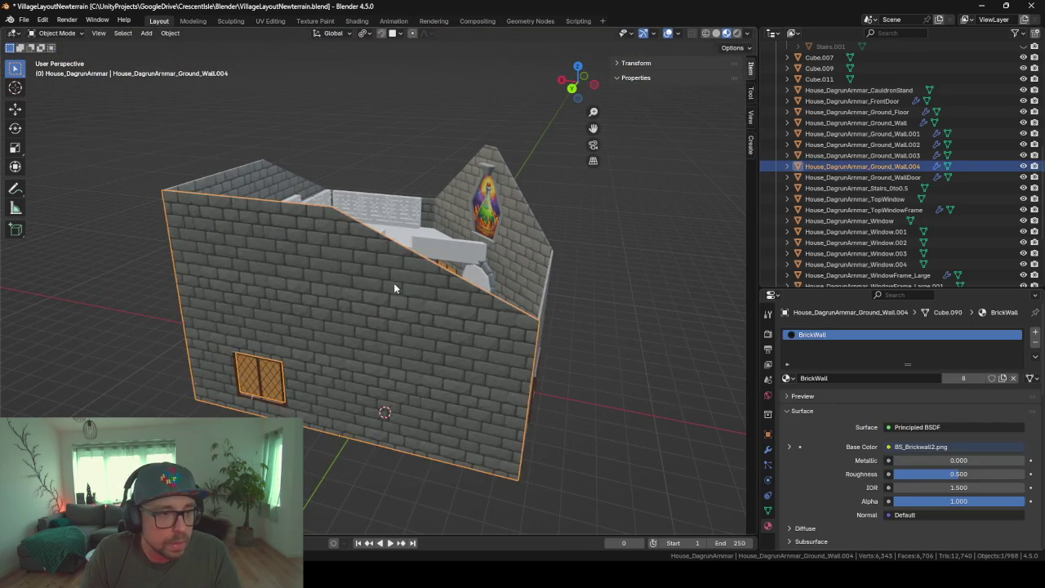
key("h")
middle_click_drag(392, 295, 323, 326)
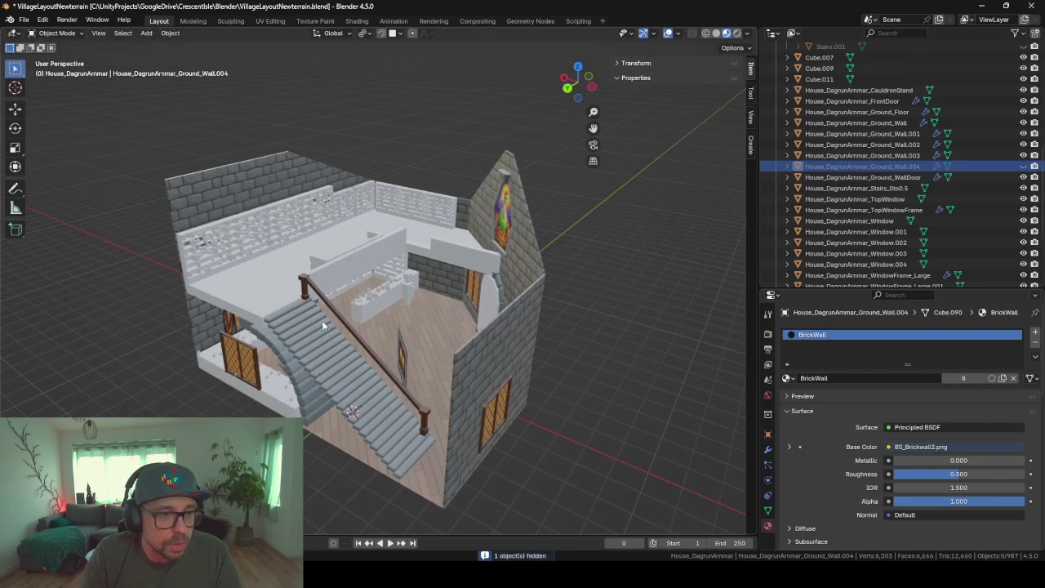
left_click(249, 351)
key("h")
Start a Greenshot region capture framing the staircase cutaway
left_click(241, 357)
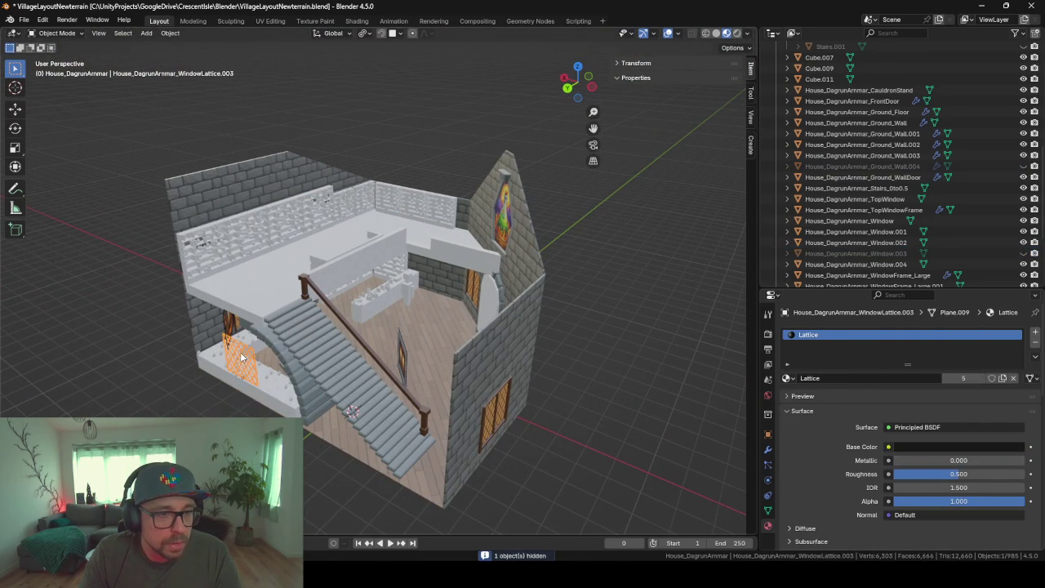
middle_click_drag(278, 354, 298, 349)
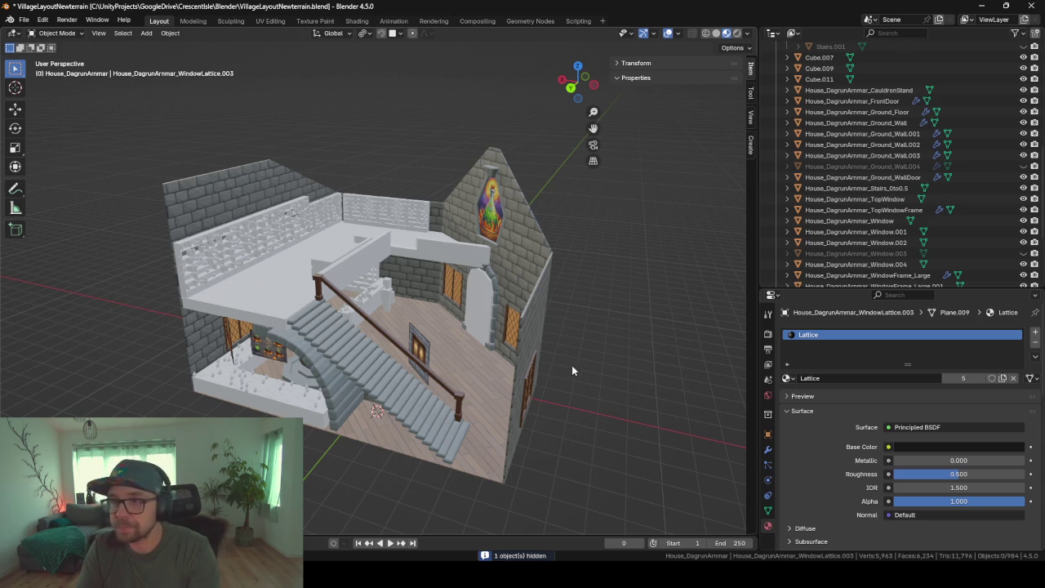
key("ctrl+Print")
mouse_move(121, 106)
left_mouse_down()
mouse_move(574, 369)
mouse_move(566, 364)
mouse_move(574, 486)
mouse_move(565, 335)
left_mouse_up()
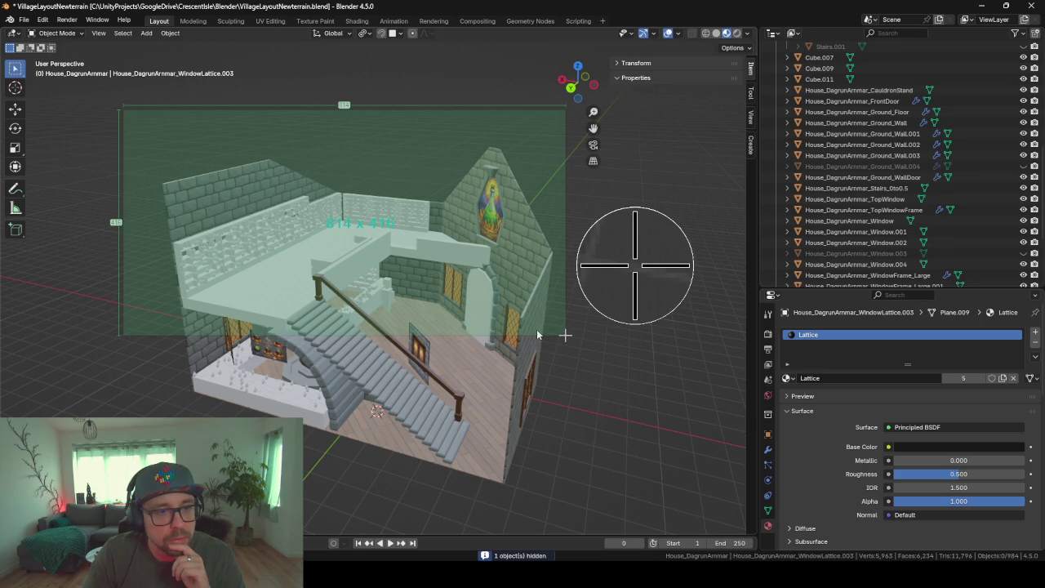
Copy the cutaway capture to the clipboard and bring the ChatGPT browser forward
left_click_drag(565, 335, 565, 335)
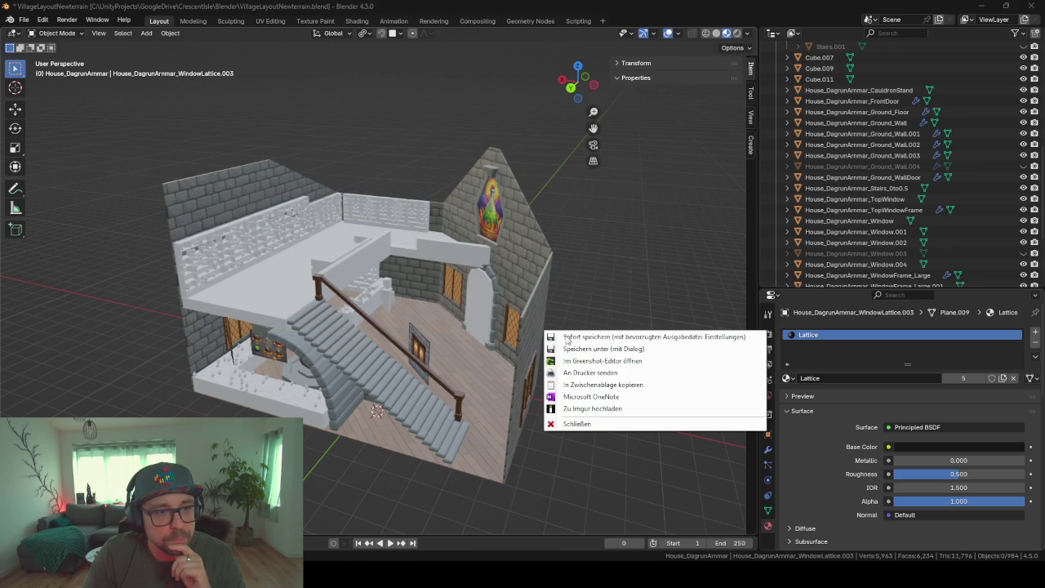
left_click(563, 434)
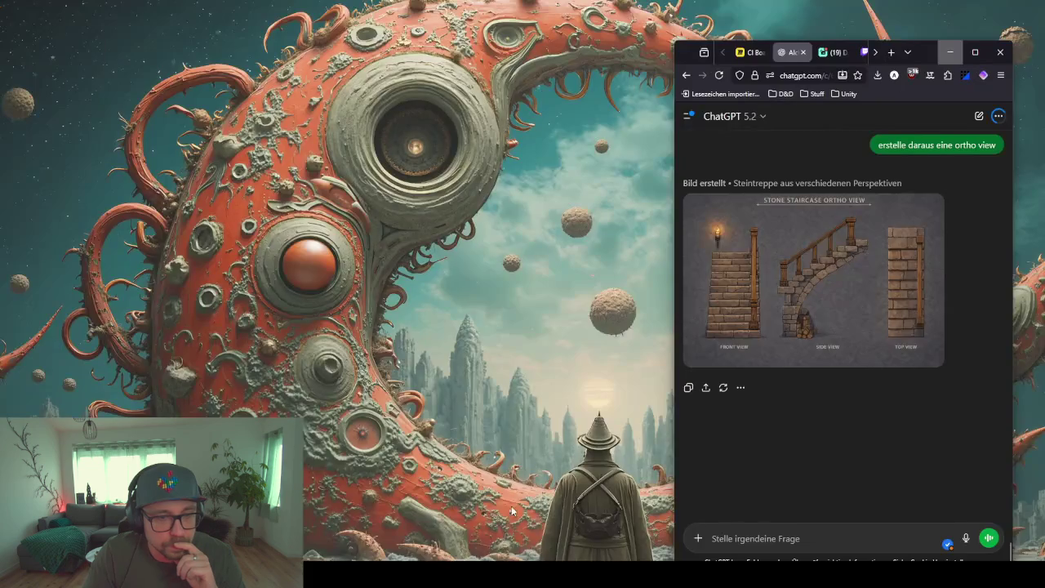
left_click(510, 515)
left_click_drag(931, 52, 620, 53)
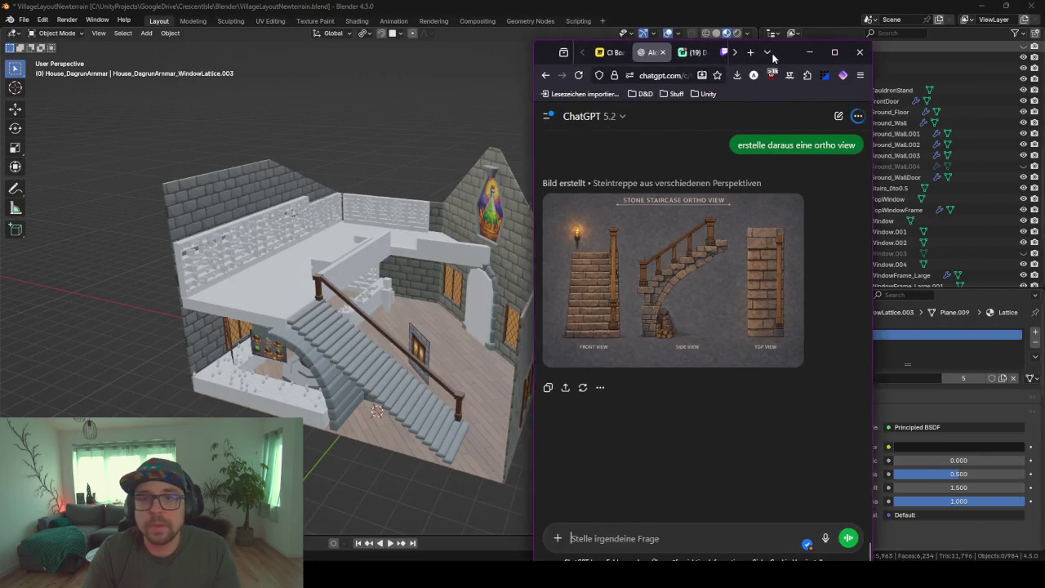
Send ChatGPT the cutaway screenshot requesting upper-floor concept art, then minimize the browser
scroll(535, 460, "up", 3)
scroll(536, 455, "up", 4)
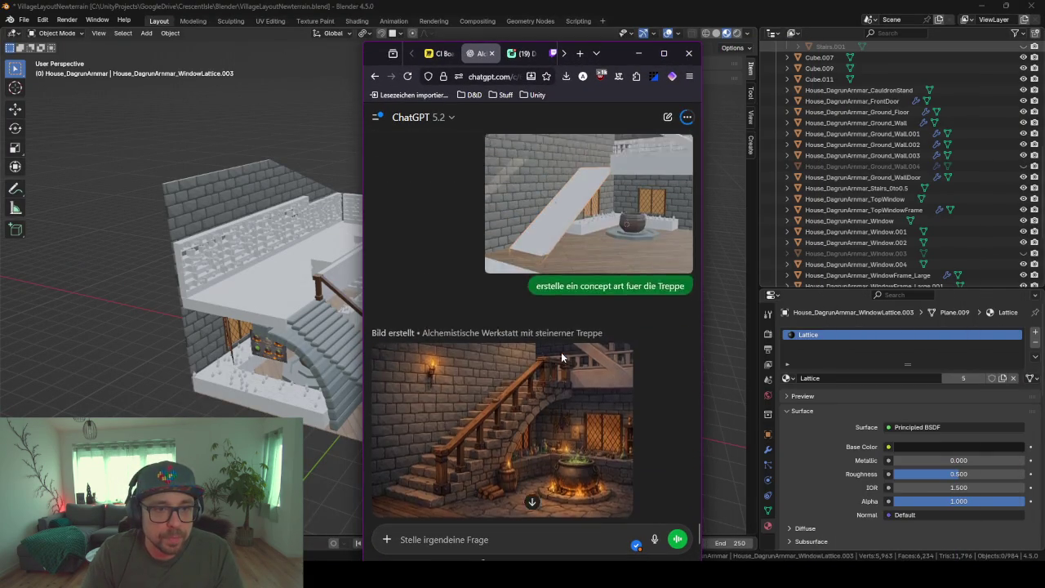
scroll(531, 460, "up", 2)
scroll(526, 466, "down", 10)
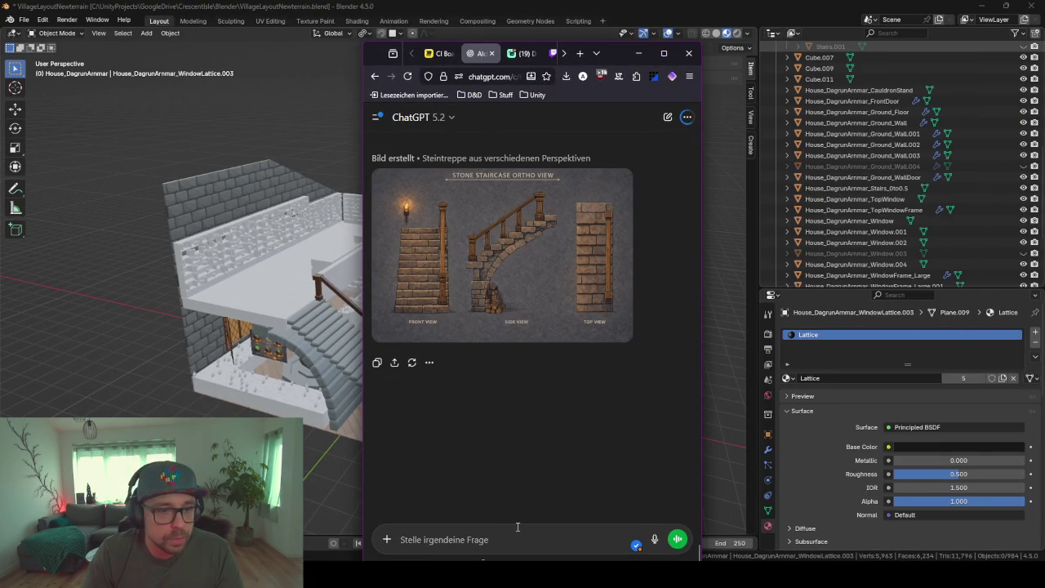
key("ctrl+v")
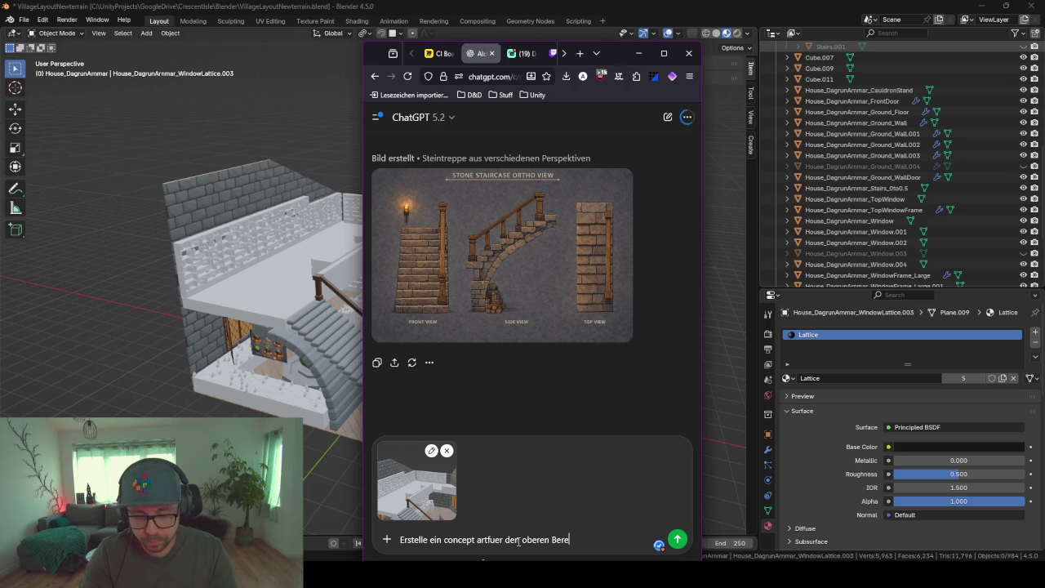
key("Return")
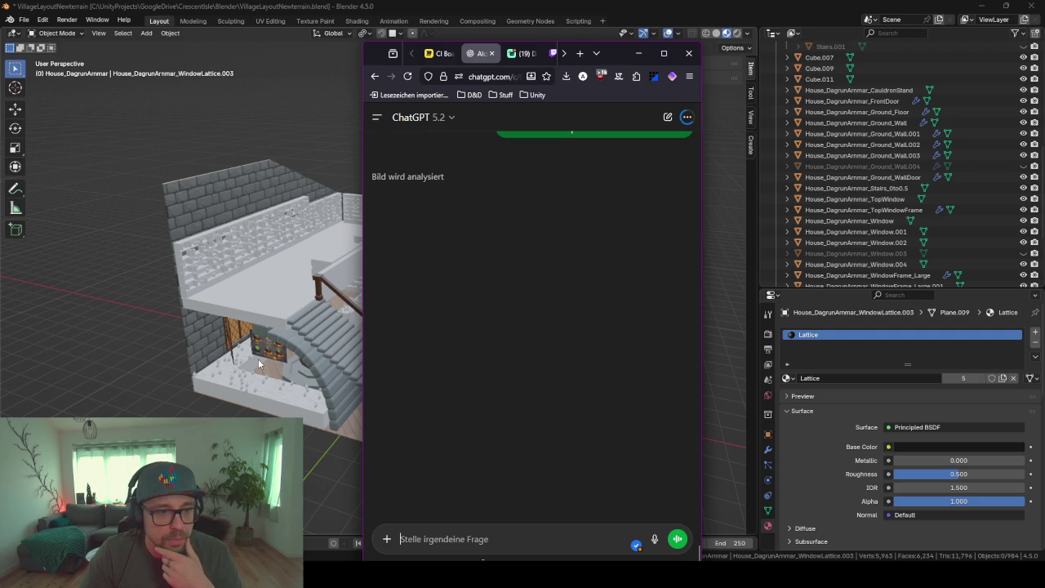
left_click(641, 56)
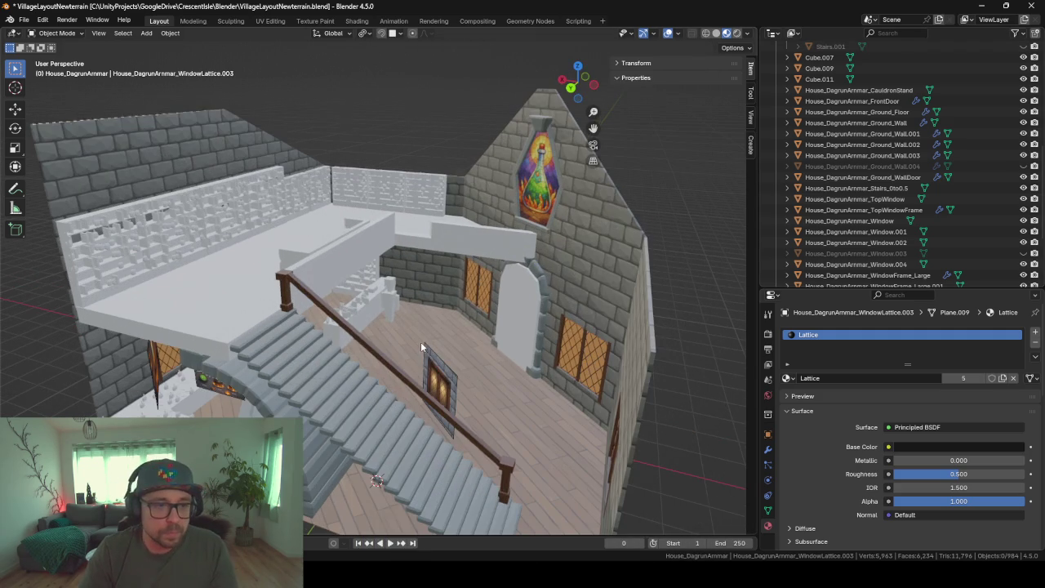
Move the staircase's side face strip 1.793 m along Y in Edit Mode, checking normals
left_click(388, 435)
key("Tab")
middle_click_drag(389, 439, 426, 403)
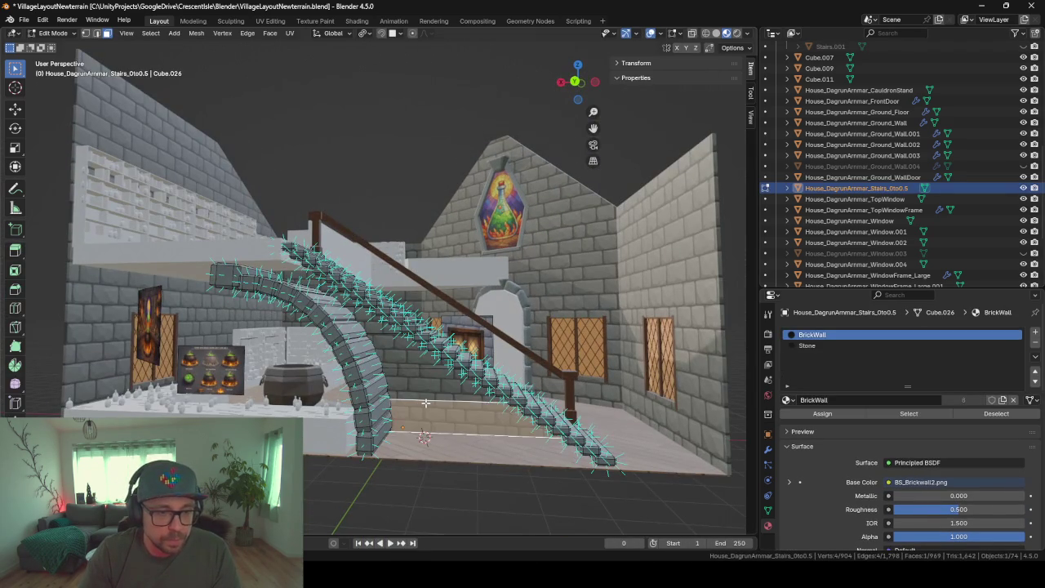
left_click(464, 429, "alt")
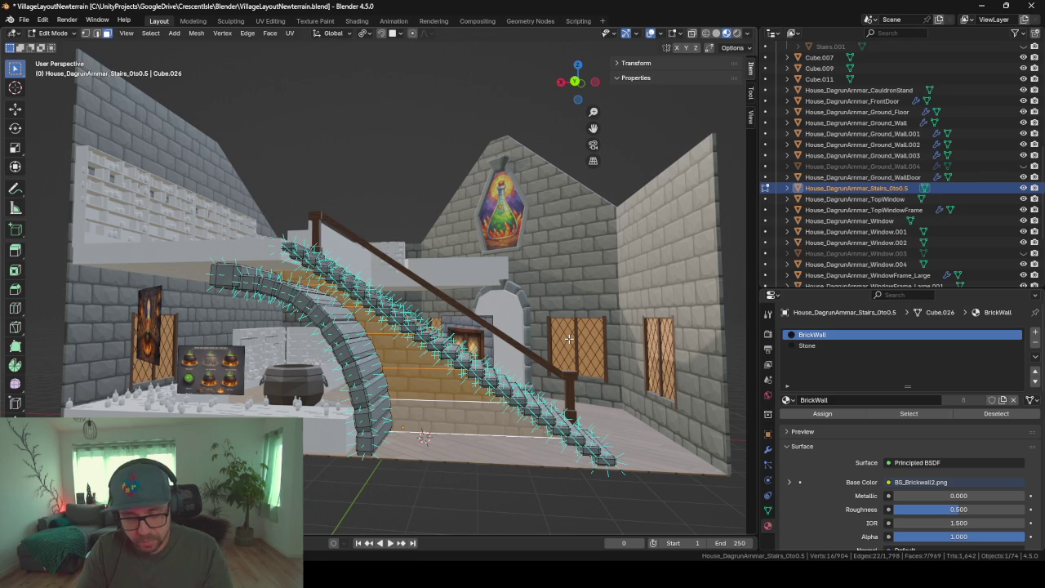
key("g")
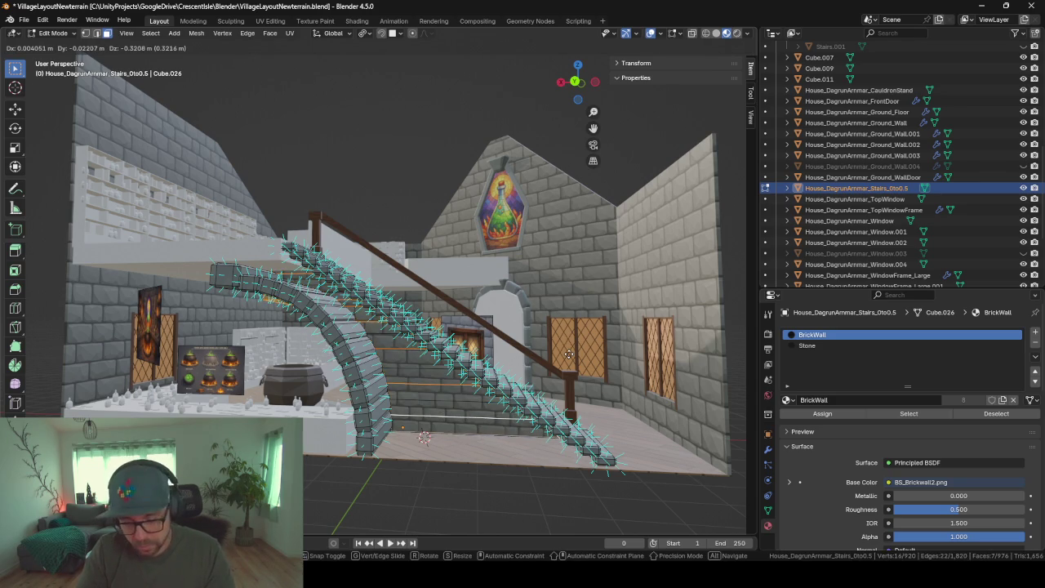
key("y")
left_click(553, 370)
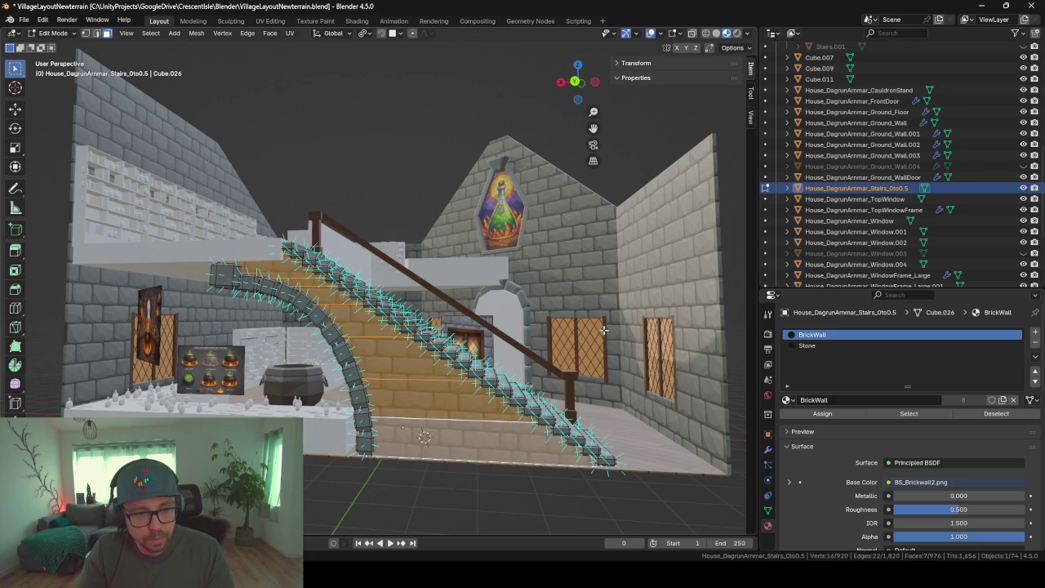
mouse_move(553, 370)
middle_mouse_down()
mouse_move(510, 341)
mouse_move(529, 328)
middle_mouse_up()
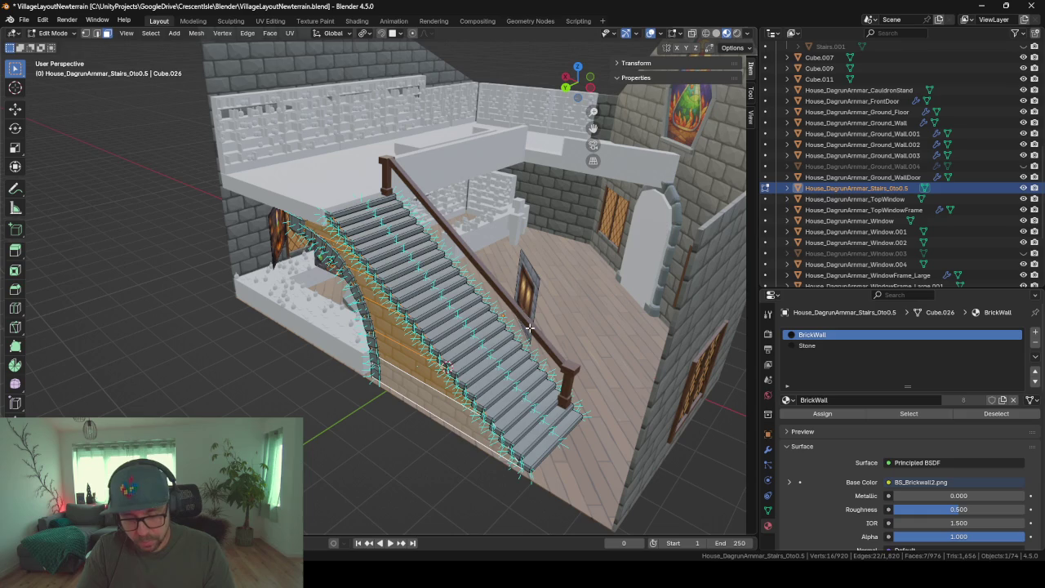
key("alt+n")
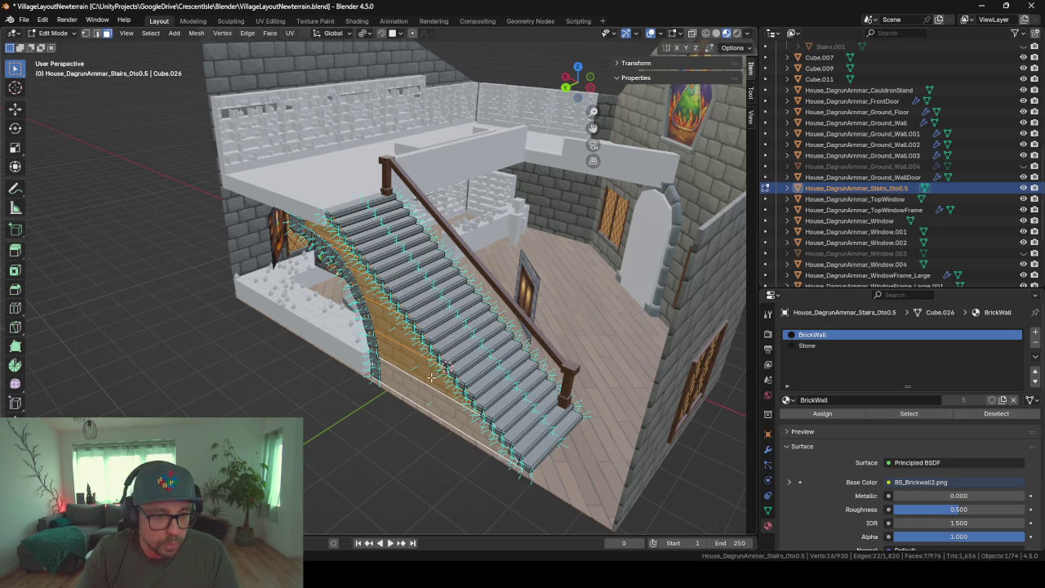
mouse_move(432, 376)
middle_mouse_down()
mouse_move(500, 377)
mouse_move(459, 376)
mouse_move(433, 343)
mouse_move(536, 281)
mouse_move(499, 319)
mouse_move(561, 292)
middle_mouse_up()
key("Tab")
Zoom and orbit to inspect the brick-walled staircase beside the cauldron room
scroll(433, 343, "up", 2)
scroll(416, 326, "up", 2)
scroll(400, 315, "up", 2)
scroll(535, 281, "down", 3)
scroll(517, 297, "up", 3)
scroll(326, 125, "down", 5)
mouse_move(343, 204)
middle_mouse_down()
mouse_move(435, 306)
mouse_move(562, 355)
mouse_move(498, 278)
middle_mouse_up()
scroll(503, 327, "up", 2)
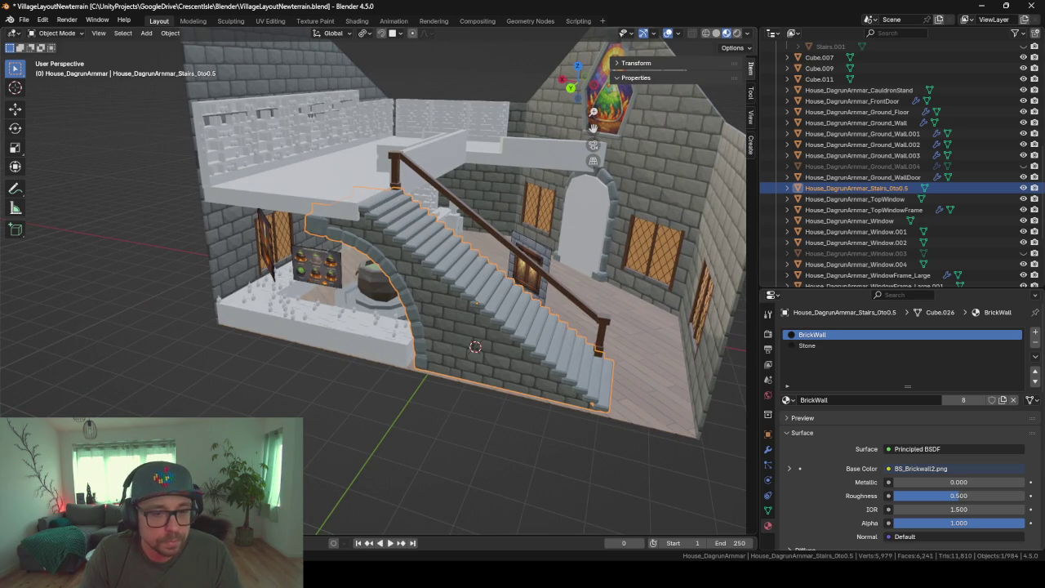
key("alt+Tab")
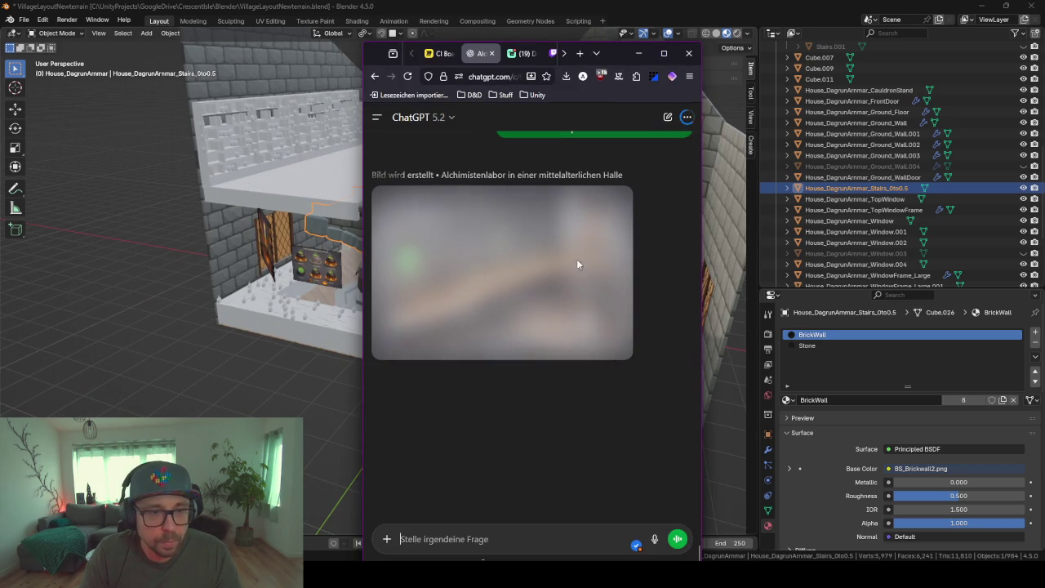
left_click(639, 53)
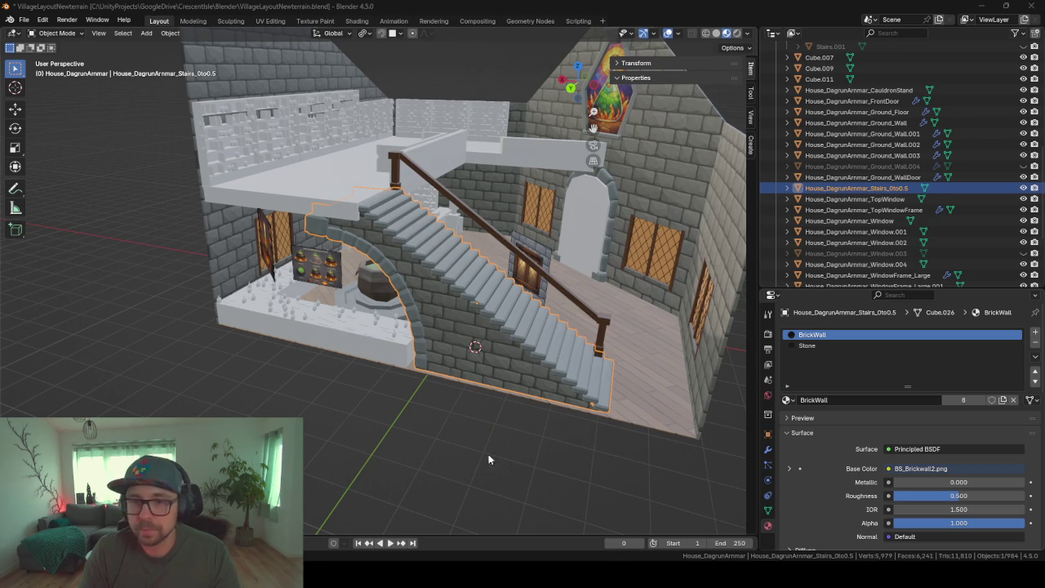
middle_click_drag(463, 391, 459, 394)
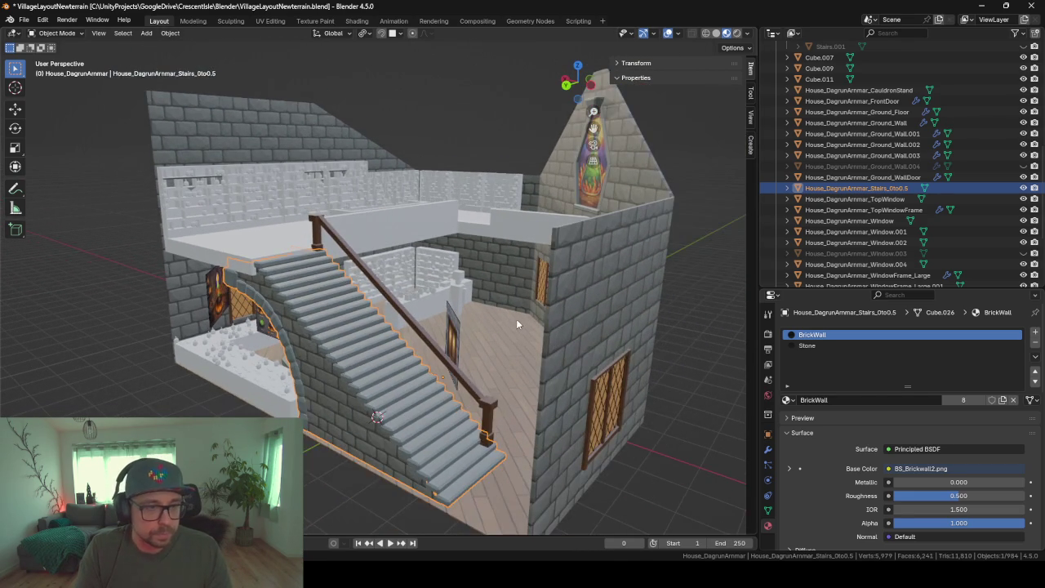
mouse_move(486, 306)
middle_mouse_down()
mouse_move(417, 285)
mouse_move(448, 289)
mouse_move(510, 341)
middle_mouse_up()
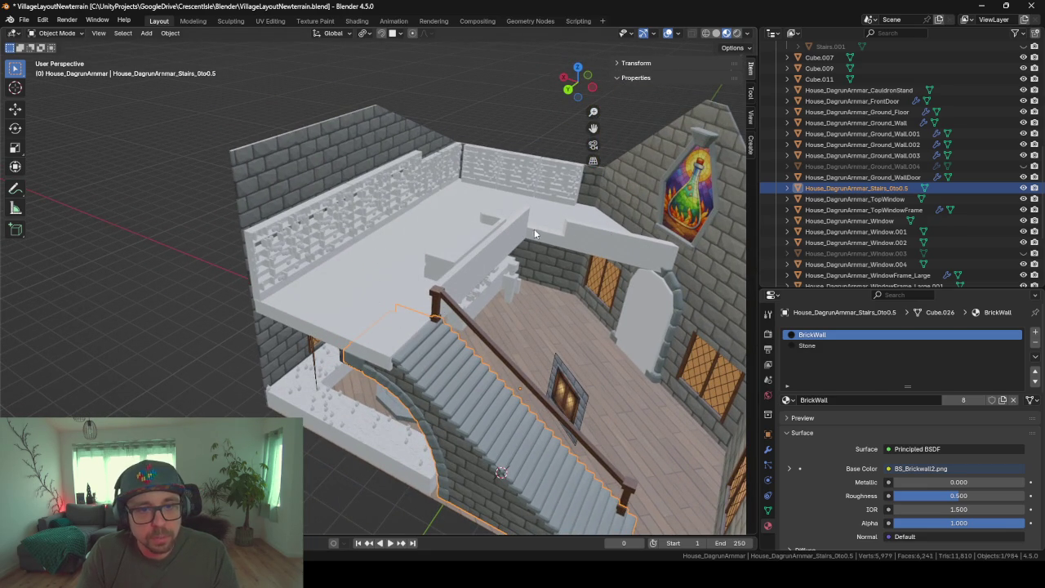
middle_click_drag(407, 326, 465, 265)
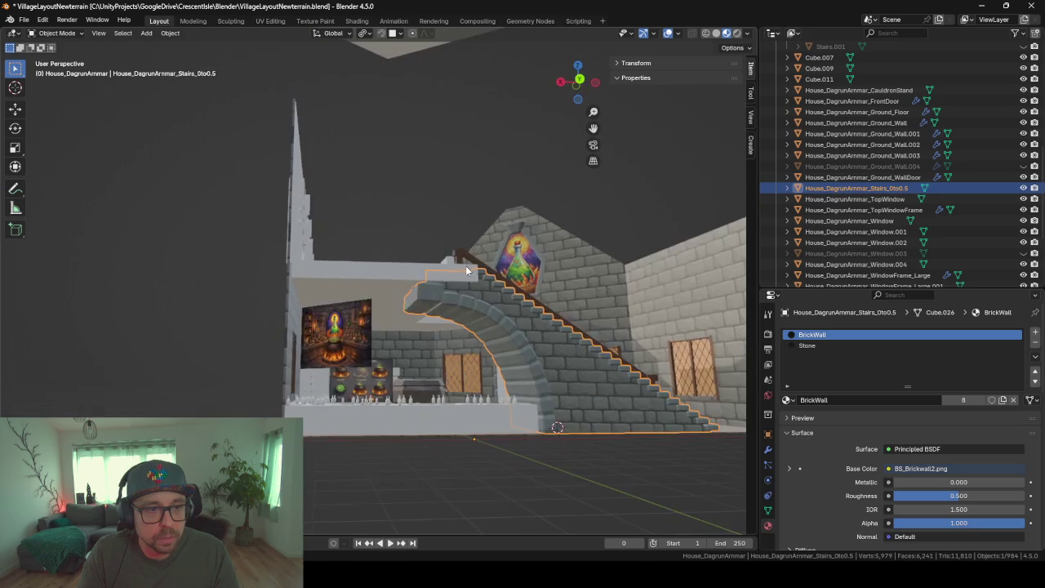
mouse_move(414, 313)
middle_mouse_down()
mouse_move(325, 339)
mouse_move(377, 294)
mouse_move(376, 327)
mouse_move(337, 389)
mouse_move(389, 388)
mouse_move(503, 353)
mouse_move(561, 357)
mouse_move(582, 333)
mouse_move(581, 373)
mouse_move(638, 259)
middle_mouse_up()
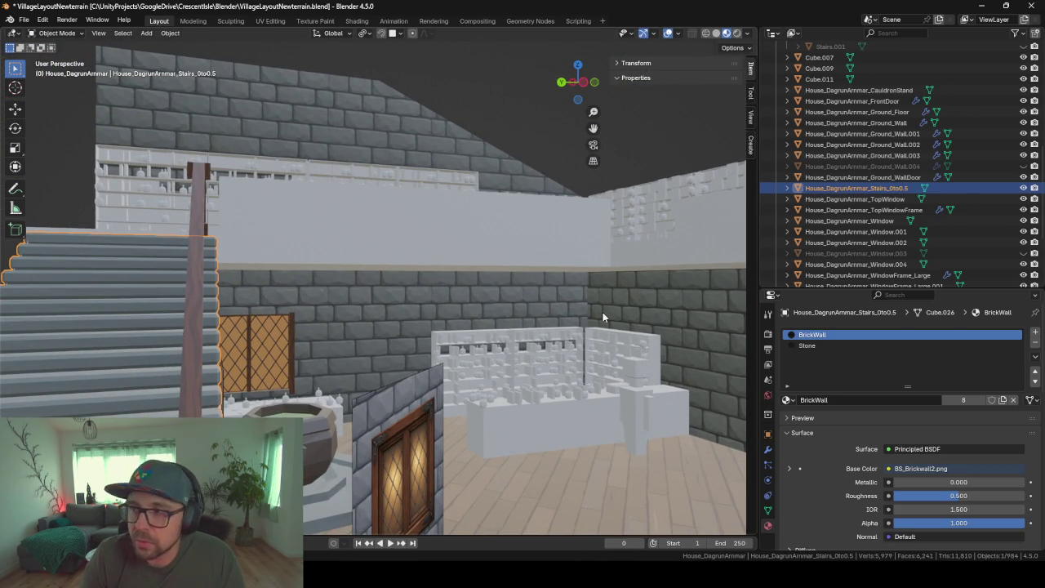
Look over the stairs and floor, then switch to ChatGPT showing the alchemist-lab concept image
scroll(592, 349, "up", 5)
scroll(576, 354, "down", 5)
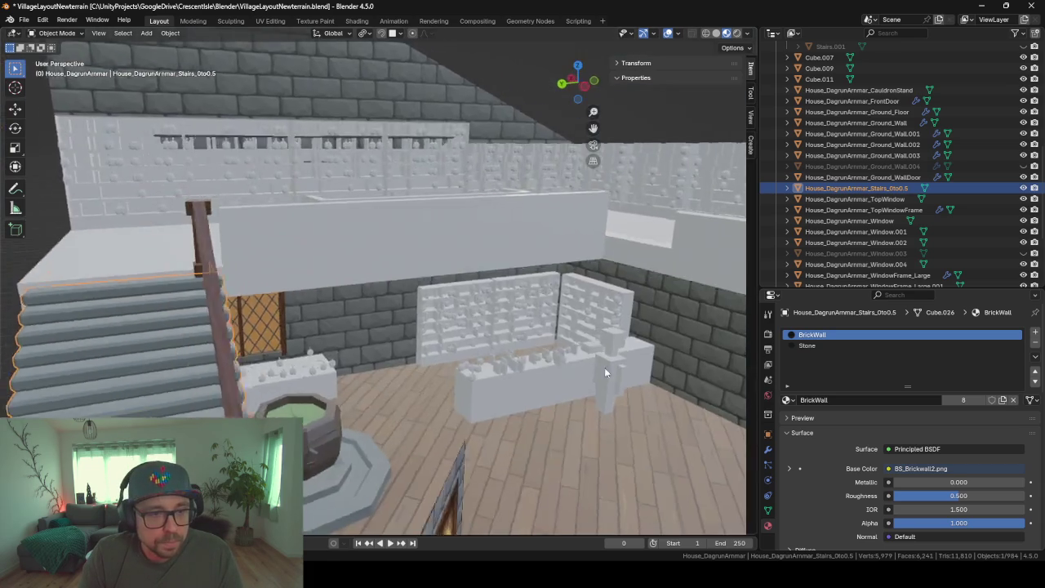
mouse_move(604, 369)
middle_mouse_down()
mouse_move(615, 397)
mouse_move(490, 380)
mouse_move(495, 419)
mouse_move(428, 414)
mouse_move(484, 400)
middle_mouse_up()
scroll(458, 418, "up", 5)
scroll(516, 408, "down", 5)
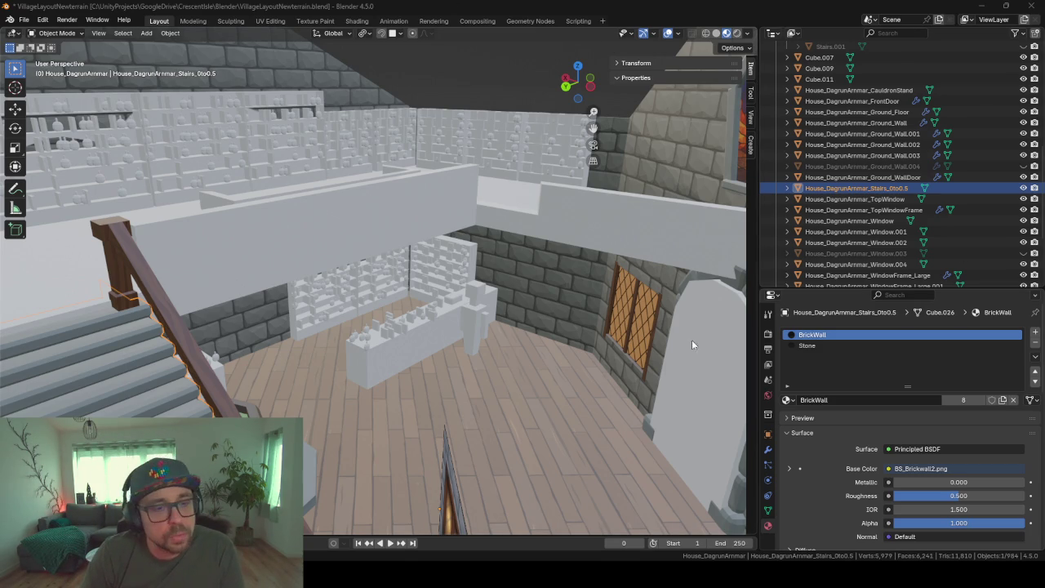
key("alt+Tab")
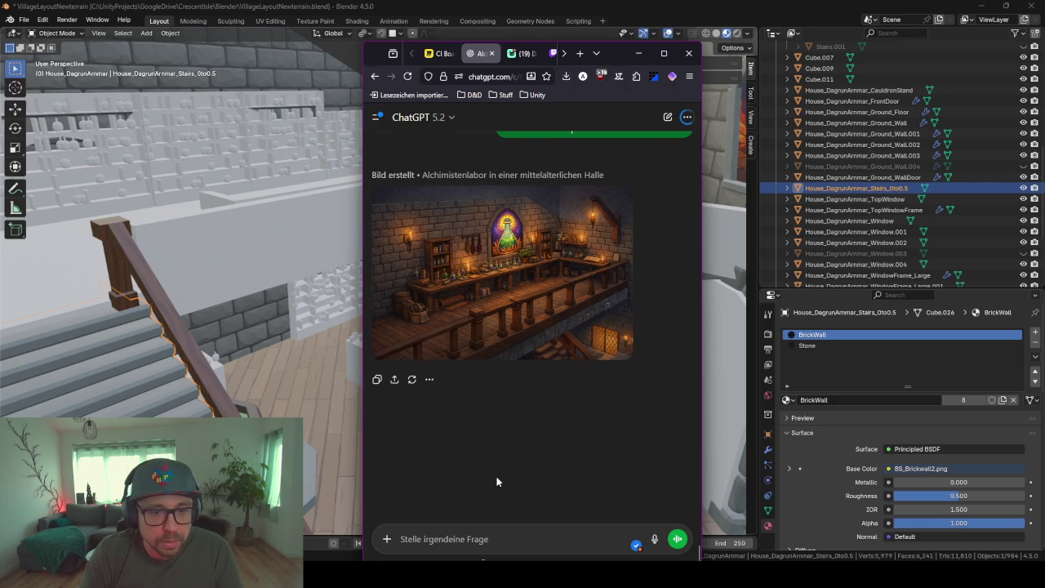
View the alchemist-lab concept image full size, download it, and minimize the browser
scroll(496, 482, "down", 1)
mouse_move(502, 274)
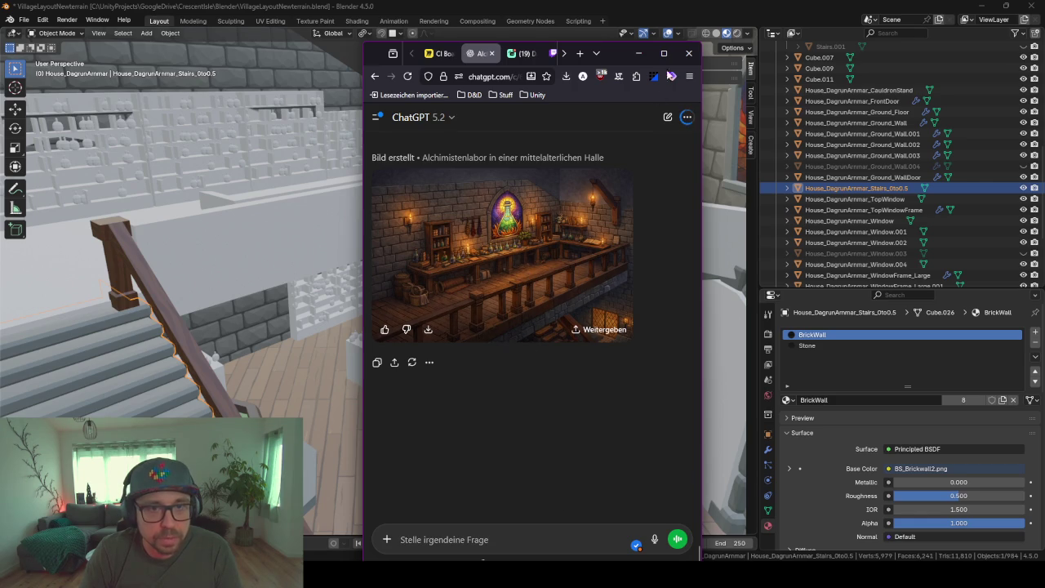
left_click(663, 53)
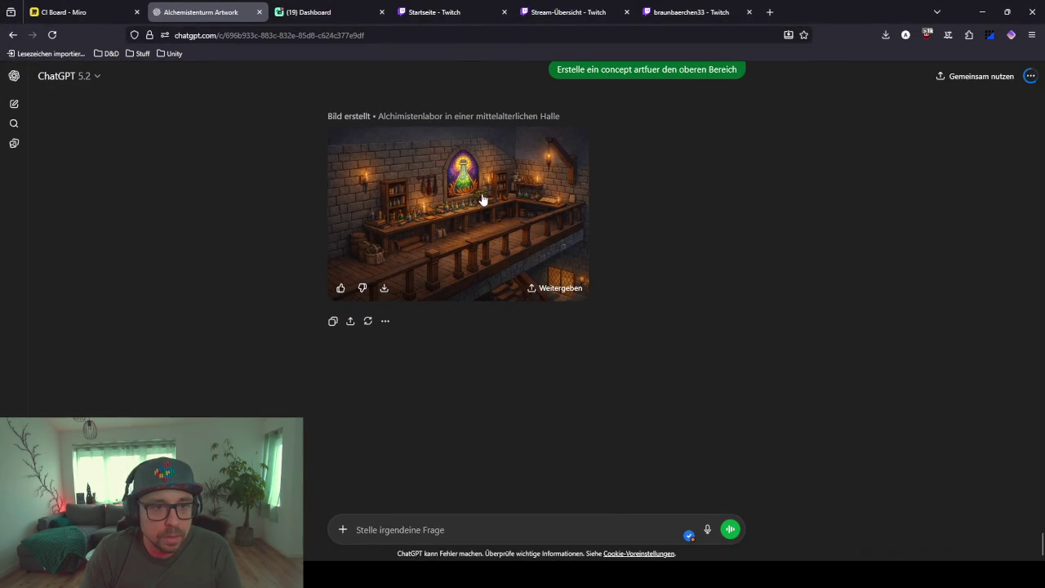
left_click(482, 199)
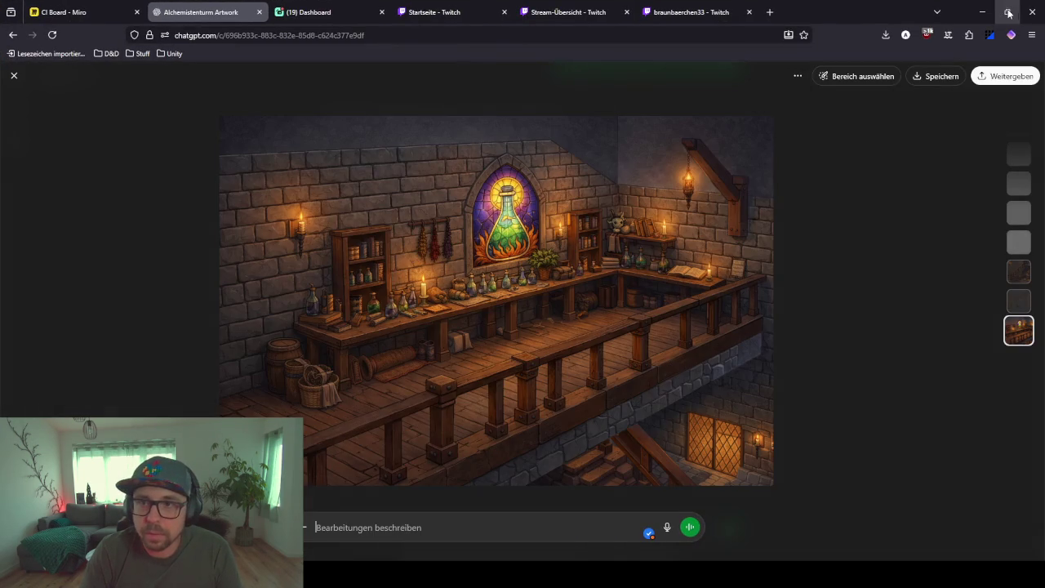
right_click(503, 331)
key("Escape")
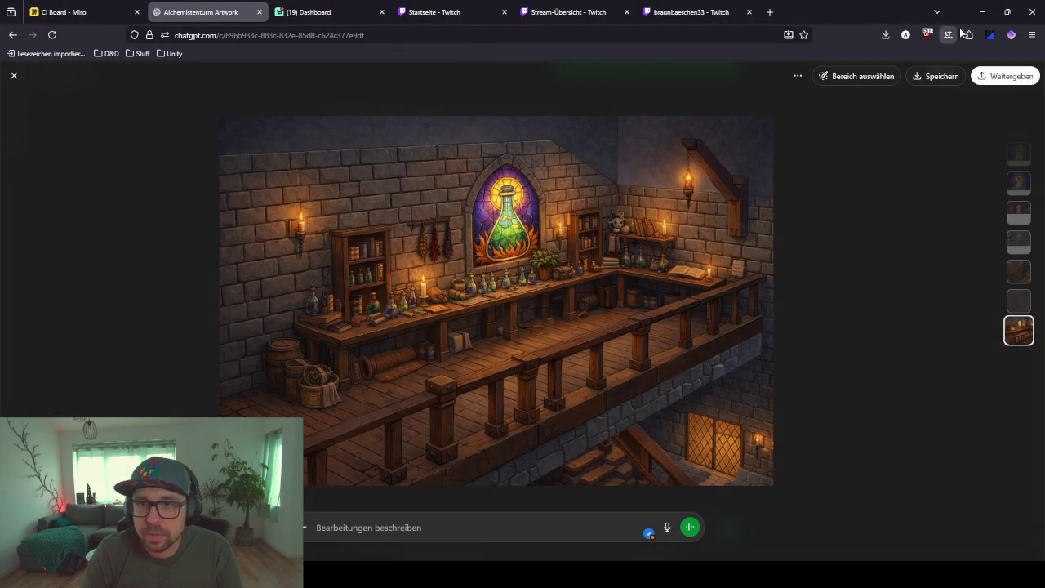
left_click(1007, 12)
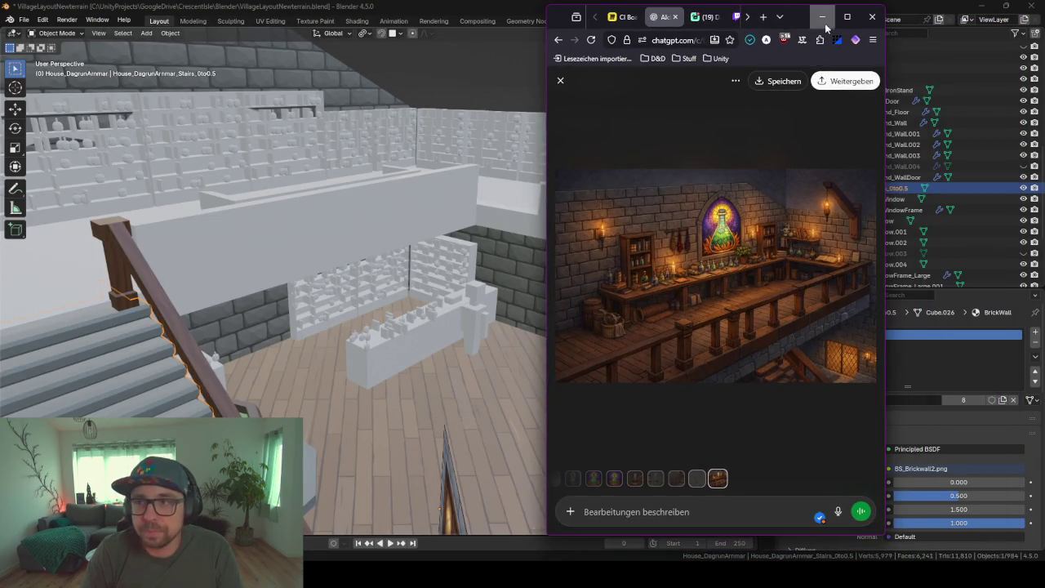
left_click(824, 22)
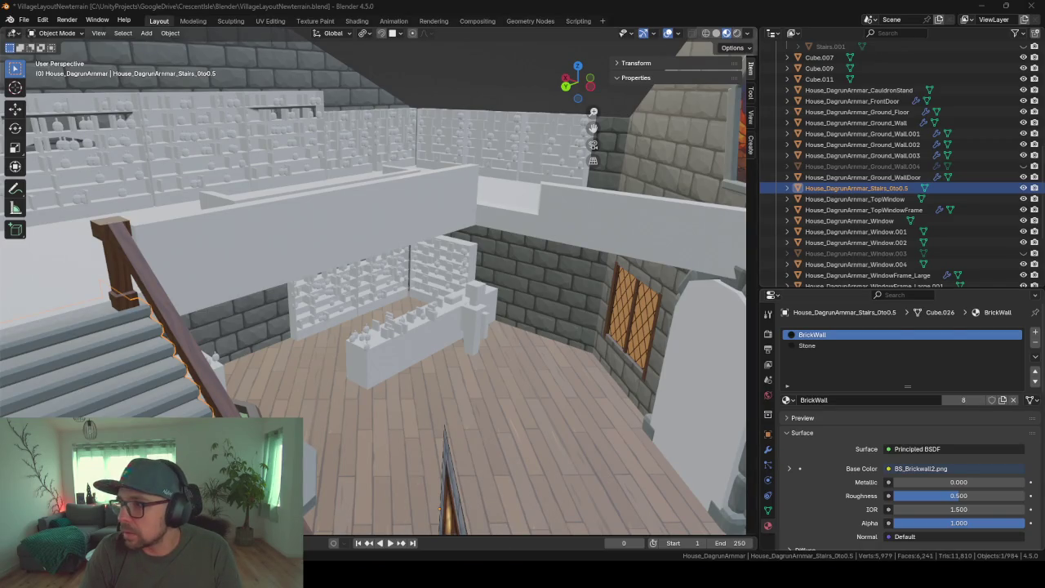
Drag the concept image from the AlchemistTower folder into the viewport as reference Empty.010
key("alt+Tab")
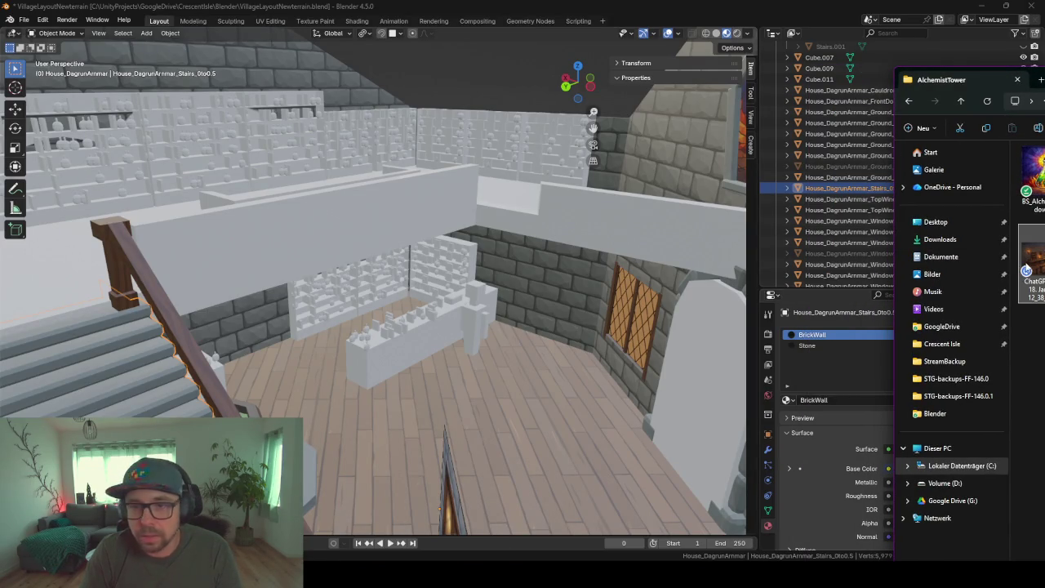
left_click_drag(1031, 273, 356, 146)
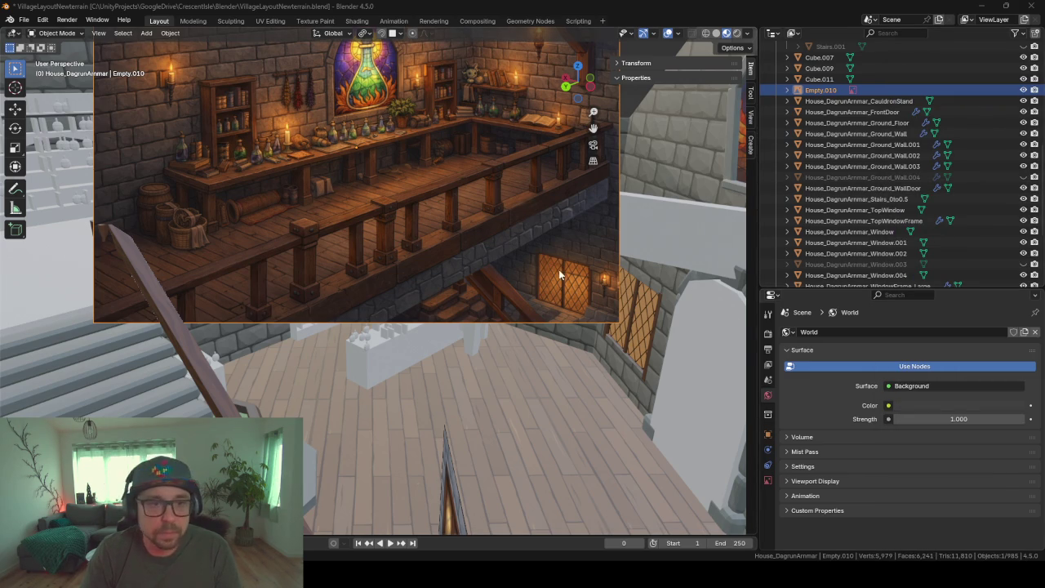
Move the reference image up above the house's back wall
left_click(528, 381)
scroll(520, 364, "down", 4)
scroll(518, 361, "down", 2)
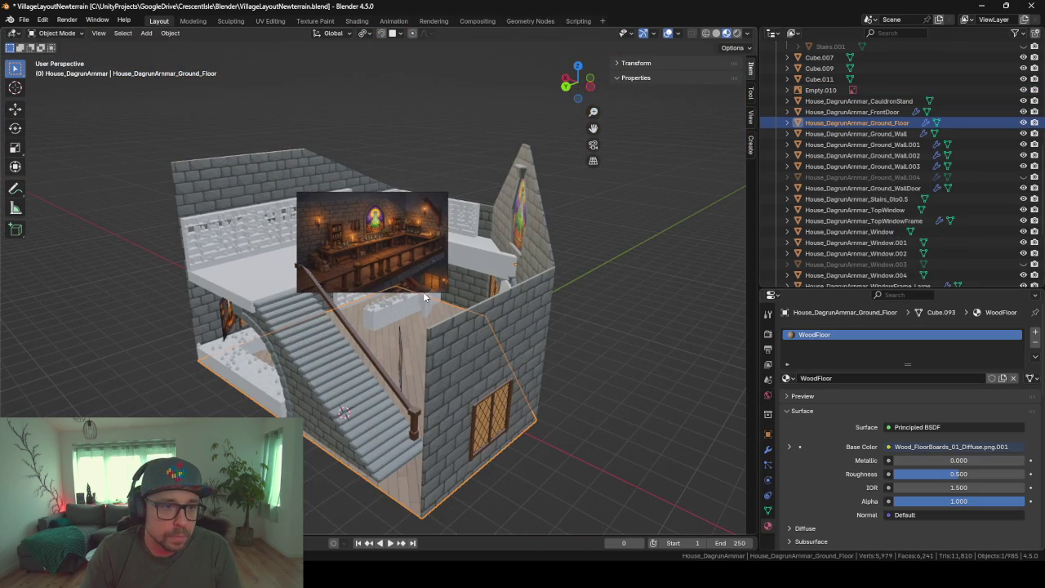
left_click(335, 244)
key("g")
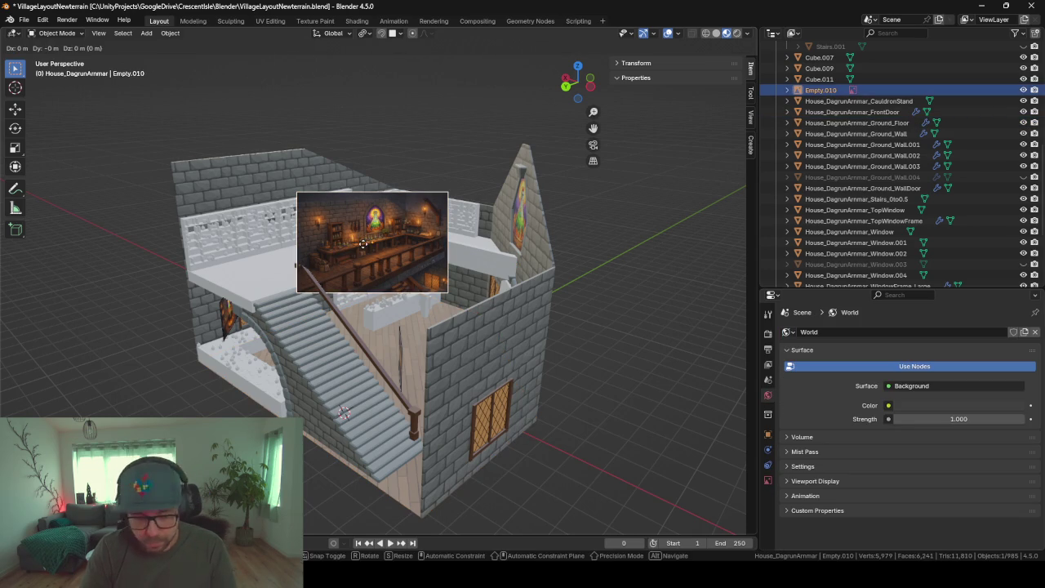
left_click(409, 184)
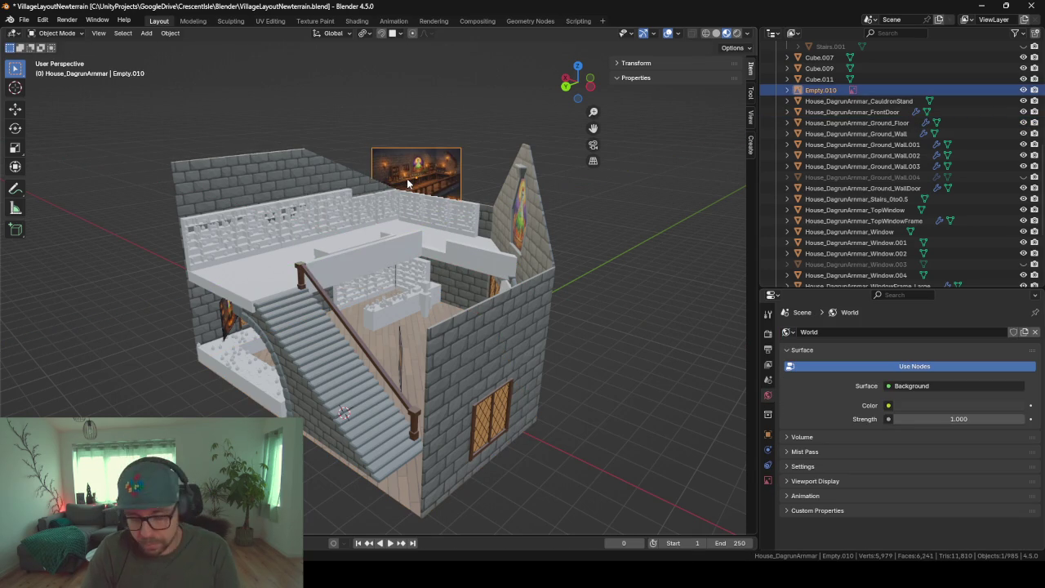
left_click_drag(408, 184, 412, 148)
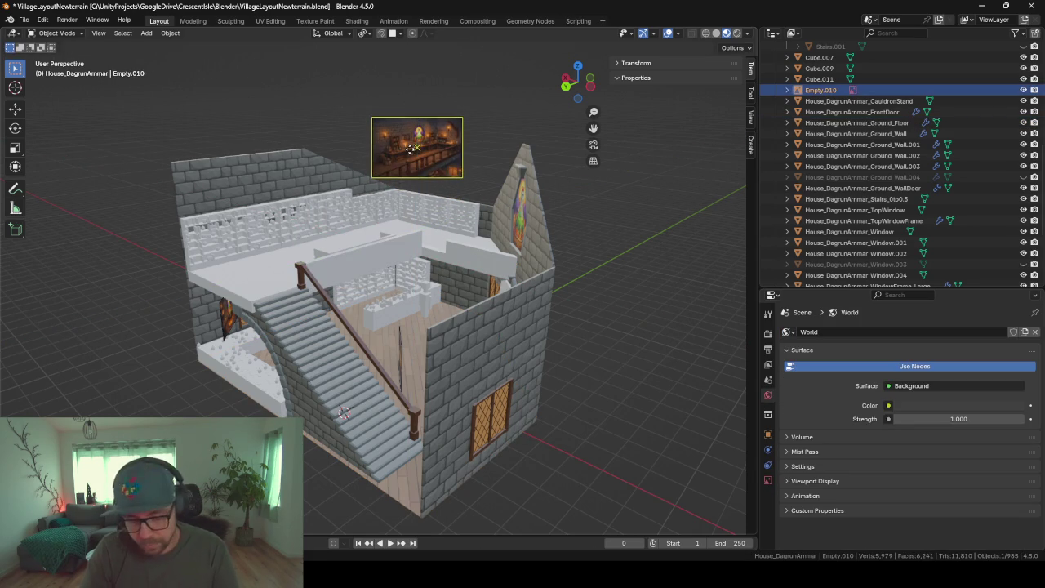
Rotate the reference image 90° on X and Z and scale it up, undoing an extra Z turn
key("alt+r")
type("r")
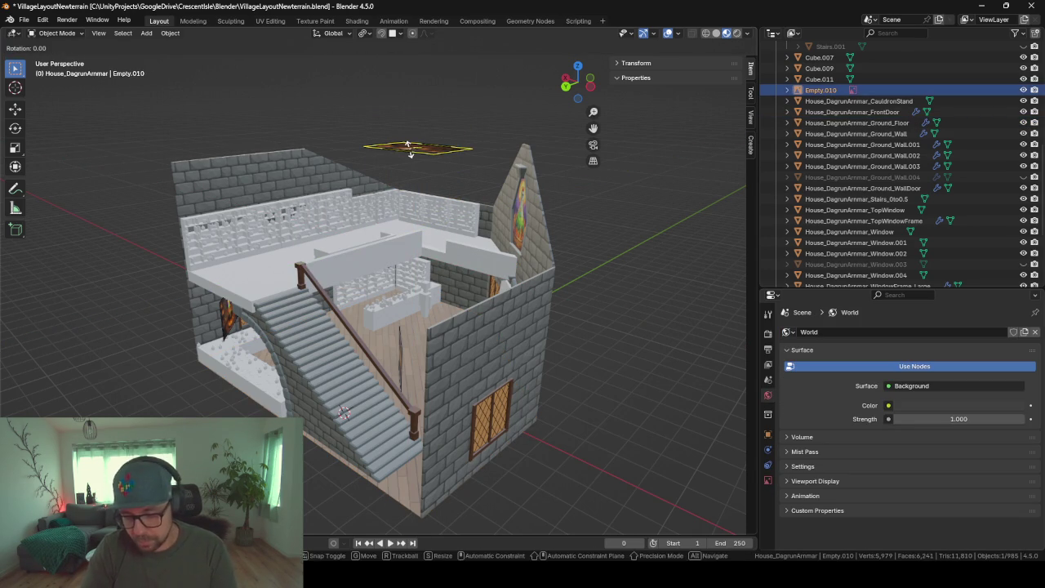
type("x90")
key("Return")
type("r")
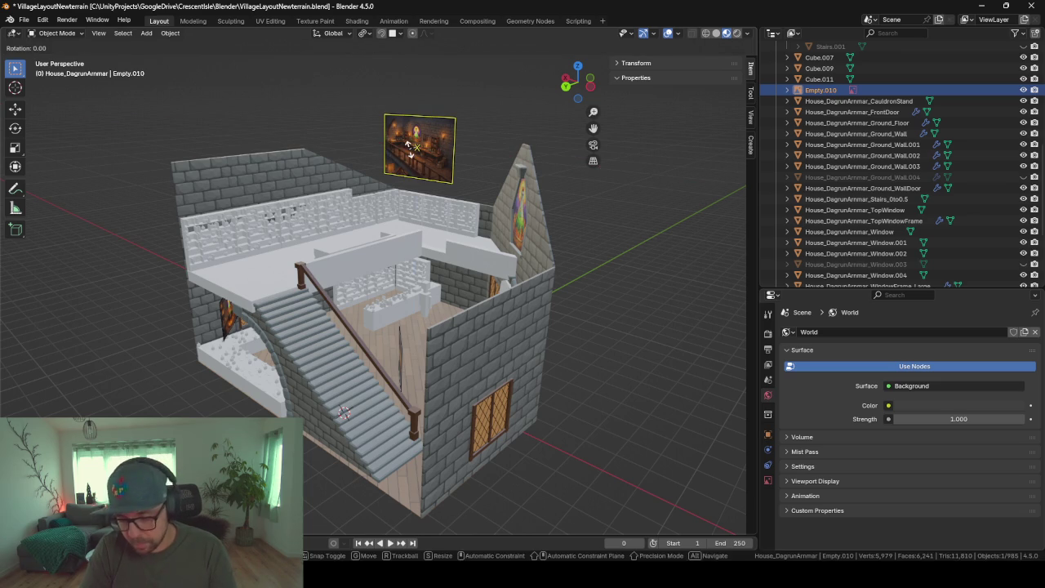
type("z90")
key("Return")
key("s")
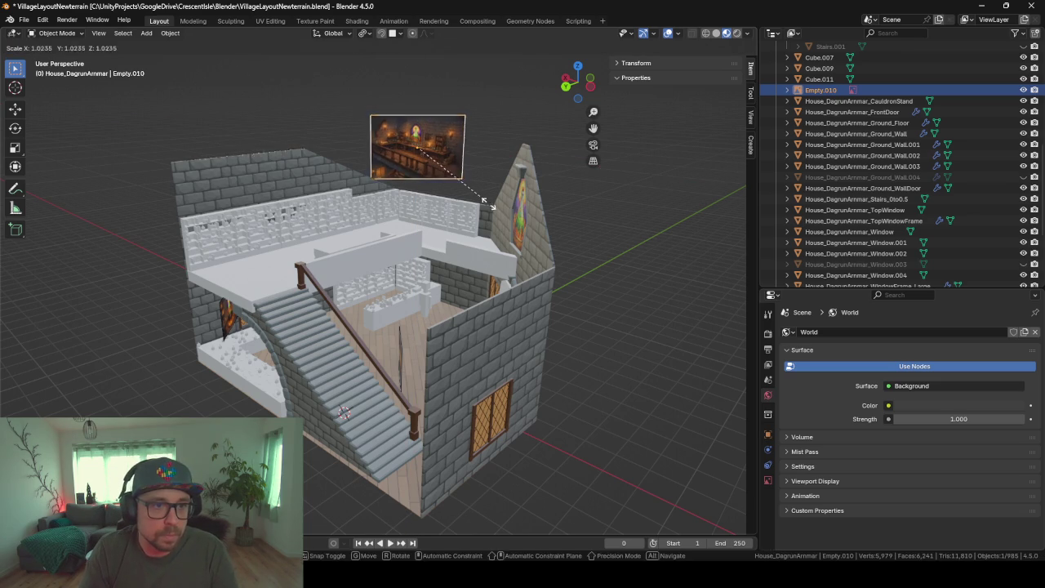
left_click(592, 249)
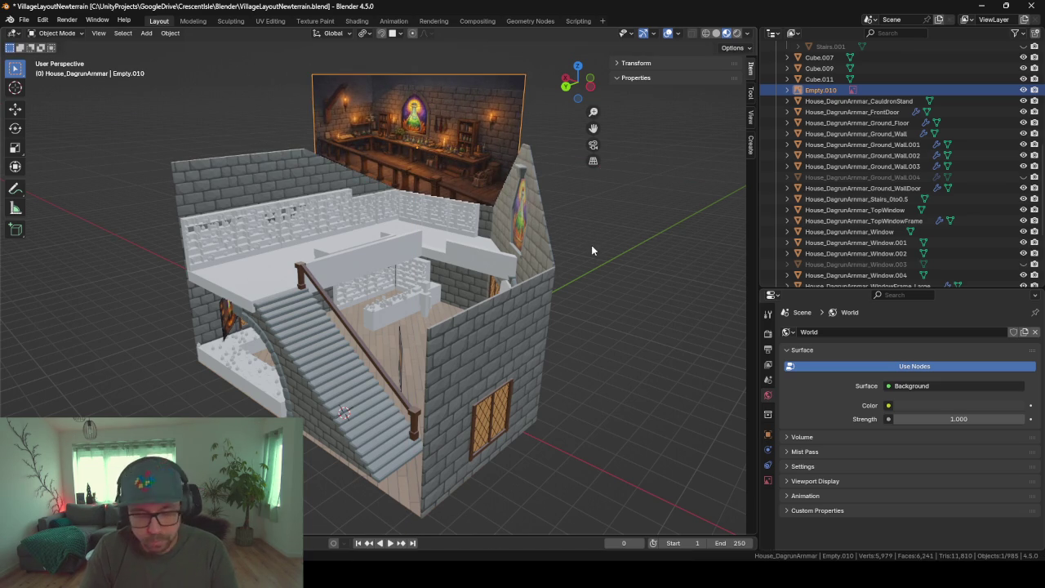
type("rz90")
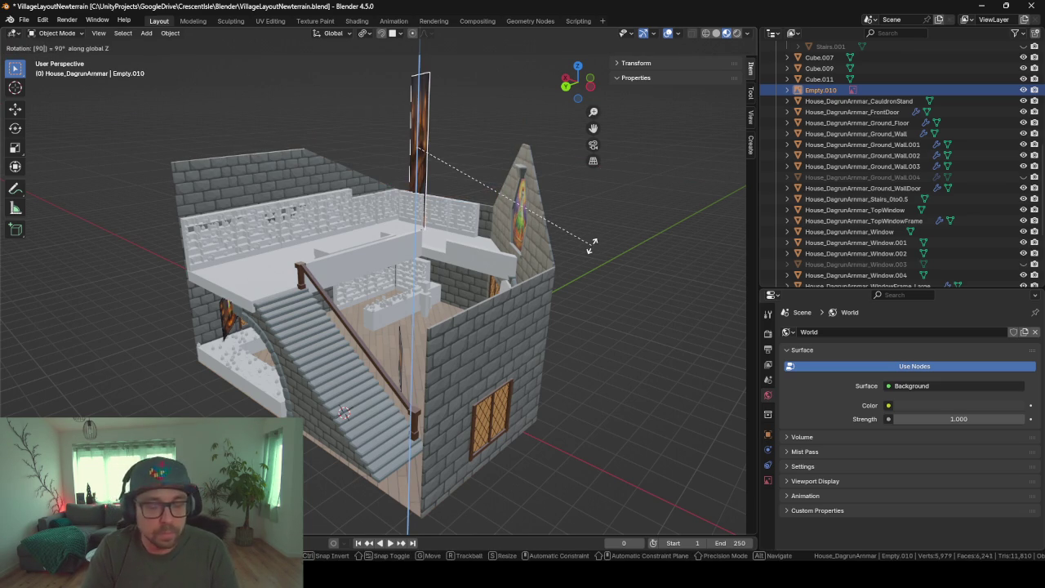
key("Return")
key("ctrl+z")
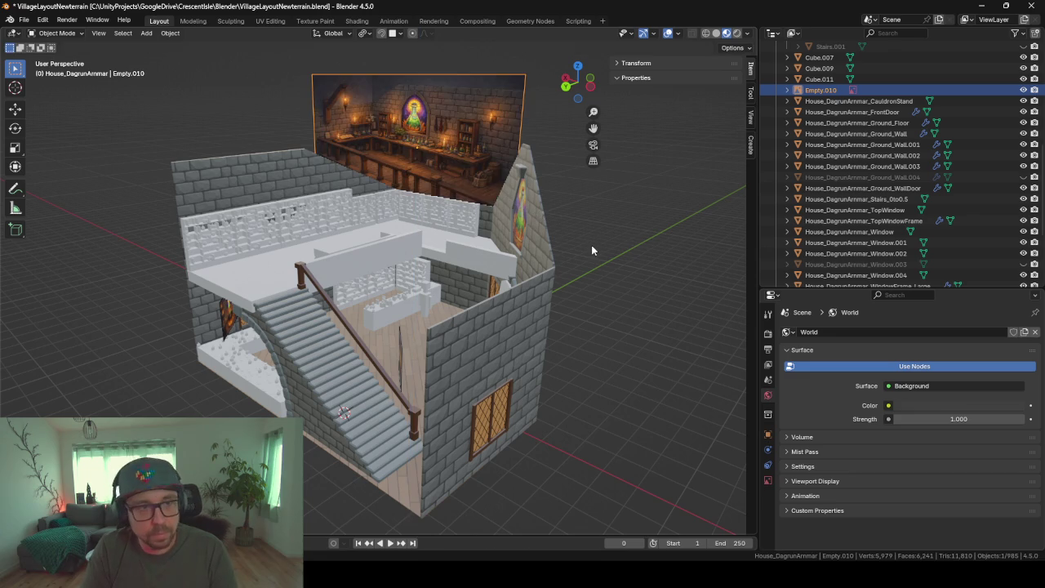
mouse_move(498, 277)
middle_mouse_down()
mouse_move(485, 253)
mouse_move(507, 335)
mouse_move(425, 327)
mouse_move(489, 325)
mouse_move(506, 336)
mouse_move(476, 346)
mouse_move(315, 346)
middle_mouse_up()
scroll(489, 325, "up", 3)
scroll(488, 324, "up", 3)
left_click(303, 285)
middle_click_drag(302, 286, 570, 262)
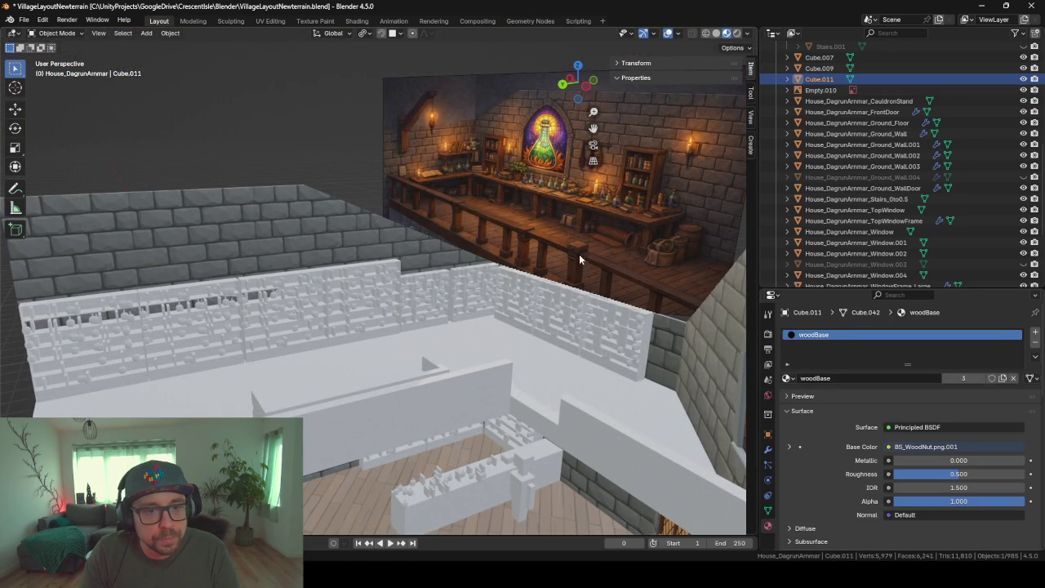
left_click(579, 254)
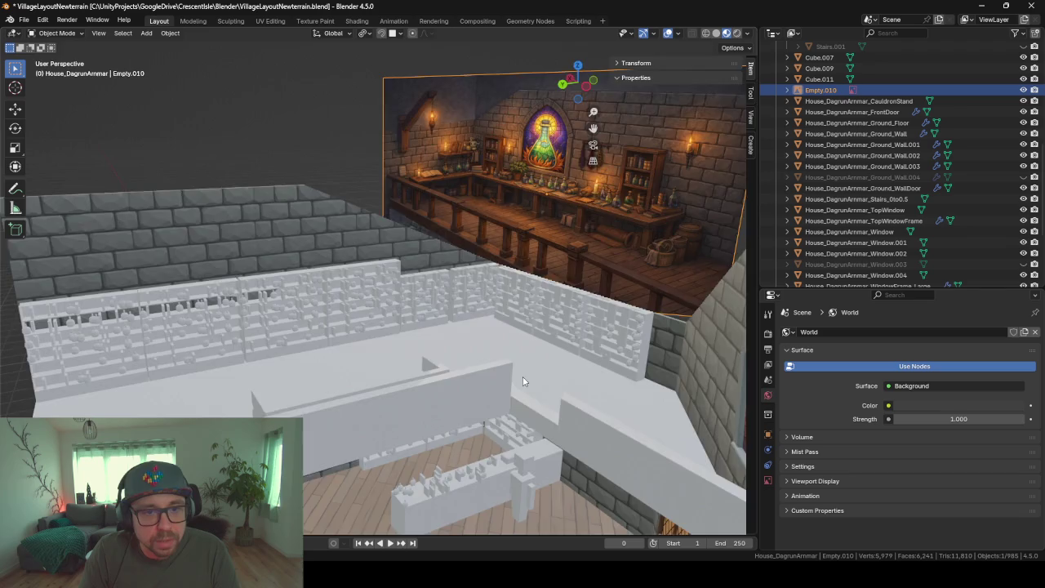
mouse_move(523, 382)
middle_mouse_down()
mouse_move(540, 208)
mouse_move(389, 246)
mouse_move(449, 243)
mouse_move(411, 251)
middle_mouse_up()
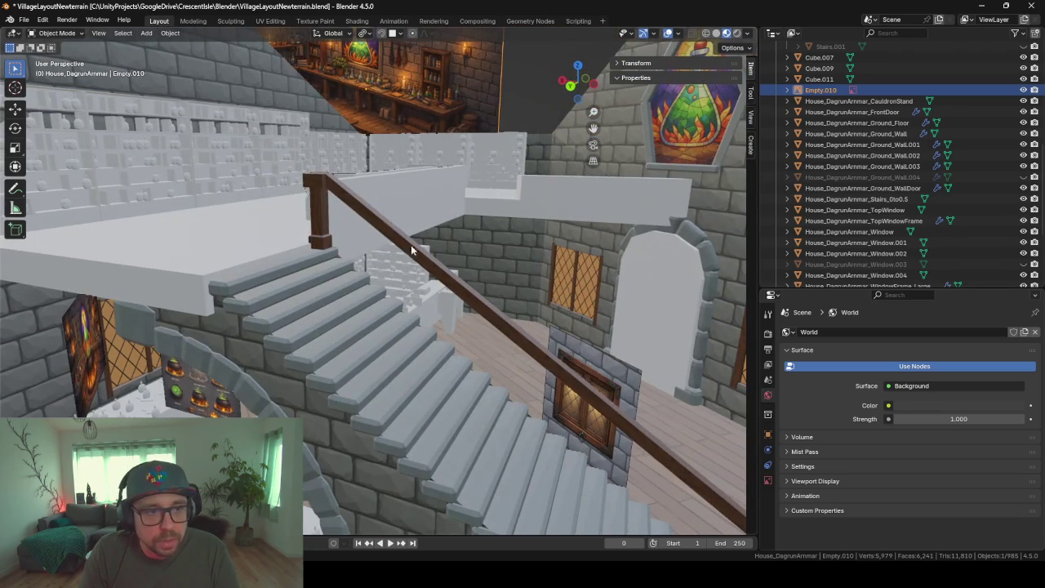
mouse_move(452, 396)
middle_mouse_down()
mouse_move(331, 373)
mouse_move(344, 390)
middle_mouse_up()
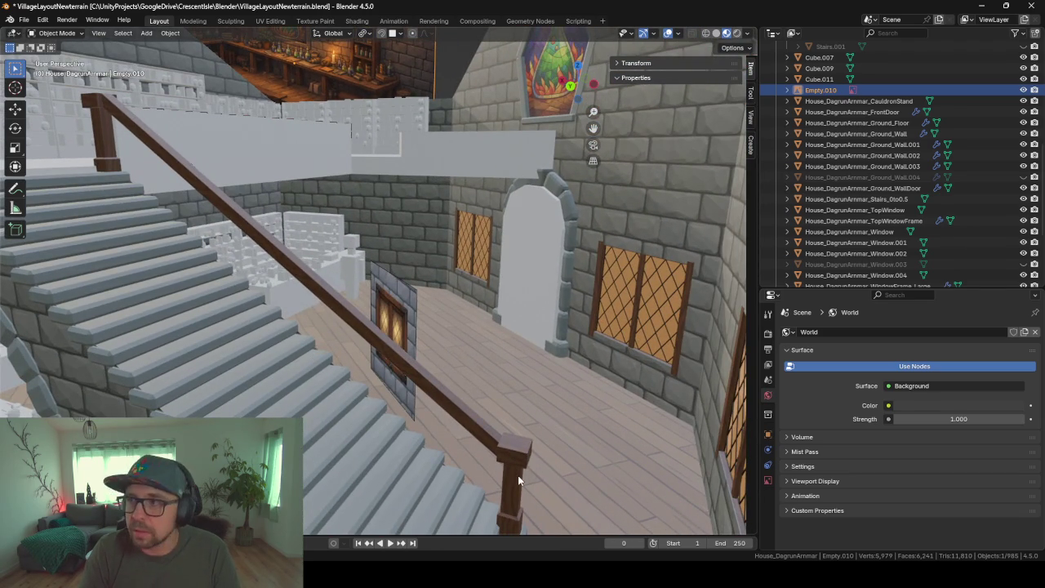
middle_click_drag(397, 199, 440, 305)
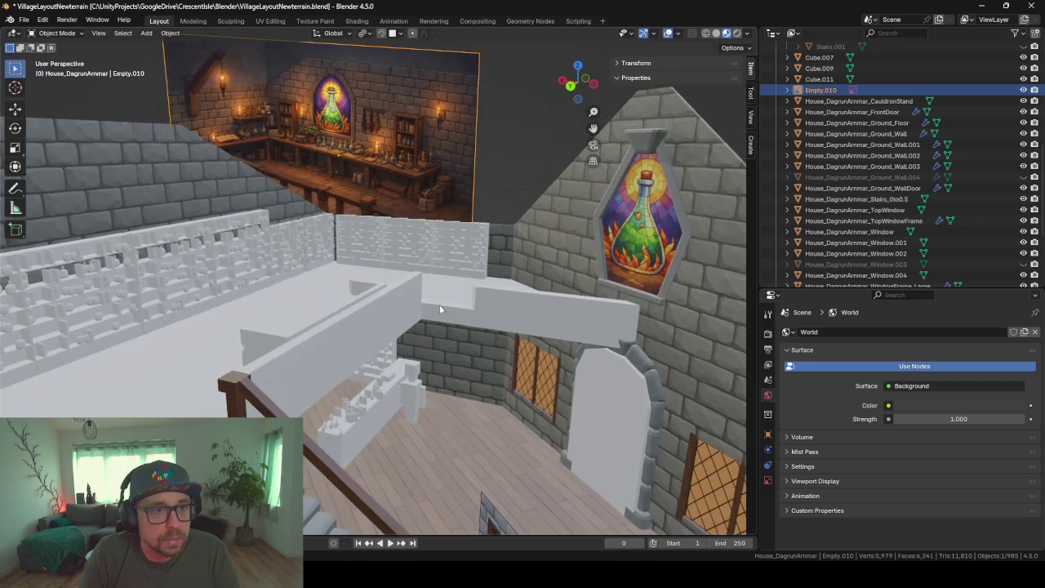
left_click(227, 389)
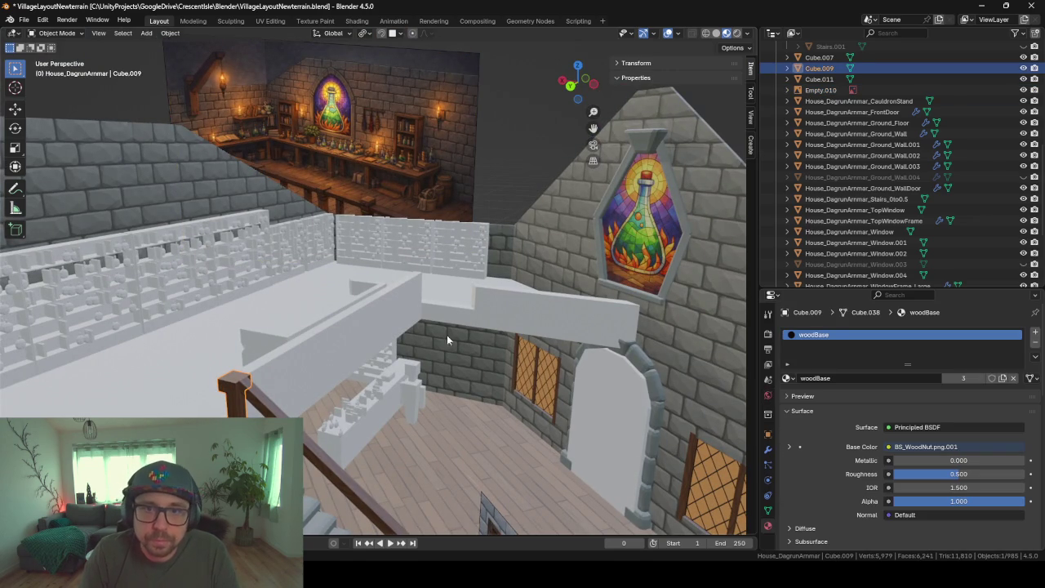
Rename the lower railing post Cube.007 to WoodenPost in the Outliner
left_click(819, 57)
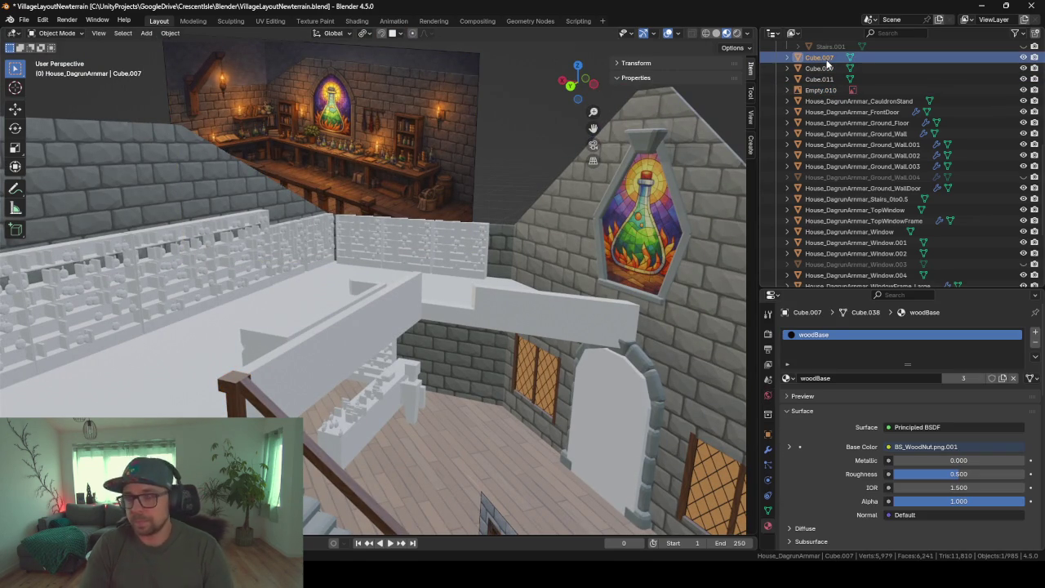
double_click(827, 59)
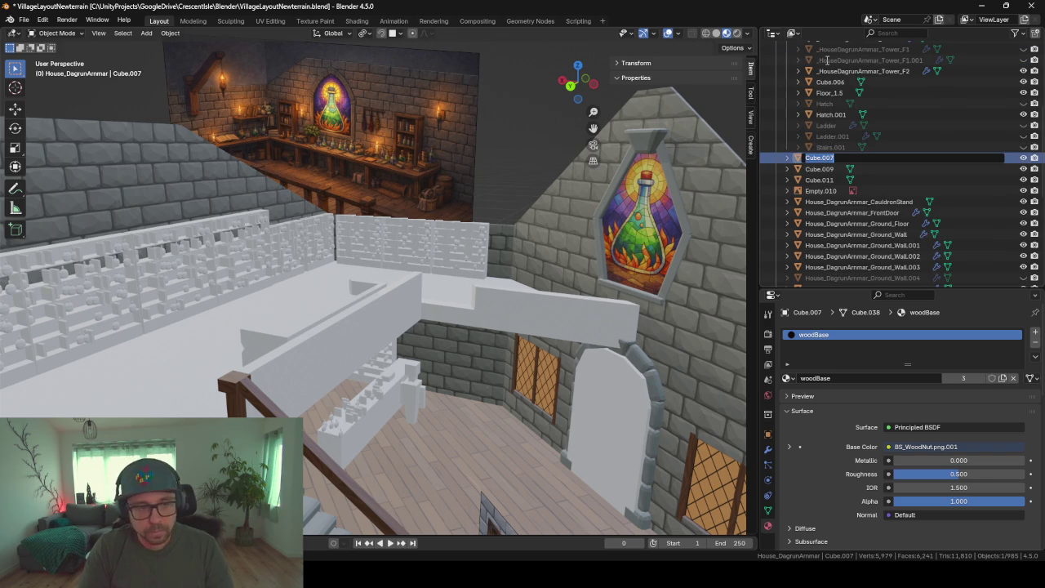
key("Escape")
mouse_move(470, 278)
middle_mouse_down()
mouse_move(600, 317)
mouse_move(441, 248)
middle_mouse_up()
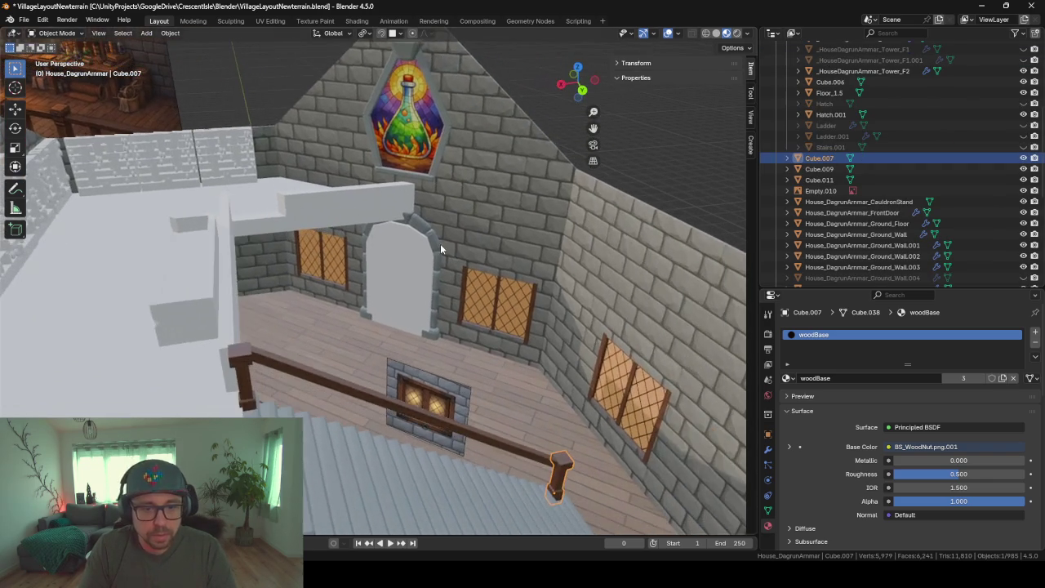
double_click(832, 157)
type("Wooden")
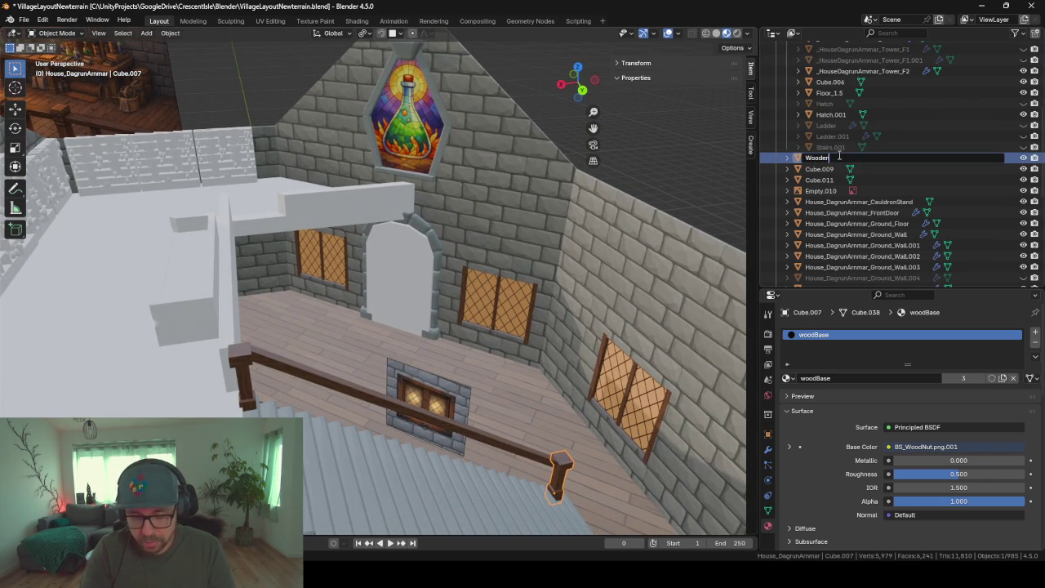
type("Post")
key("Return")
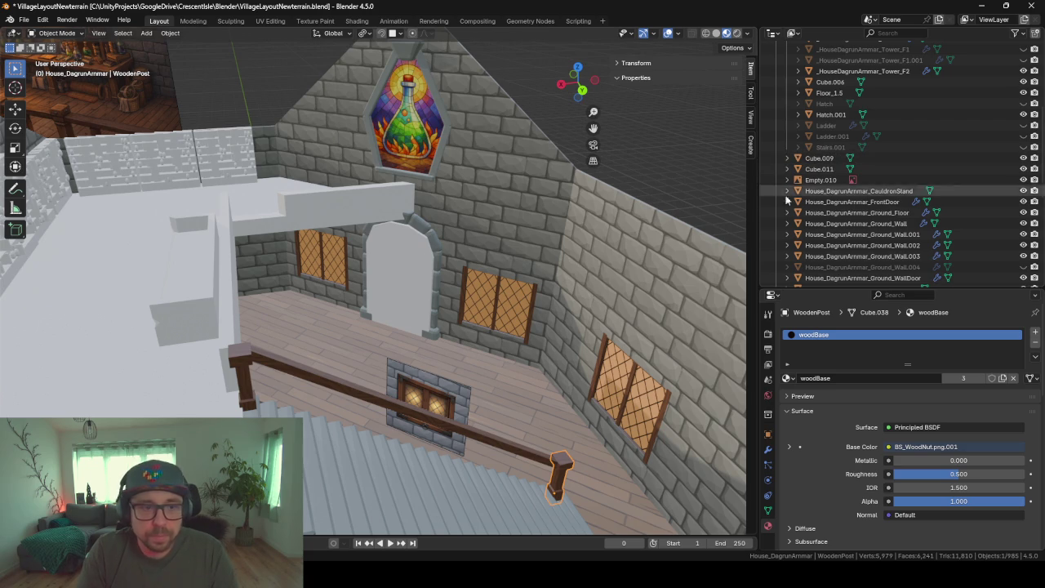
scroll(788, 212, "down", 2)
scroll(788, 213, "down", 3)
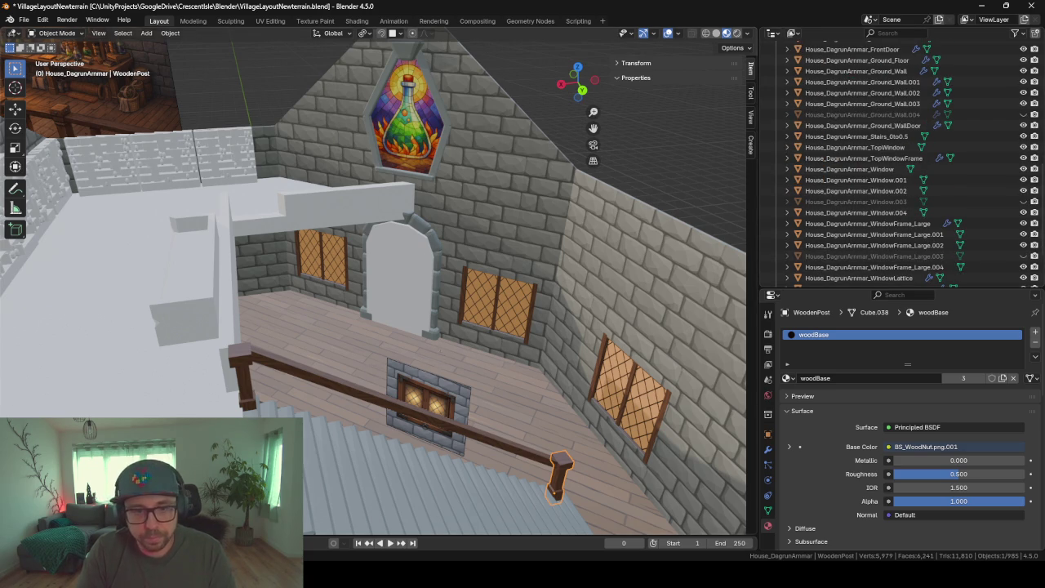
Rename the upper post WoodenPost and the handrail WoodenRailing
key("F2")
left_click(249, 359)
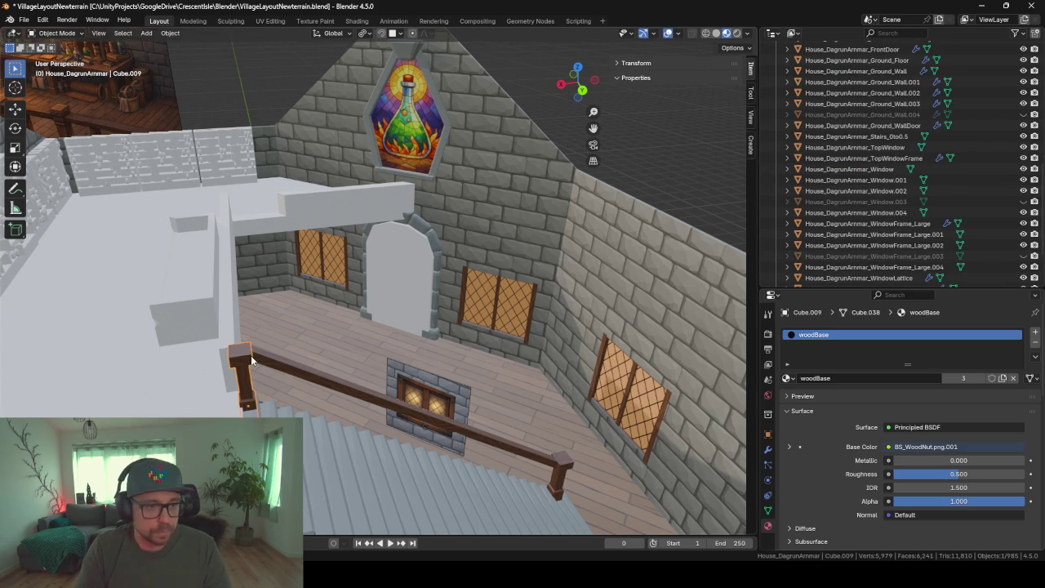
key("F2")
type("WoodenPost")
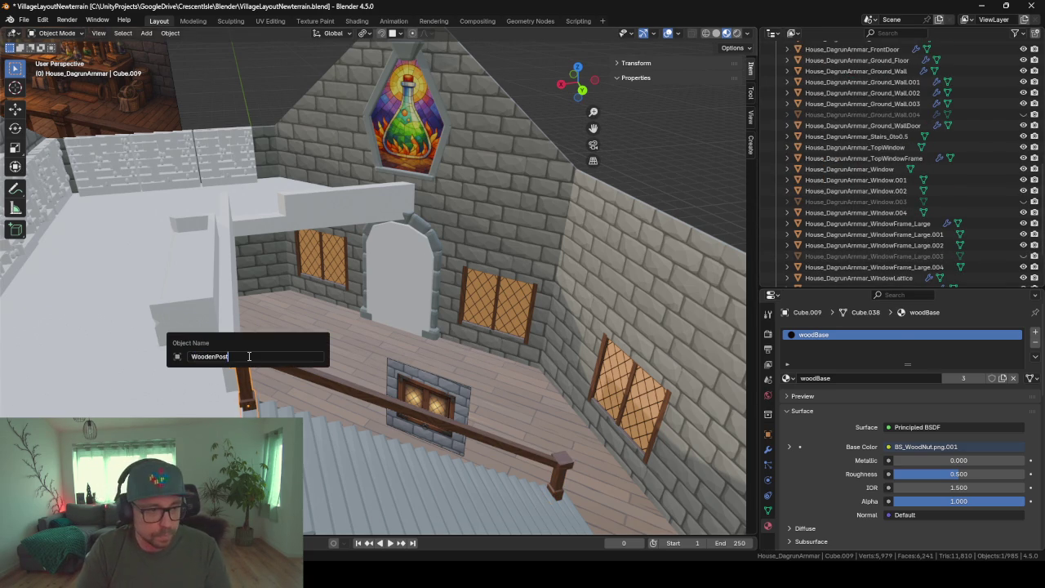
key("Return")
left_click(351, 384)
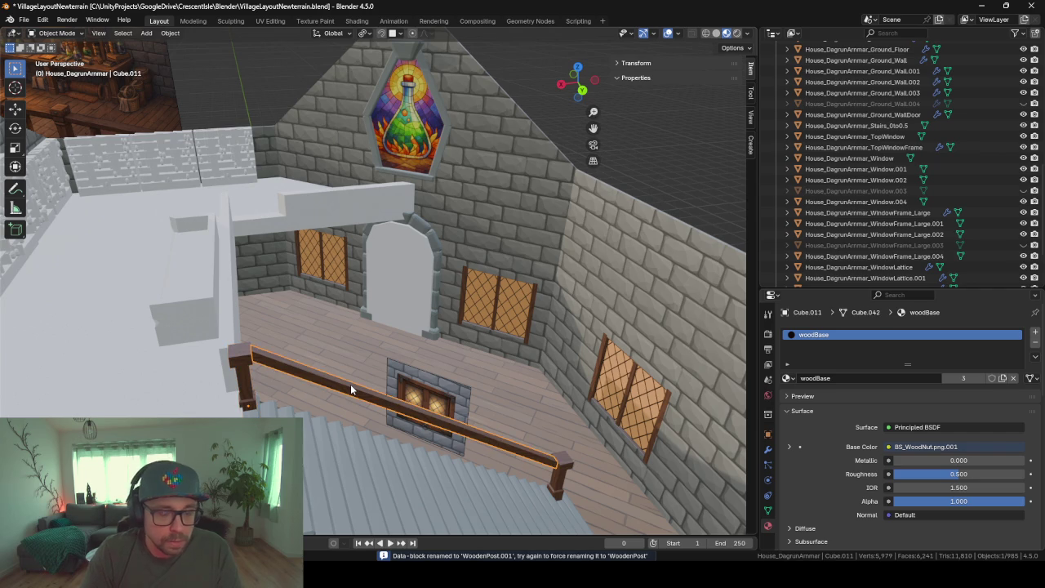
key("F2")
type("Wood")
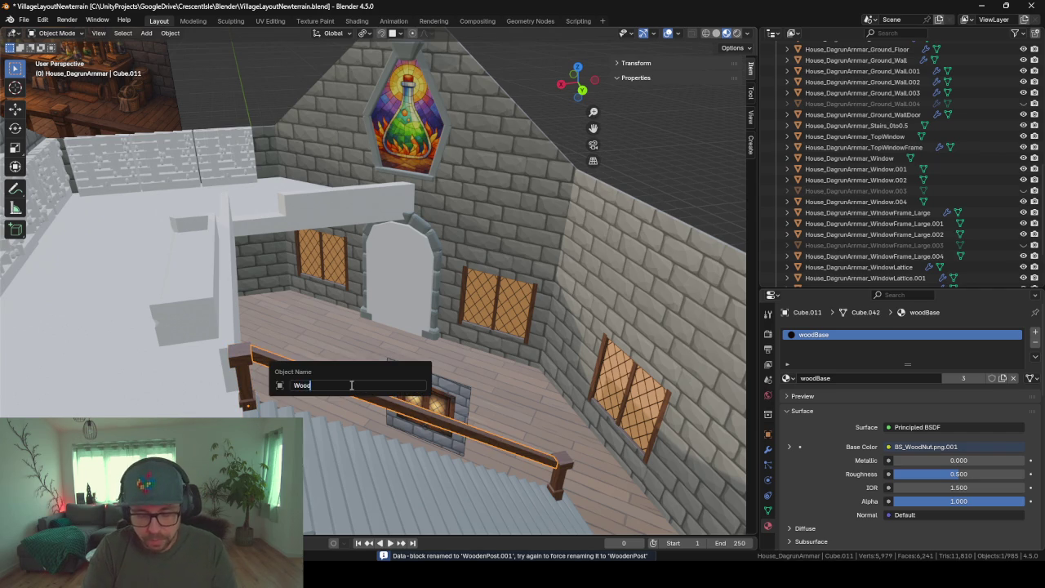
type("enRailing")
key("Return")
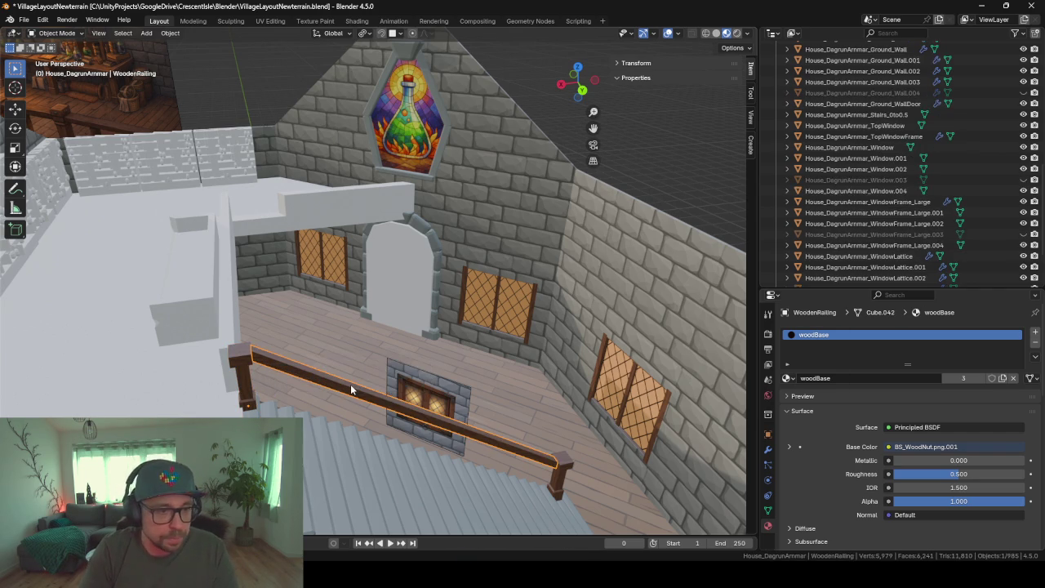
scroll(1025, 257, "down", 3)
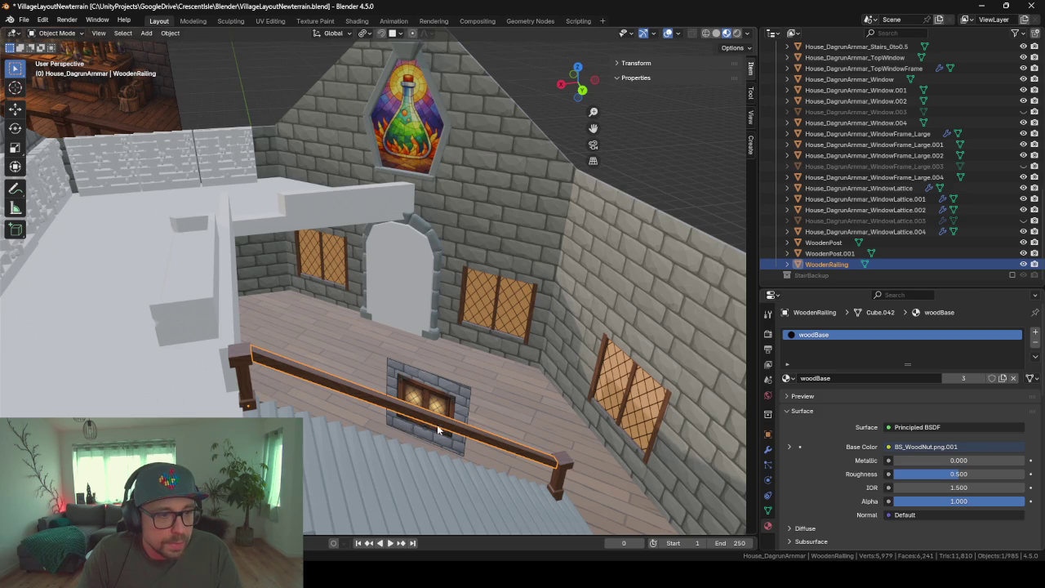
middle_click_drag(412, 429, 220, 399)
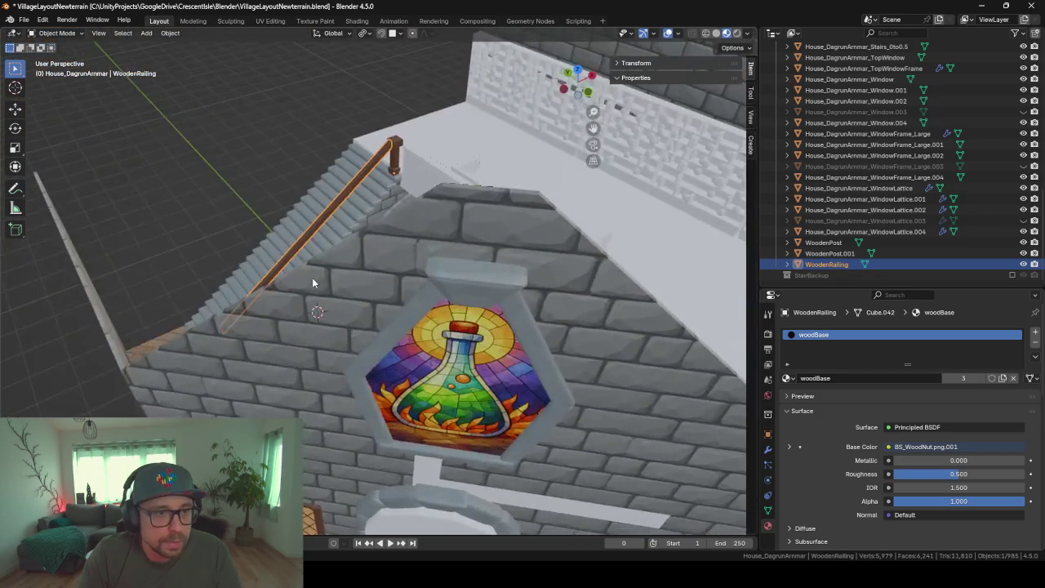
Inspect the upper floor slab Floor_1.5 and stair landing from several angles
scroll(382, 248, "up", 5)
scroll(468, 152, "up", 3)
left_click(421, 171)
mouse_move(421, 171)
middle_mouse_down()
mouse_move(476, 157)
mouse_move(430, 153)
mouse_move(495, 215)
mouse_move(443, 269)
middle_mouse_up()
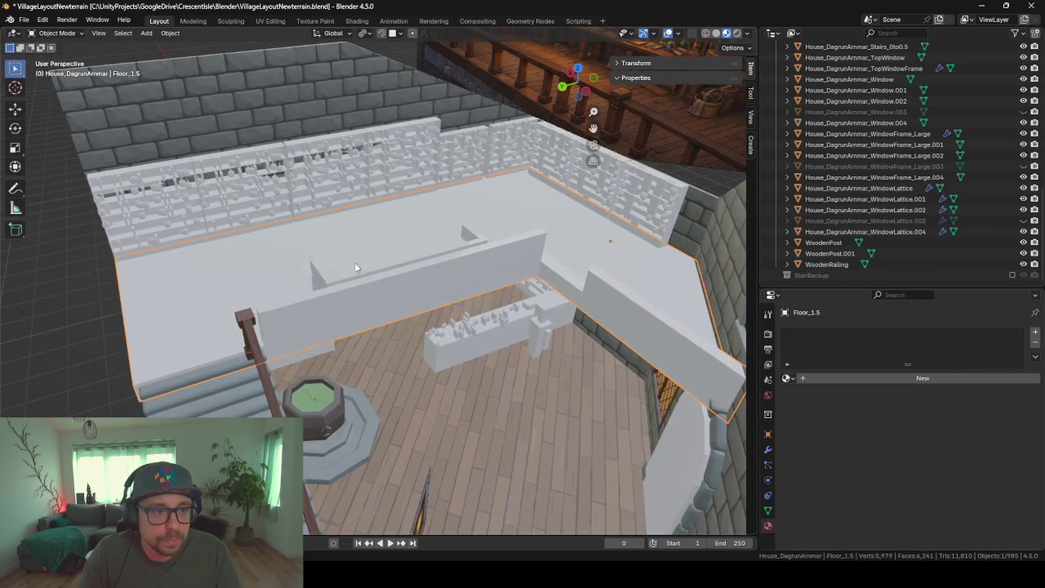
middle_click_drag(354, 267, 401, 233)
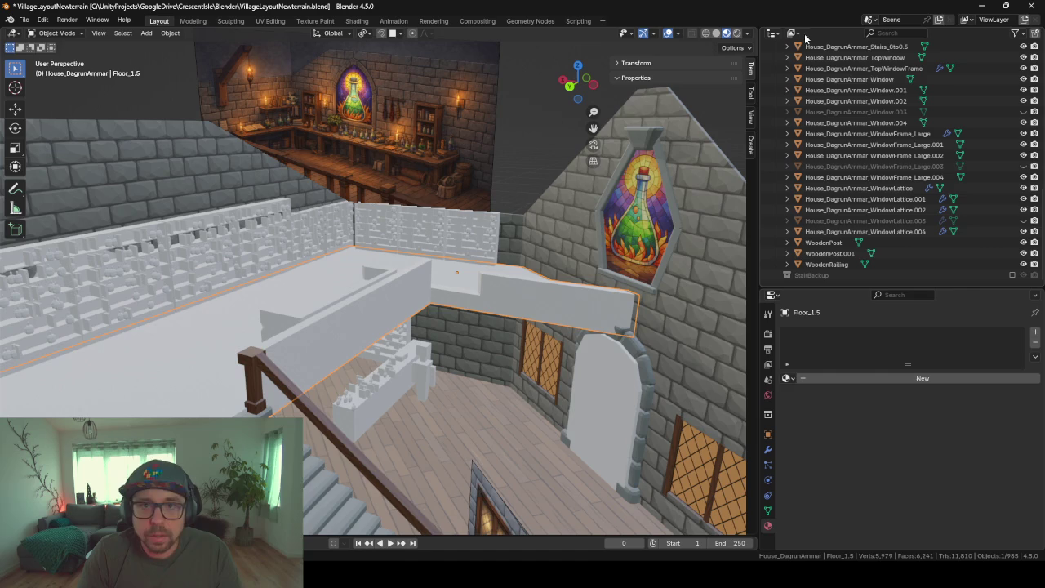
mouse_move(280, 288)
middle_mouse_down()
mouse_move(354, 300)
mouse_move(315, 296)
mouse_move(289, 342)
middle_mouse_up()
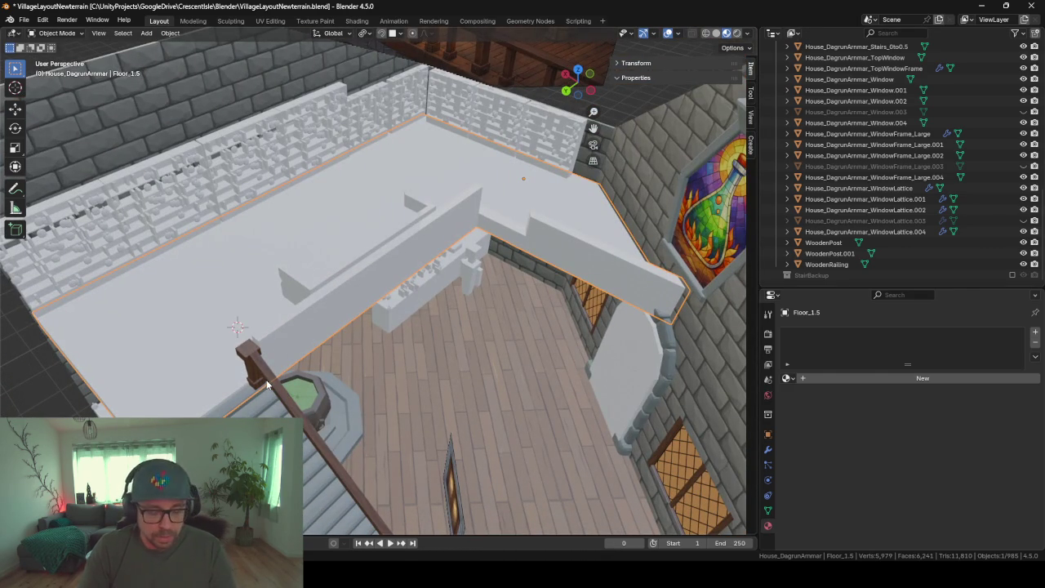
key("shift+a")
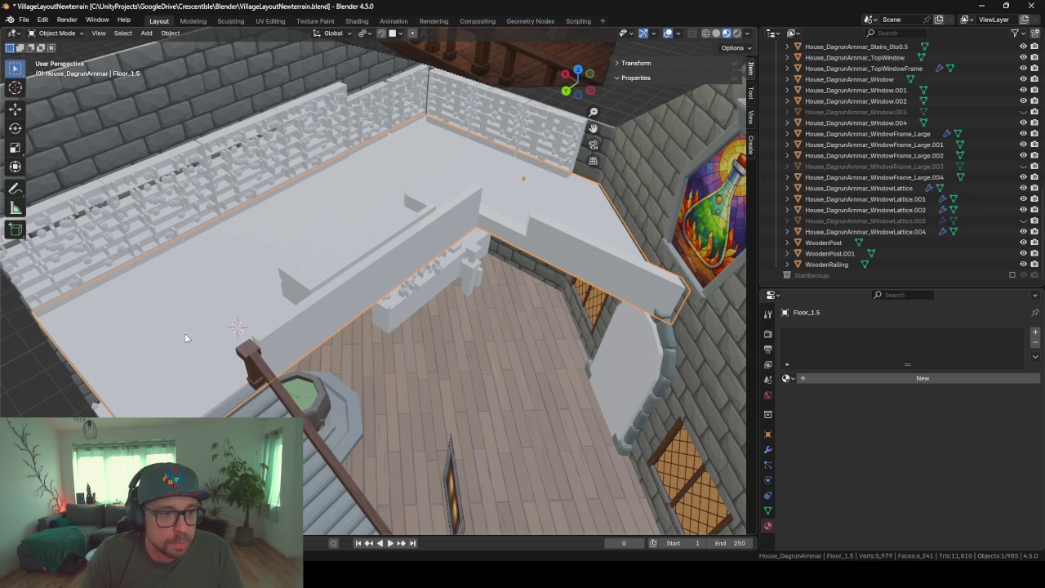
middle_click_drag(314, 368, 277, 288)
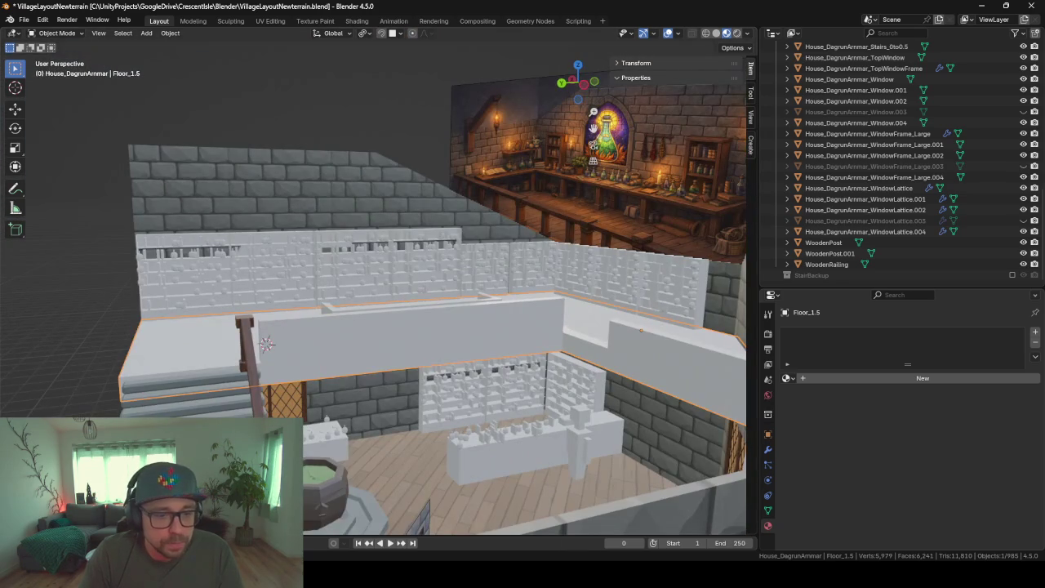
Recheck the concept art in ChatGPT, then move the reference image higher above the house
left_click(520, 522)
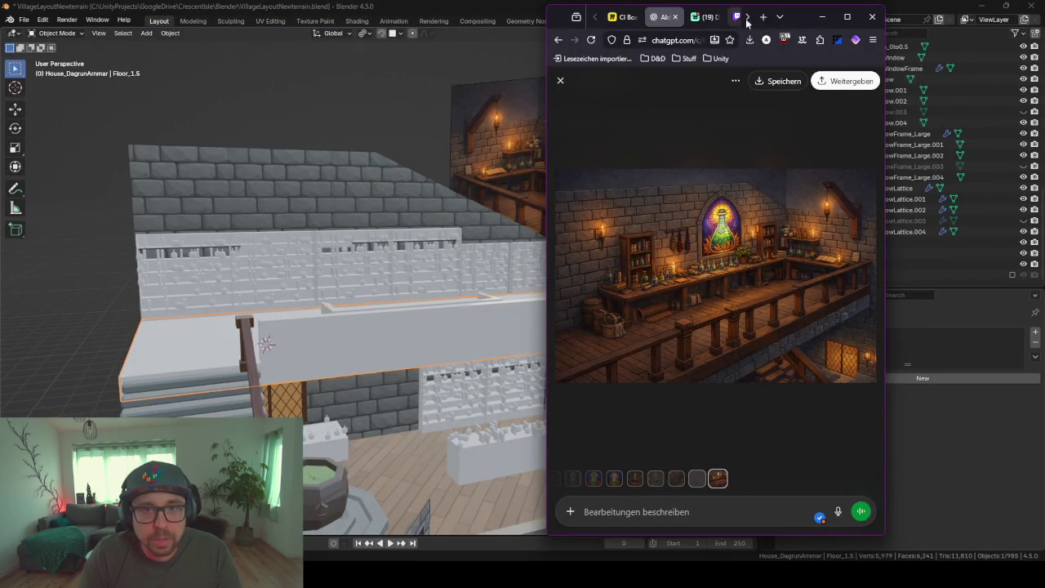
left_click(823, 16)
left_click(642, 193)
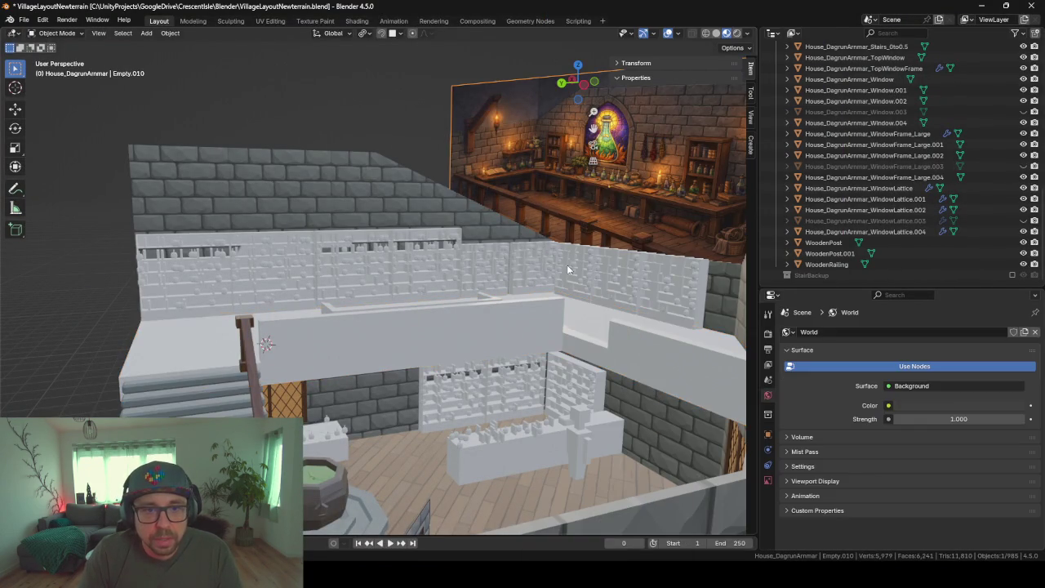
mouse_move(642, 193)
middle_mouse_down()
mouse_move(396, 344)
mouse_move(402, 429)
mouse_move(523, 363)
middle_mouse_up()
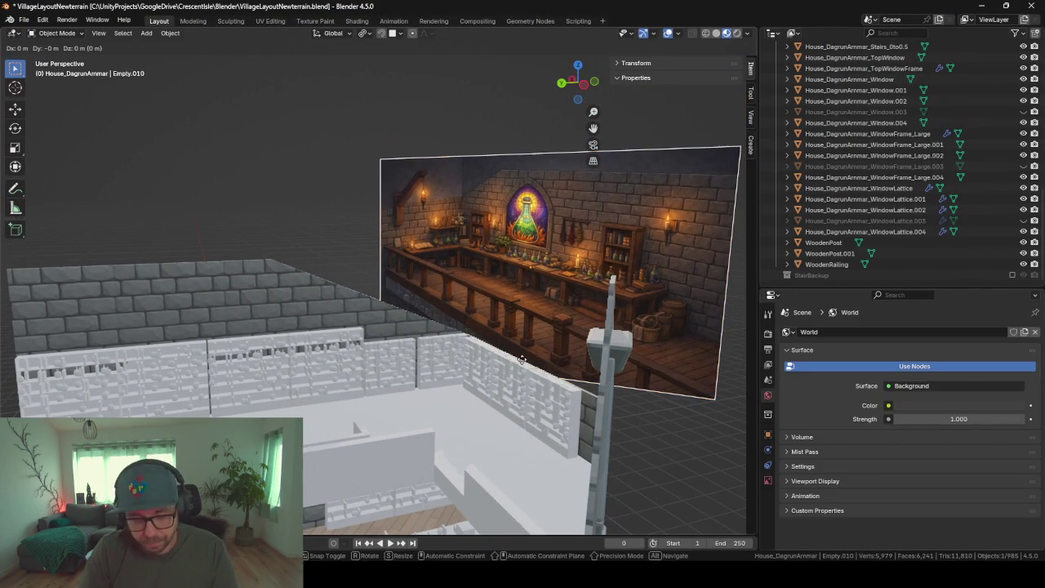
left_click_drag(523, 364, 488, 239)
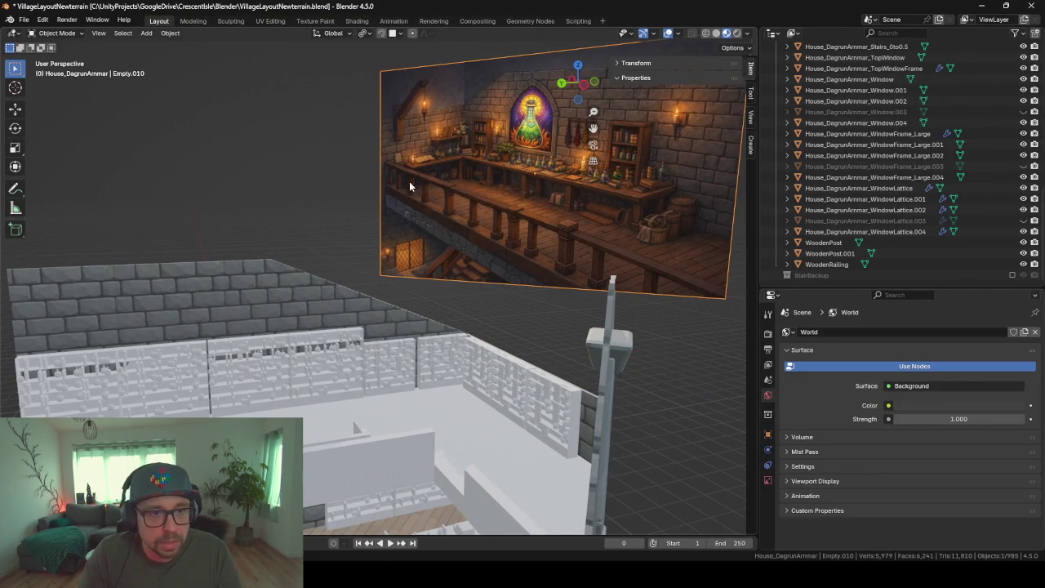
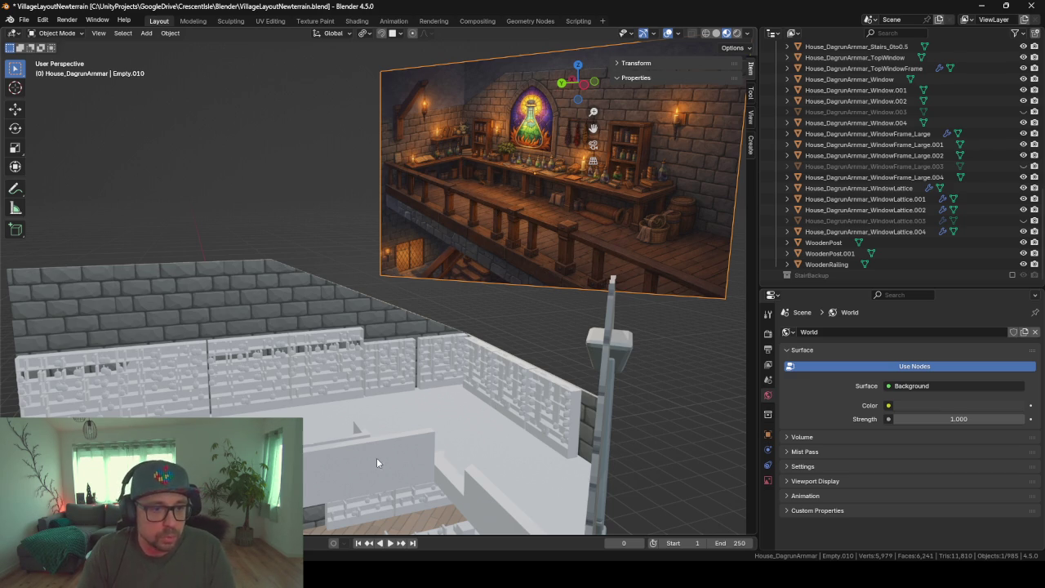
Add a new plane at the 3D cursor above the upper room
middle_click_drag(377, 457, 473, 351)
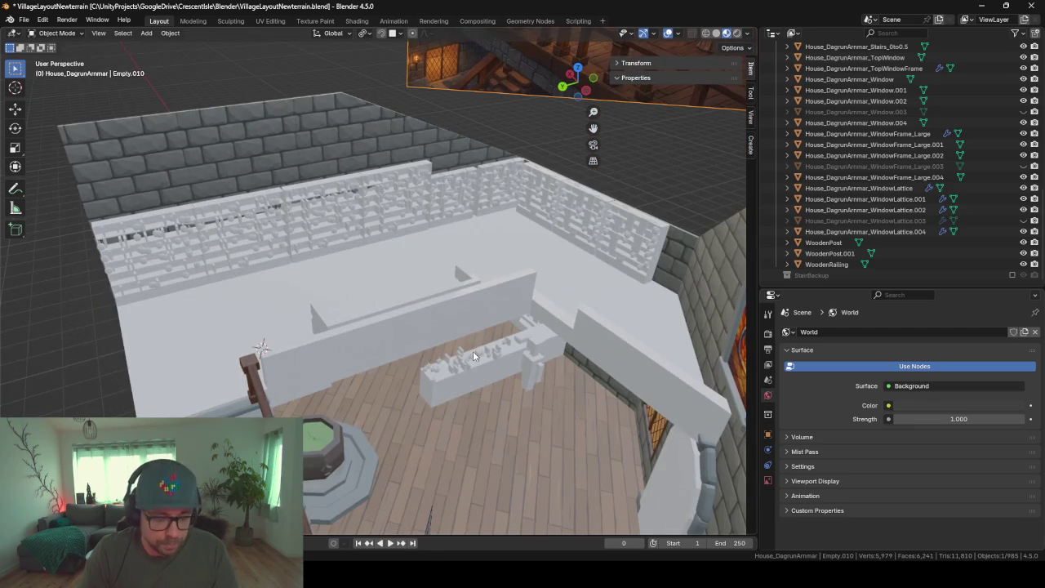
key("shift+a")
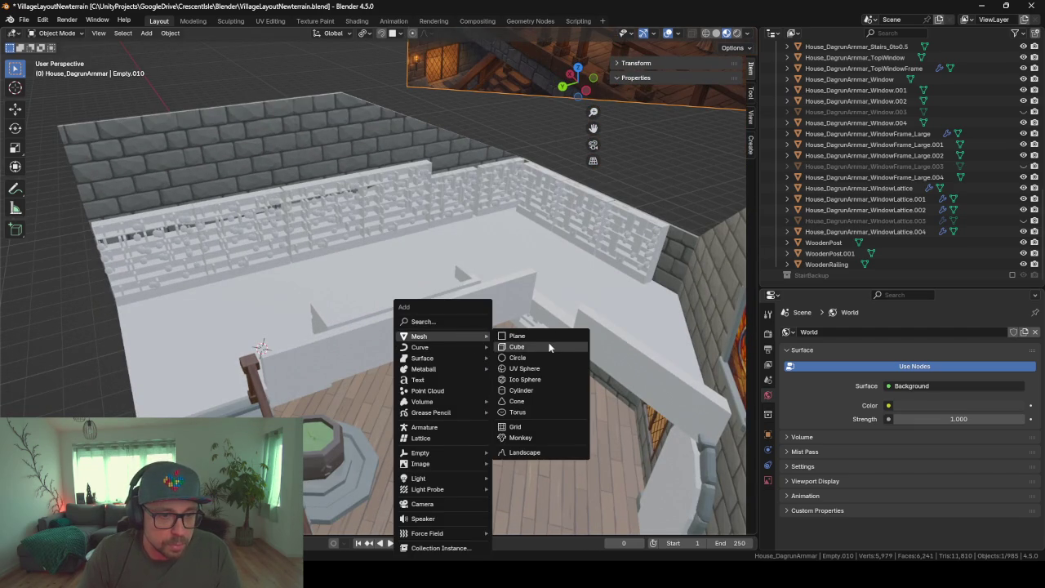
left_click(521, 336)
scroll(346, 357, "down", 2)
mouse_move(347, 357)
middle_mouse_down()
mouse_move(420, 378)
mouse_move(451, 435)
middle_mouse_up()
In Edit Mode, enable edge snapping and snap a plane edge along Y to the floor boundary
key("Tab")
key("alt+a")
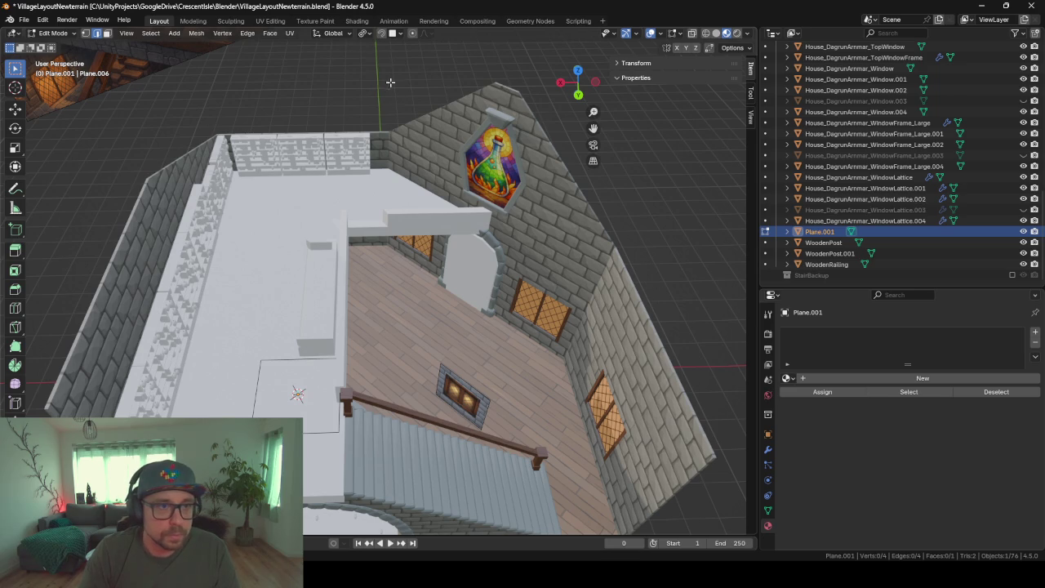
left_click(399, 34)
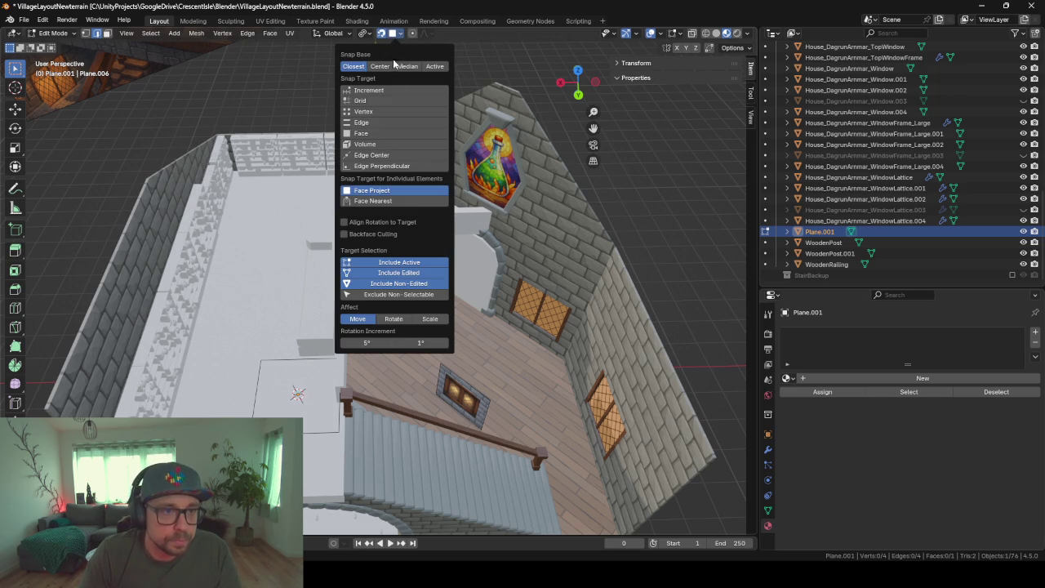
left_click(379, 121)
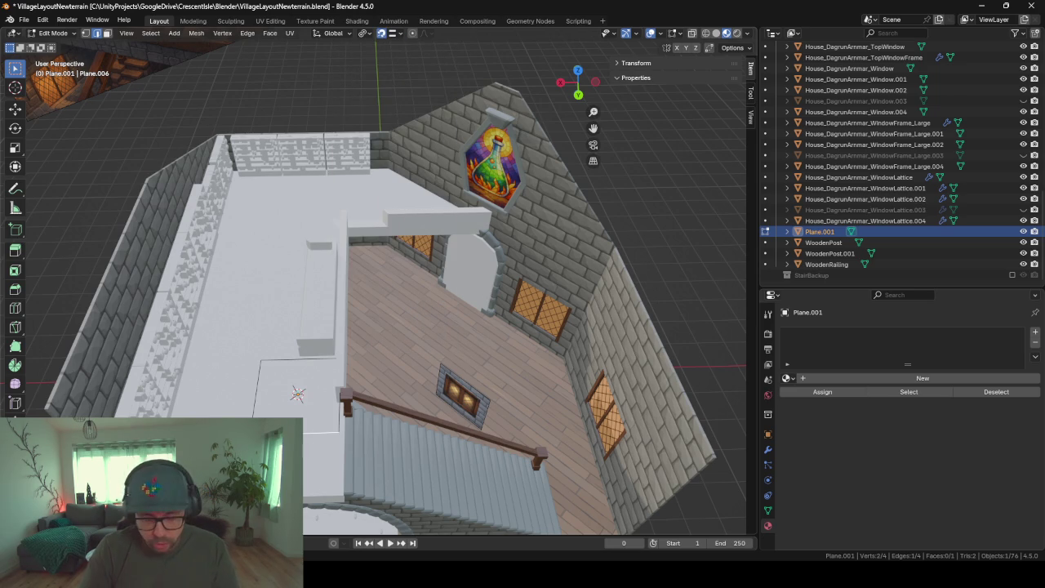
key("g")
key("y")
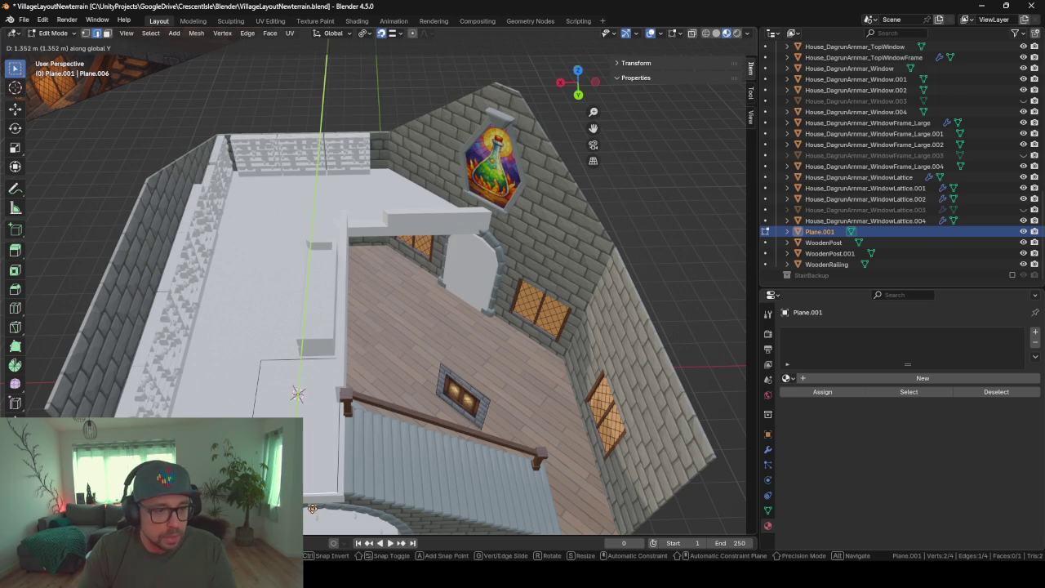
left_click(313, 502)
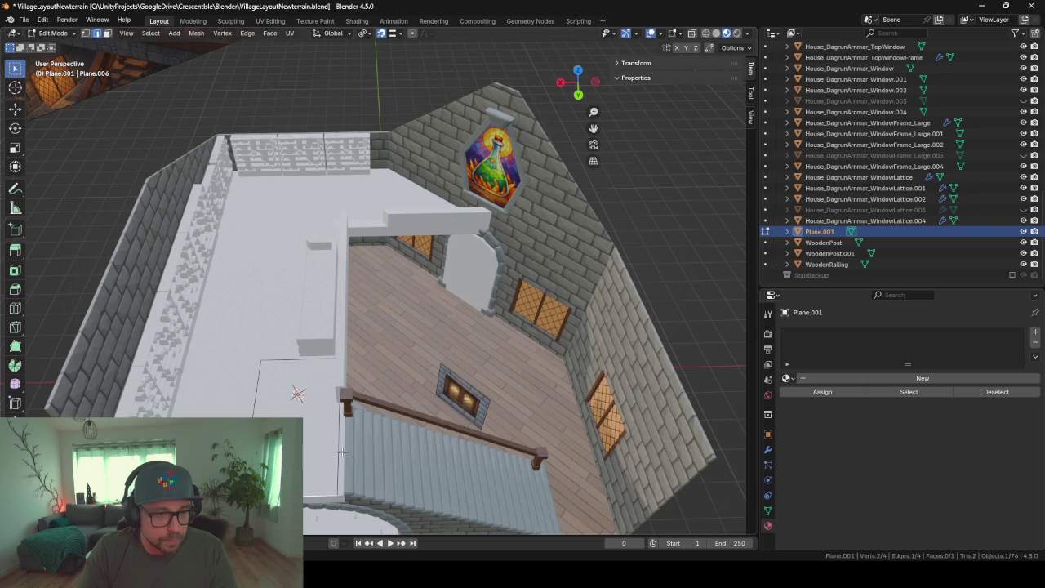
Fit the plane's edges beside the stairs and along X up to the wall
key("g")
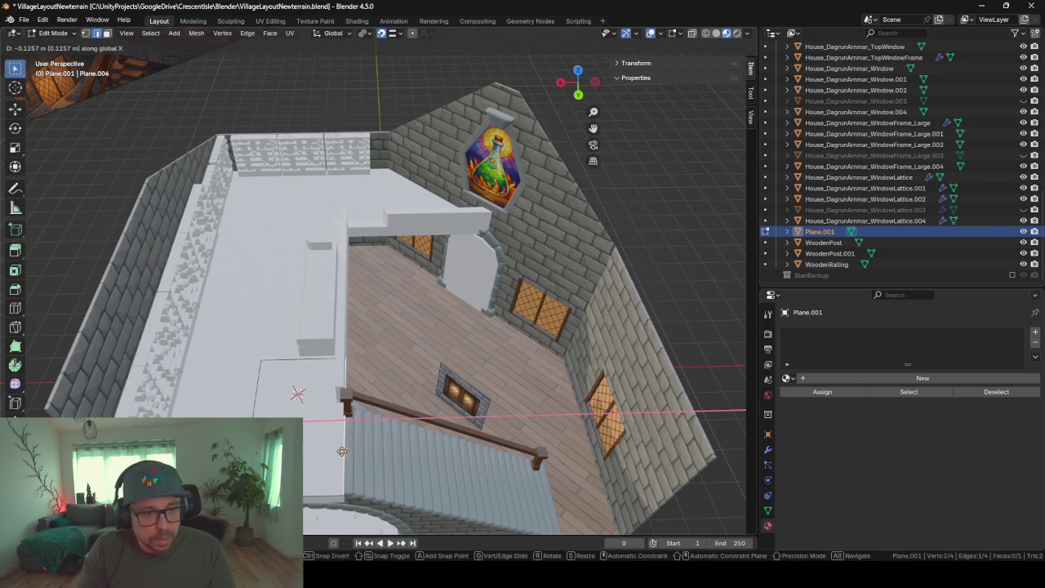
left_click(343, 452)
middle_click_drag(343, 452, 499, 332)
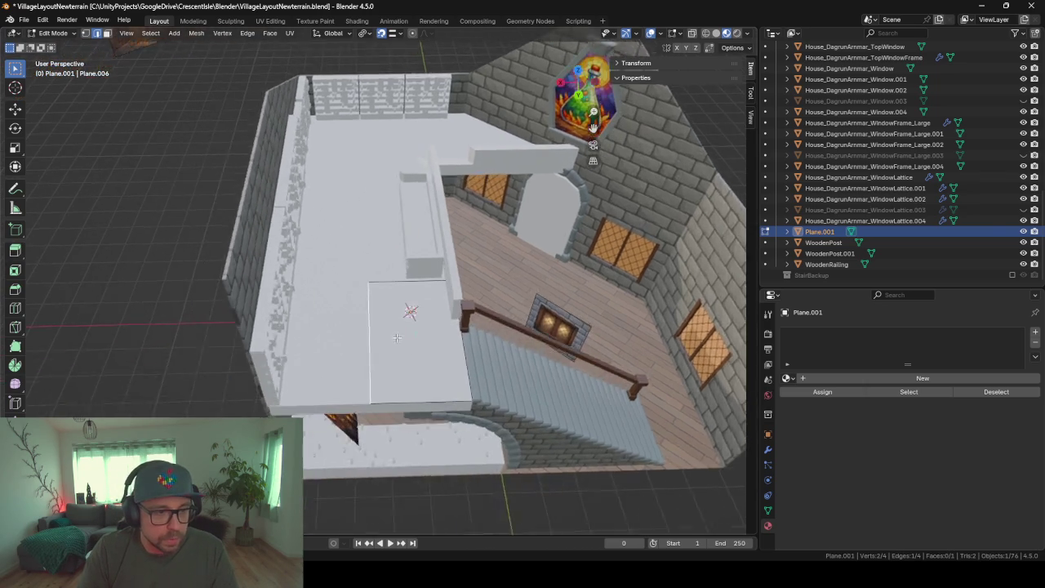
key("g")
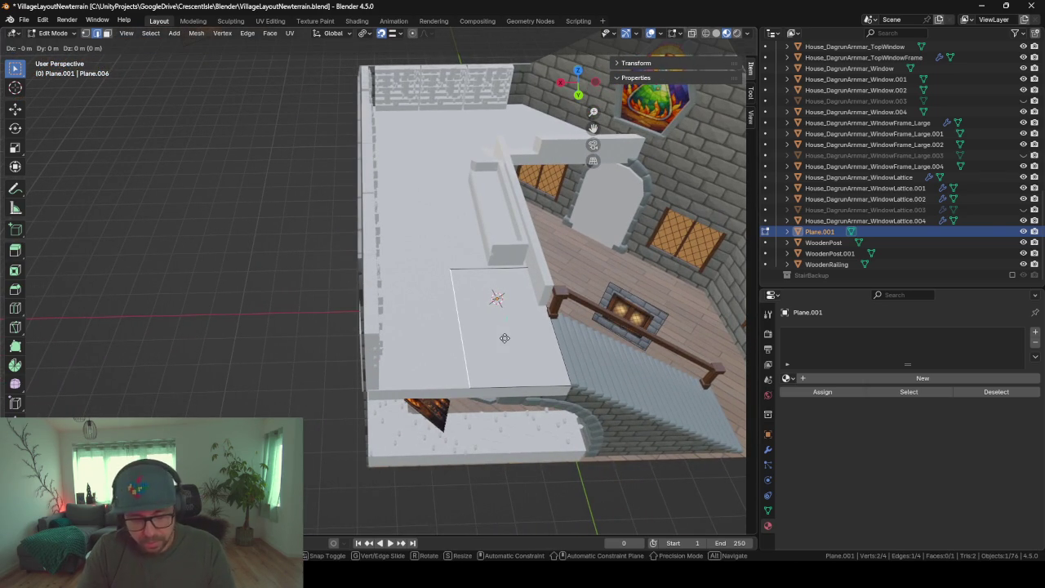
key("x")
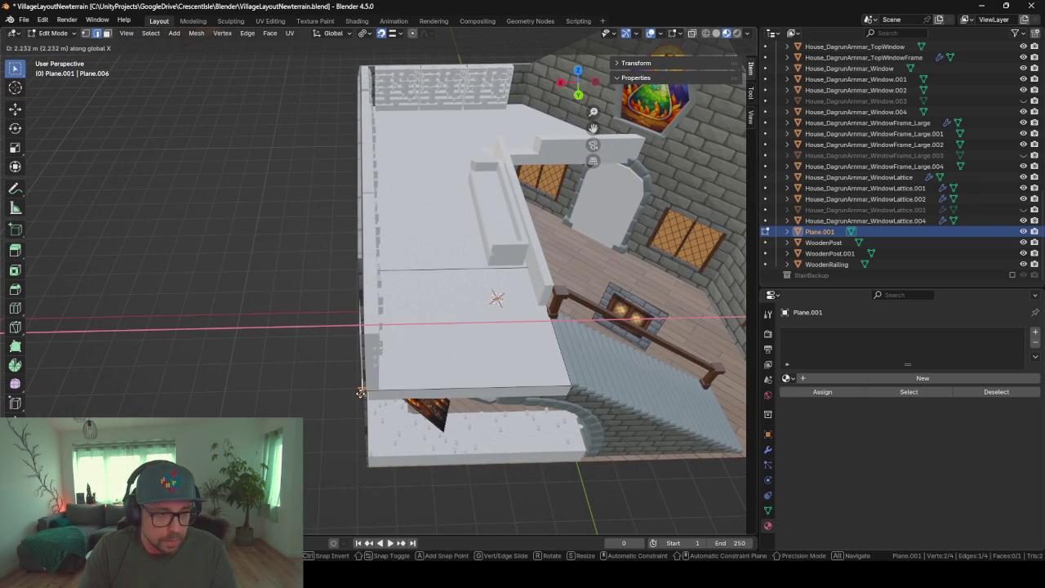
left_click(360, 392)
Move the plane's outer edge onto the top of the outer wall
middle_click_drag(454, 272, 718, 390)
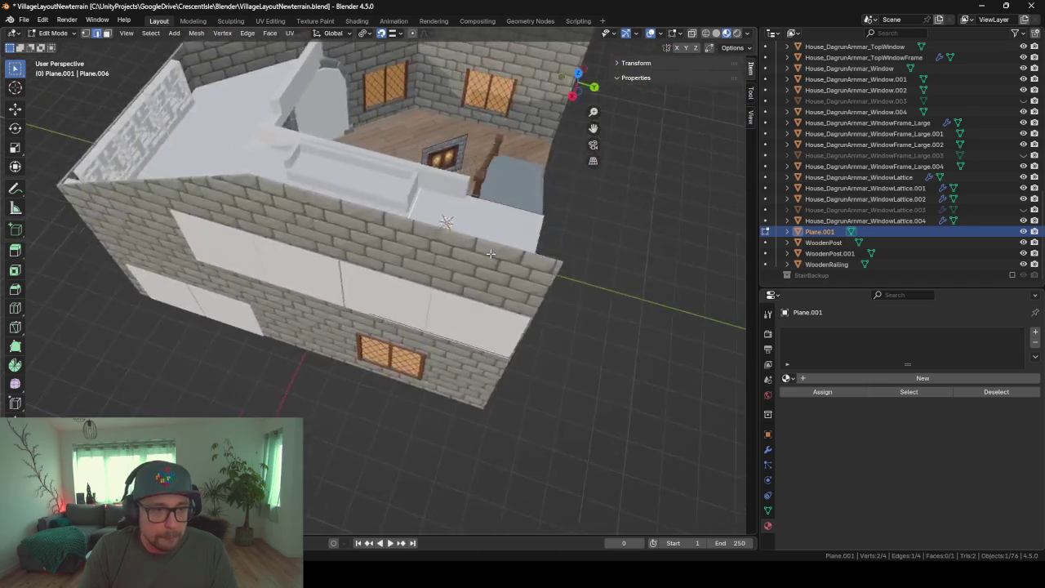
key("g")
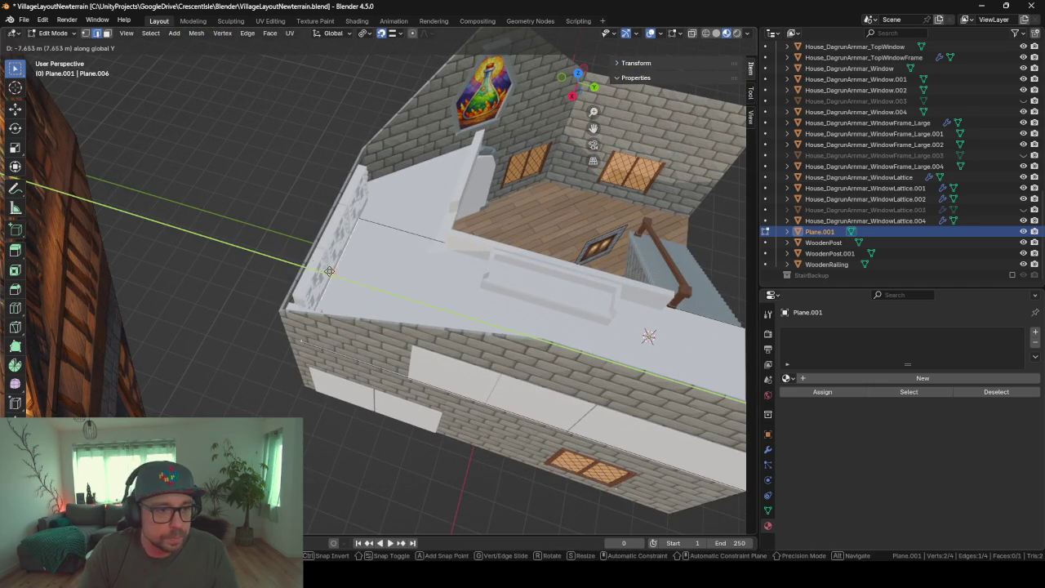
left_click(289, 262)
middle_click_drag(289, 262, 281, 253)
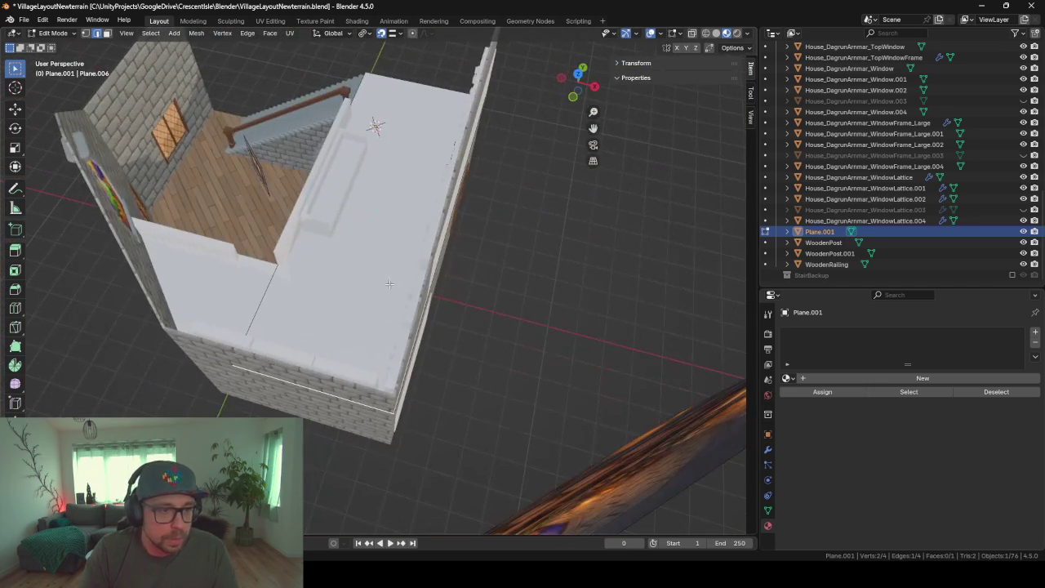
Loop-cut across the plane and lower an edge near the stained-glass window
key("ctrl+r")
left_click(281, 253)
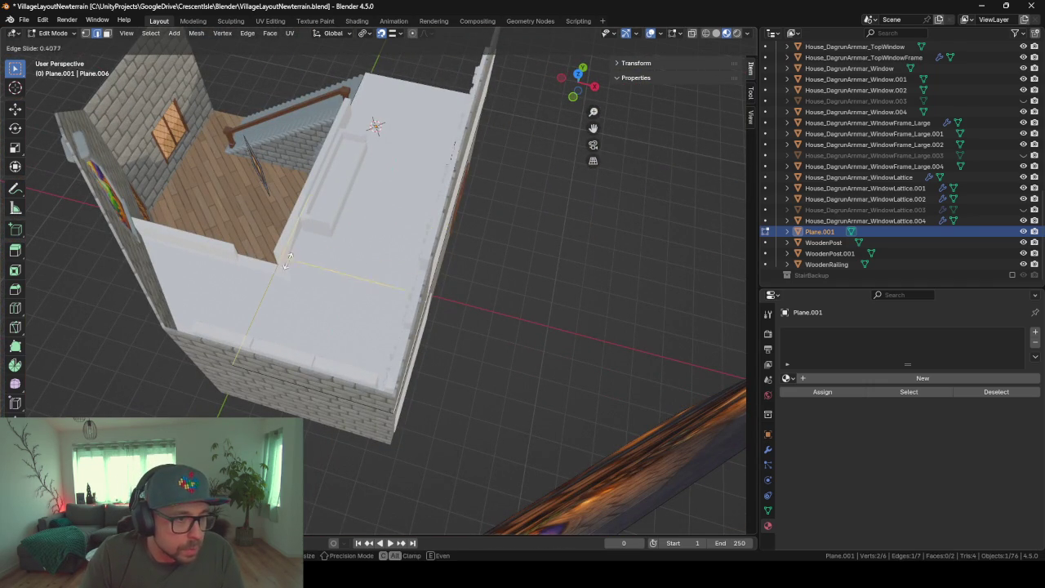
left_click(274, 273)
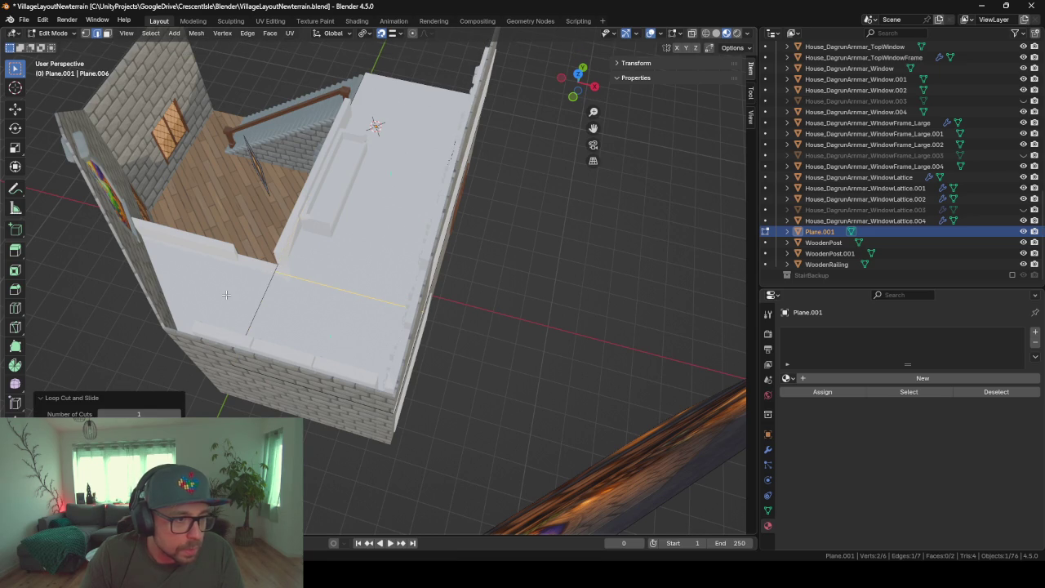
scroll(226, 294, "up", 4)
mouse_move(200, 237)
middle_mouse_down()
mouse_move(581, 325)
mouse_move(388, 197)
mouse_move(313, 256)
middle_mouse_up()
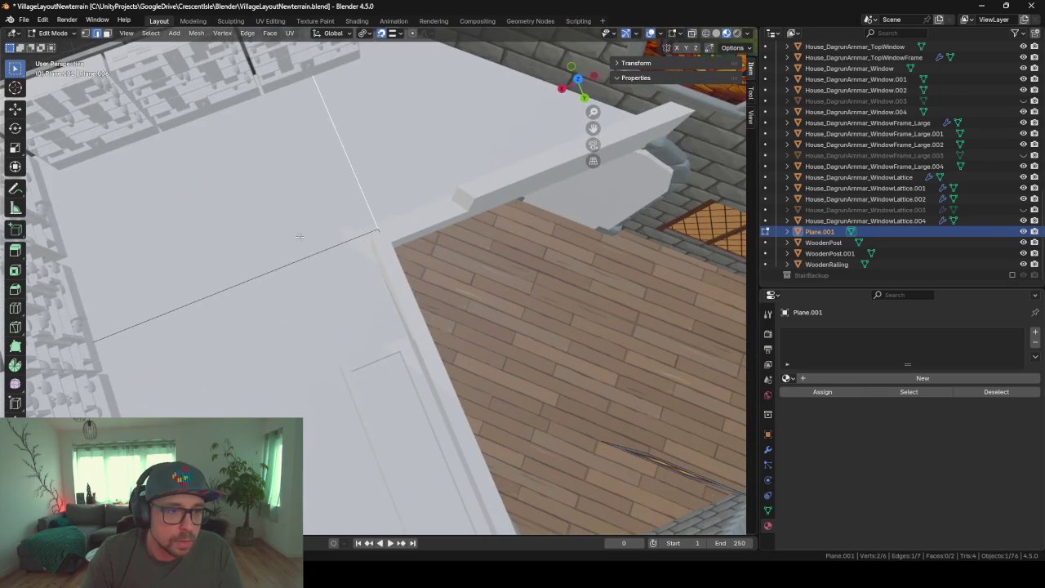
left_click(314, 255)
key("g")
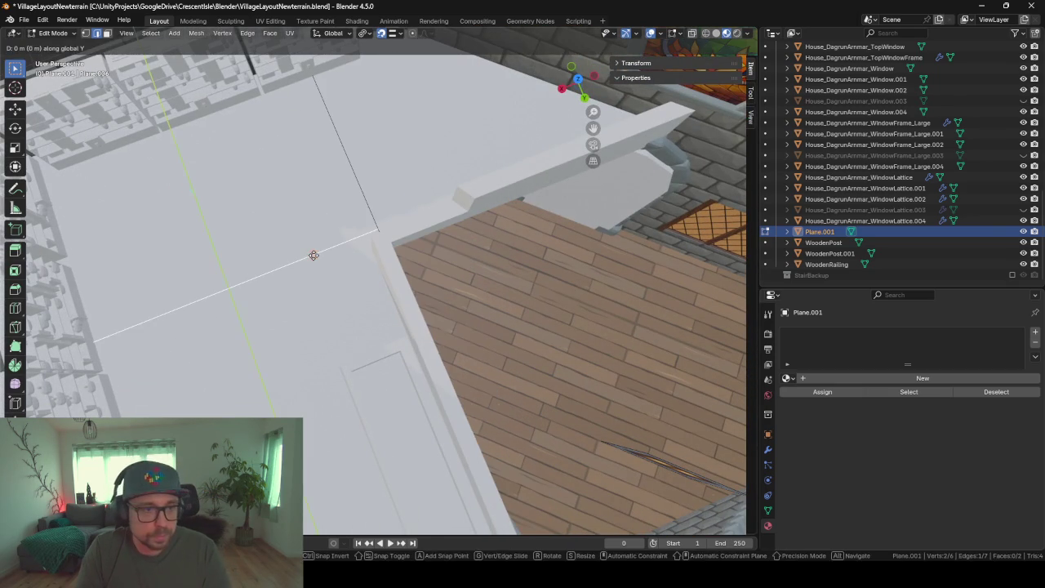
left_click(417, 236)
Extrude two edges into new faces, constraining the second extrusion along X
middle_click_drag(458, 235, 455, 233)
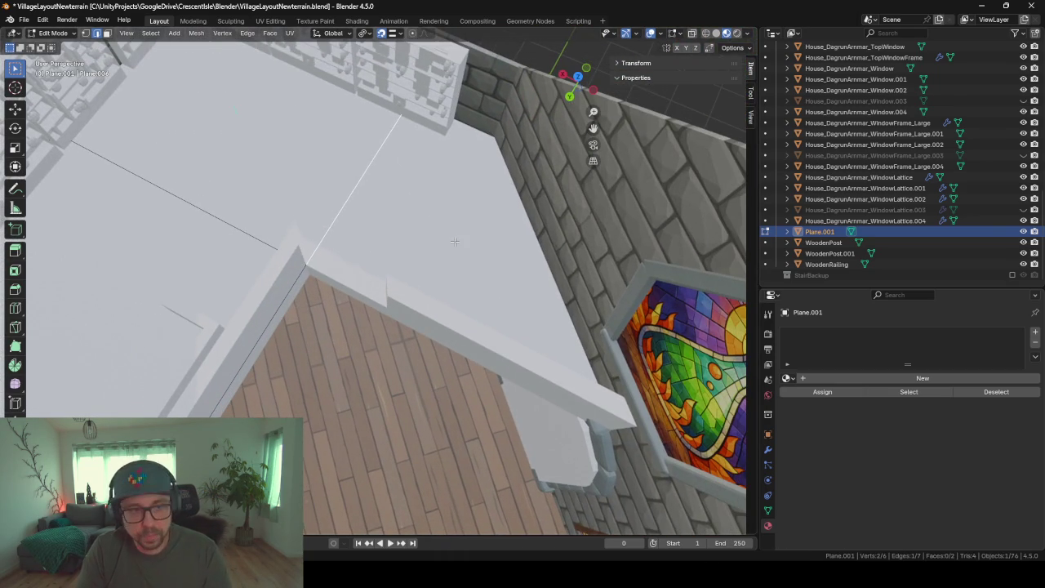
key("e")
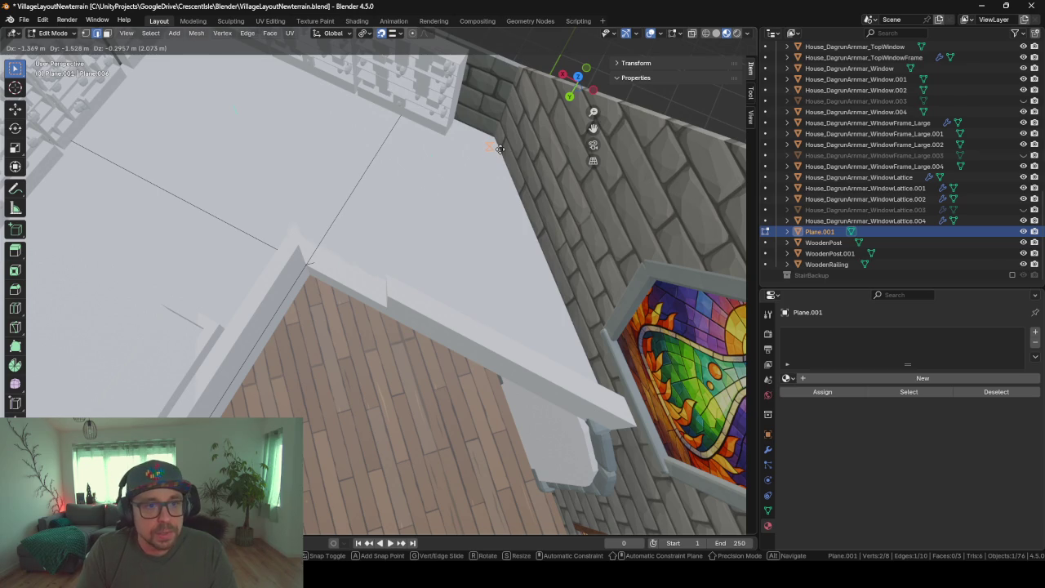
left_click(500, 149)
mouse_move(441, 240)
middle_mouse_down()
mouse_move(460, 238)
mouse_move(408, 242)
middle_mouse_up()
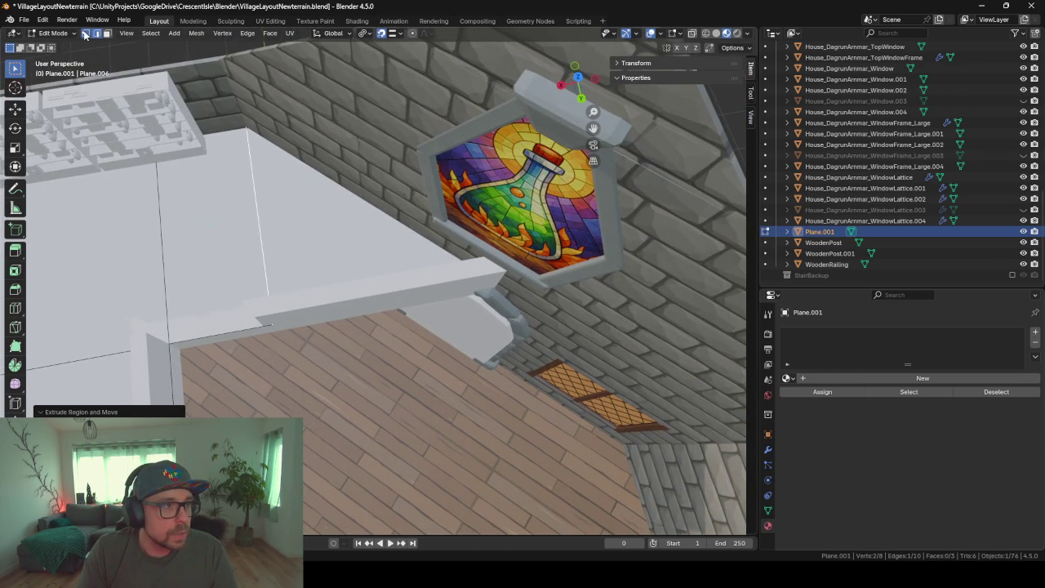
left_click(85, 36)
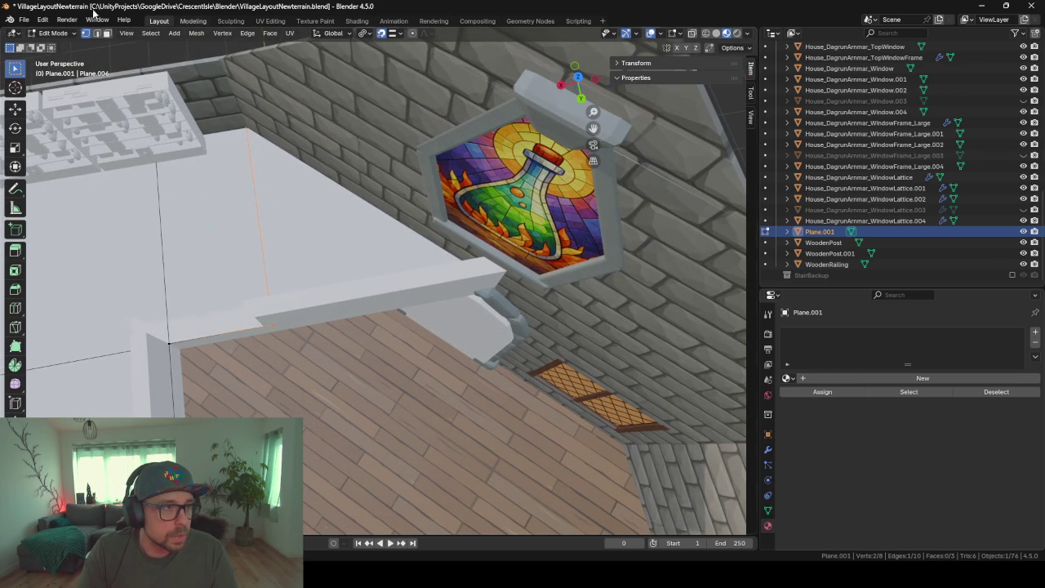
left_click(97, 34)
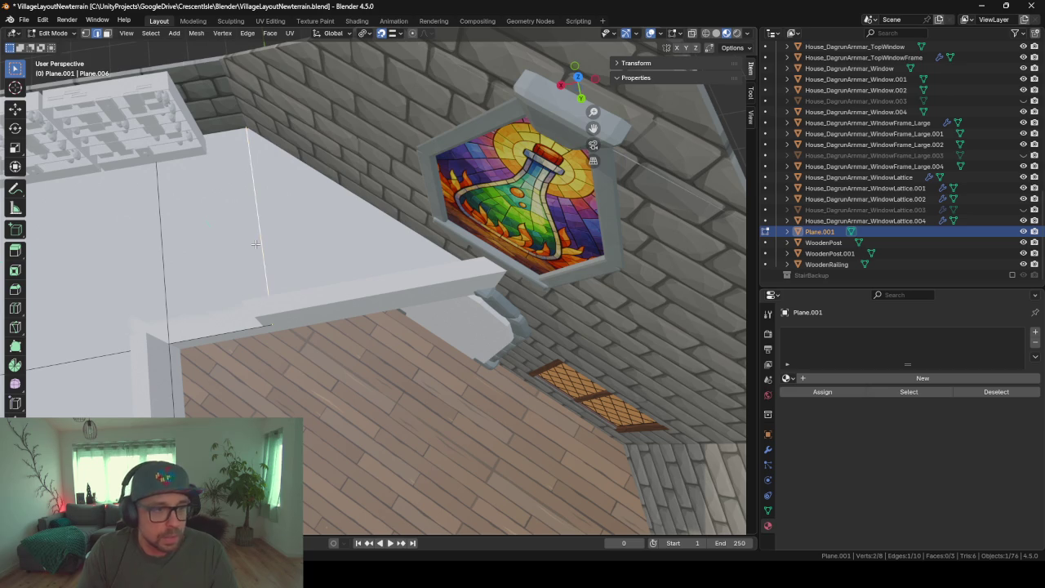
key("e")
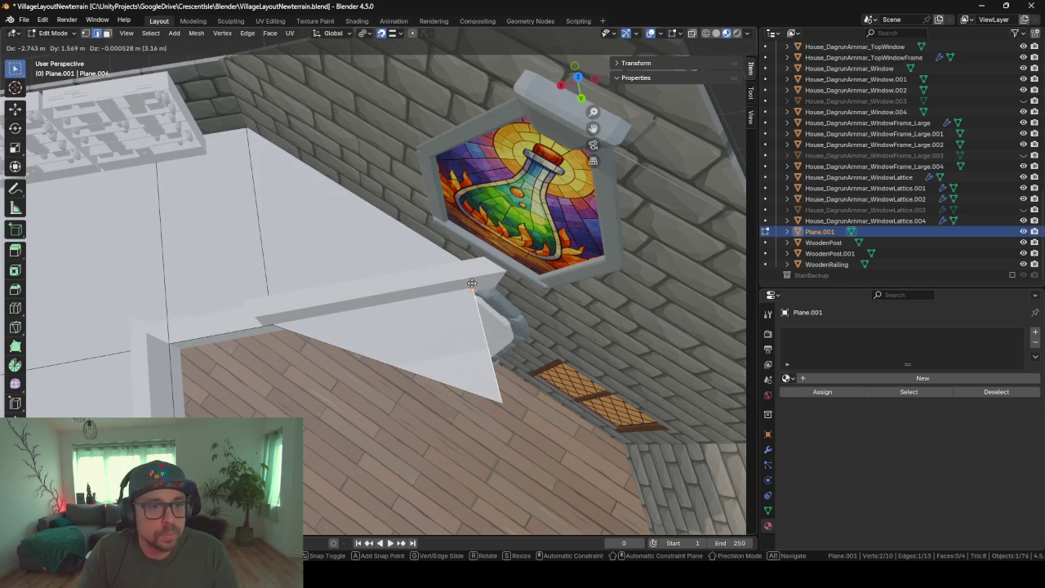
key("x")
left_click(504, 283)
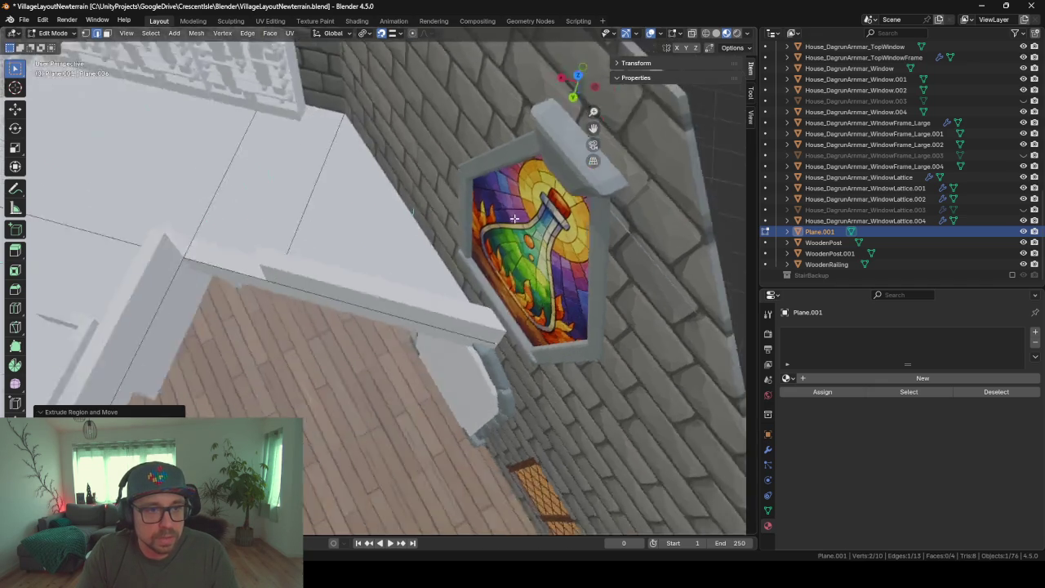
Move the bottom edge to flatten the triangle into a thin strip, then return to Object Mode
middle_click_drag(504, 282, 7, 51)
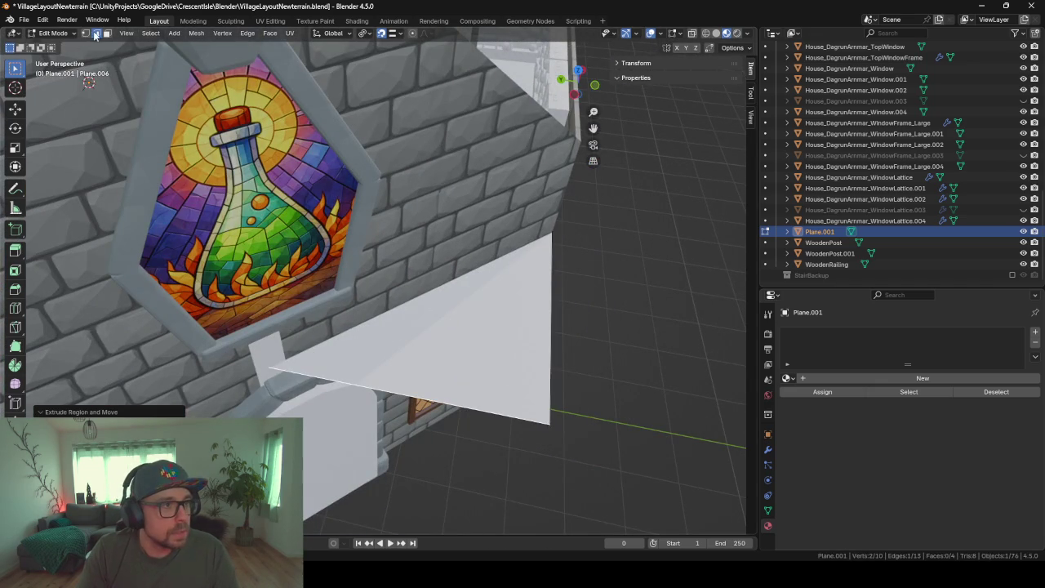
left_click(89, 33)
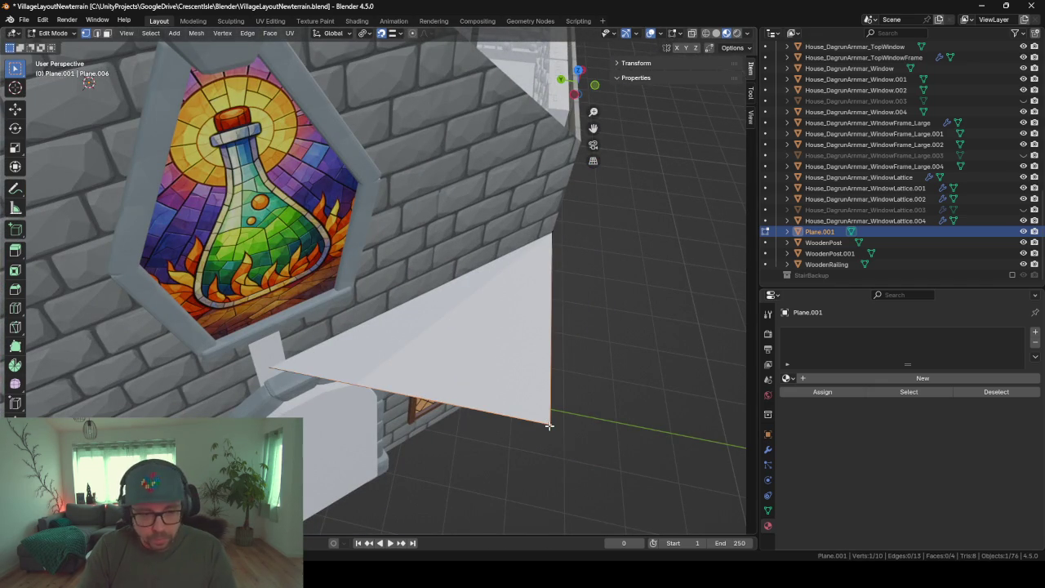
key("g")
left_click(142, 375)
mouse_move(142, 375)
middle_mouse_down()
mouse_move(405, 424)
mouse_move(360, 360)
mouse_move(295, 314)
mouse_move(464, 432)
mouse_move(451, 385)
mouse_move(358, 400)
mouse_move(388, 359)
middle_mouse_up()
key("Tab")
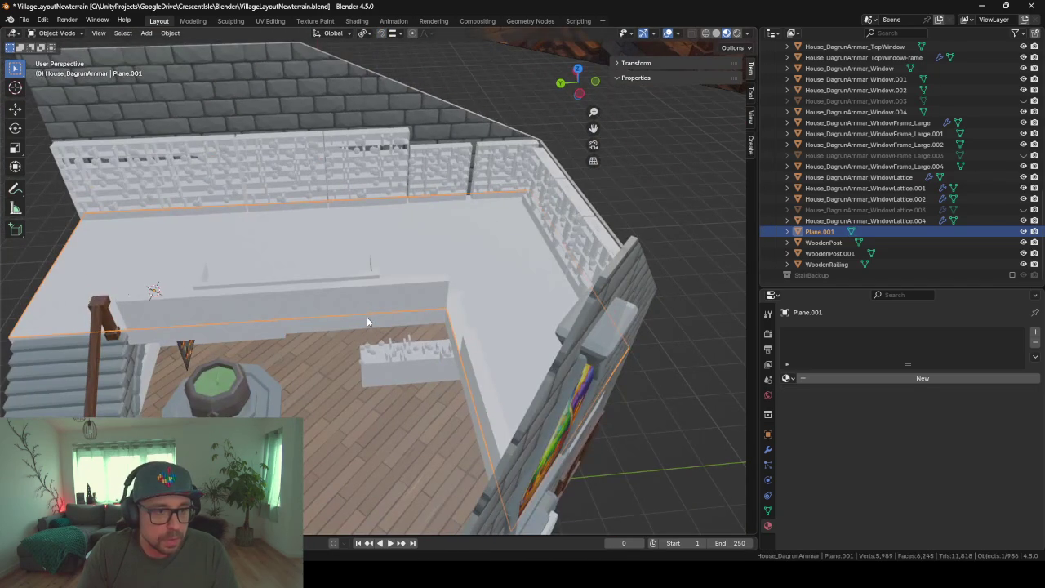
Hide the front wall piece Floor_1.5 and try the WoodPlanks material on the floor plane
left_click(366, 315)
key("h")
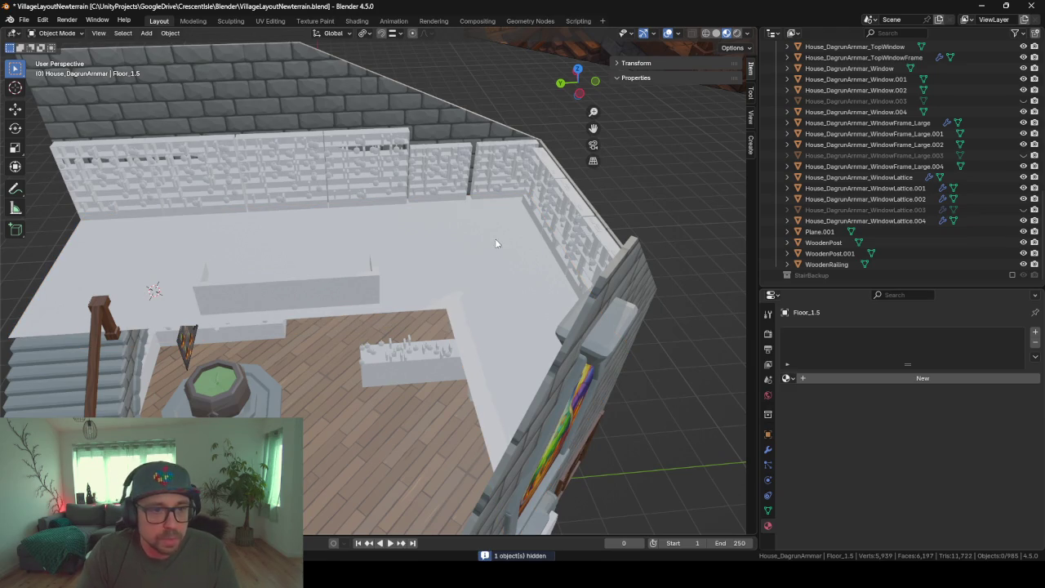
left_click(475, 304)
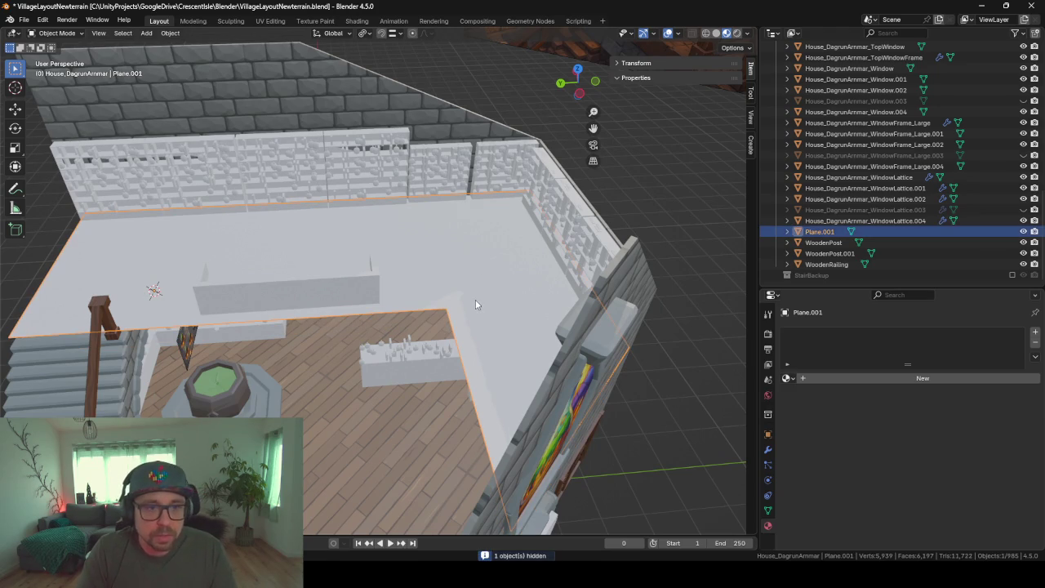
left_click(788, 379)
type("woo")
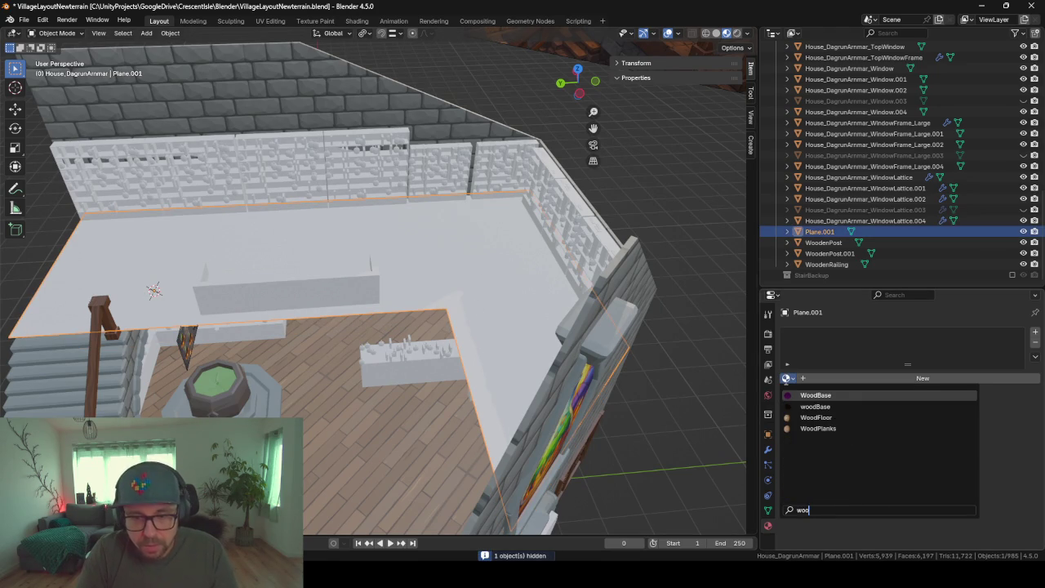
key("Down")
key("Down")
key("Return")
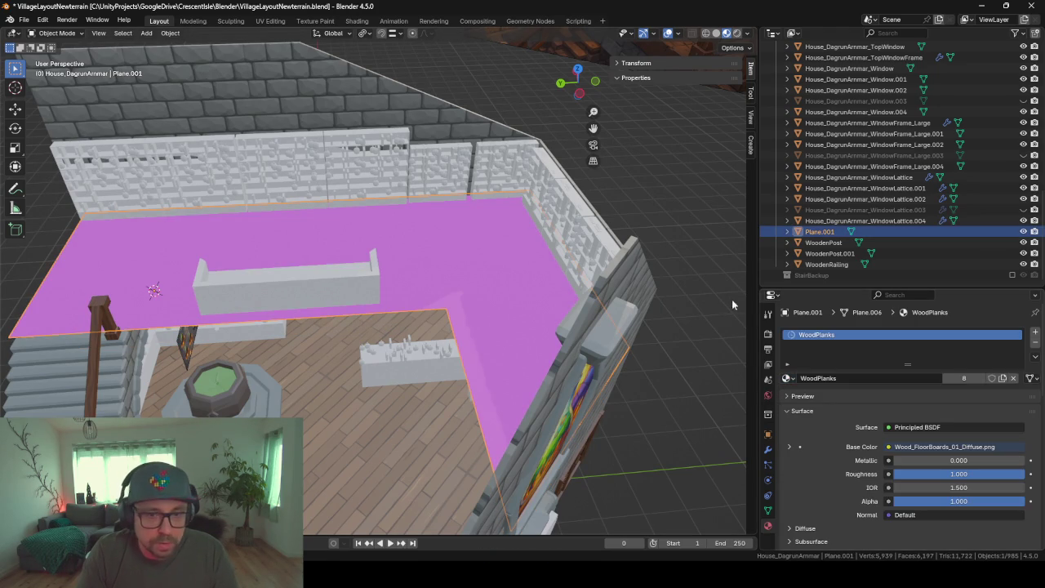
Check the ground floor's material, then assign WoodFloor to the upper floor plane
left_click(453, 444)
left_click(631, 323)
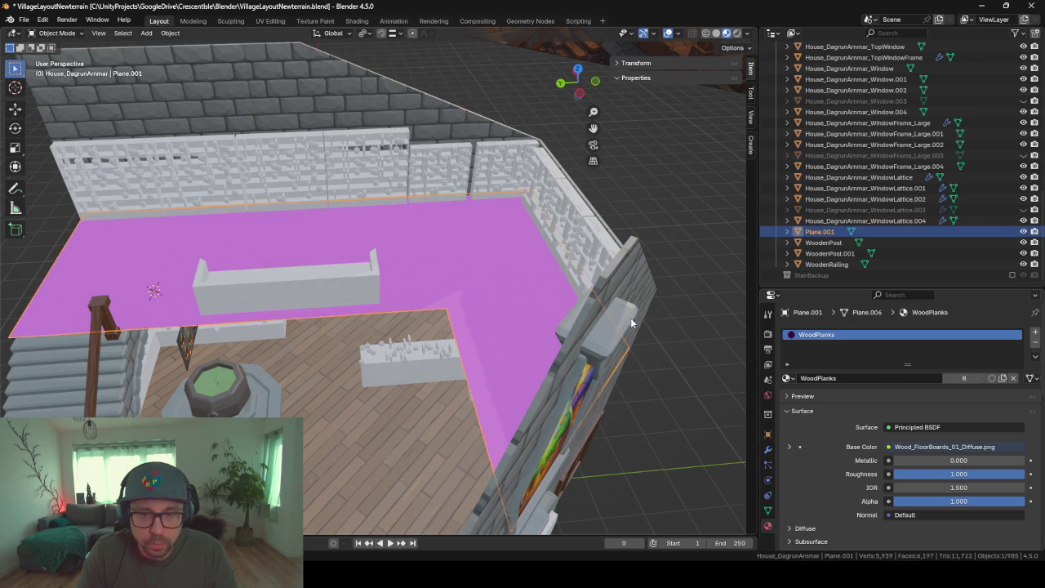
left_click(789, 379)
type("woodFl")
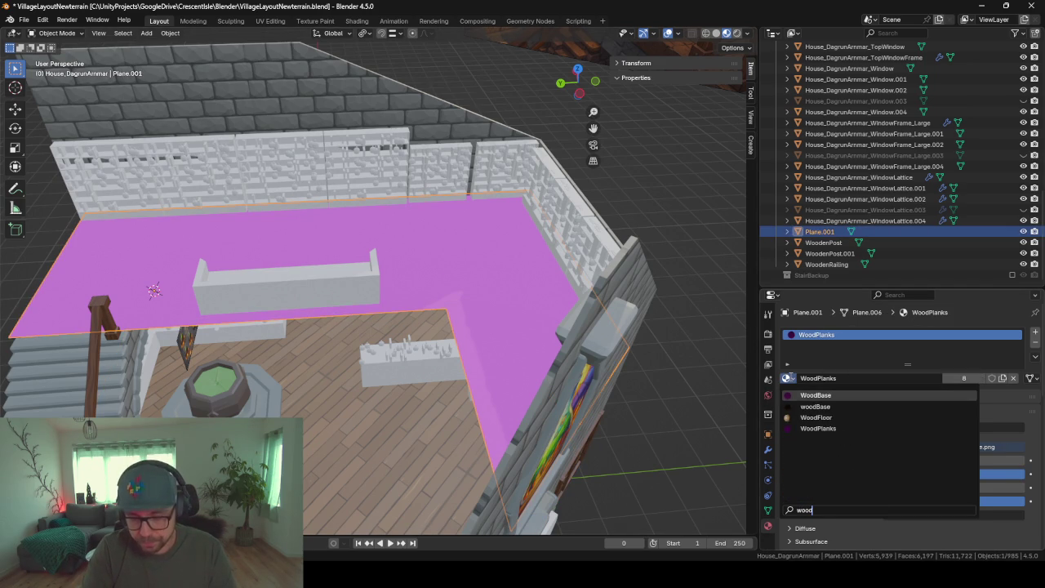
key("Return")
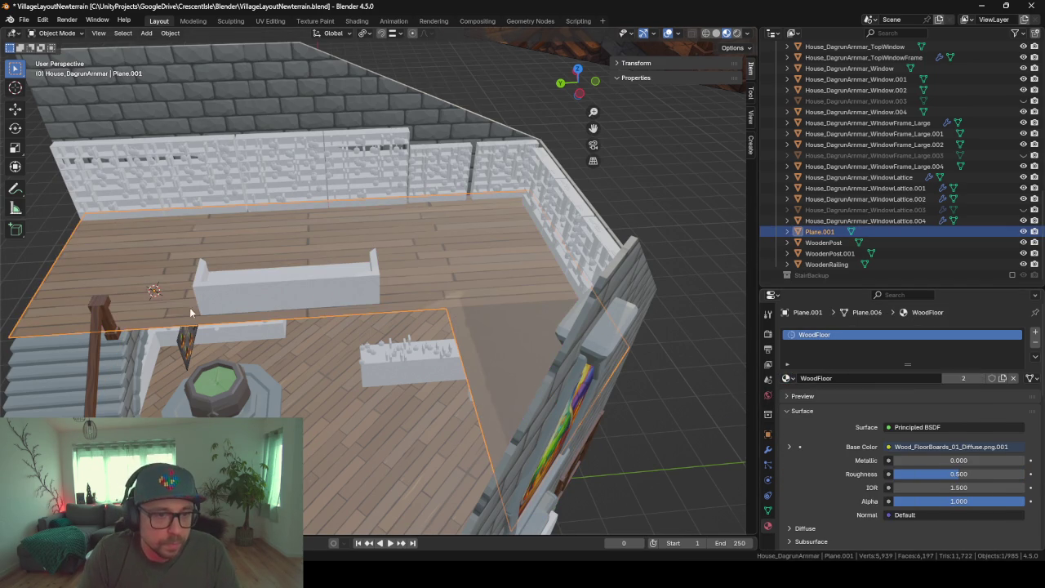
Select all of the floor plane's faces in Edit Mode and switch to the UV Editing workspace
mouse_move(190, 313)
middle_mouse_down()
mouse_move(279, 326)
mouse_move(282, 360)
mouse_move(263, 366)
middle_mouse_up()
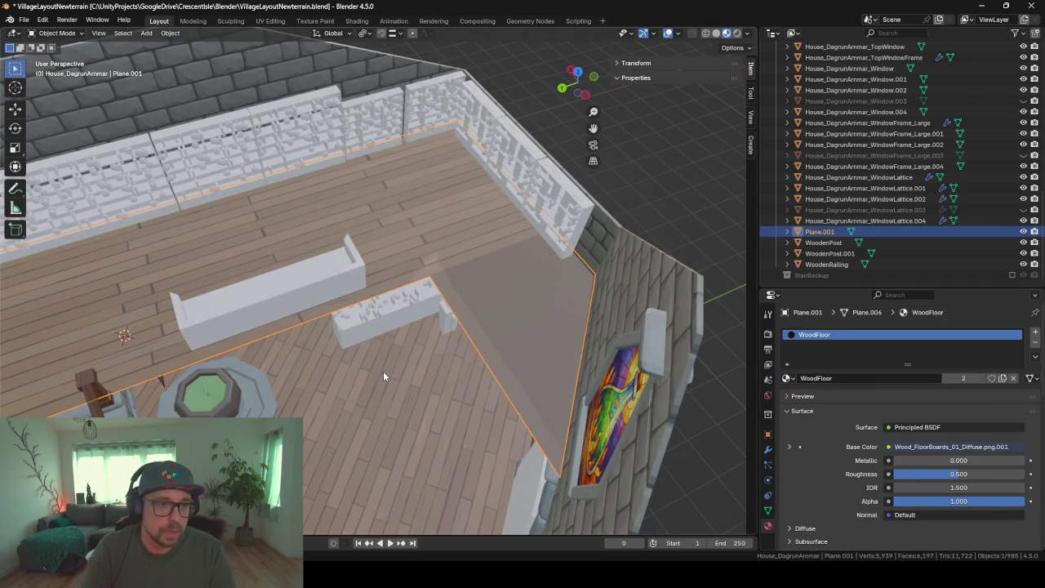
key("Tab")
key("a")
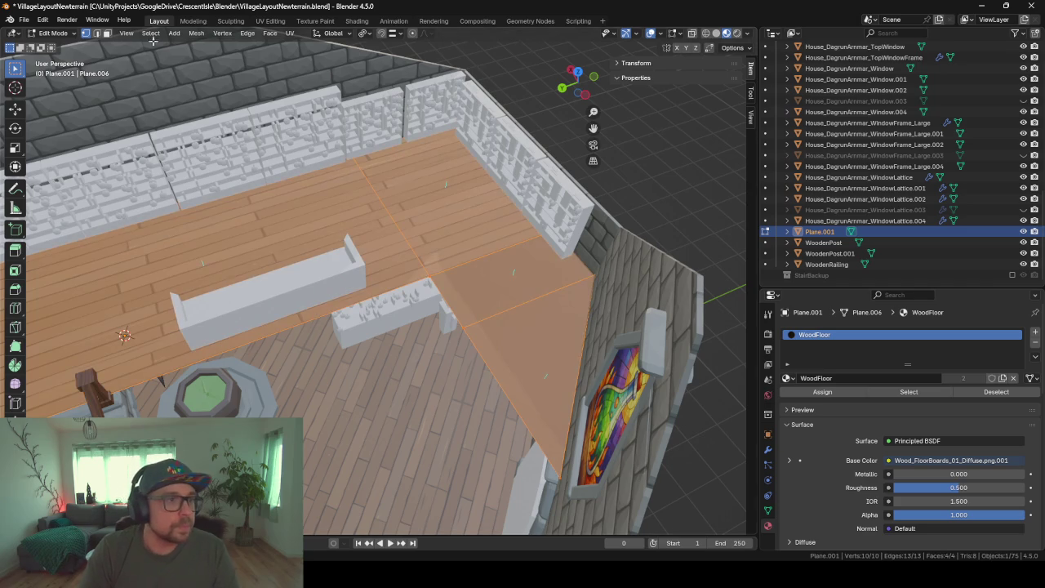
left_click(271, 20)
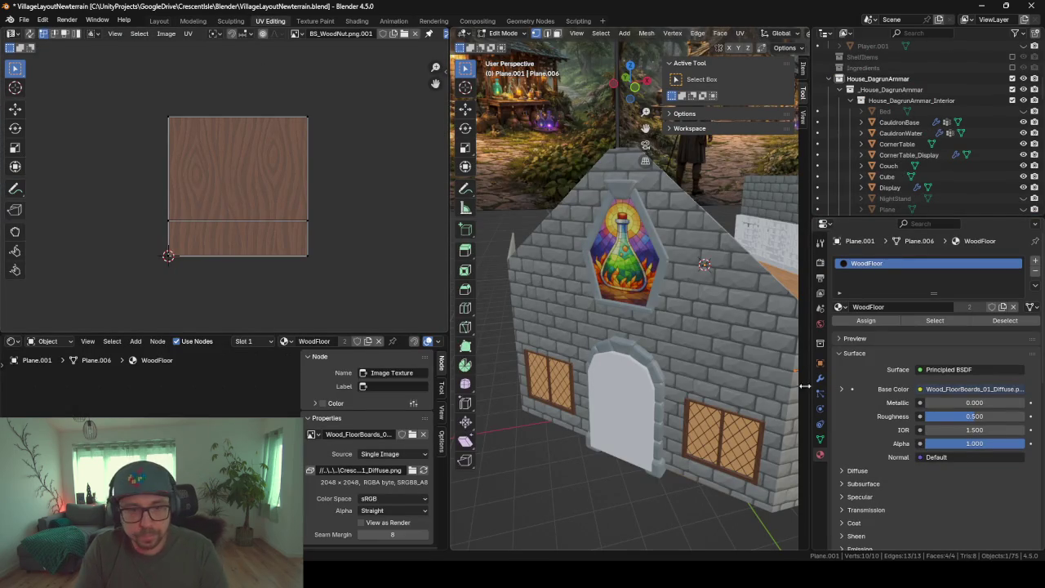
Unwrap the floor mesh with Smart UV Project at default settings
middle_click_drag(651, 237, 607, 272)
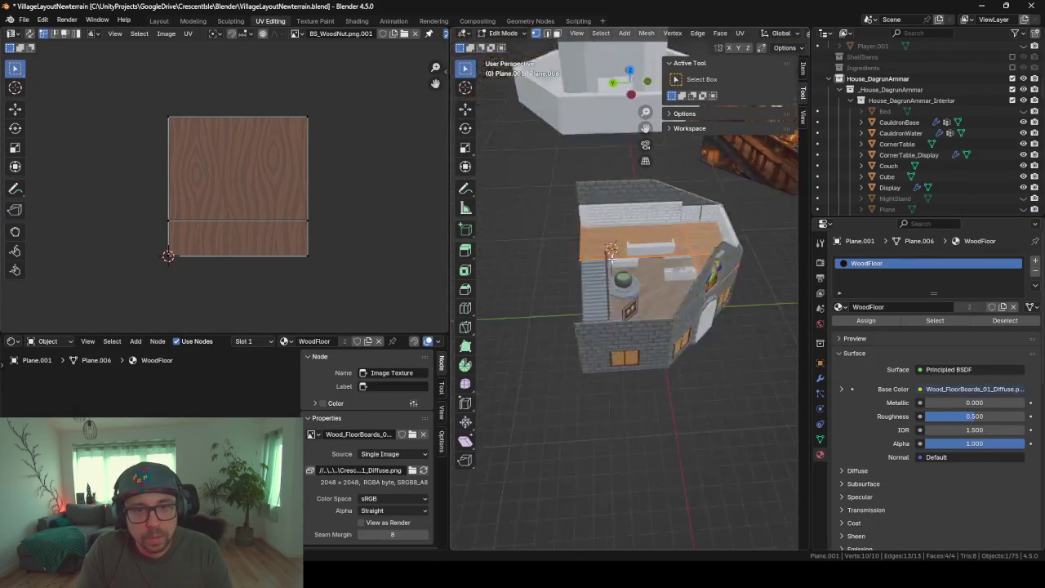
key("u")
left_click(607, 269)
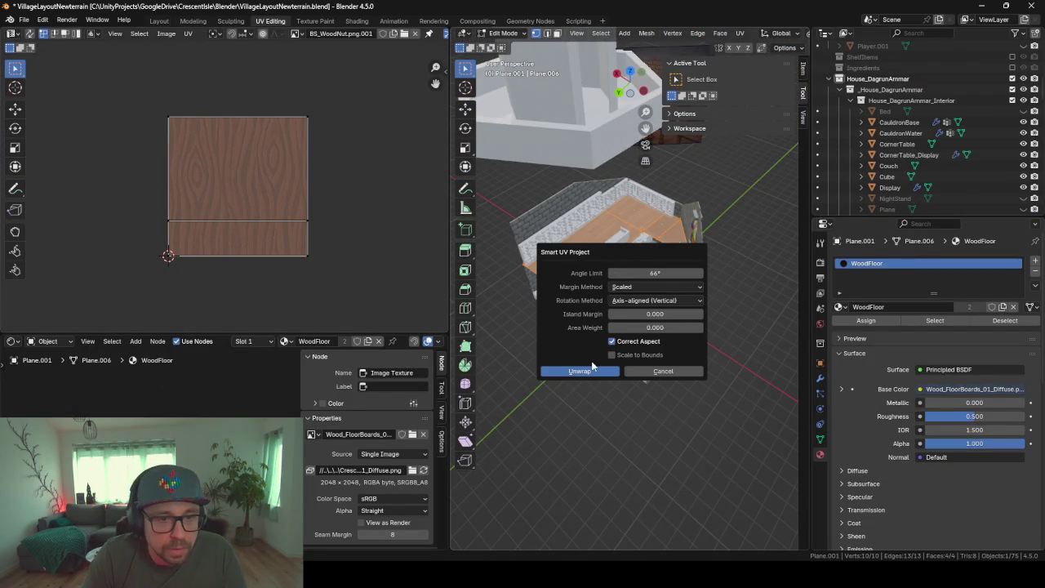
left_click(580, 372)
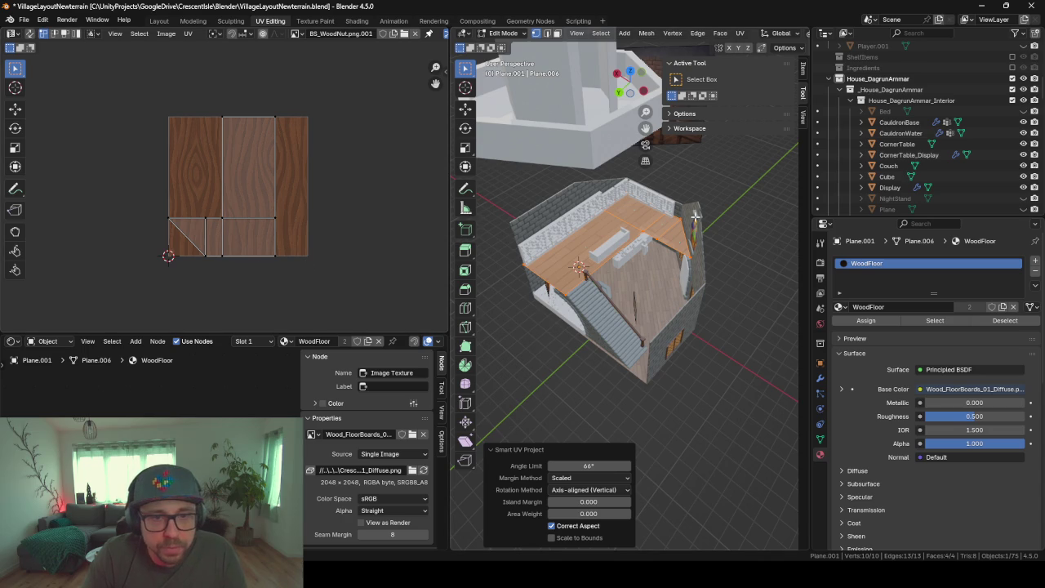
Scale all UV islands by about 1.49 and rotate them 90°
scroll(695, 215, "up", 5)
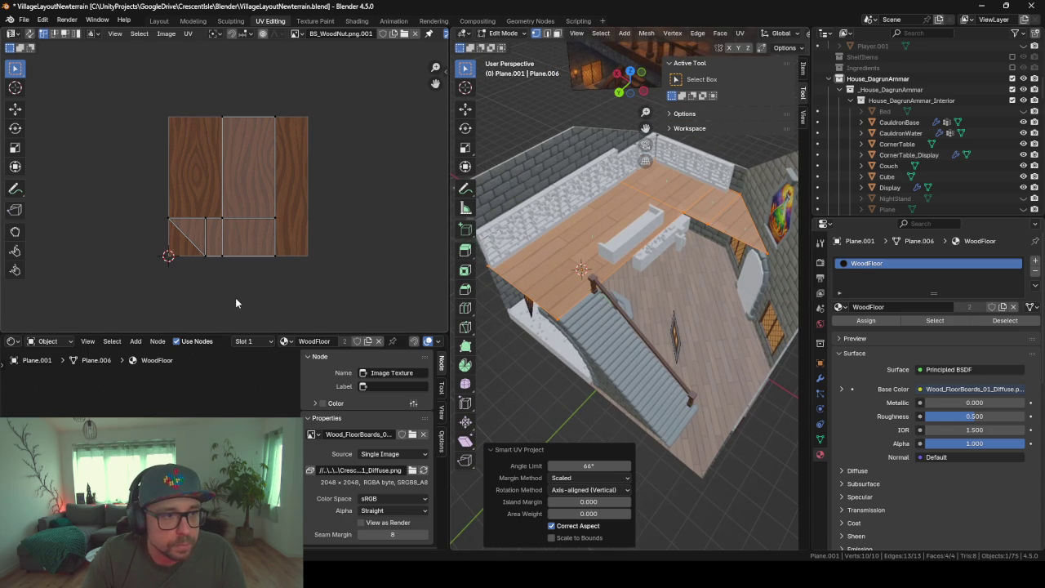
key("a")
key("s")
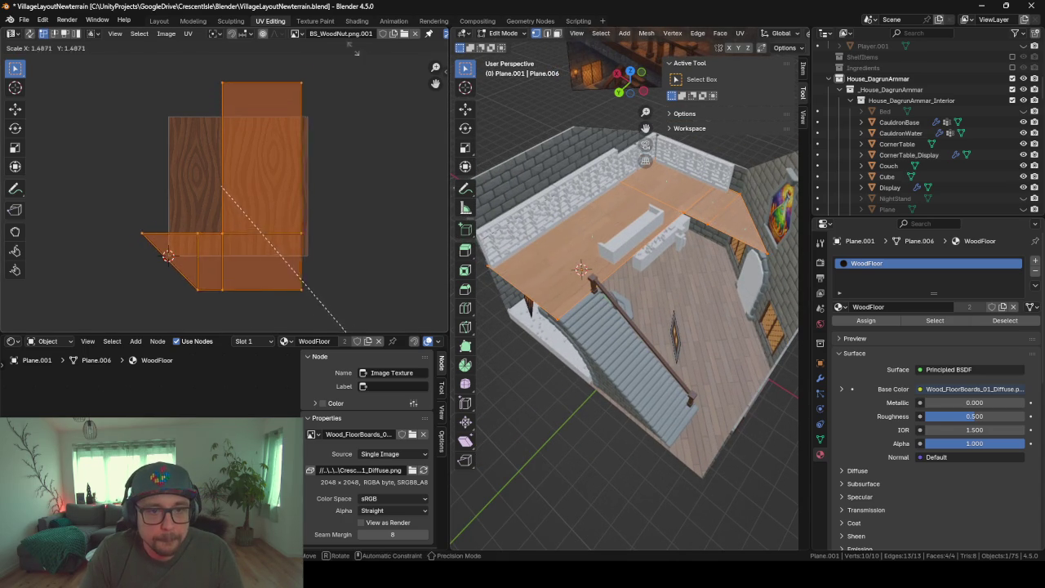
left_click(418, 61)
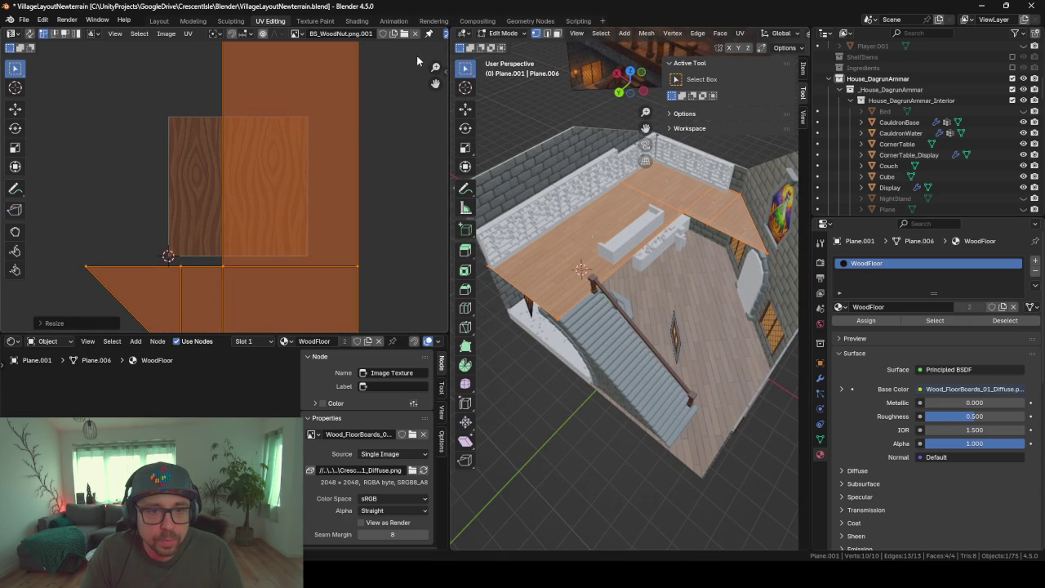
scroll(667, 327, "up", 3)
scroll(666, 328, "up", 1)
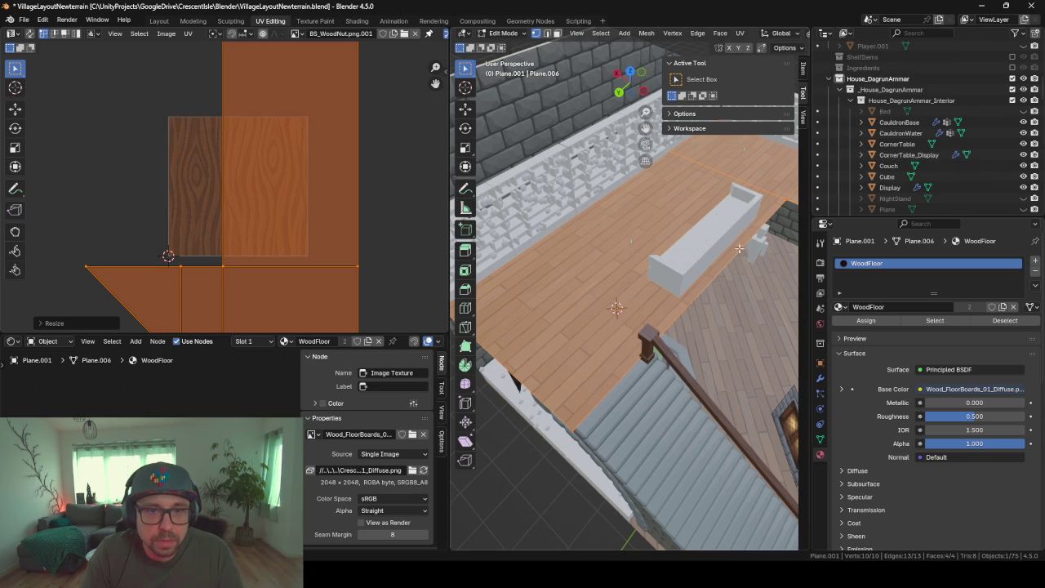
type("r90")
key("Return")
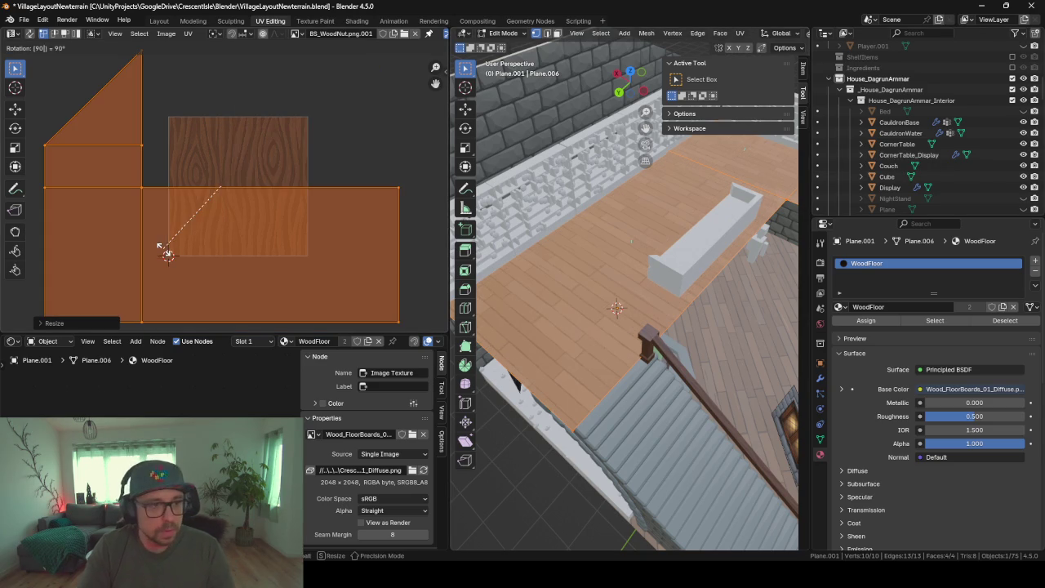
Return to Object Mode, inspect the plank texture from several angles, then switch to Unity
key("Tab")
middle_click_drag(693, 343, 798, 404)
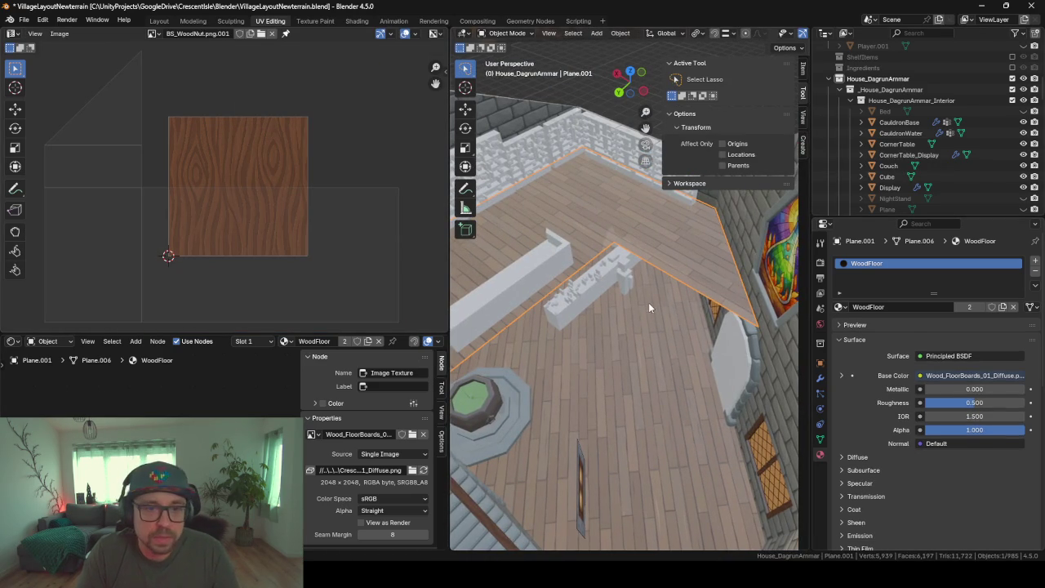
middle_click_drag(648, 302, 686, 365)
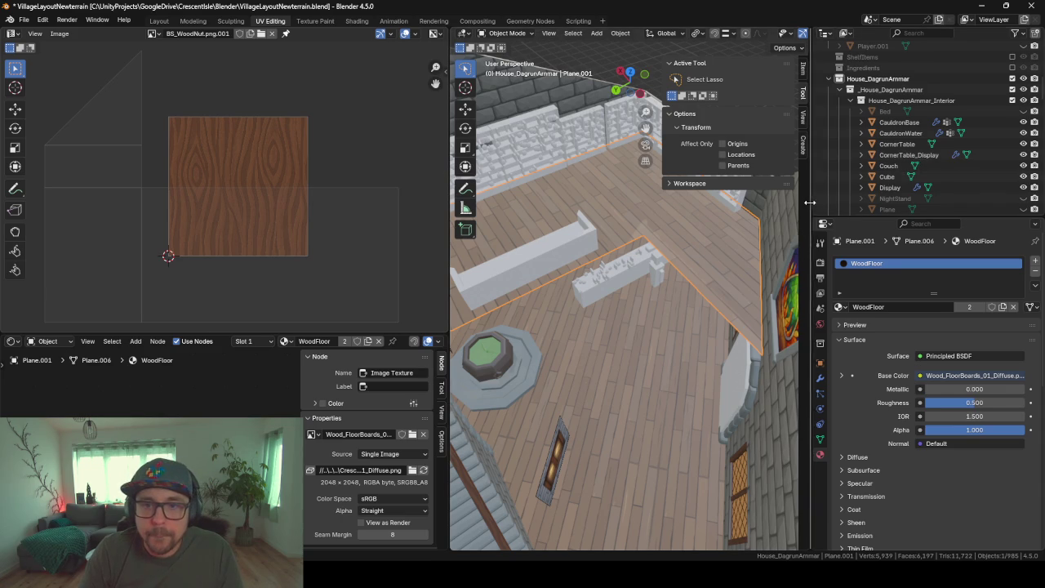
left_click_drag(807, 202, 993, 204)
scroll(745, 267, "up", 3)
mouse_move(745, 262)
middle_mouse_down()
mouse_move(783, 368)
mouse_move(717, 337)
mouse_move(760, 331)
mouse_move(662, 369)
middle_mouse_up()
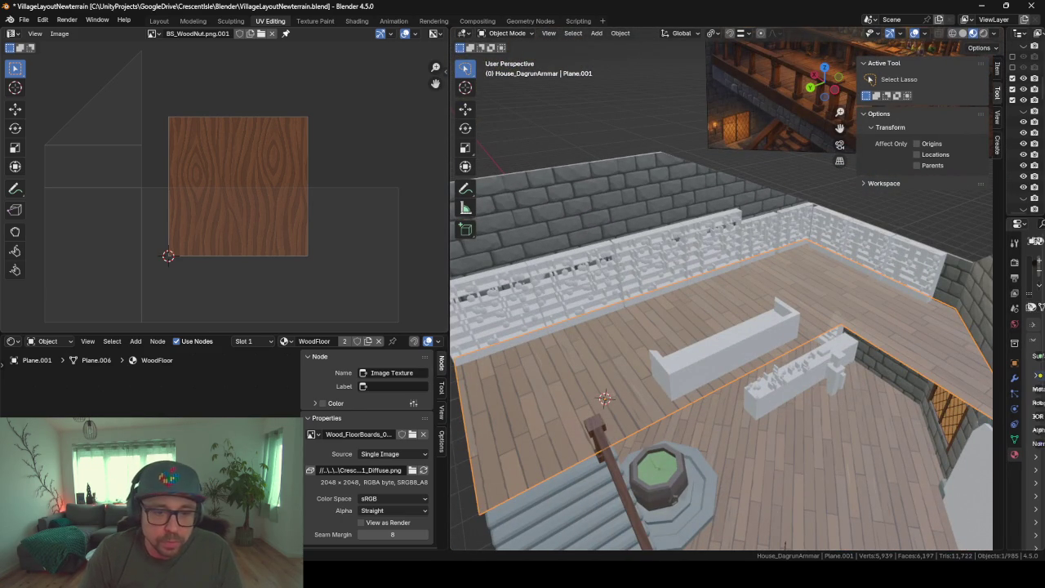
key("alt+Tab")
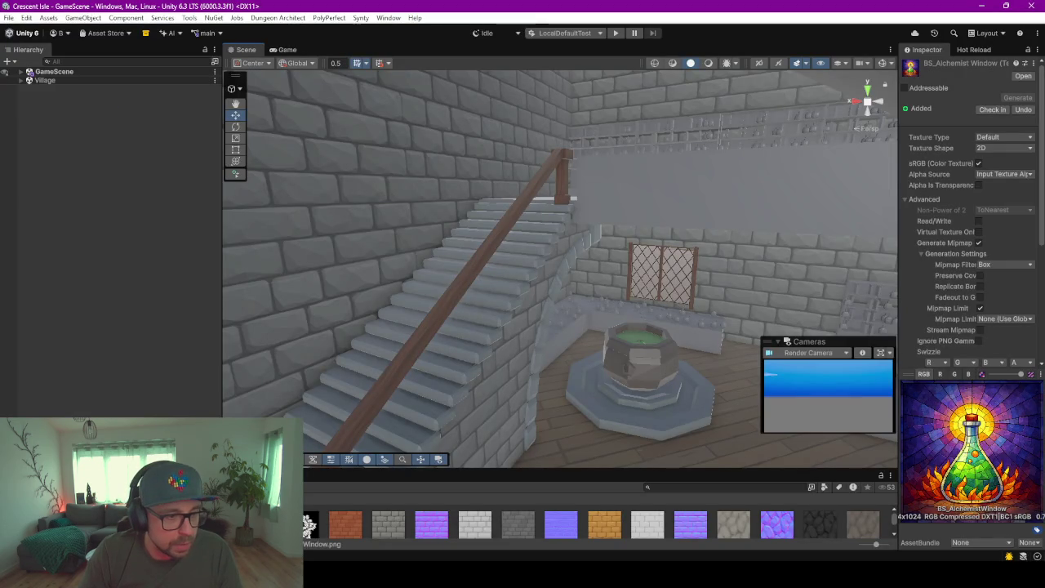
Enlarge the Project window and preview the Wood_FloorBoards_01 and Wood_DockBoards_01 diffuse textures
left_click_drag(363, 470, 363, 209)
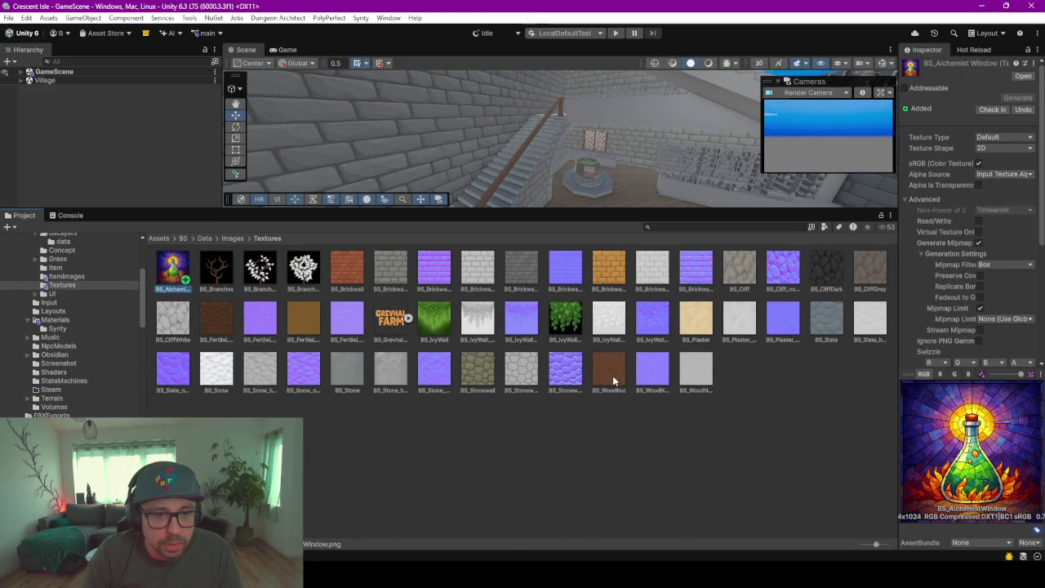
scroll(69, 327, "down", 5)
scroll(69, 327, "down", 5)
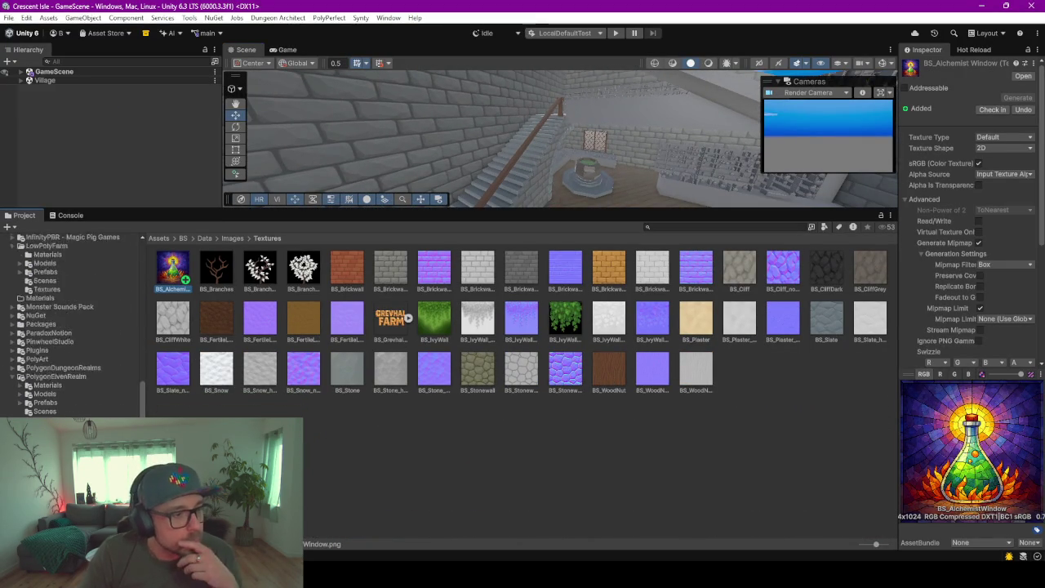
scroll(69, 343, "down", 3)
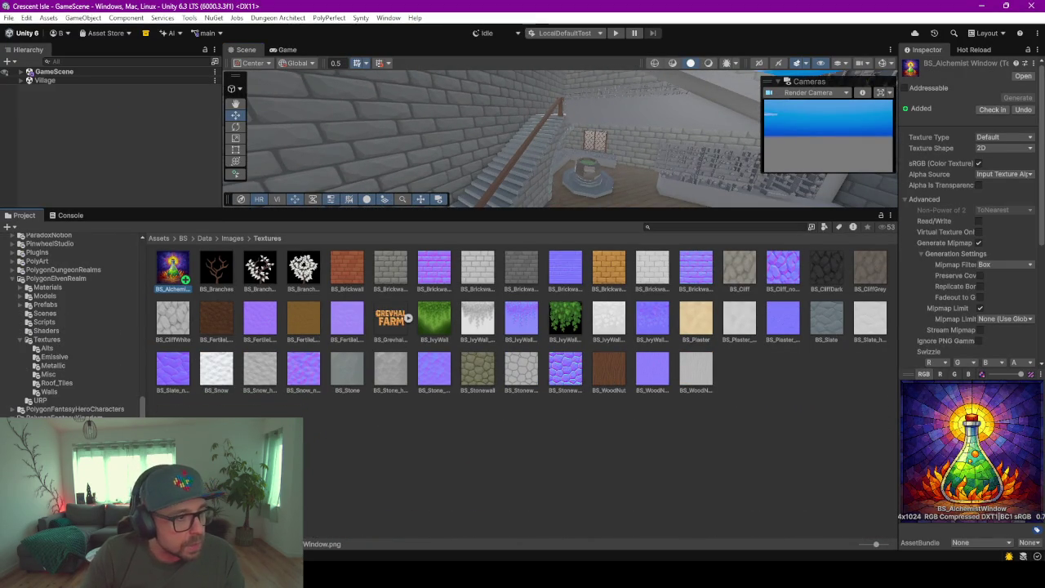
left_click(52, 338)
left_click(47, 348)
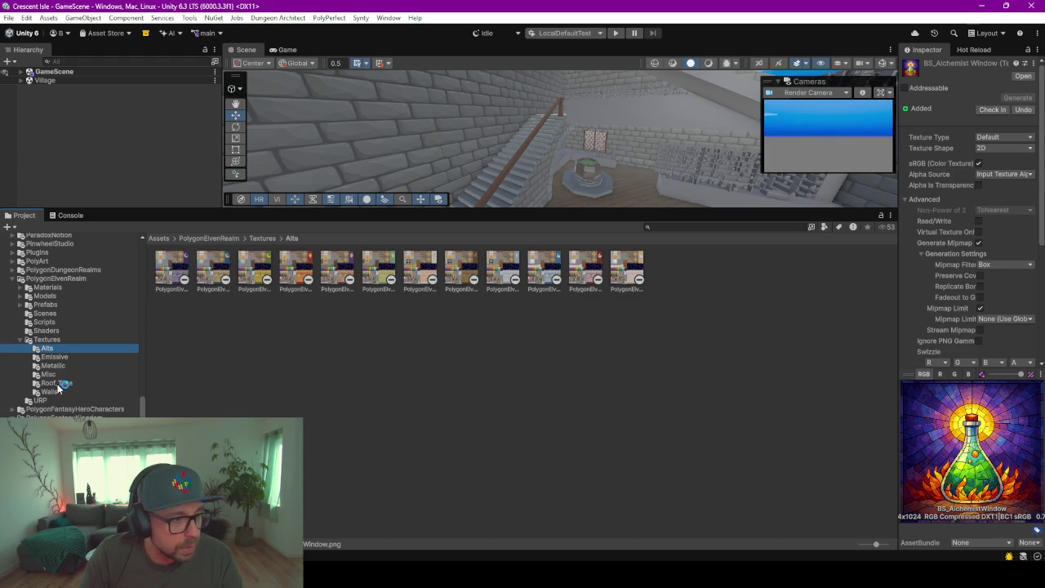
left_click(48, 374)
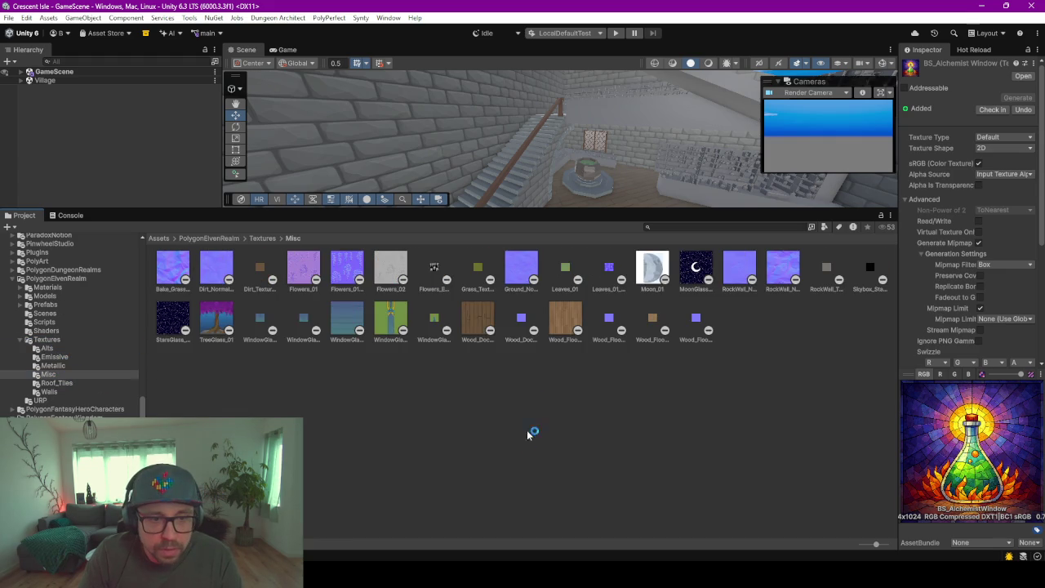
left_click(563, 333)
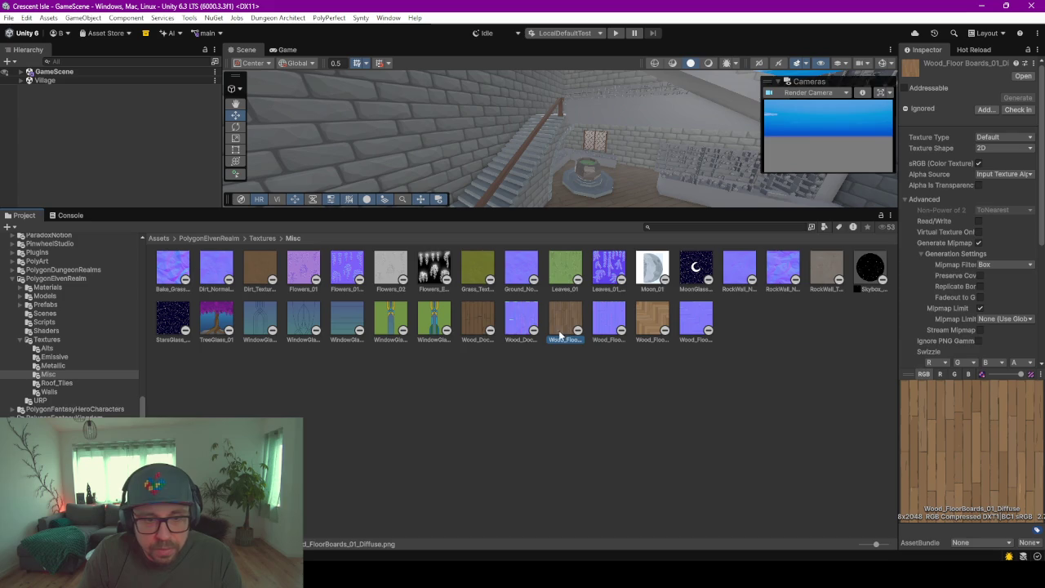
left_click(490, 328)
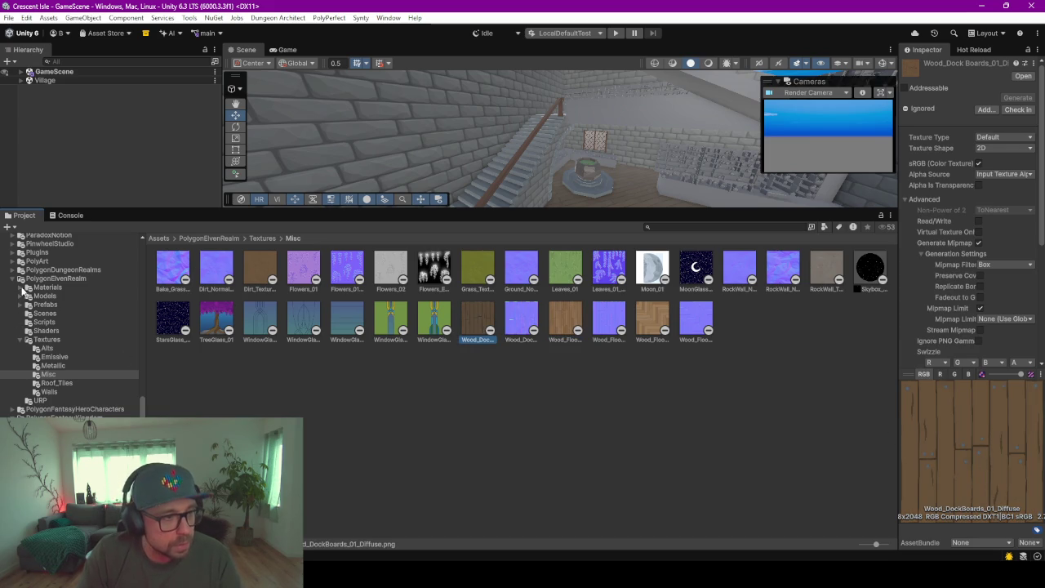
Browse the PolygonElvenRealm and PolygonDungeonRealms texture folders, ending in DungeonRealms Misc
left_click(21, 269)
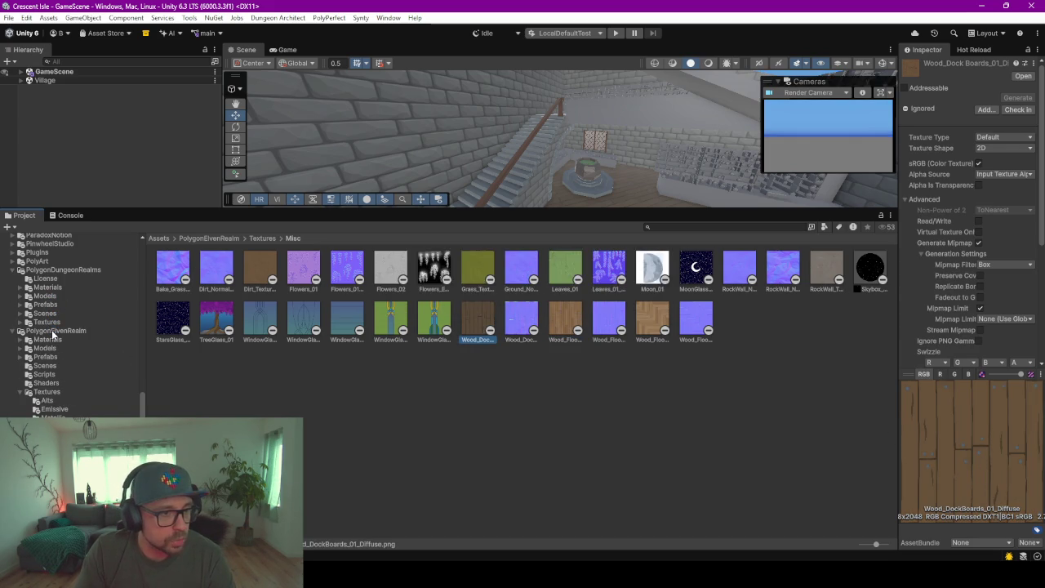
left_click(53, 331)
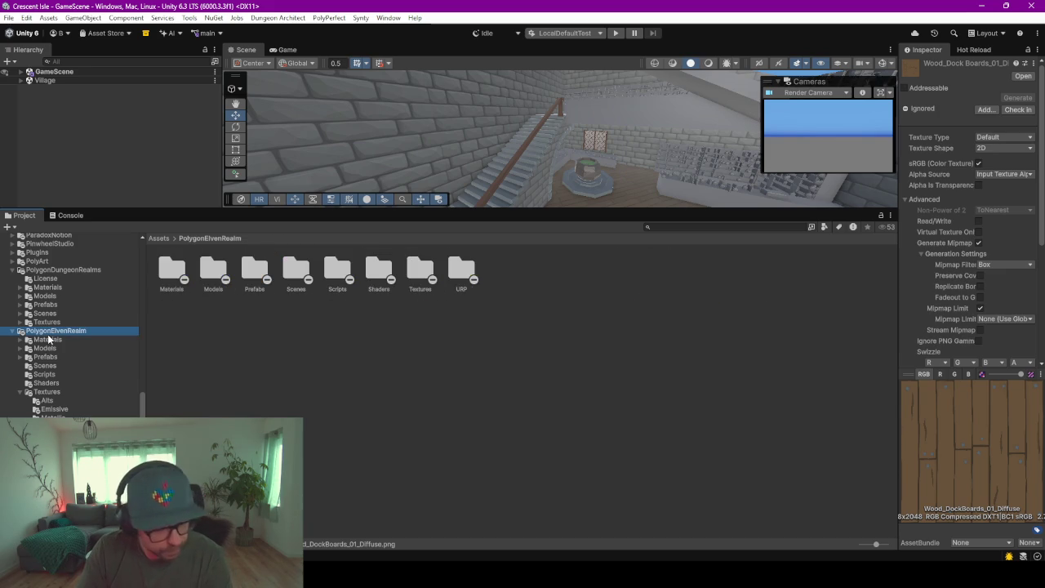
left_click(47, 340)
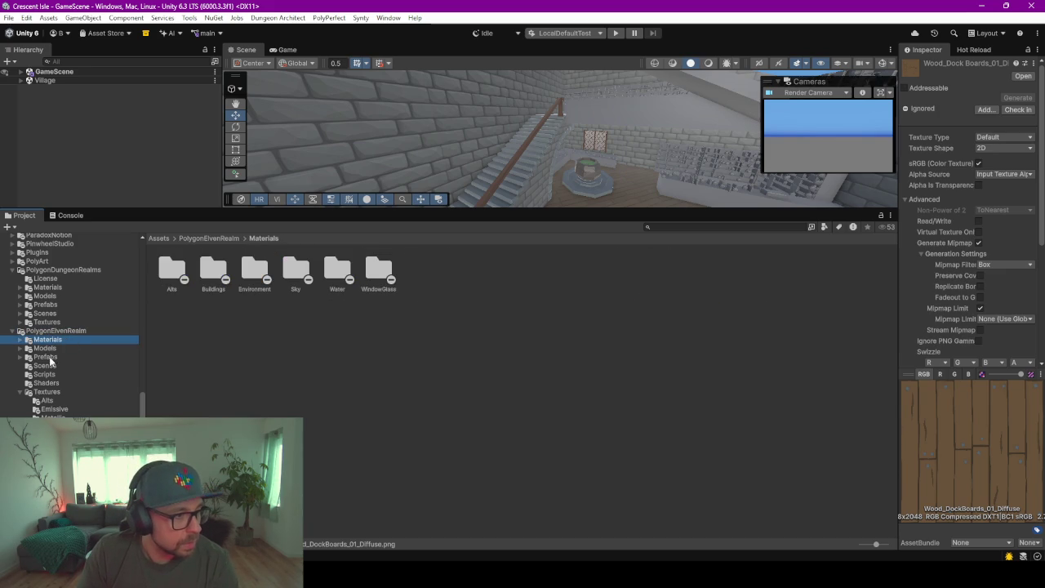
left_click(54, 392)
left_click(50, 322)
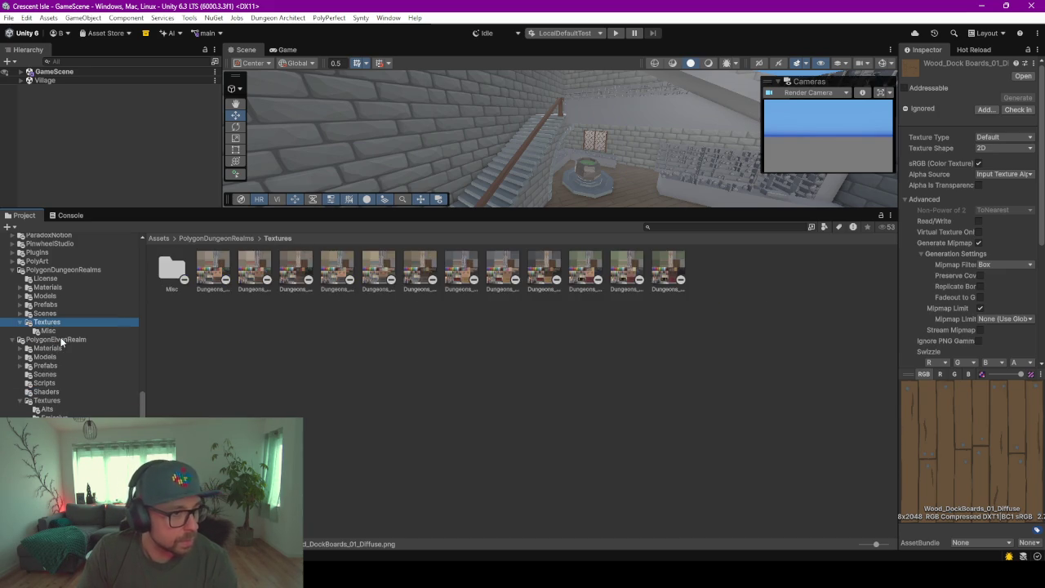
left_click(48, 331)
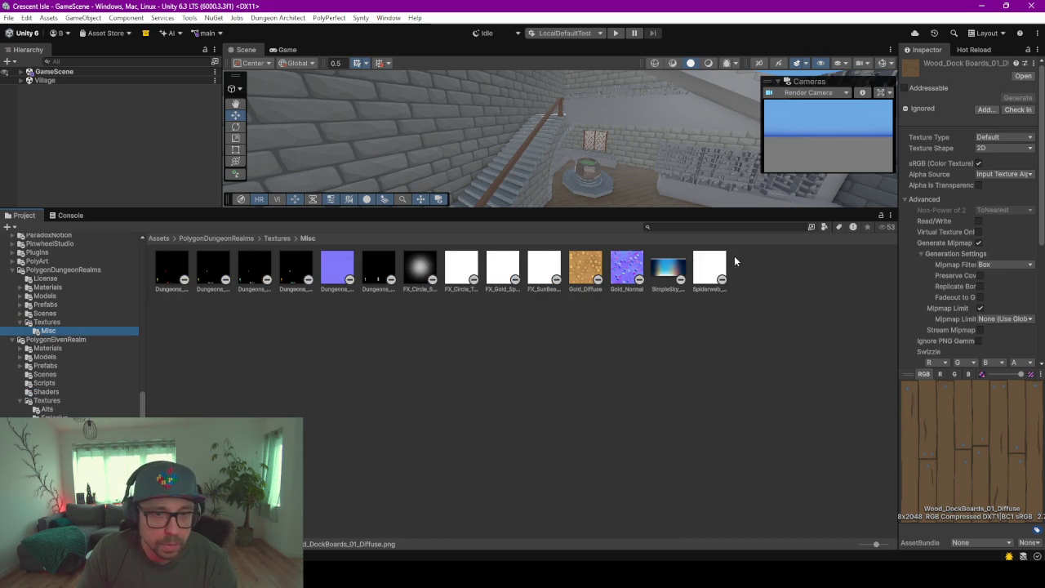
left_click(51, 322)
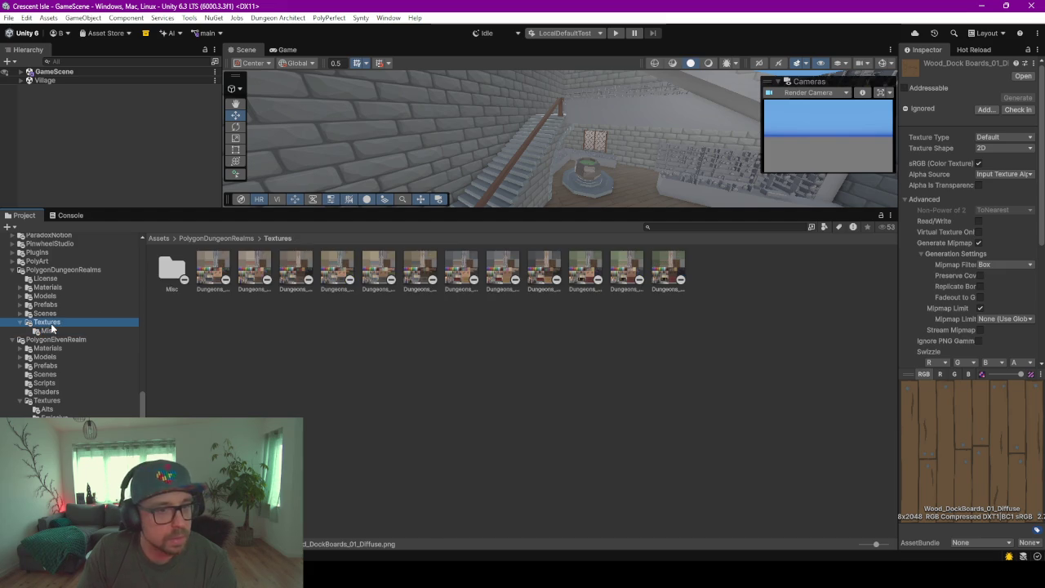
double_click(173, 267)
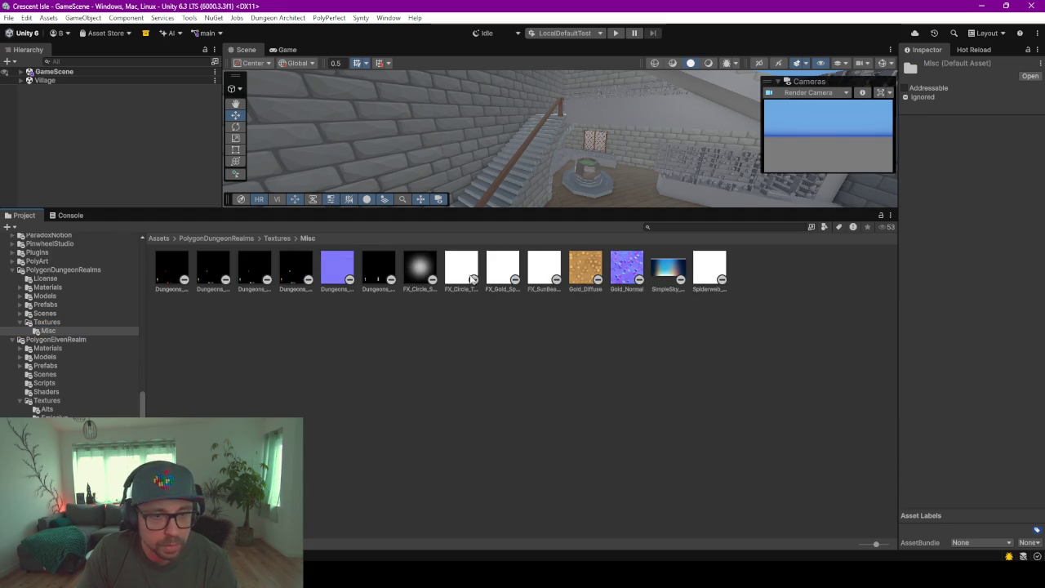
scroll(52, 369, "down", 3)
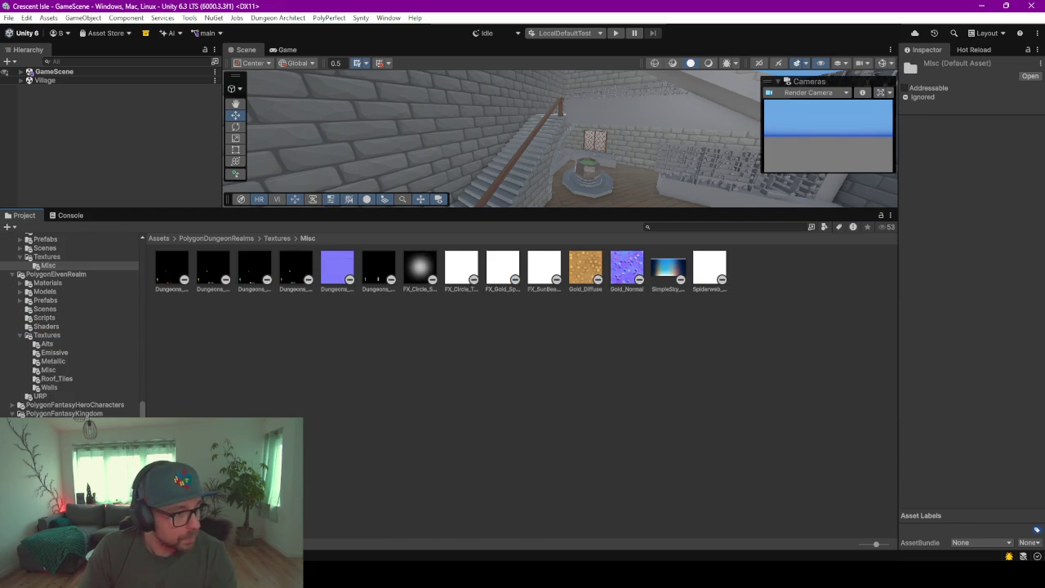
Open the PolygonFantasyKingdom Castle textures folder and step through neighbouring texture folders
left_click(49, 466)
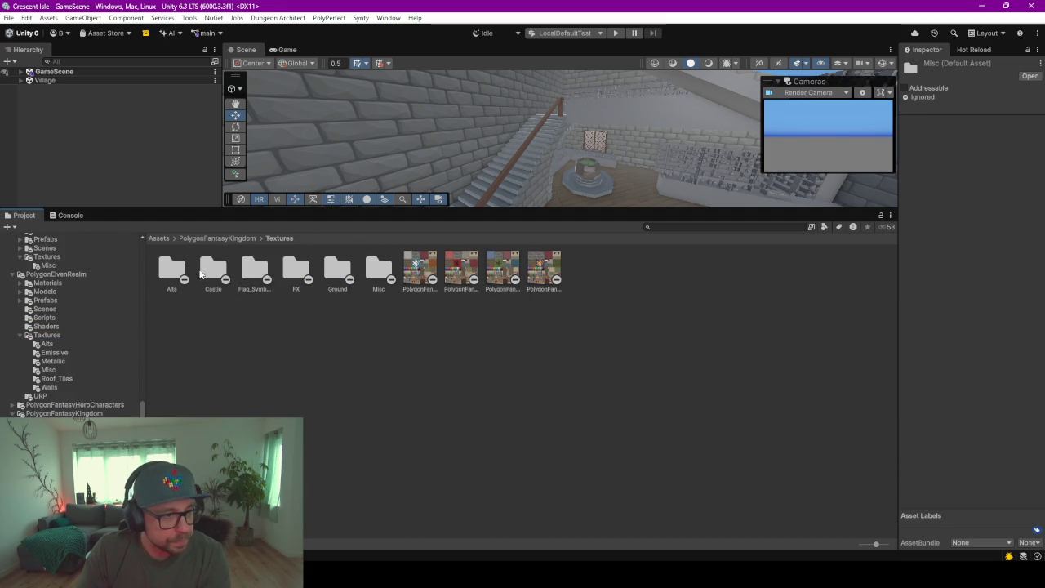
double_click(213, 267)
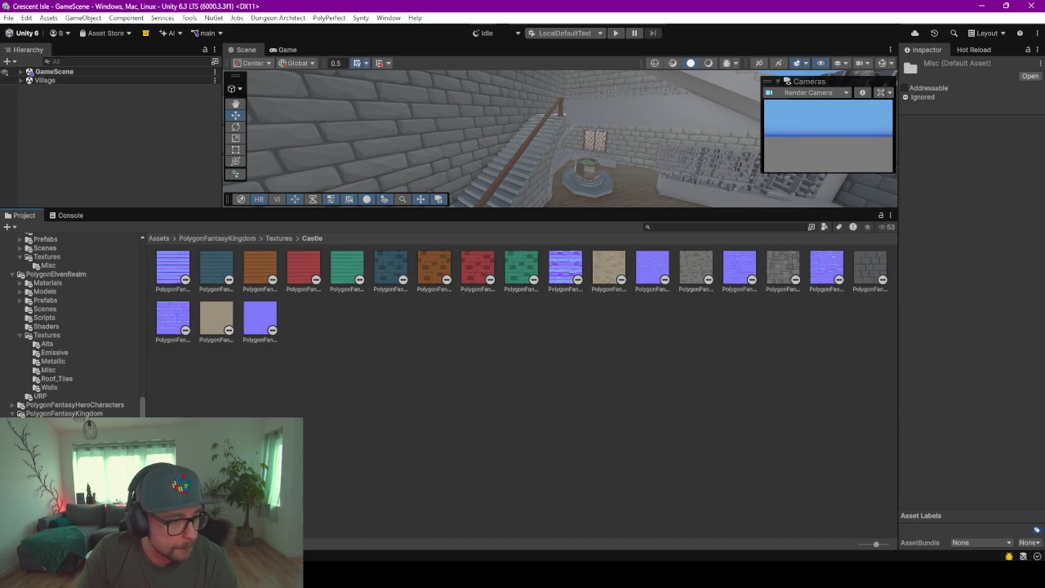
key("Down")
key("Down")
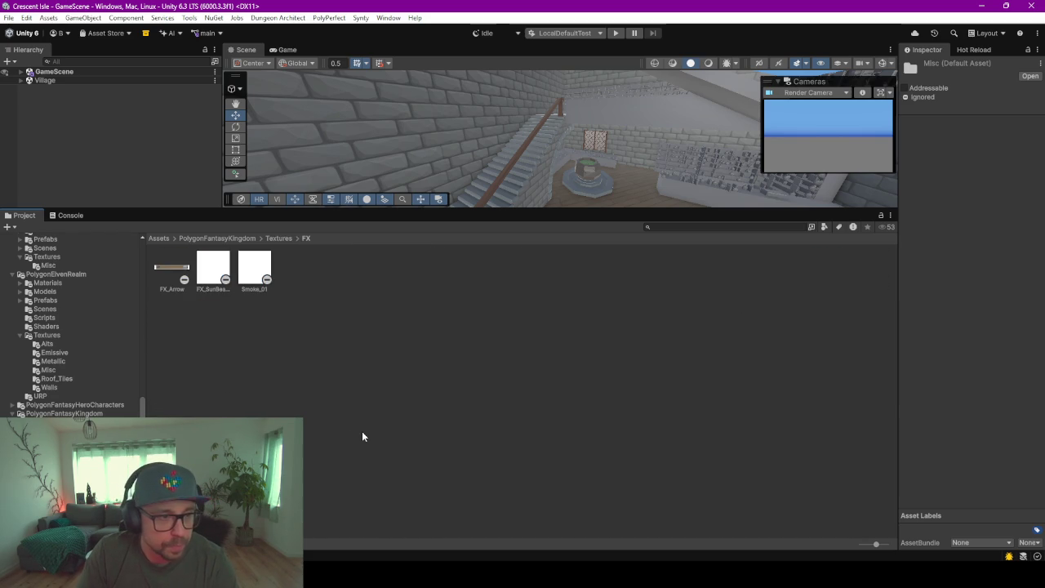
key("Down")
key("Down")
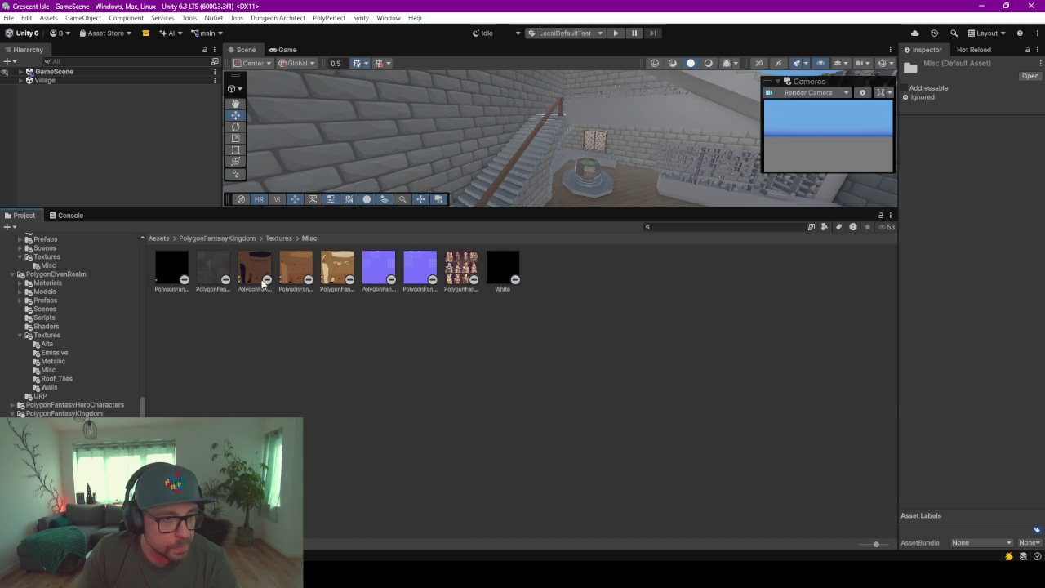
key("Up")
key("Up")
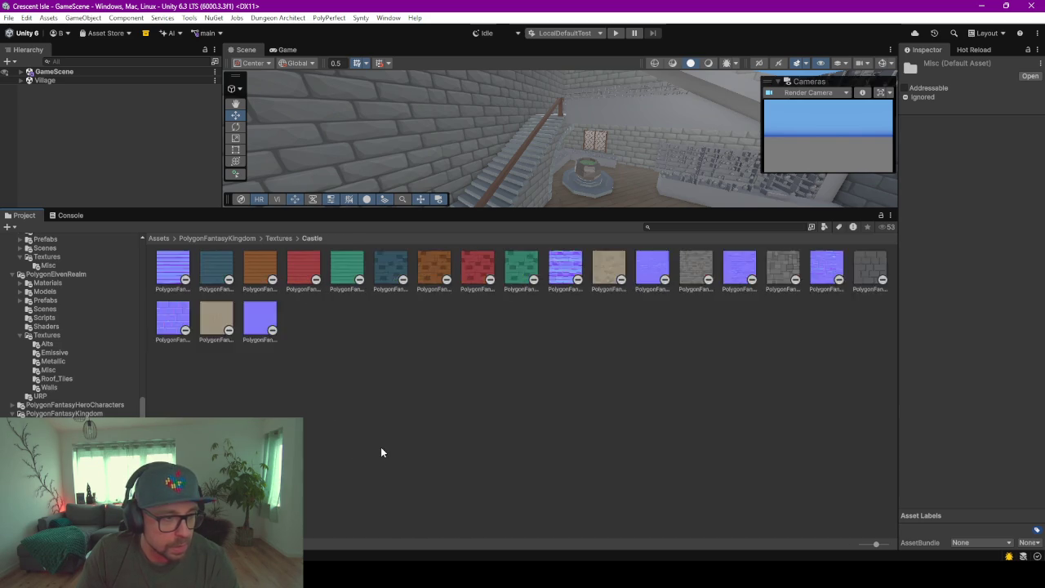
key("Up")
double_click(455, 274)
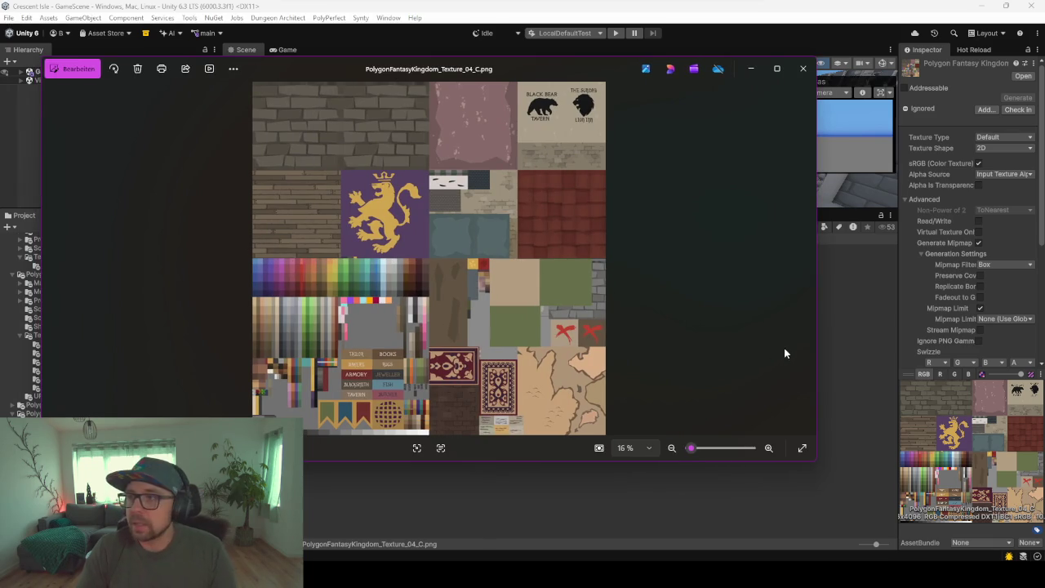
left_click(803, 69)
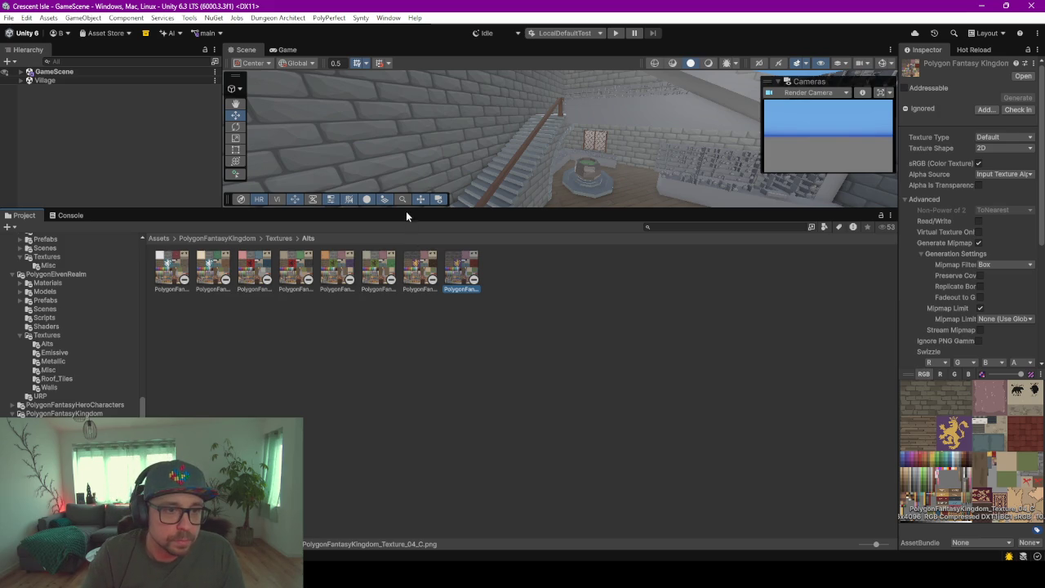
Enlarge Unity's Scene view and orbit it to show the stairs room
left_click_drag(407, 212, 407, 410)
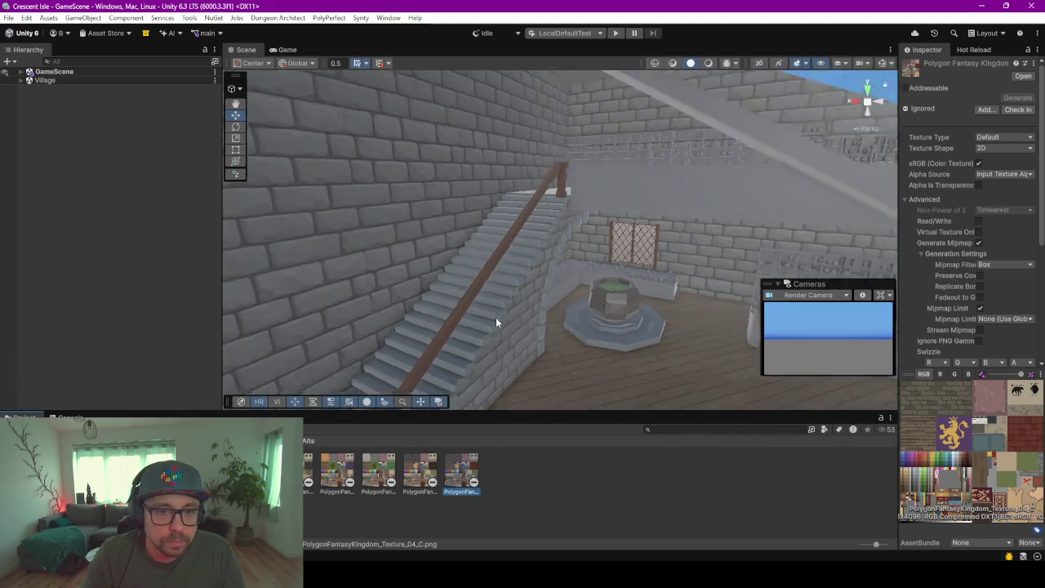
scroll(496, 317, "up", 10)
scroll(570, 215, "down", 10)
left_click_drag(570, 215, 578, 290, "alt")
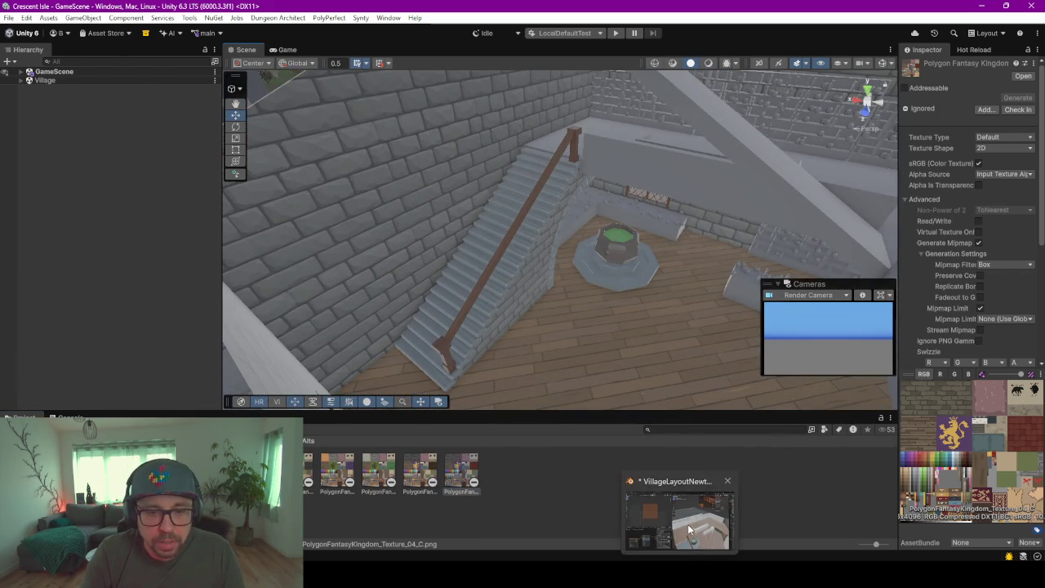
Switch to Blender, orbit around the upper floor, then bring up the ChatGPT browser
left_click(688, 522)
mouse_move(791, 311)
middle_mouse_down()
mouse_move(745, 303)
mouse_move(779, 290)
mouse_move(546, 352)
middle_mouse_up()
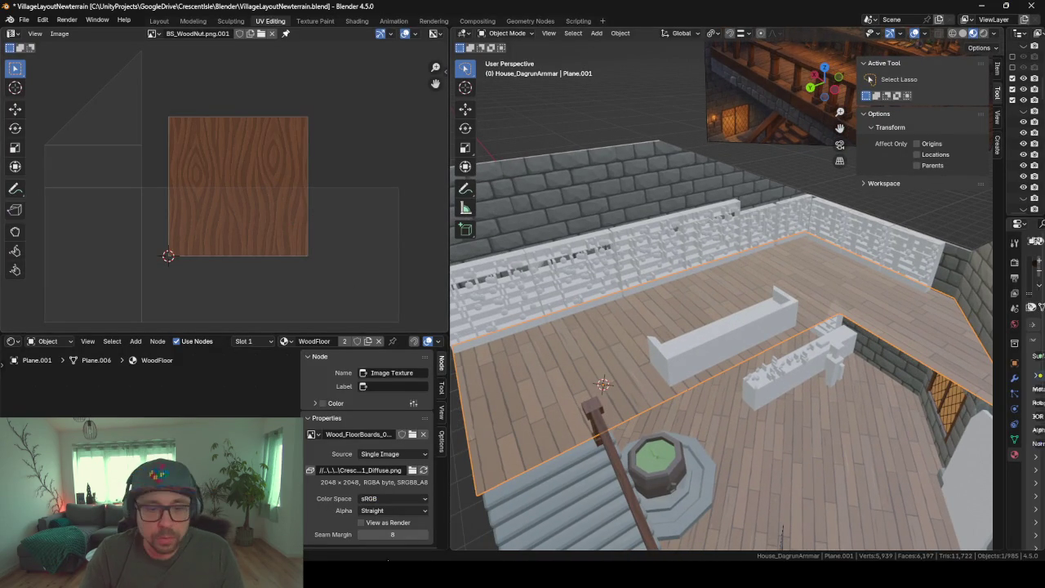
key("alt+Tab")
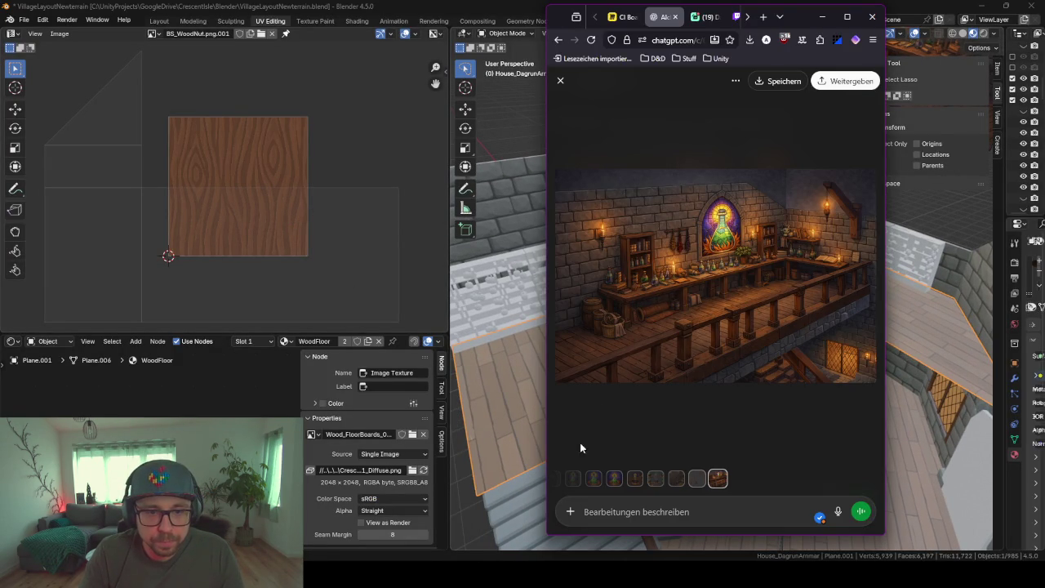
Close the image viewer and send ChatGPT a seamless 1024x1024 low-poly floor-plank texture prompt
left_click(560, 80)
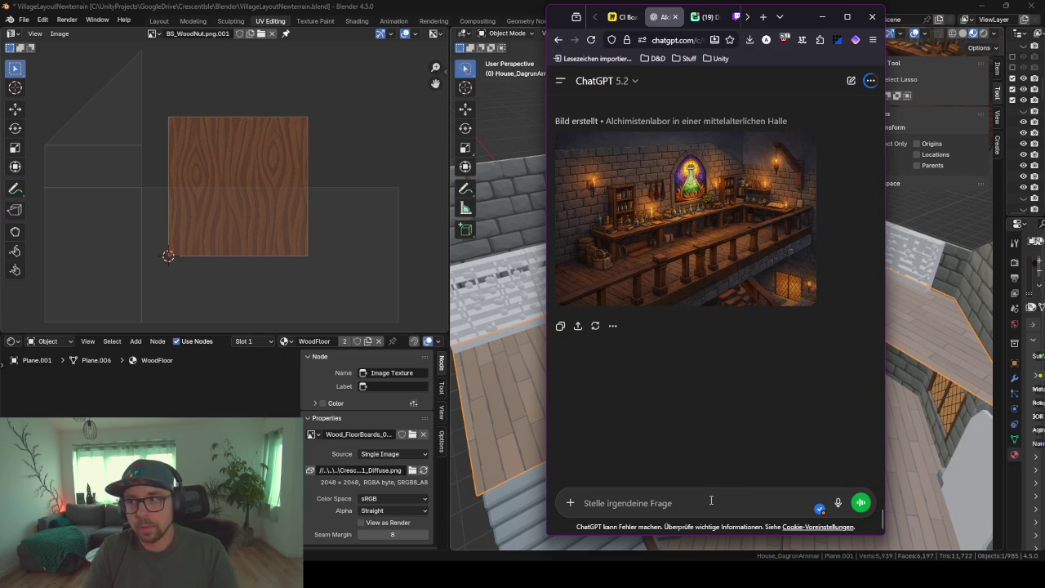
type("erzeuge eine low poly")
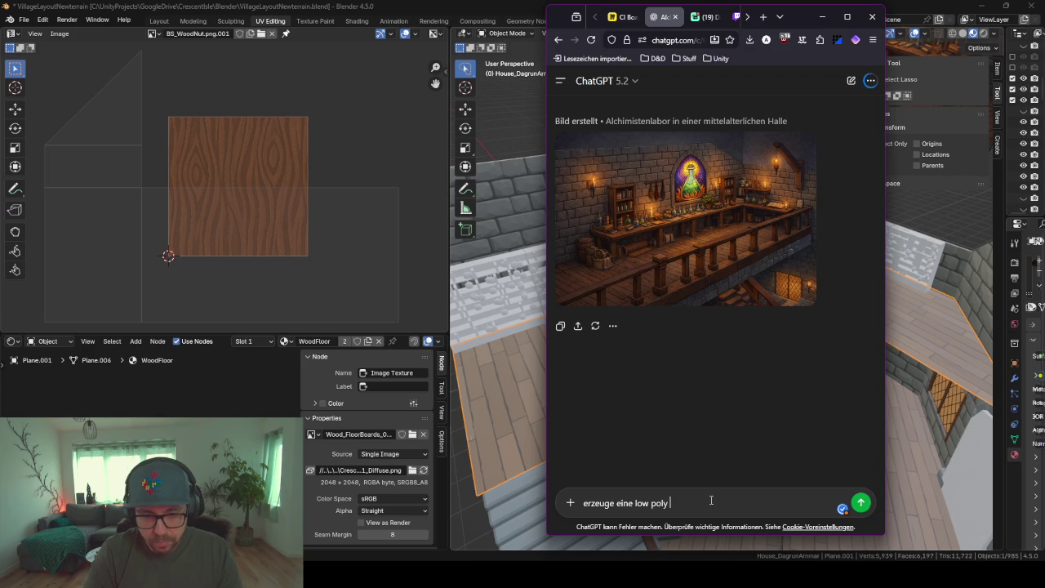
key("ctrl+shift+BackSpace")
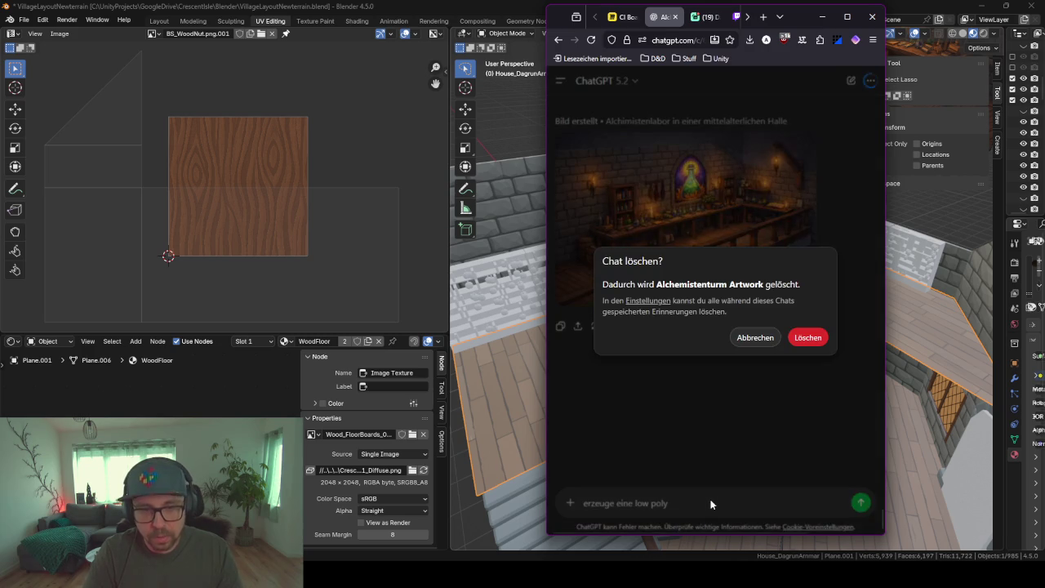
key("Escape")
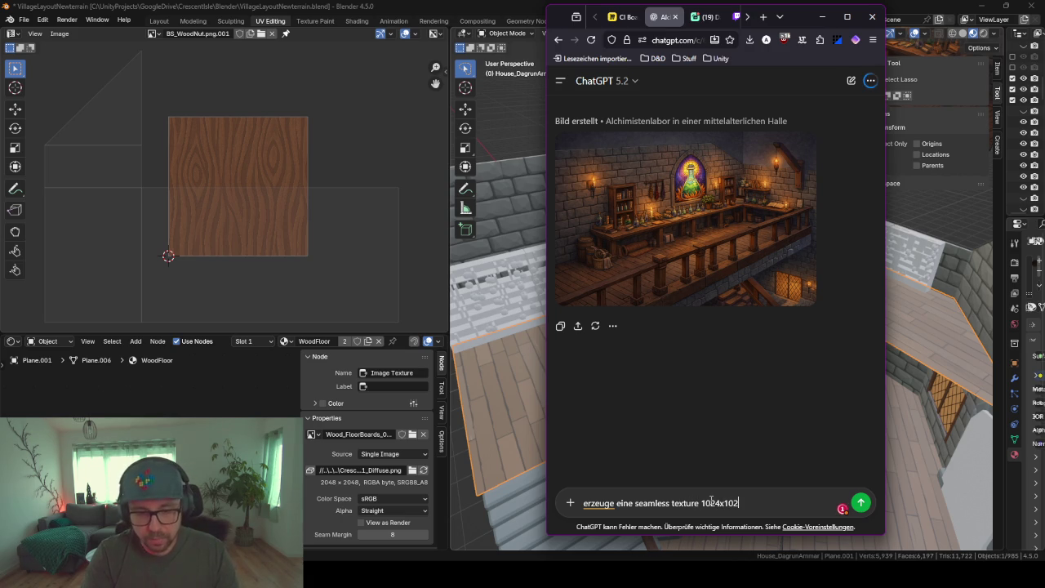
type("4 der fussboden plank")
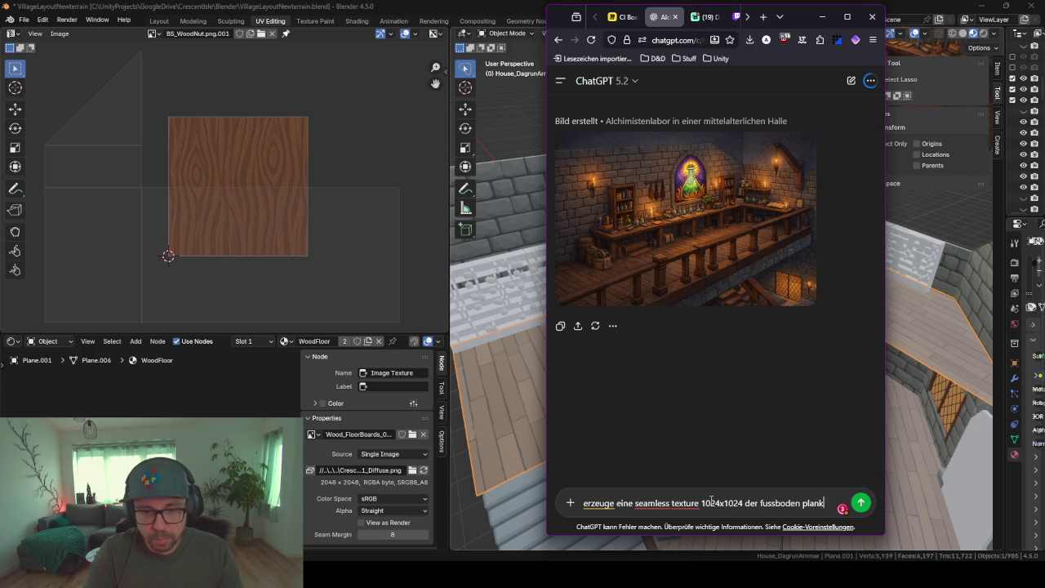
type("en im low ")
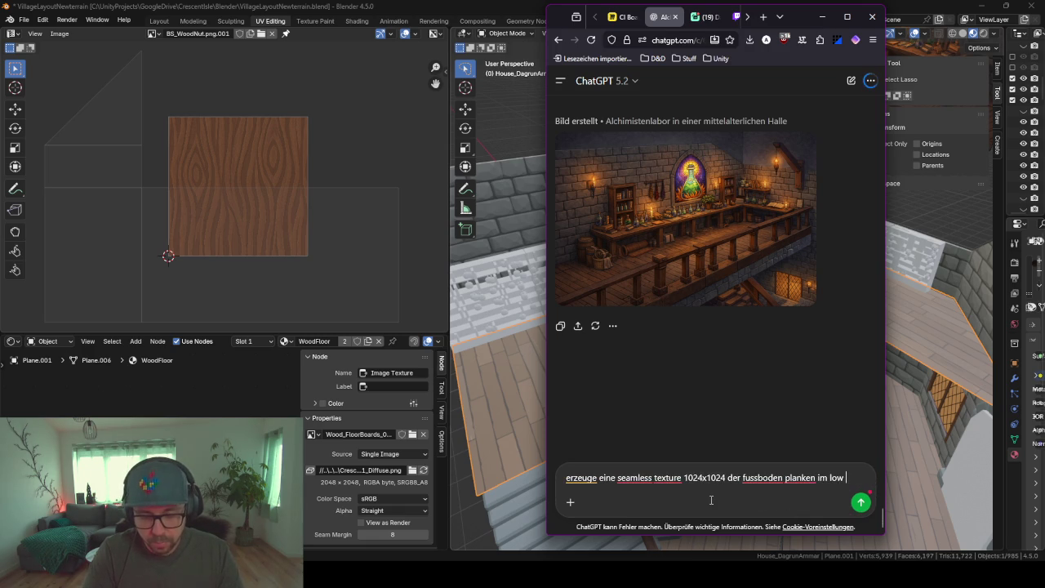
type("poly stil aehnlich zu synty studios")
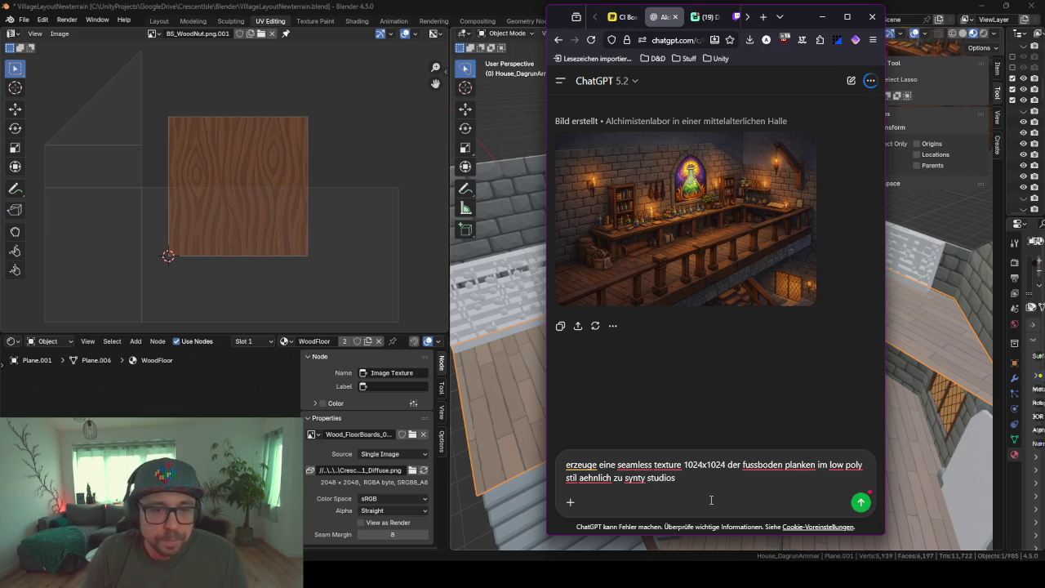
key("Return")
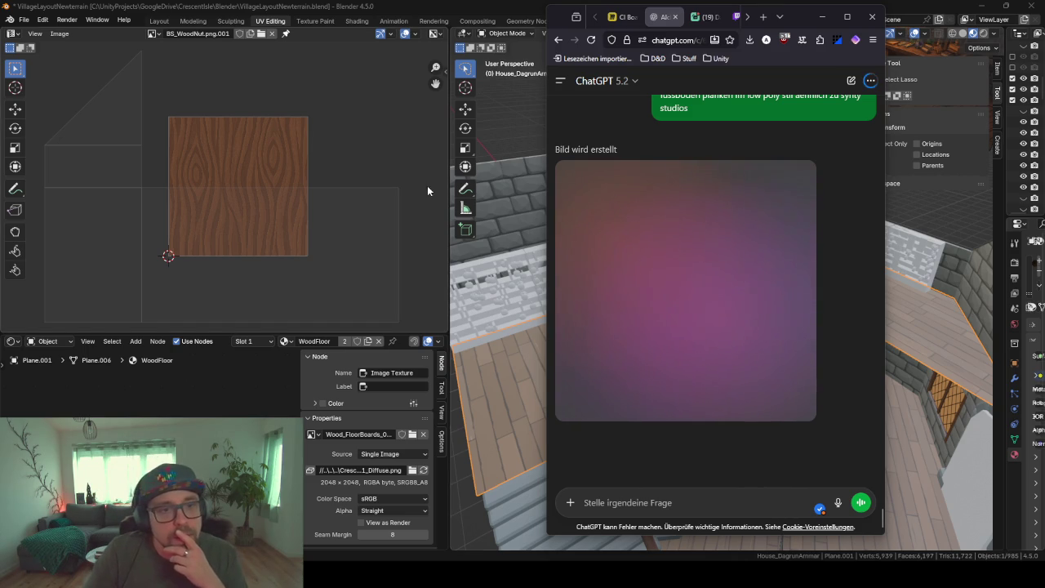
Back in Blender, widen the 3D viewport and briefly check the floor plane in Edit Mode
key("alt+Tab")
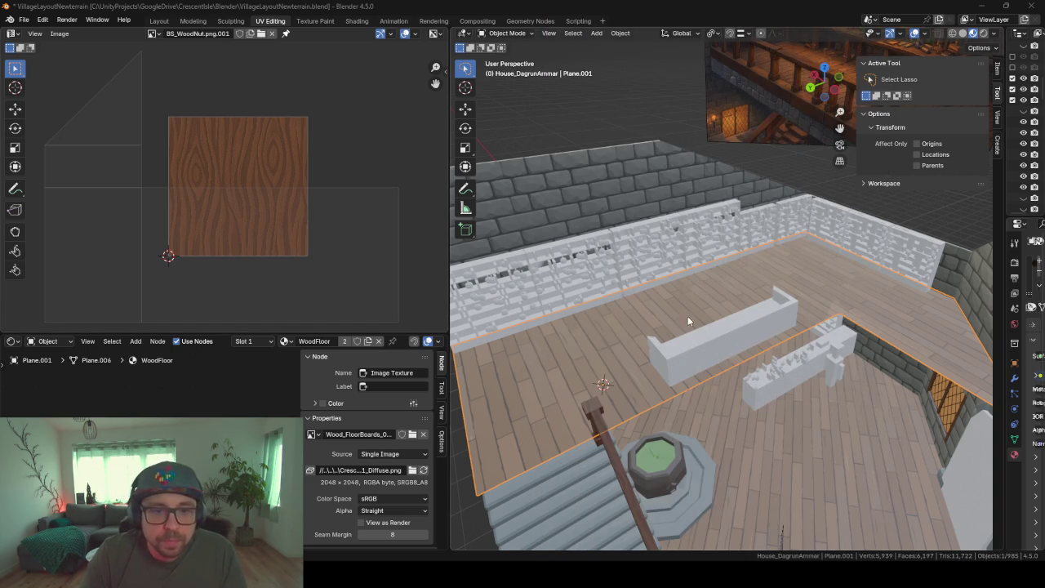
middle_click_drag(778, 306, 435, 283)
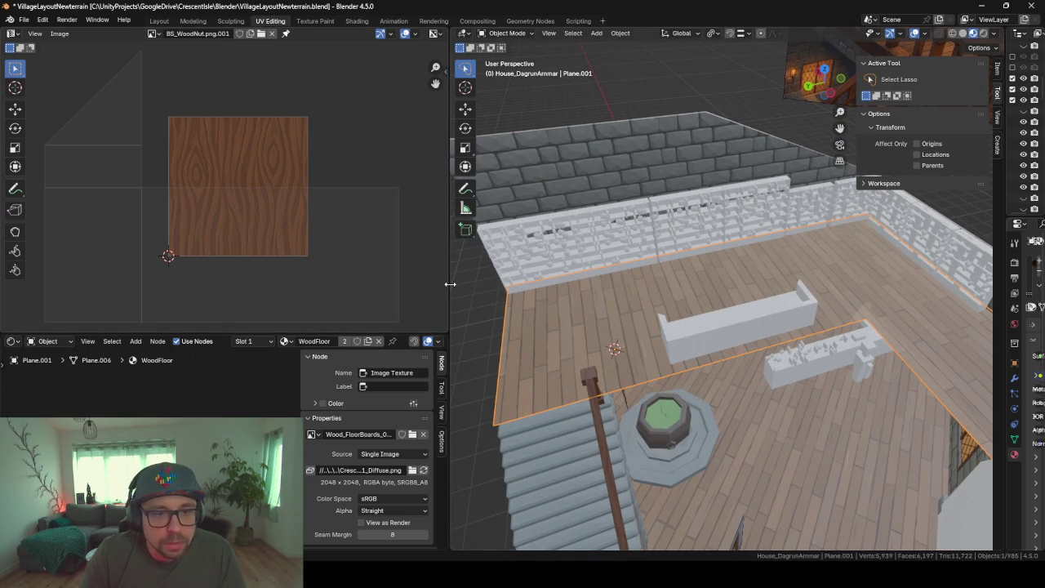
left_click_drag(450, 284, 286, 283)
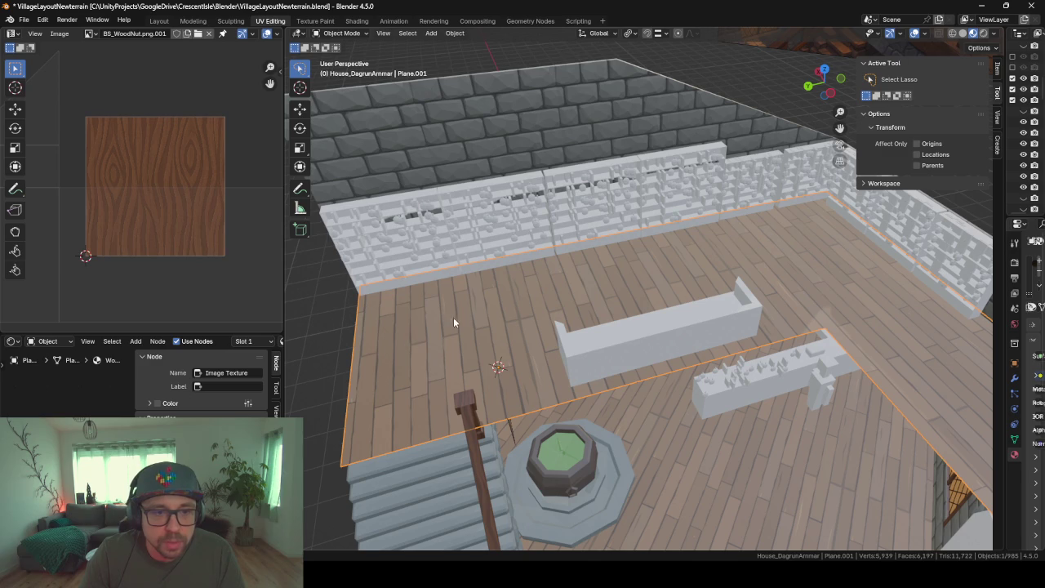
mouse_move(732, 340)
middle_mouse_down()
mouse_move(611, 261)
mouse_move(721, 287)
mouse_move(671, 291)
middle_mouse_up()
key("Tab")
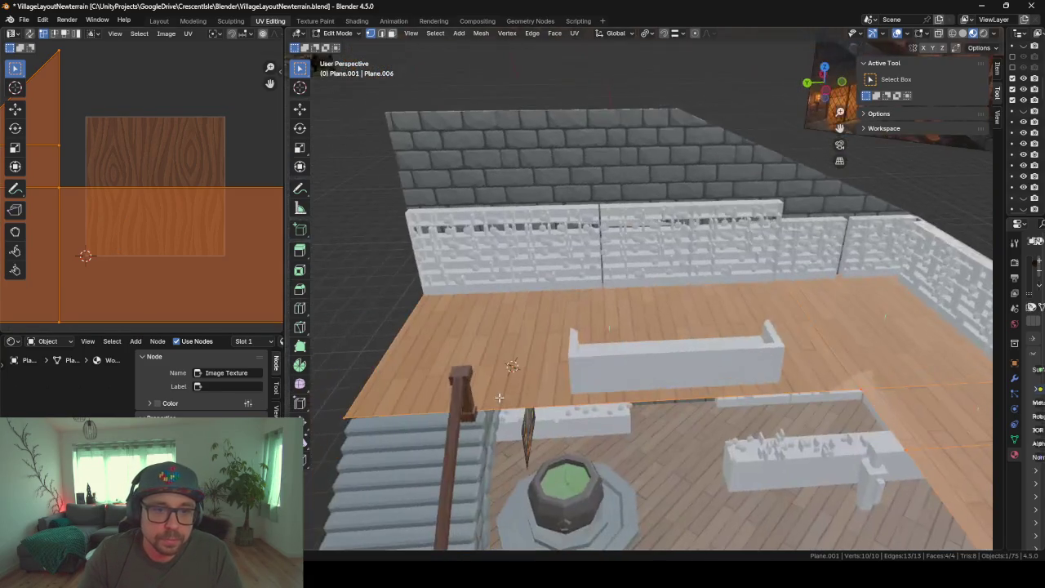
key("Tab")
Orbit around the planked floor, window, stairs and cauldron, then return to ChatGPT
mouse_move(526, 357)
middle_mouse_down()
mouse_move(603, 353)
mouse_move(539, 308)
mouse_move(497, 307)
mouse_move(526, 321)
mouse_move(506, 425)
mouse_move(623, 352)
mouse_move(552, 390)
mouse_move(606, 376)
mouse_move(588, 364)
mouse_move(541, 384)
mouse_move(755, 431)
mouse_move(795, 376)
mouse_move(744, 395)
mouse_move(793, 389)
middle_mouse_up()
mouse_move(715, 311)
middle_mouse_down()
mouse_move(716, 322)
mouse_move(767, 308)
middle_mouse_up()
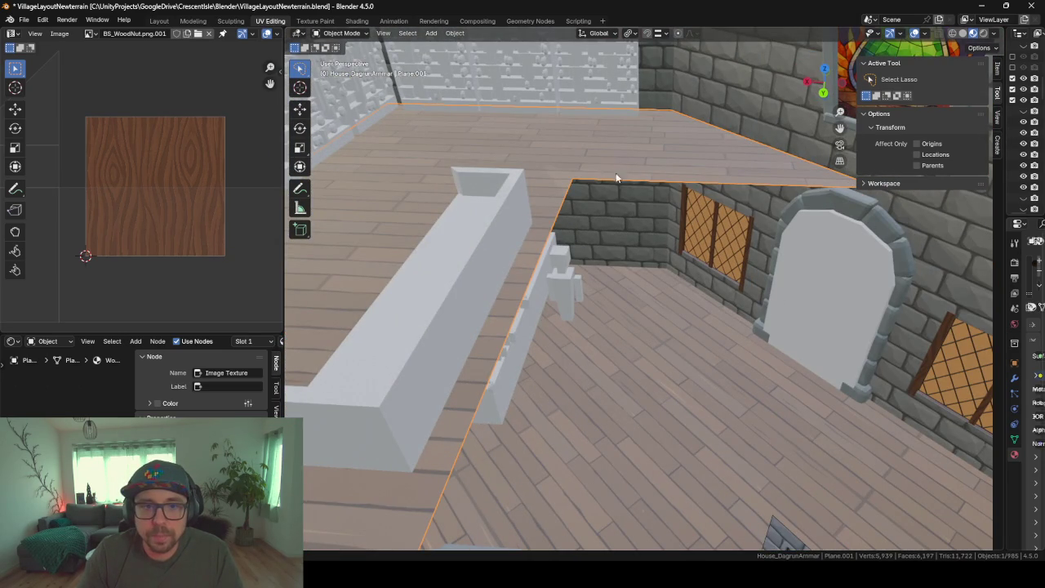
middle_click_drag(547, 408, 410, 400)
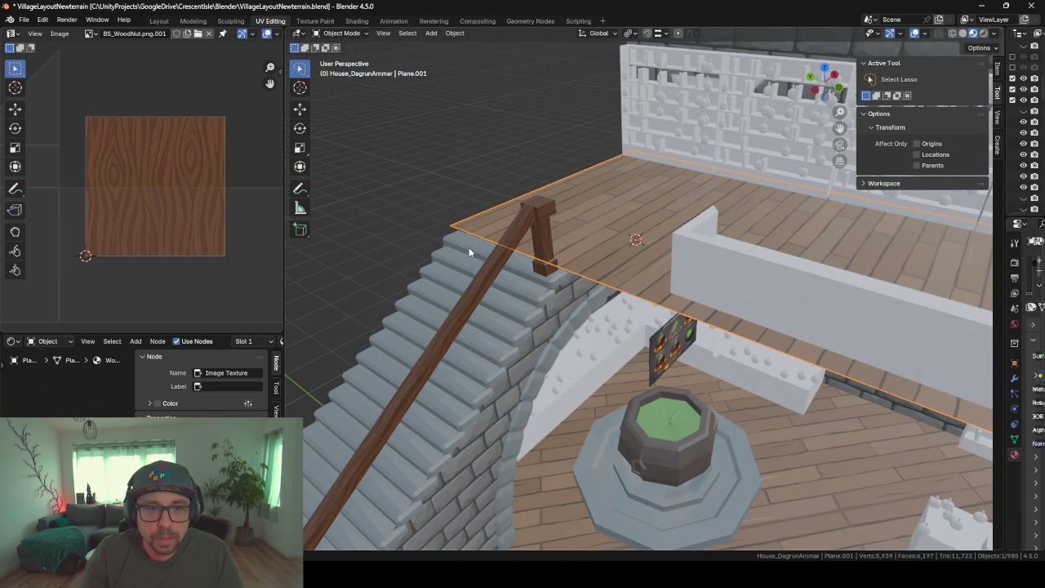
mouse_move(590, 290)
middle_mouse_down()
mouse_move(507, 311)
mouse_move(562, 415)
middle_mouse_up()
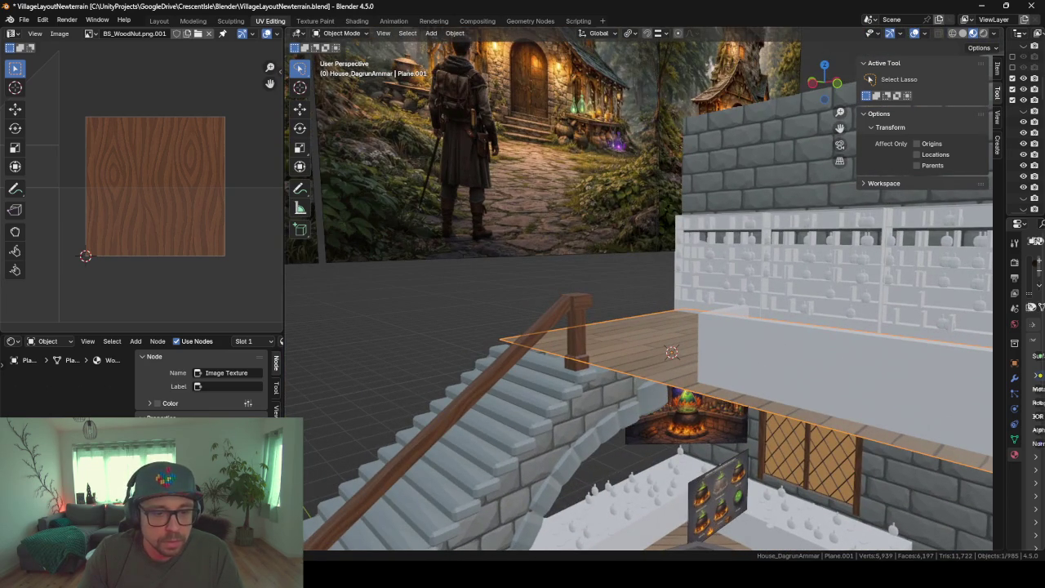
key("alt+Tab")
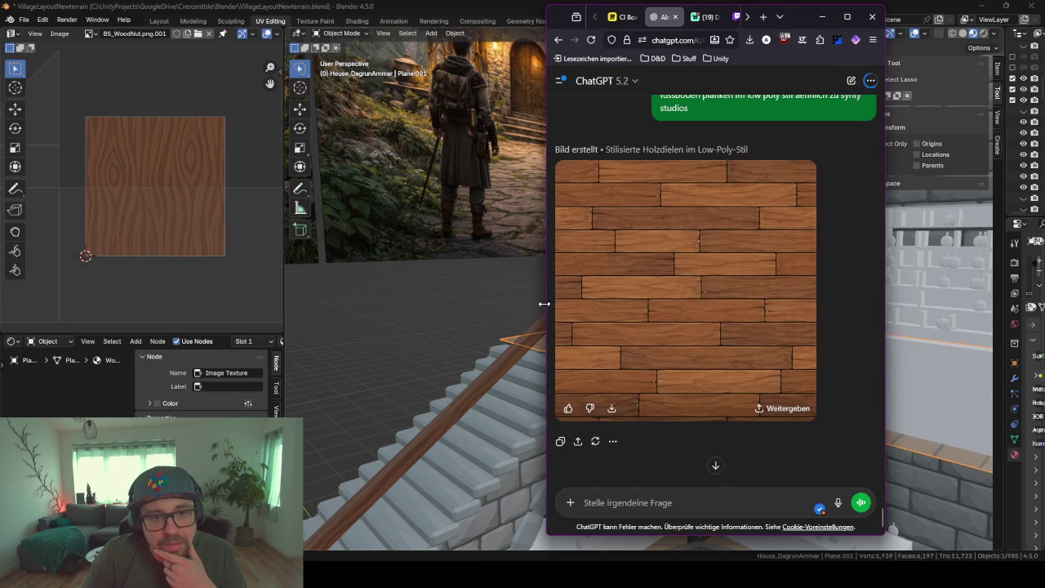
Inspect the generated wood texture full size, then reply 'das ist nicht low poly' to ChatGPT
left_click_drag(544, 304, 402, 305)
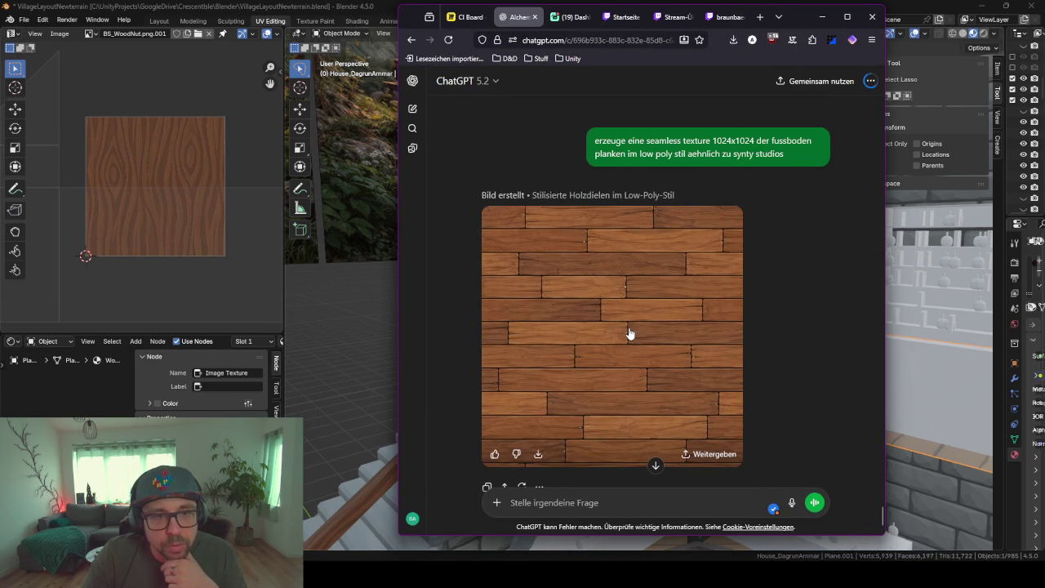
left_click(736, 347)
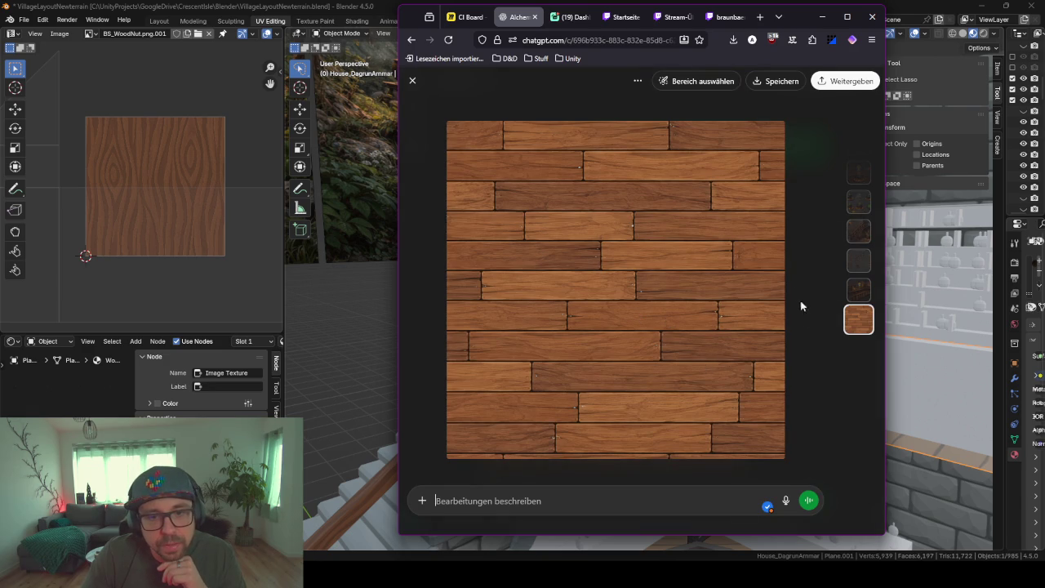
key("Escape")
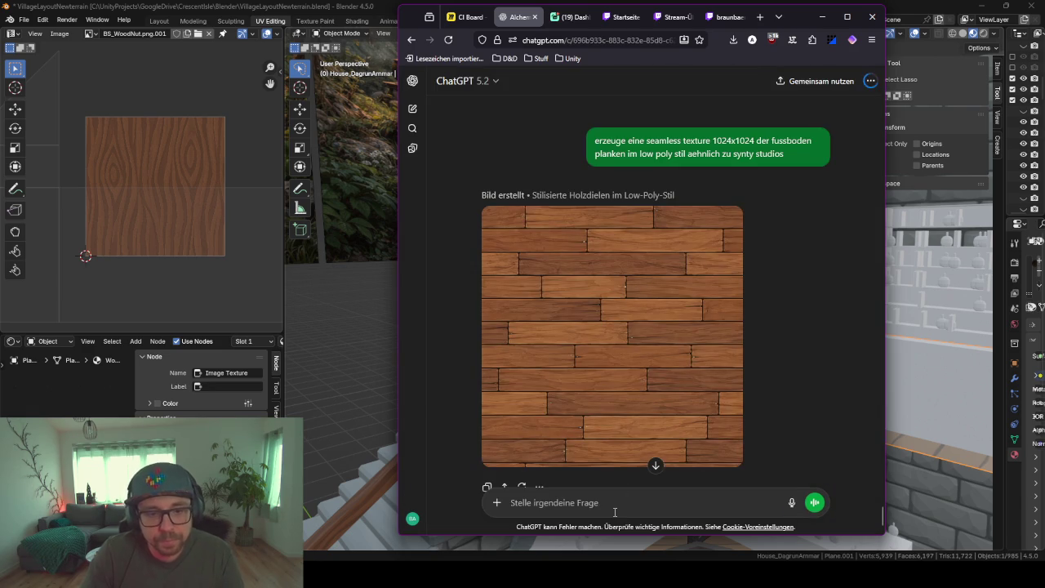
type("das ist nicht")
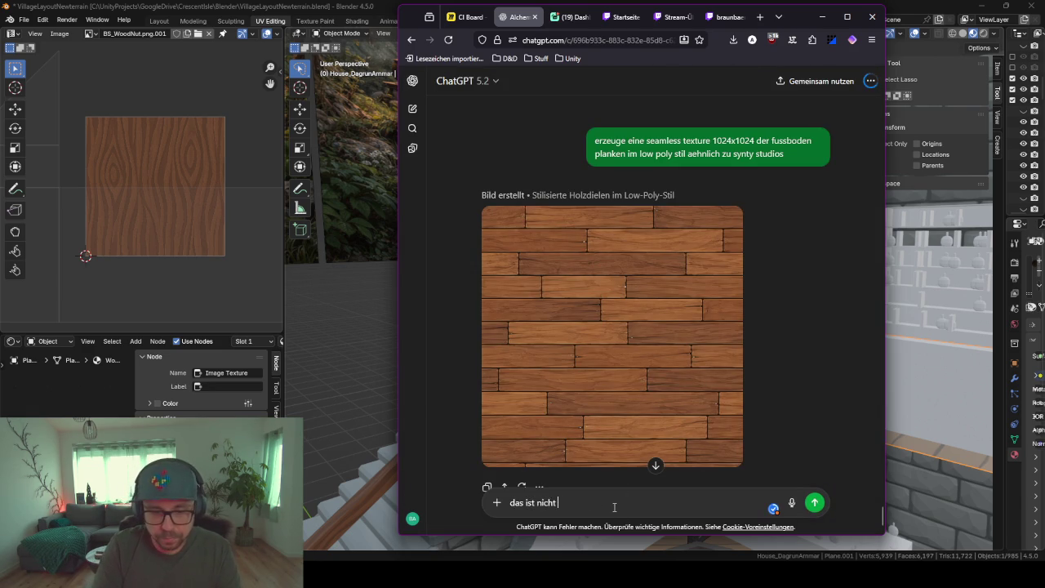
key("Return")
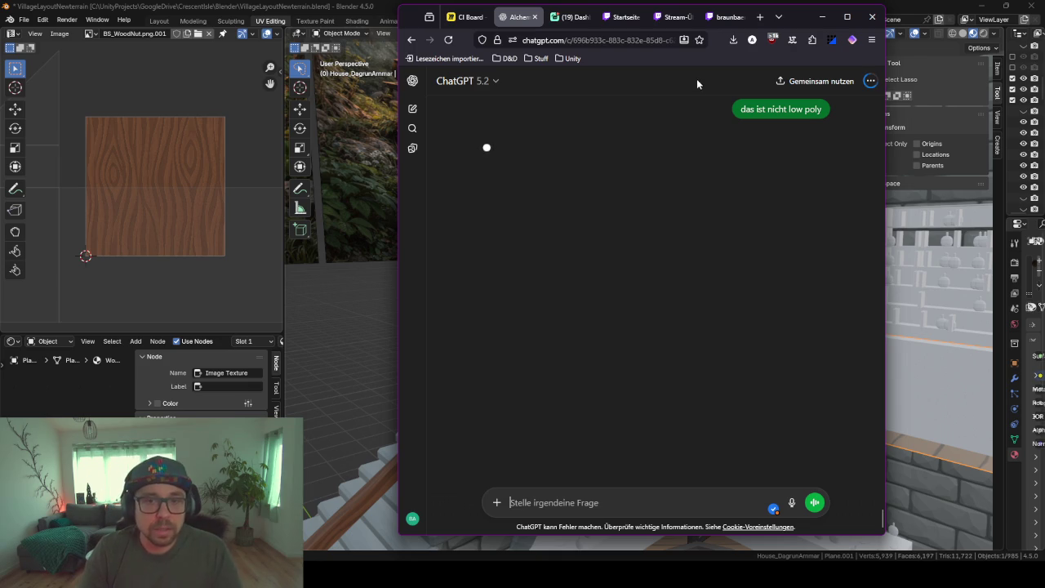
Scroll back through the ChatGPT conversation, then minimize the browser to return to Blender
scroll(678, 214, "up", 2)
scroll(678, 214, "up", 1)
scroll(677, 214, "up", 3)
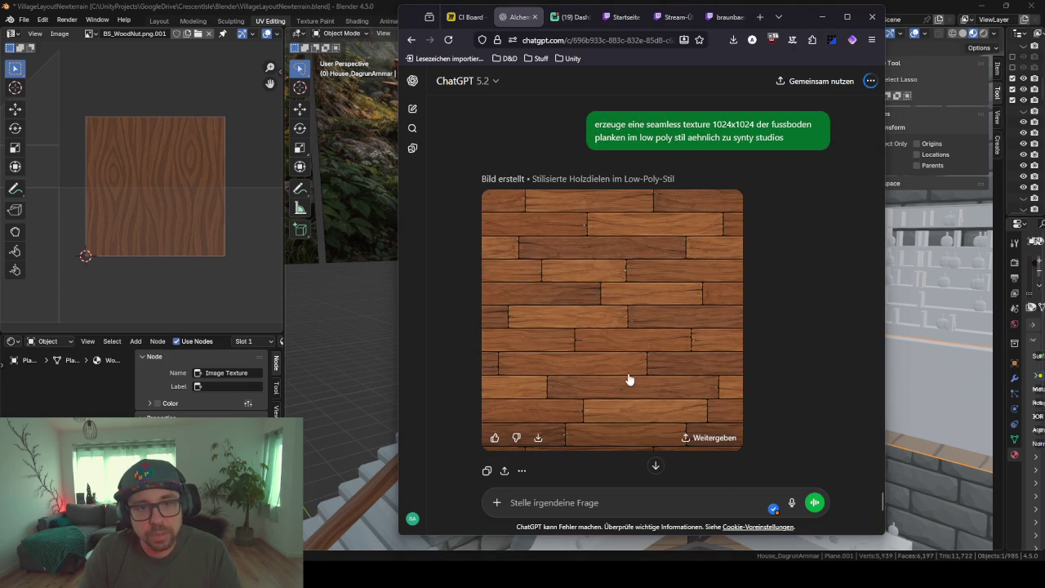
scroll(739, 290, "up", 1)
scroll(744, 297, "up", 4)
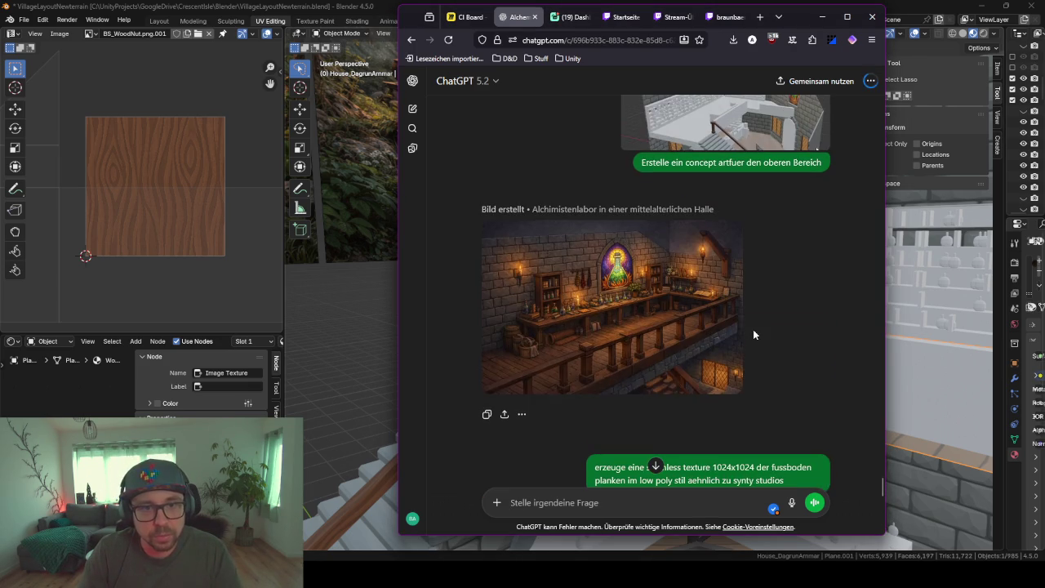
scroll(538, 380, "up", 4)
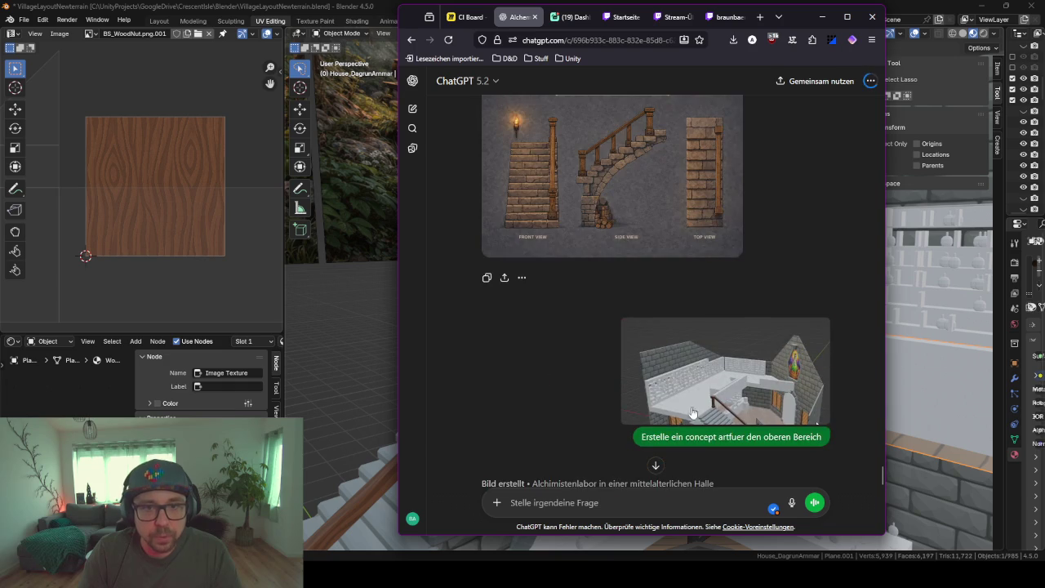
scroll(572, 327, "up", 2)
scroll(535, 313, "up", 4)
scroll(548, 448, "up", 2)
scroll(635, 359, "up", 3)
scroll(635, 359, "up", 3)
scroll(635, 359, "up", 4)
scroll(635, 359, "up", 3)
scroll(635, 359, "up", 2)
scroll(635, 360, "up", 2)
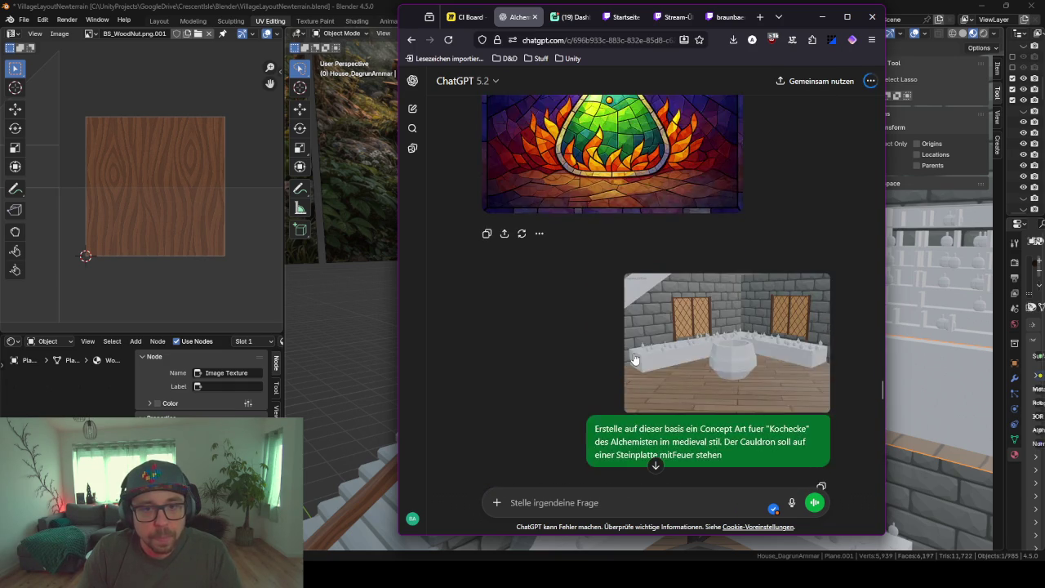
scroll(634, 360, "down", 5)
scroll(634, 360, "down", 5)
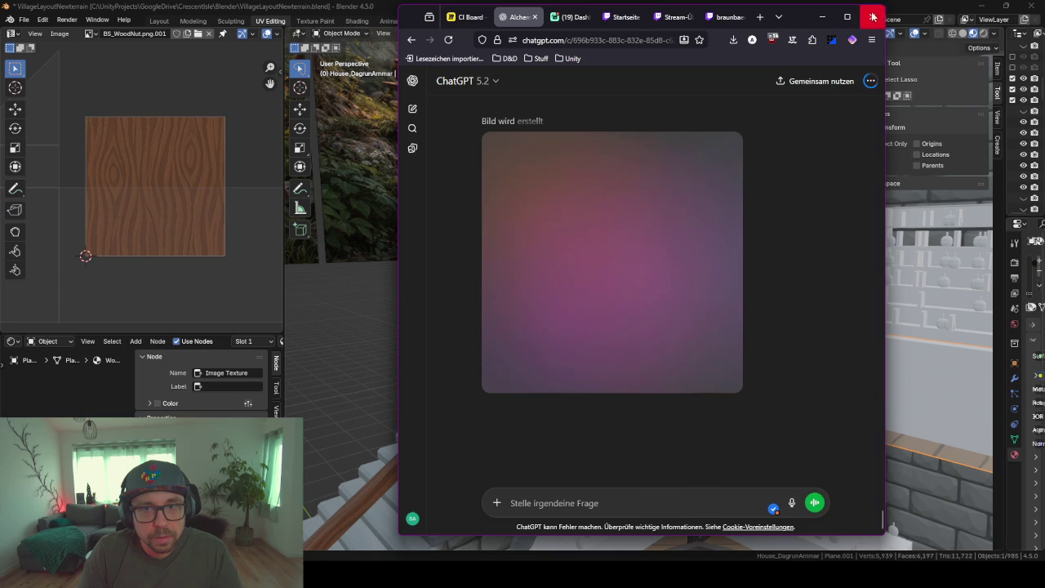
left_click(822, 16)
scroll(562, 323, "up", 5)
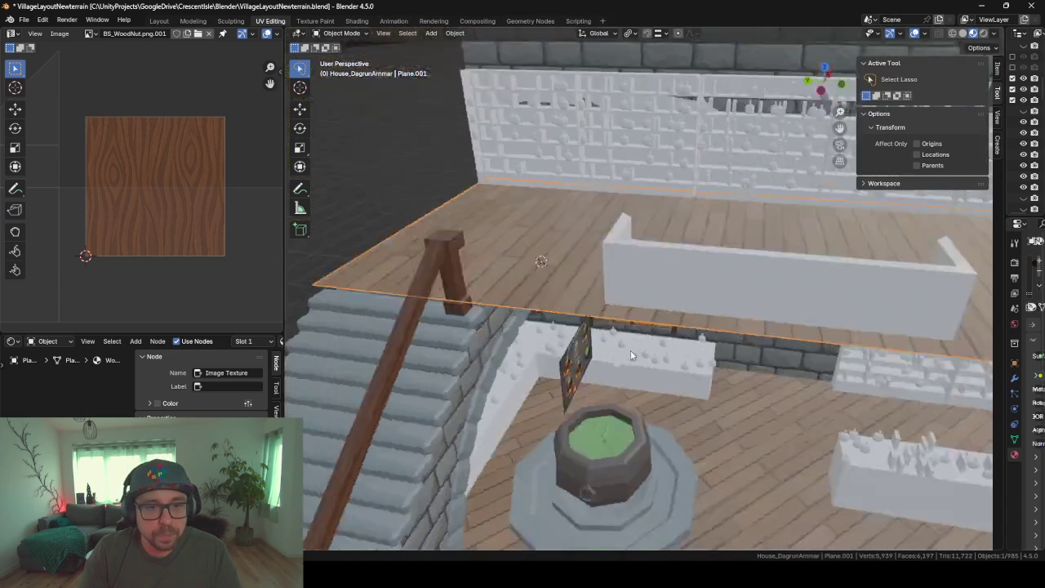
Add a new cube above the upper floor and scale its mesh down to 0.156
mouse_move(562, 323)
middle_mouse_down()
mouse_move(468, 352)
mouse_move(570, 343)
mouse_move(573, 357)
mouse_move(595, 292)
mouse_move(632, 345)
mouse_move(782, 140)
mouse_move(700, 297)
mouse_move(656, 438)
mouse_move(562, 167)
mouse_move(585, 374)
mouse_move(560, 421)
mouse_move(520, 308)
mouse_move(509, 308)
mouse_move(554, 216)
middle_mouse_up()
key("shift+a")
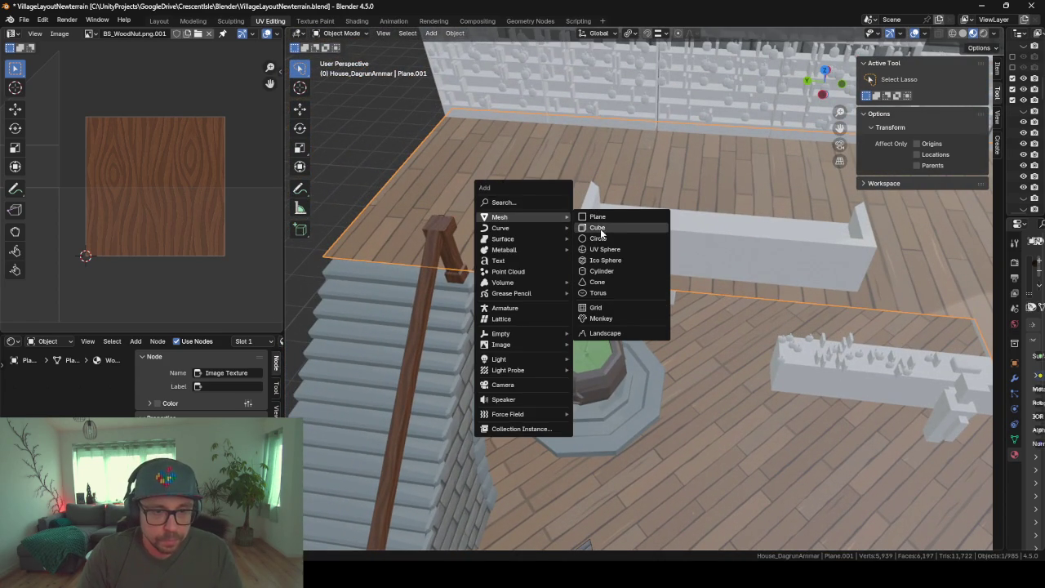
left_click(601, 228)
key("Tab")
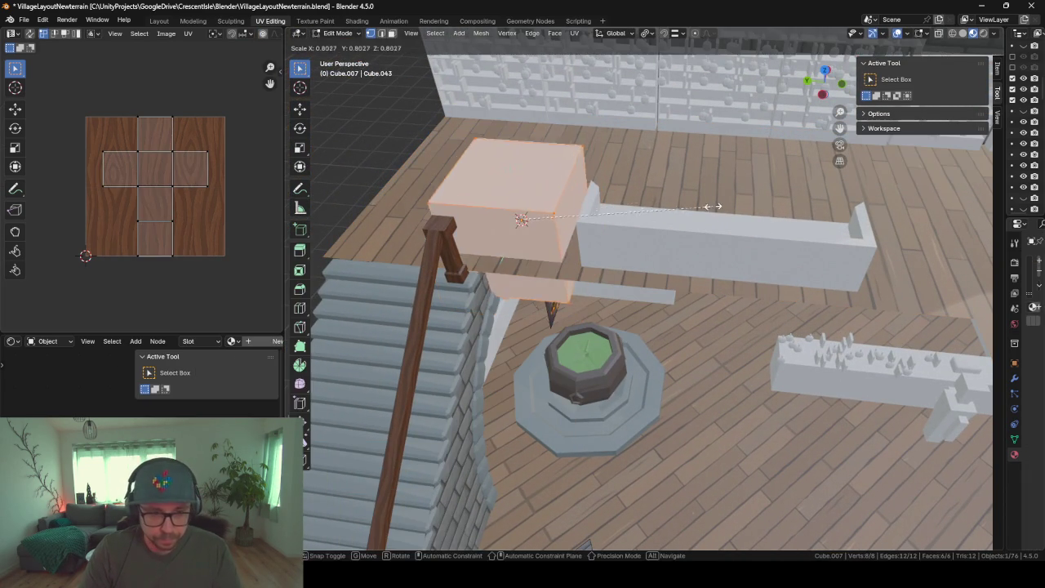
key("s")
left_click(604, 233)
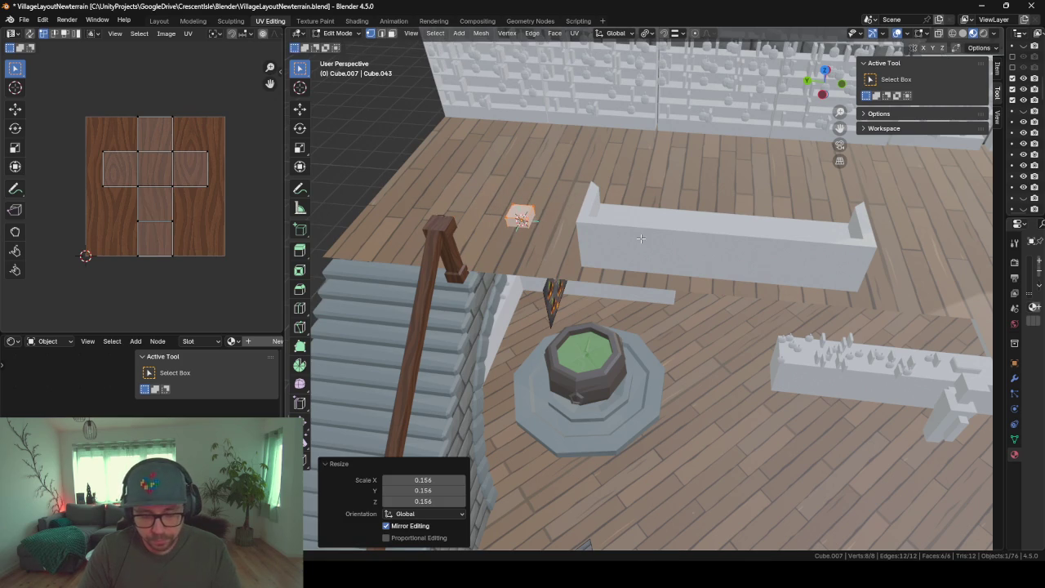
Move the small cube horizontally to sit beside the stair railing post
key("Tab")
key("g")
key("y")
key("shift+z")
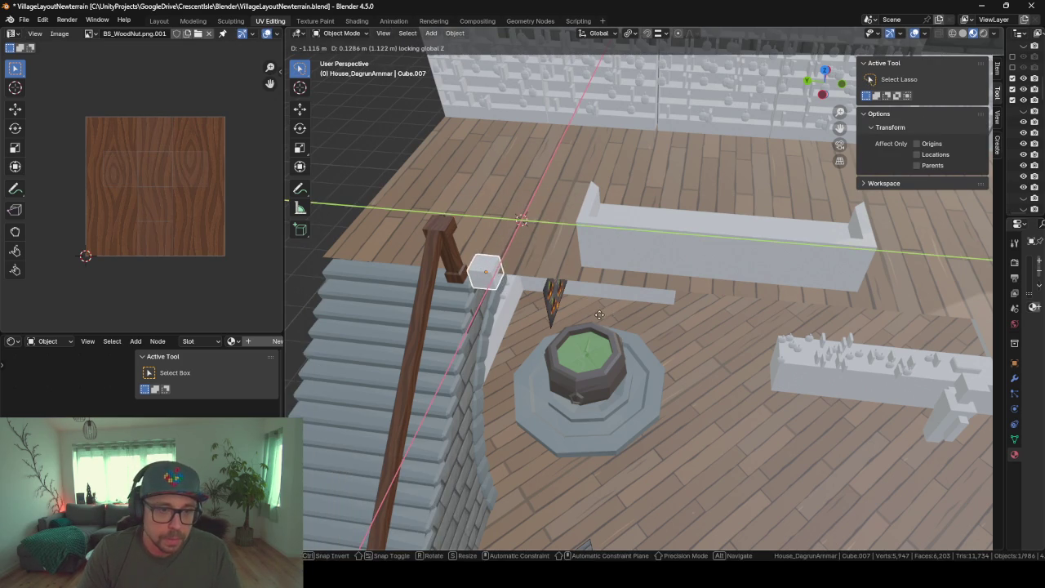
left_click(600, 314)
key("KP_Decimal")
middle_click_drag(595, 249, 681, 330)
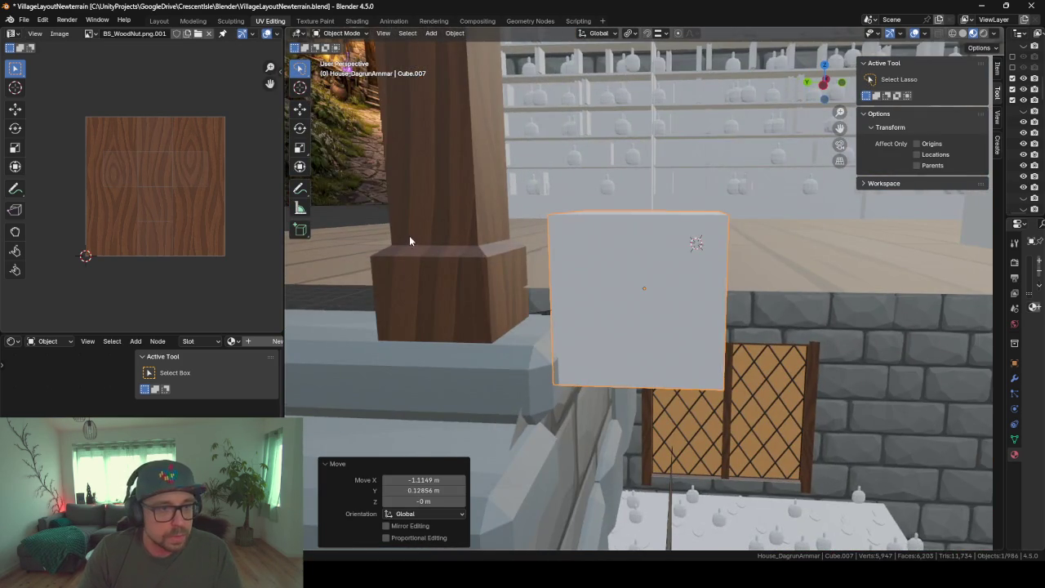
scroll(410, 238, "down", 5)
scroll(572, 269, "down", 5)
scroll(670, 313, "down", 5)
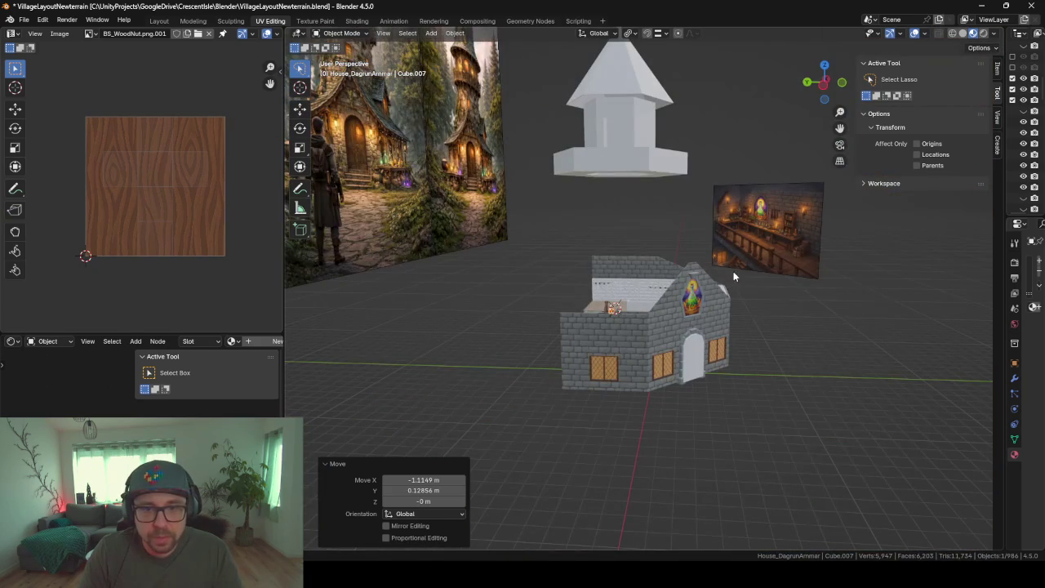
scroll(754, 255, "up", 10)
scroll(757, 256, "down", 2)
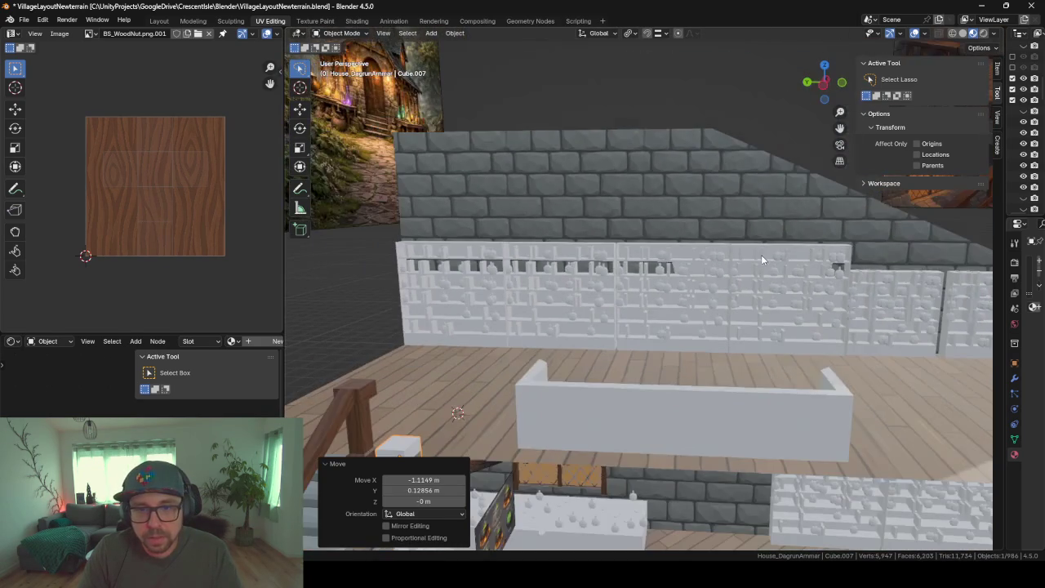
Orbit around the upper floor and potion-window wall, then reframe the cube beside the staircase
middle_click_drag(766, 207, 670, 245)
mouse_move(834, 216)
middle_mouse_down()
mouse_move(814, 226)
mouse_move(685, 213)
mouse_move(441, 229)
middle_mouse_up()
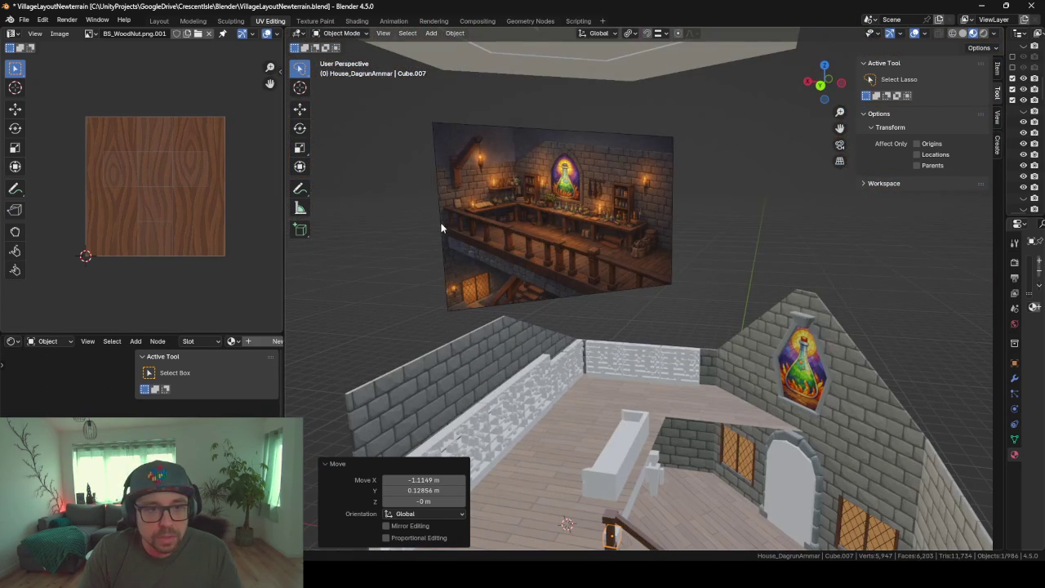
mouse_move(538, 325)
middle_mouse_down()
mouse_move(629, 496)
mouse_move(550, 457)
middle_mouse_up()
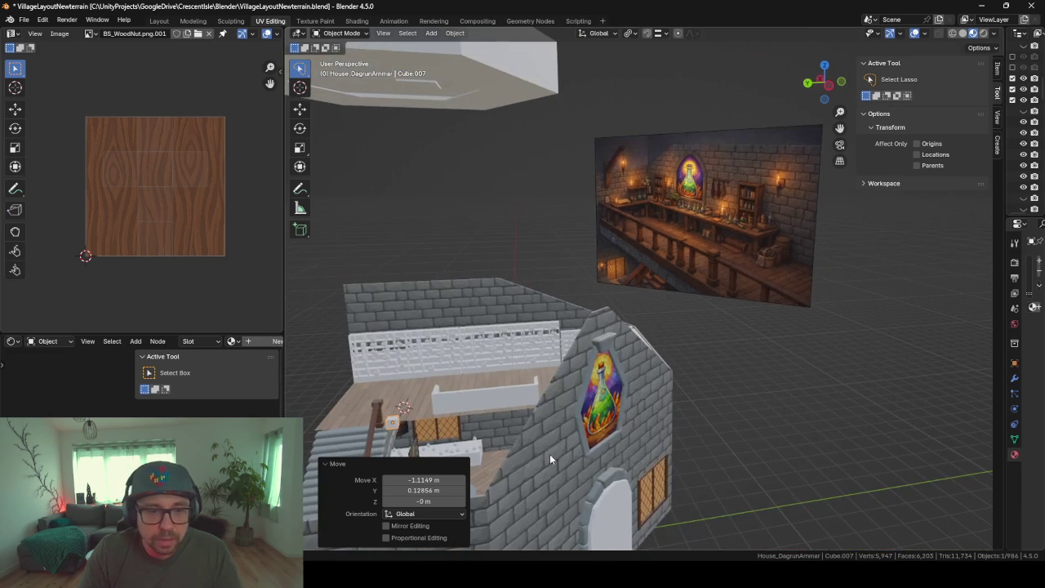
left_click(393, 424)
key("KP_Decimal")
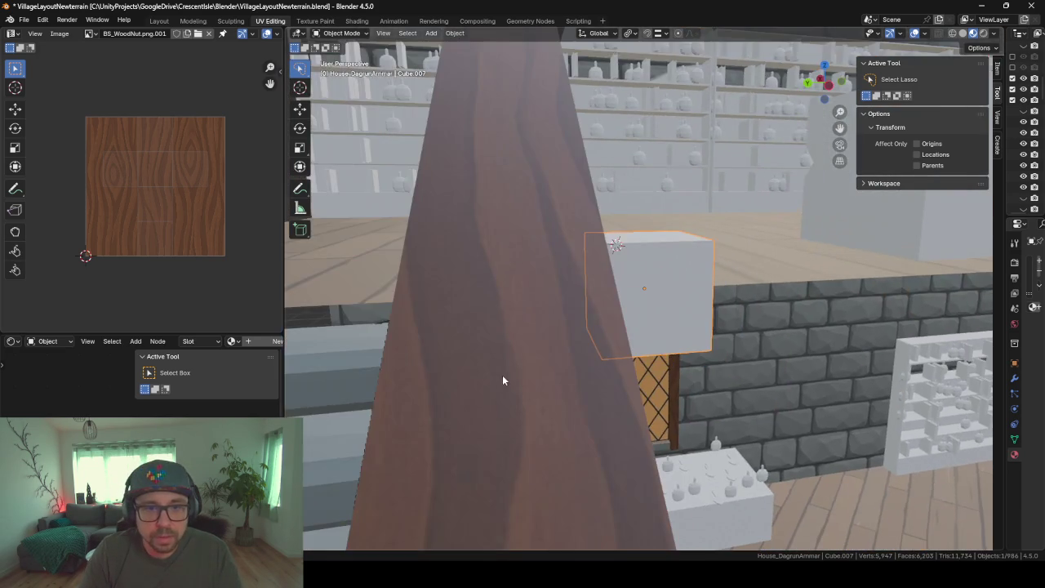
scroll(731, 260, "down", 5)
mouse_move(731, 260)
middle_mouse_down()
mouse_move(722, 276)
mouse_move(681, 288)
mouse_move(694, 294)
middle_mouse_up()
key("Tab")
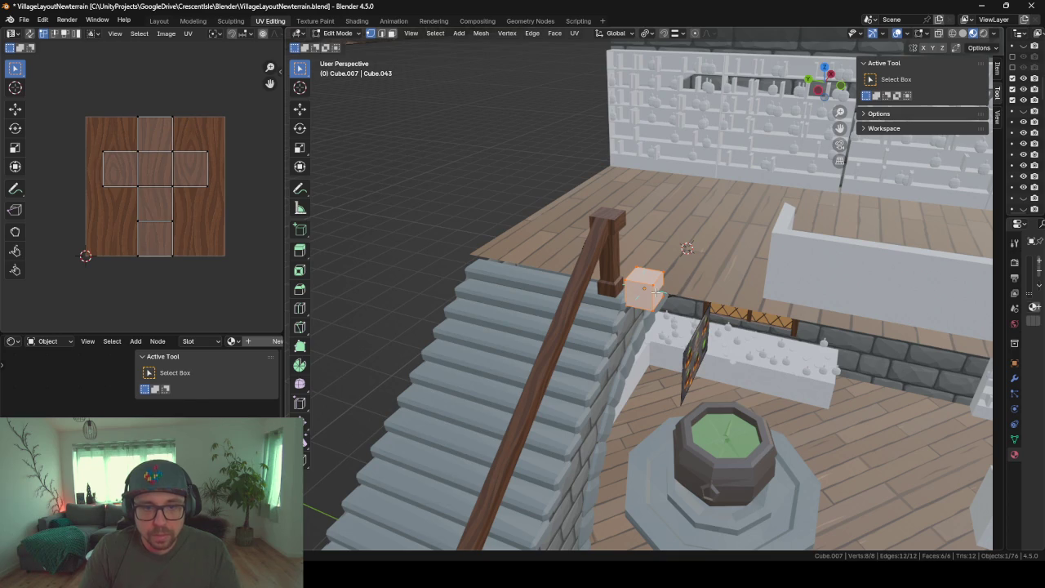
Shrink the cube's mesh and lower it slightly onto the ledge
left_click(655, 291)
key("a")
key("s")
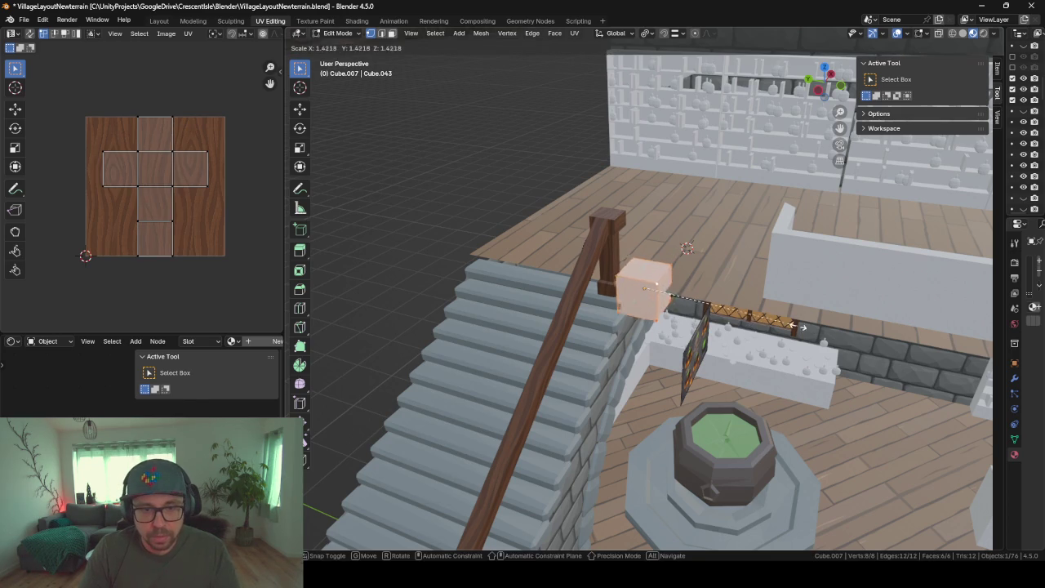
left_click(695, 304)
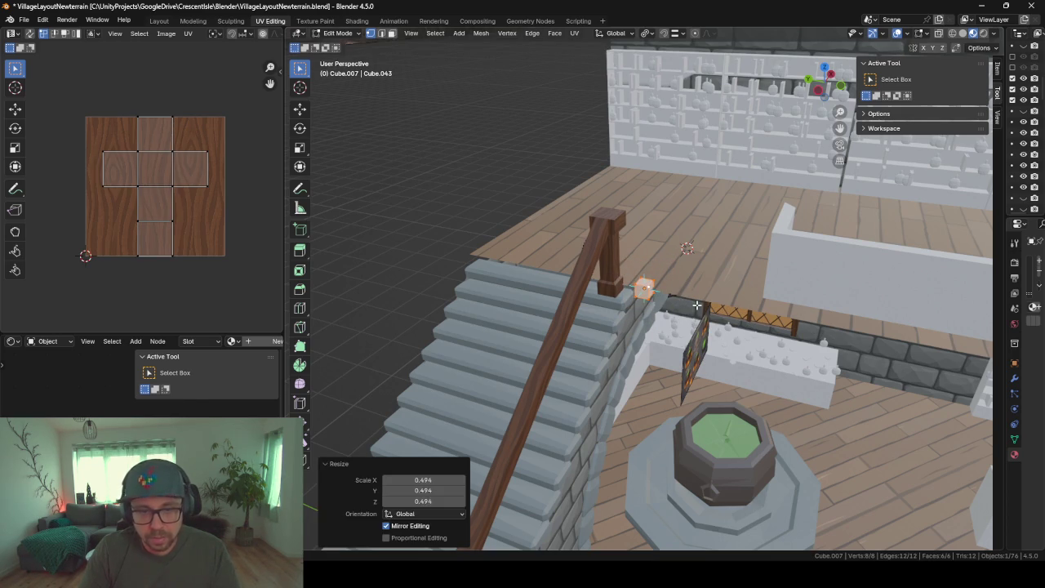
key("Tab")
key("g")
key("z")
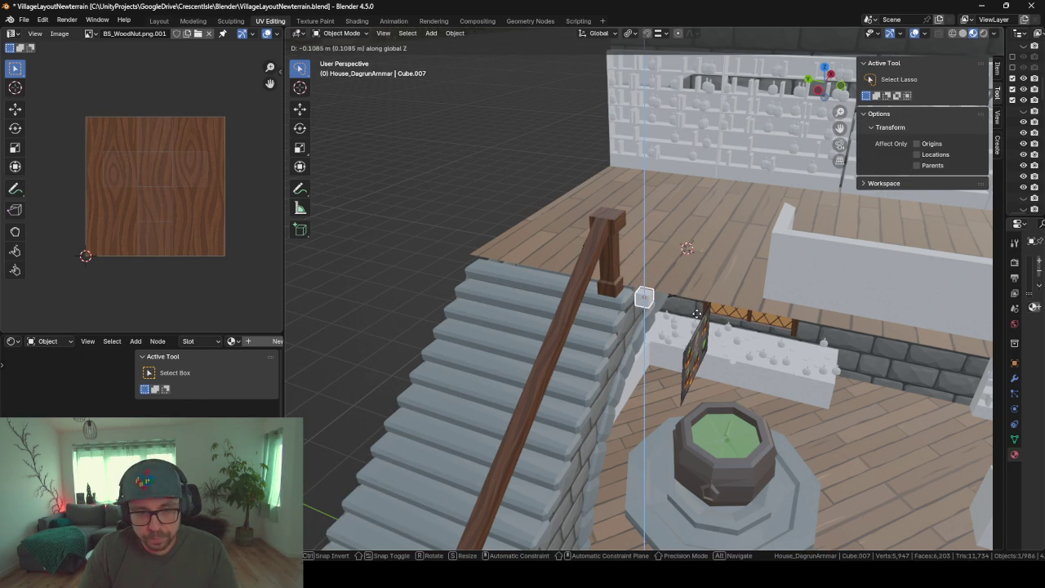
left_click(699, 313)
Enlarge the cube 1.512 times and stretch its side face along Y into a long beam
key("Tab")
key("s")
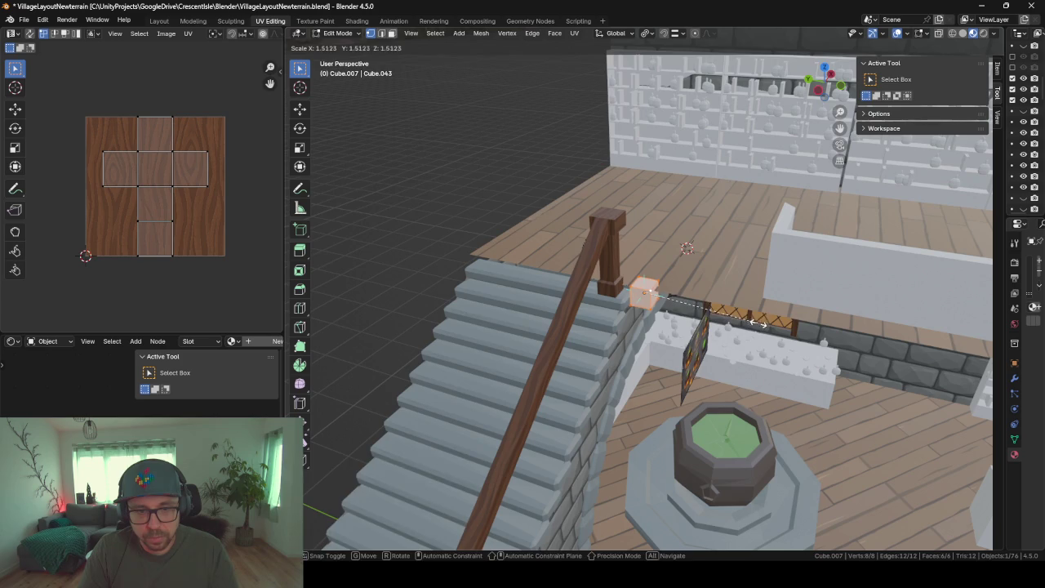
left_click(739, 327)
middle_click_drag(739, 326, 650, 296)
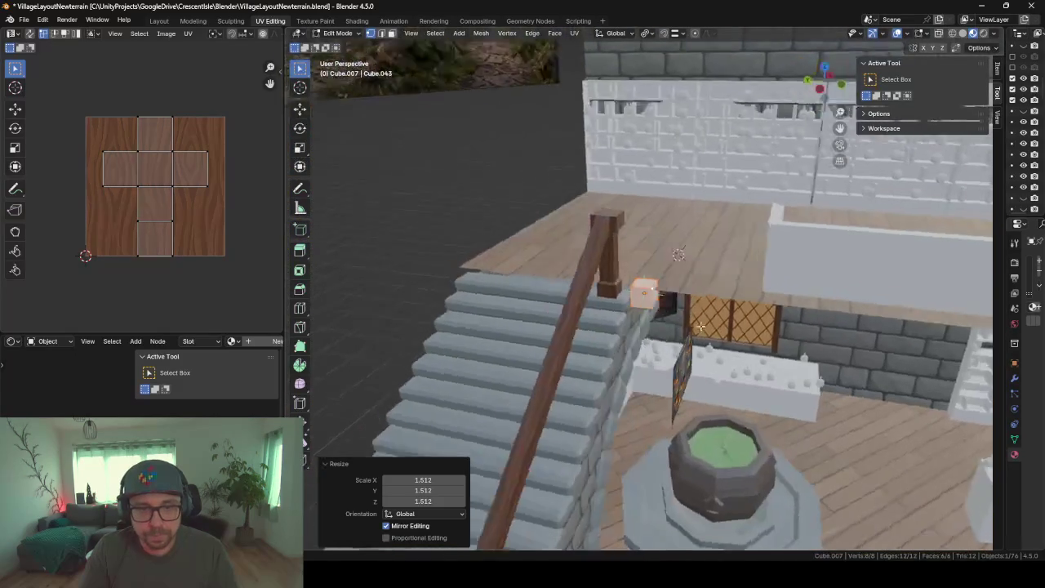
left_click(646, 291)
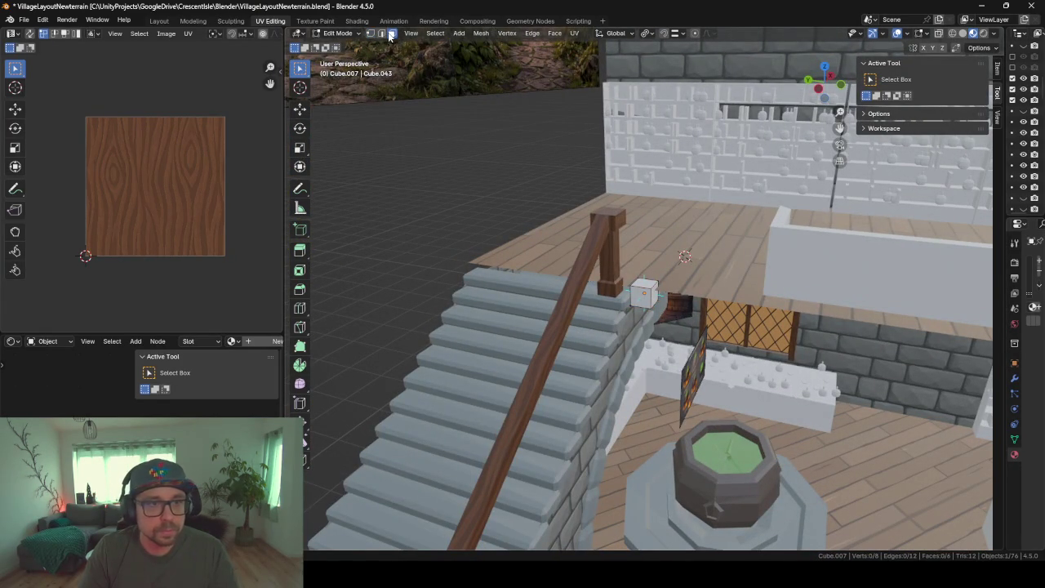
left_click(651, 317)
middle_click_drag(659, 323, 734, 370)
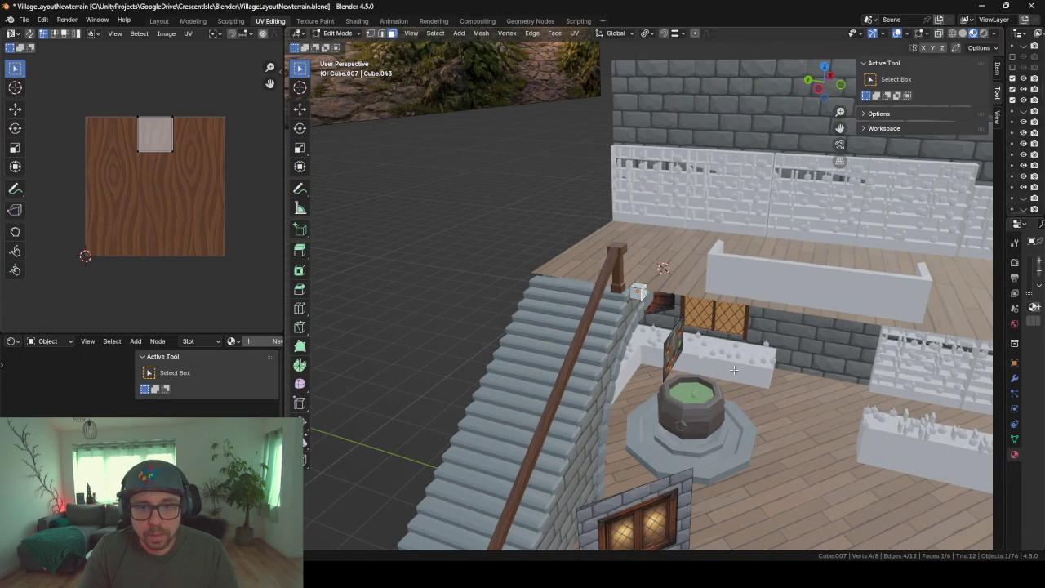
key("g")
key("y")
left_click(808, 380)
Try ending the beam at the railing corner along Y, then undo that move
scroll(816, 381, "down", 3)
scroll(816, 381, "down", 3)
middle_click_drag(816, 381, 865, 354)
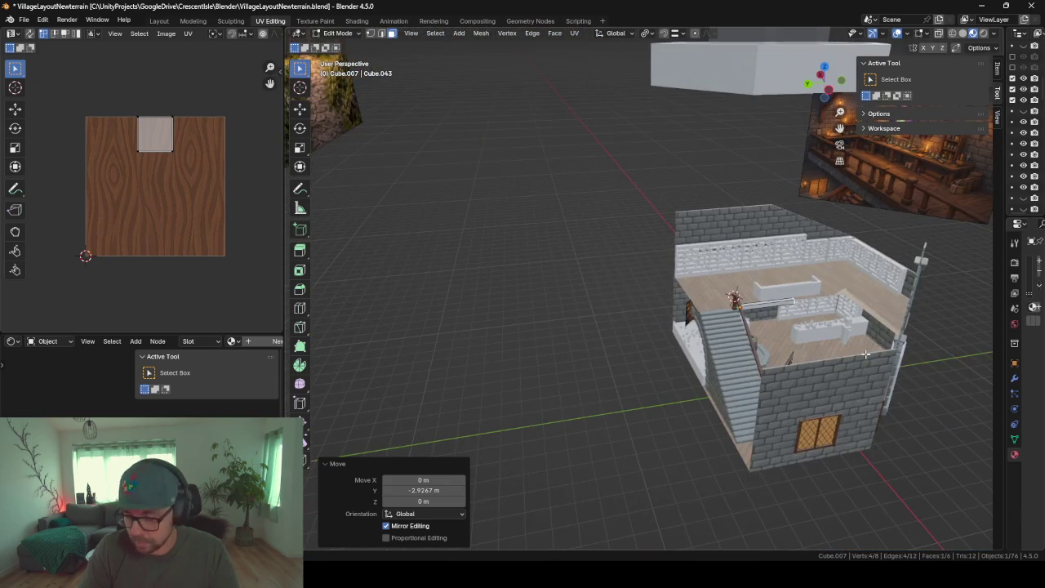
scroll(865, 353, "up", 5)
scroll(804, 311, "down", 3)
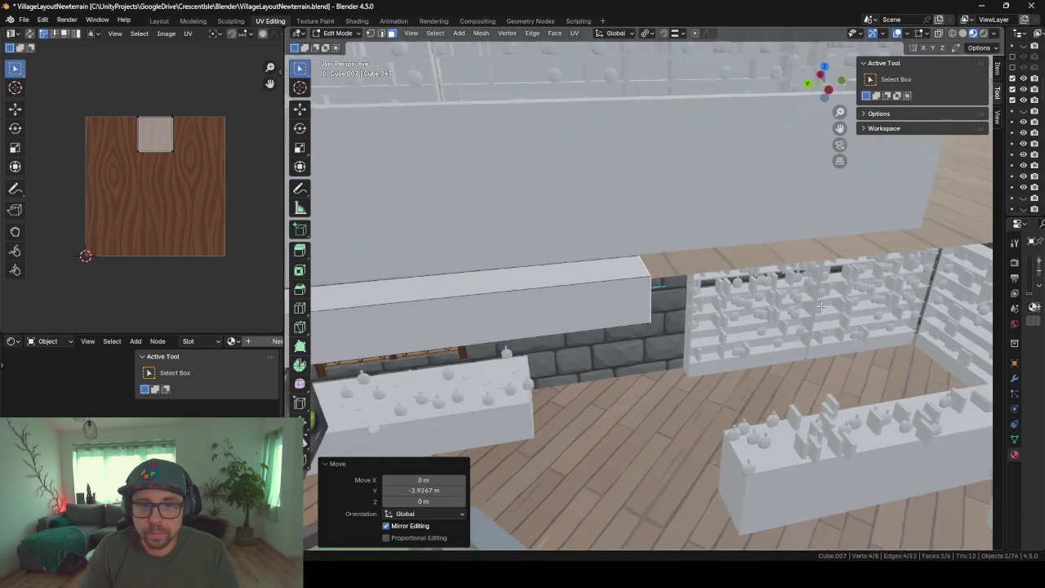
scroll(600, 348, "down", 3)
middle_click_drag(600, 348, 604, 327)
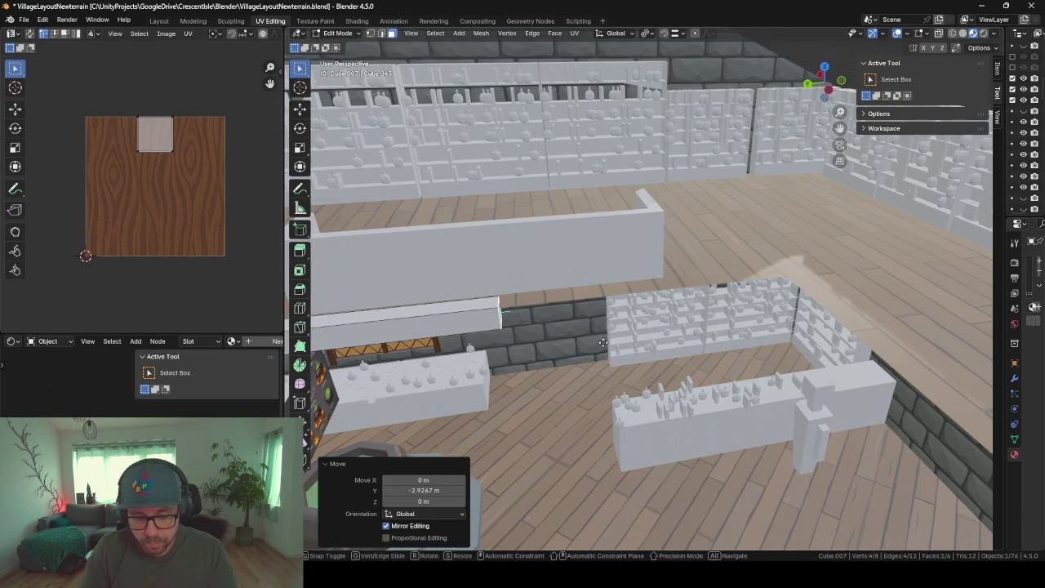
key("g")
key("y")
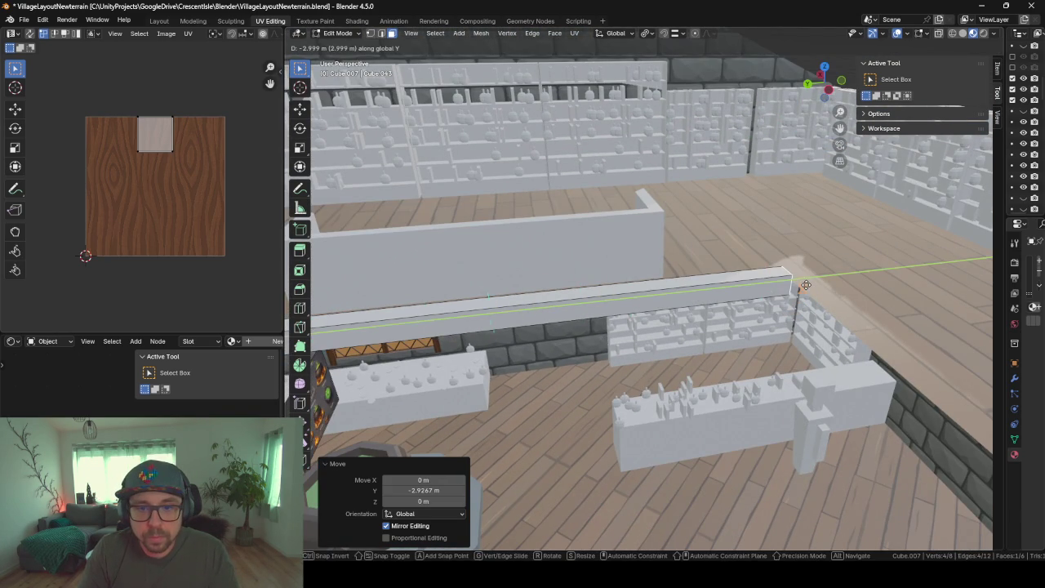
left_click(738, 319)
mouse_move(739, 319)
middle_mouse_down()
mouse_move(738, 294)
mouse_move(691, 296)
mouse_move(667, 373)
mouse_move(884, 172)
middle_mouse_up()
key("ctrl+z")
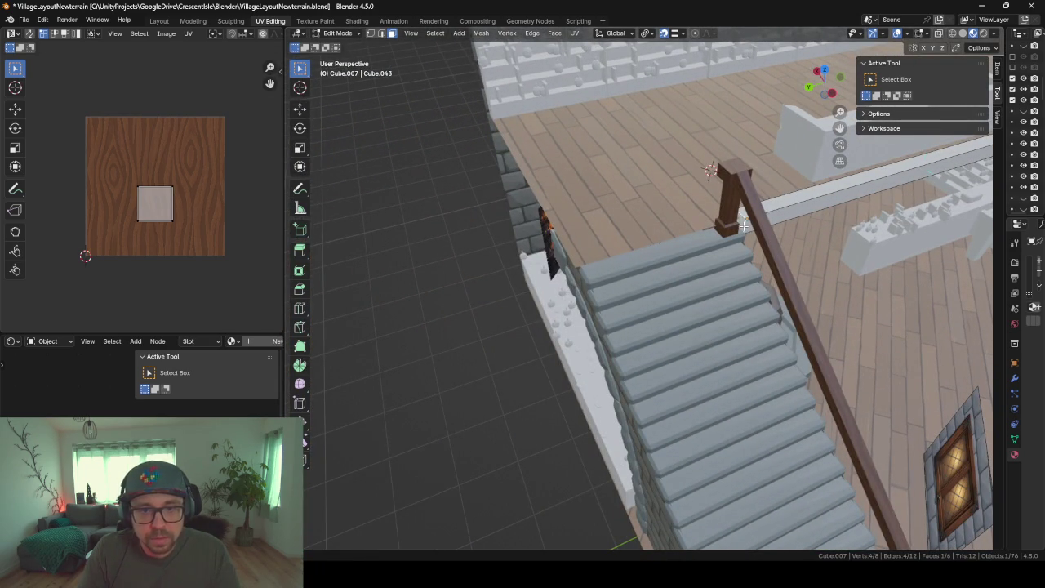
Move the beam's end face along Y again to set a new beam length
key("g")
key("y")
left_click(575, 263)
mouse_move(574, 263)
middle_mouse_down()
mouse_move(708, 319)
mouse_move(655, 333)
mouse_move(778, 351)
middle_mouse_up()
key("Tab")
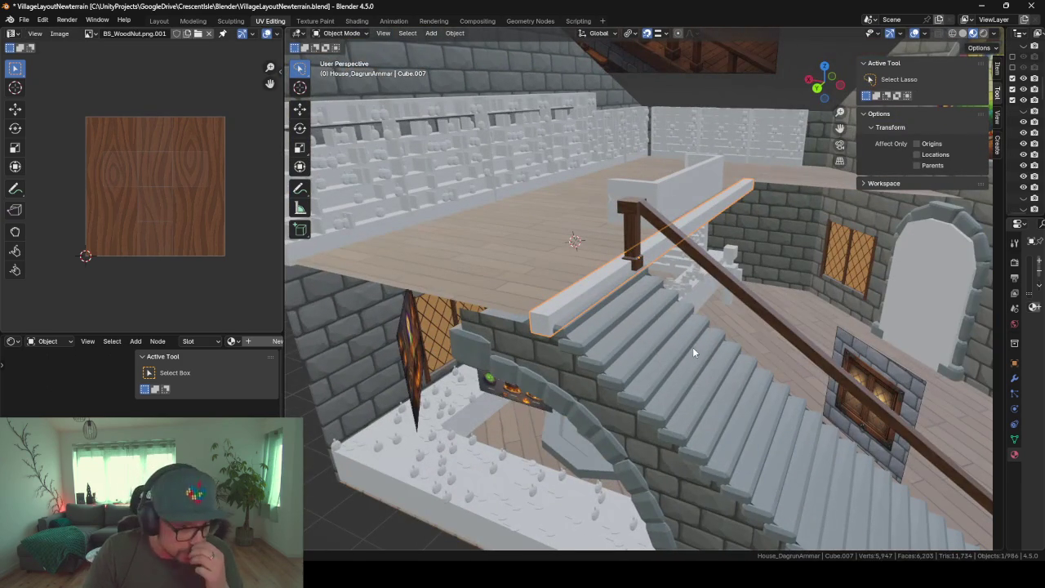
mouse_move(612, 321)
middle_mouse_down()
mouse_move(722, 306)
mouse_move(645, 354)
mouse_move(533, 303)
middle_mouse_up()
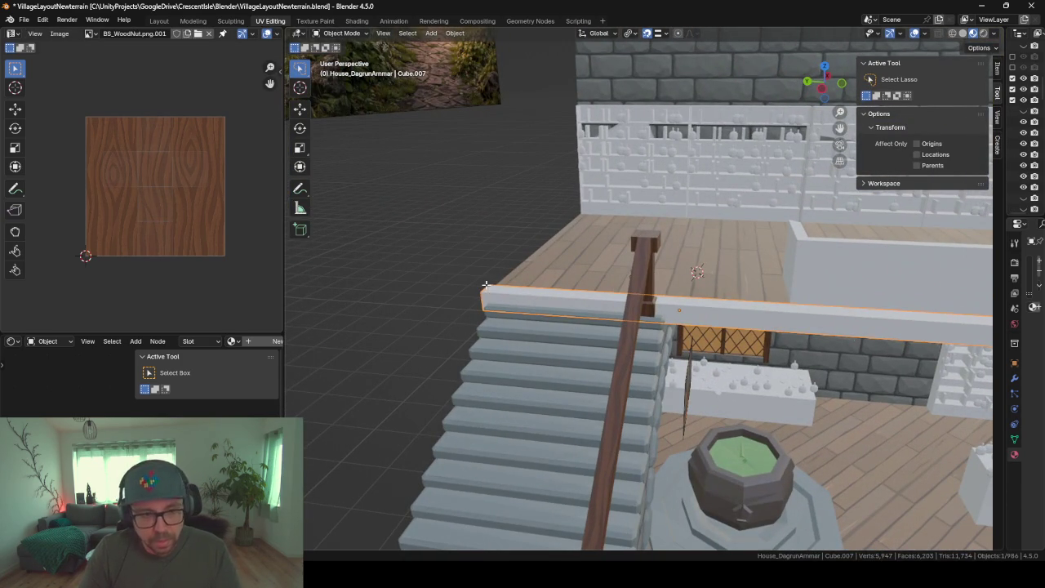
Pull the beam's end face back about 2.13 m along Y so it clears the stairs
key("Tab")
key("g")
key("y")
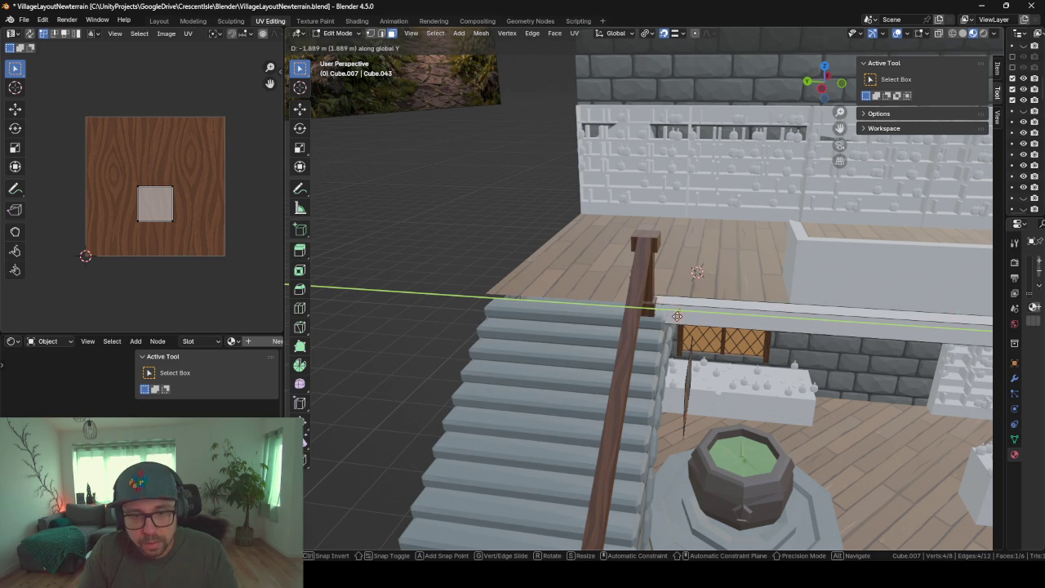
left_click(668, 316)
key("grave")
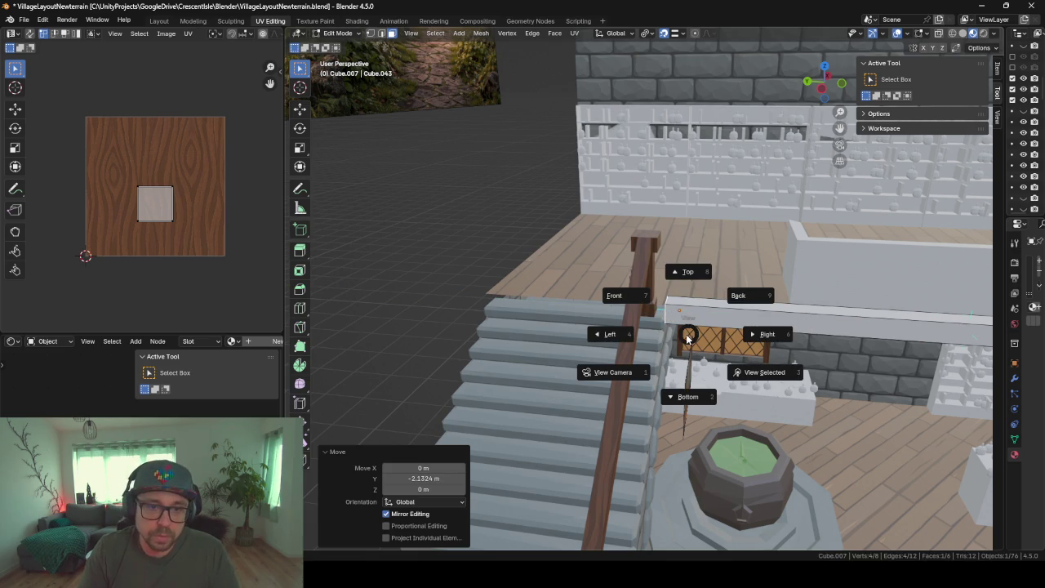
key("Escape")
key("Tab")
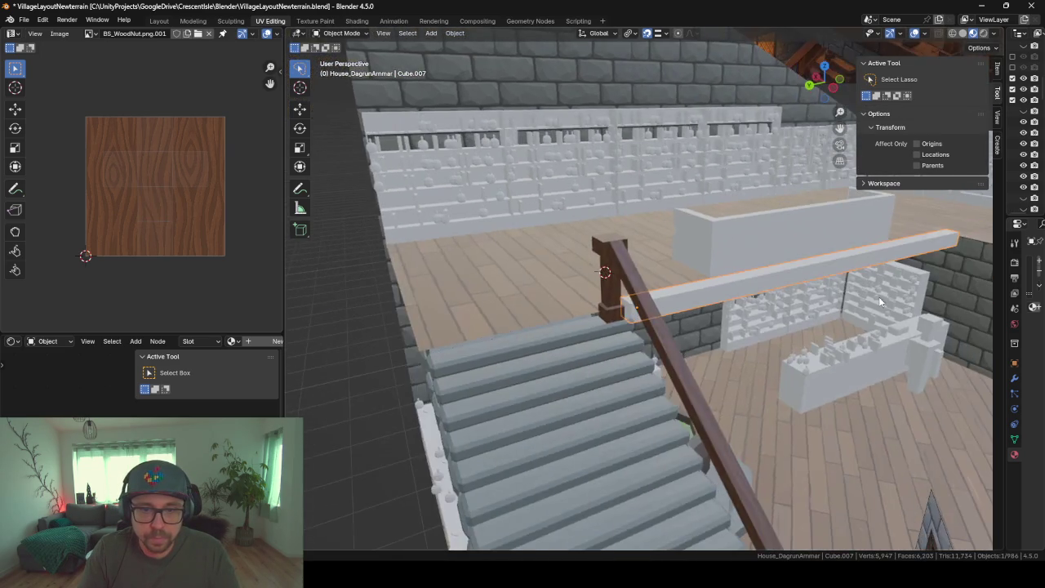
mouse_move(618, 346)
middle_mouse_down()
mouse_move(375, 433)
mouse_move(476, 409)
mouse_move(543, 349)
middle_mouse_up()
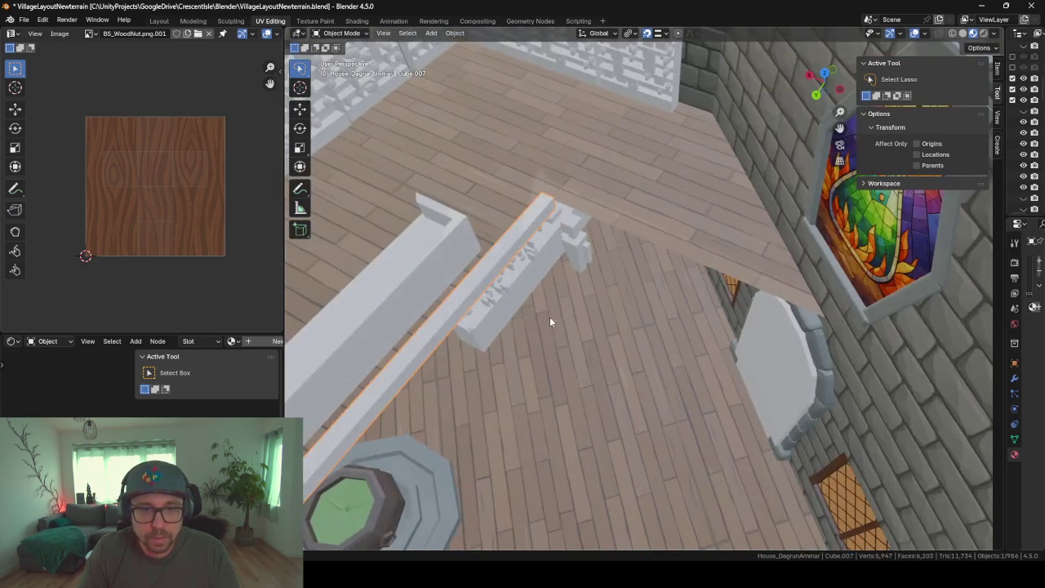
Duplicate the railing beam, rotate it 90° about Z, and place it at the beam corner
mouse_move(553, 267)
middle_mouse_down()
mouse_move(555, 302)
mouse_move(699, 197)
mouse_move(660, 247)
middle_mouse_up()
key("shift+d")
type("rz90")
key("Return")
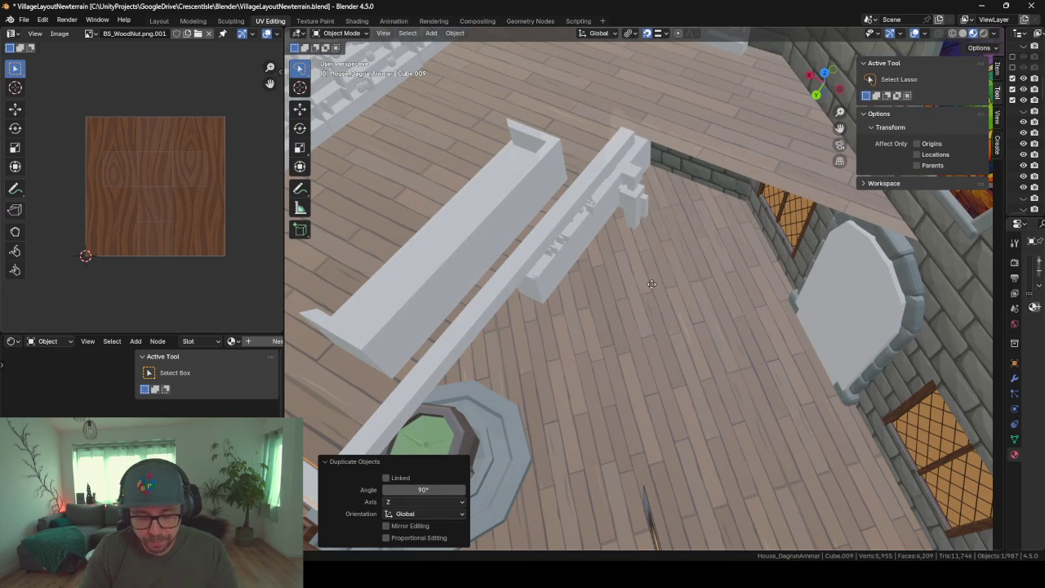
key("g")
key("shift+z")
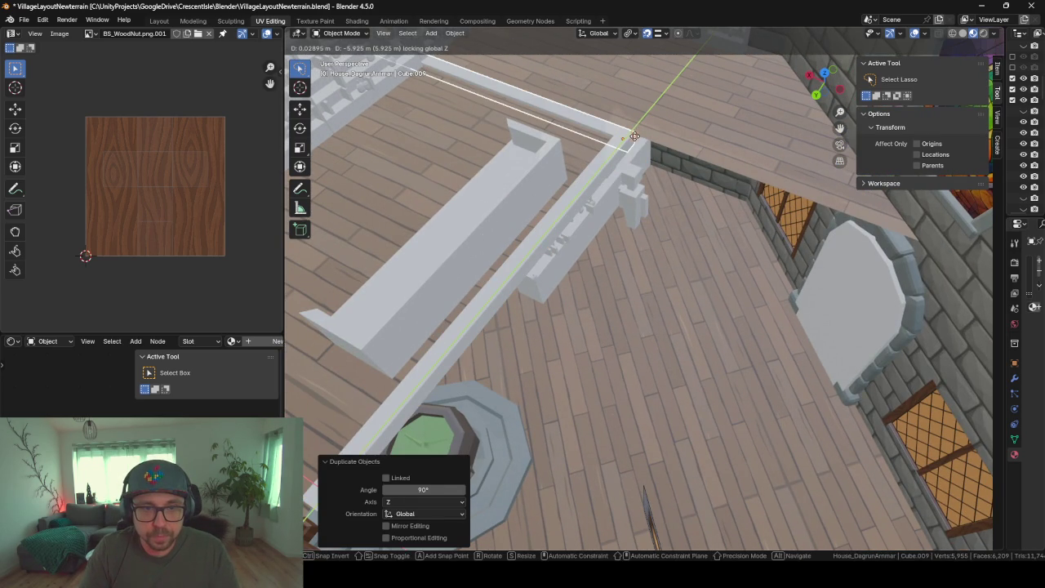
left_click(632, 141)
Reposition the new beam and rotate it 180° about Z
key("shift+g")
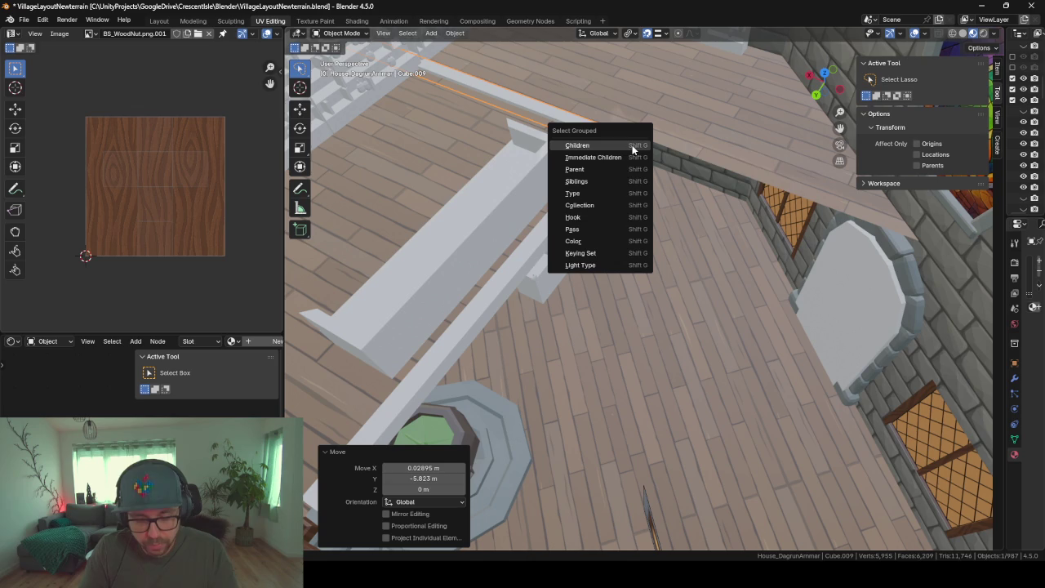
key("Escape")
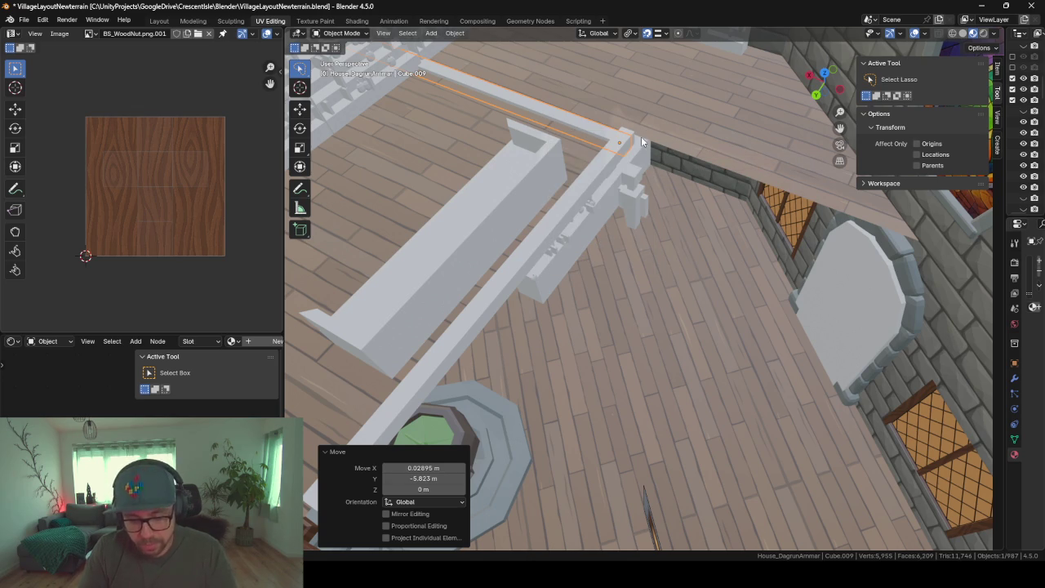
key("g")
left_click(650, 139)
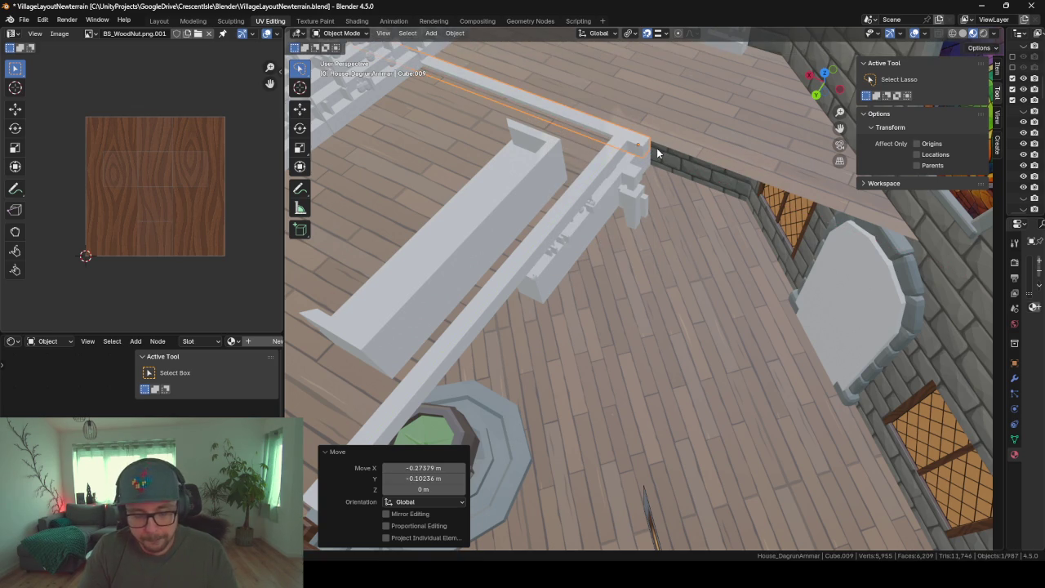
type("rz180")
key("Return")
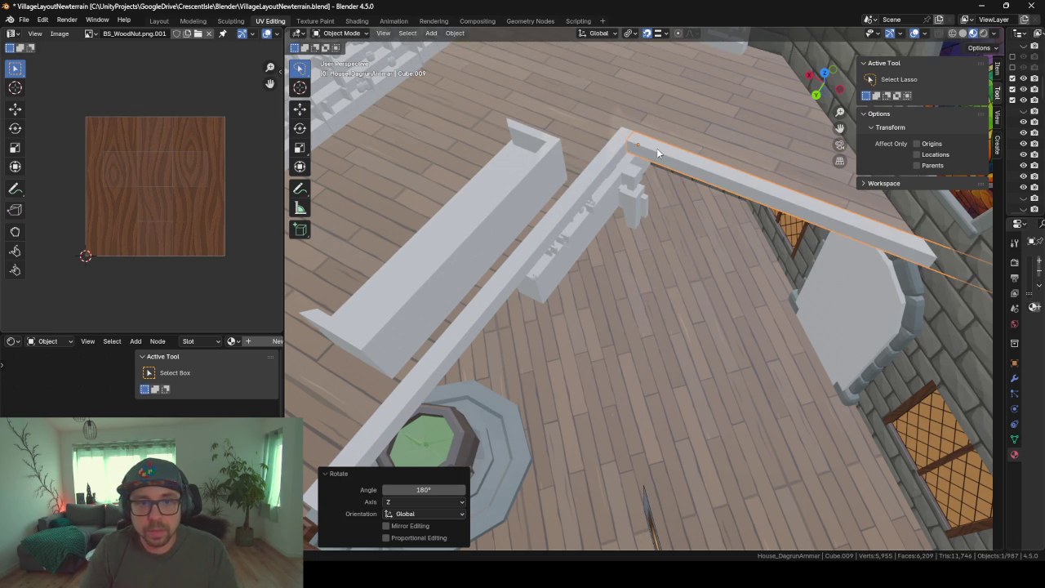
Nudge the new beam along X so it lines up with the first beam's corner
mouse_move(729, 221)
middle_mouse_down()
mouse_move(607, 250)
mouse_move(572, 226)
mouse_move(583, 246)
mouse_move(563, 290)
middle_mouse_up()
key("g")
key("x")
left_click(600, 297)
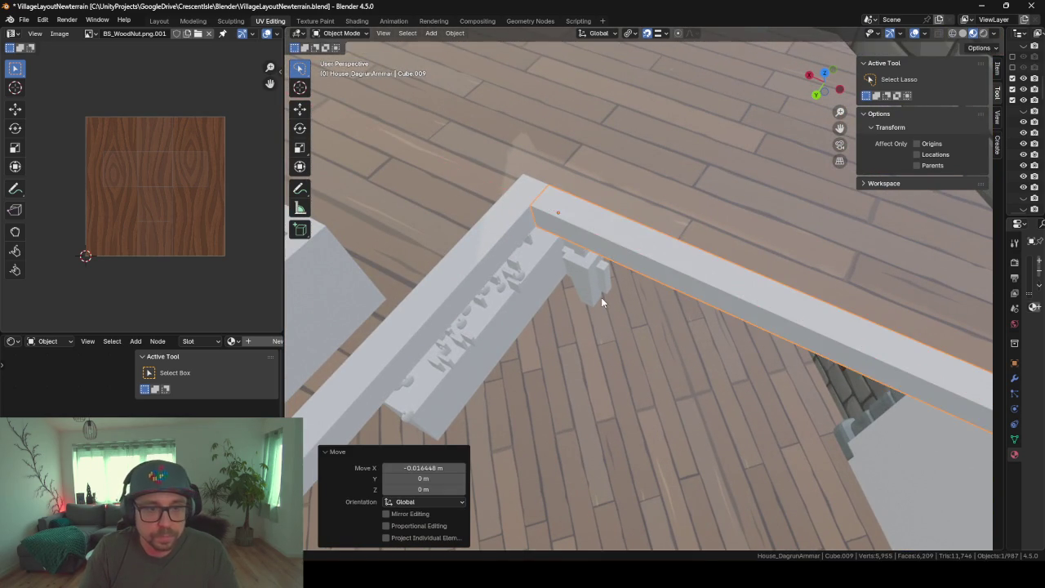
scroll(602, 297, "down", 4)
key("Tab")
Select the new beam's far end face and extend it along X to the stone wall
middle_click_drag(601, 298, 492, 280)
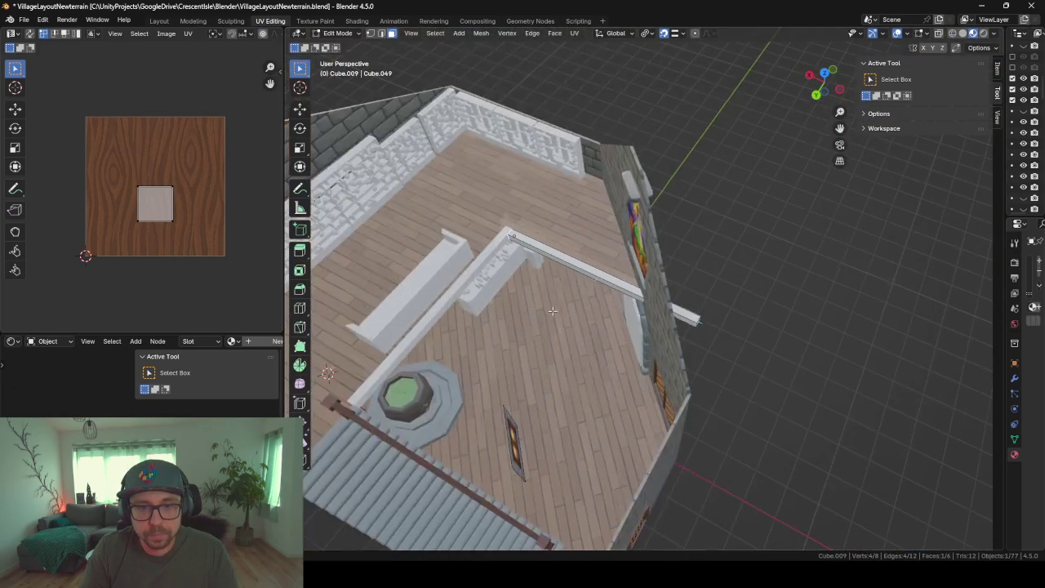
mouse_move(717, 329)
middle_mouse_down()
mouse_move(805, 355)
mouse_move(750, 416)
mouse_move(649, 378)
mouse_move(716, 395)
middle_mouse_up()
left_click(744, 411)
key("g")
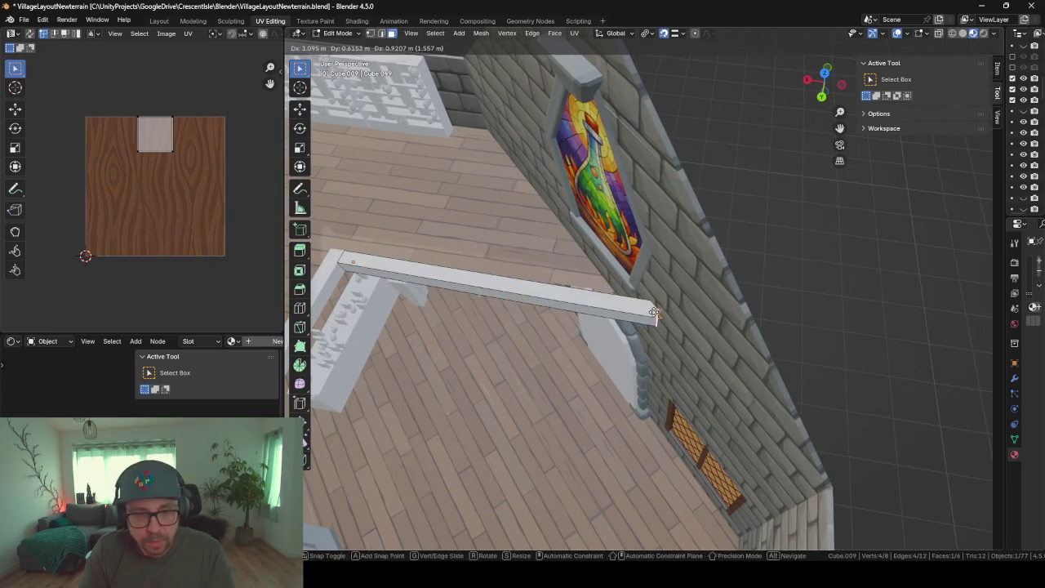
key("y")
key("x")
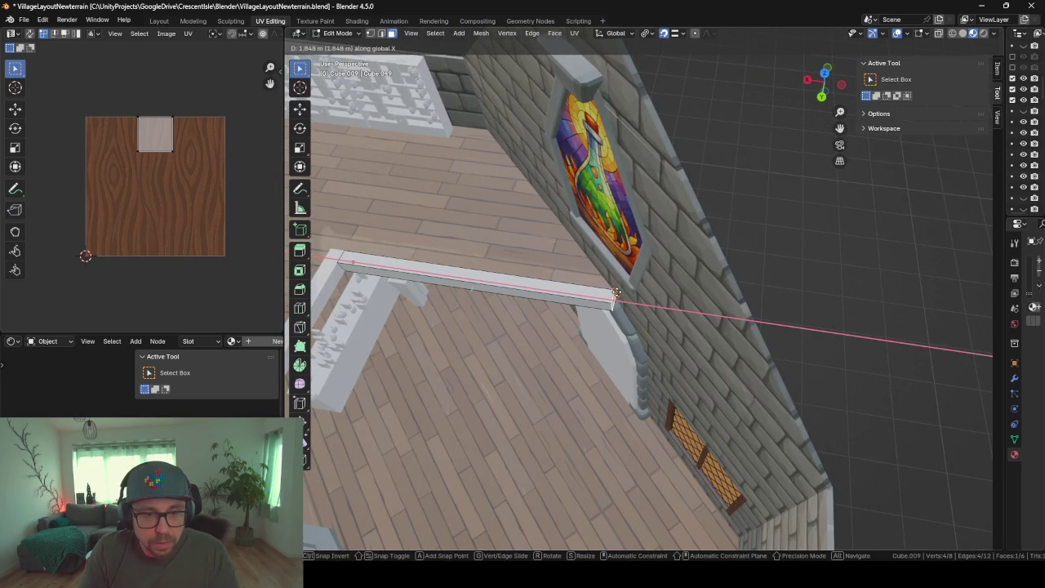
left_click(617, 293)
scroll(617, 298, "up", 3)
middle_click_drag(617, 304, 704, 110)
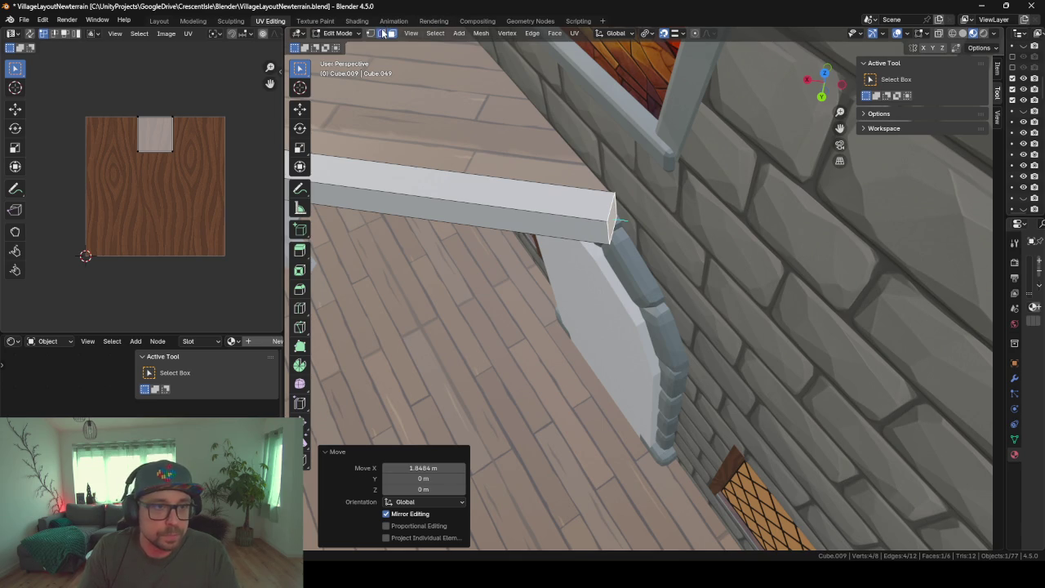
Switch to edge selection, pick the beam-end edge, and try an X move before cancelling
left_click(381, 32)
left_click(604, 237)
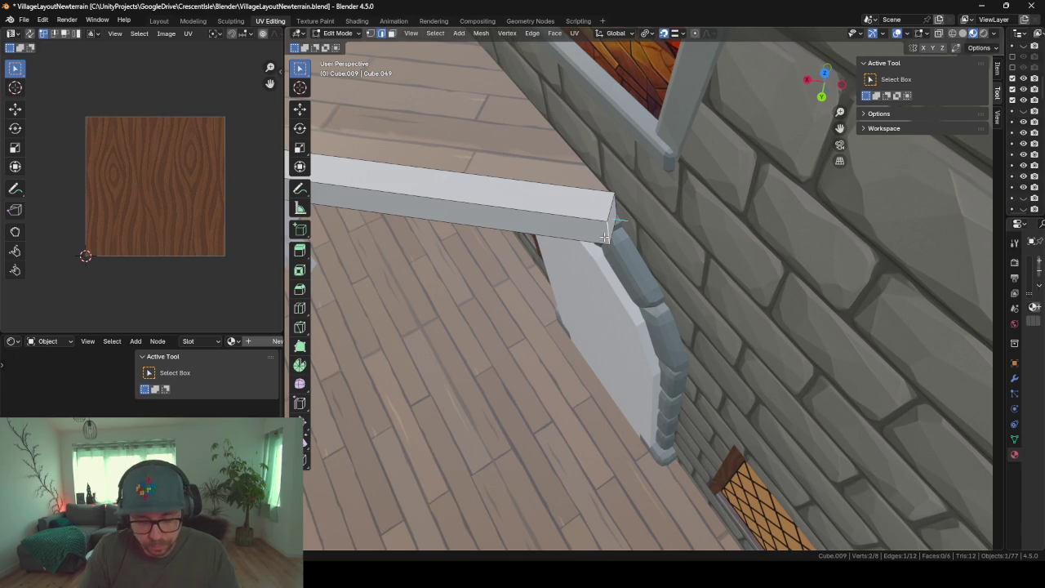
key("g")
key("x")
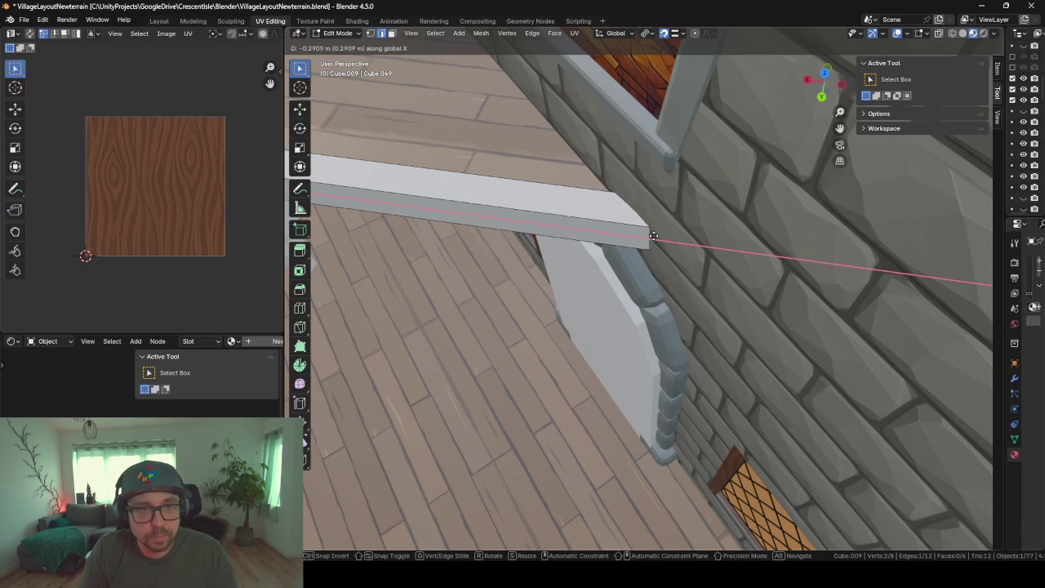
key("Escape")
Change the snap target and slide the beam-end edge along X flush with the wall
left_click(675, 33)
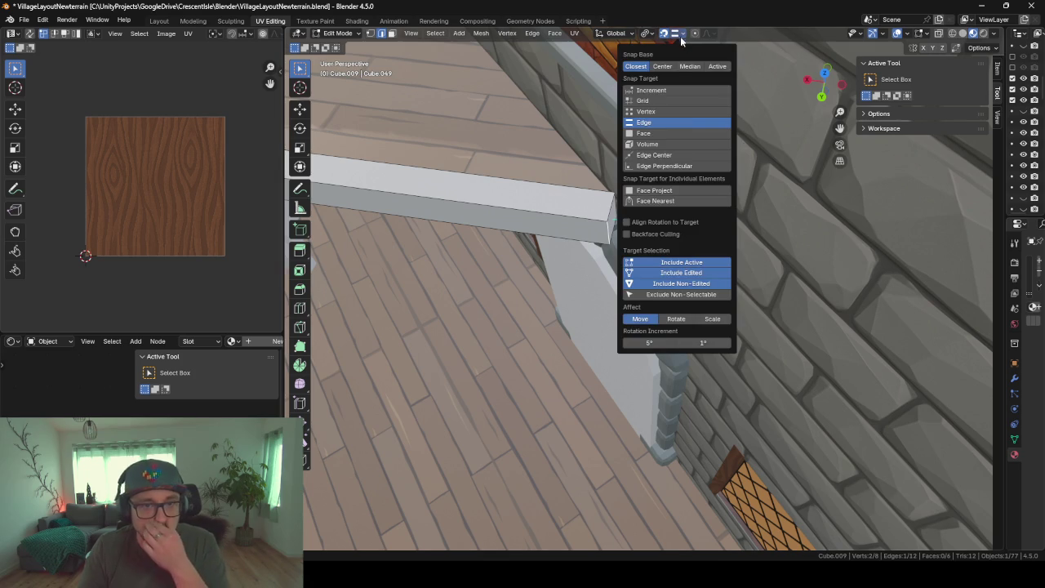
left_click(681, 135)
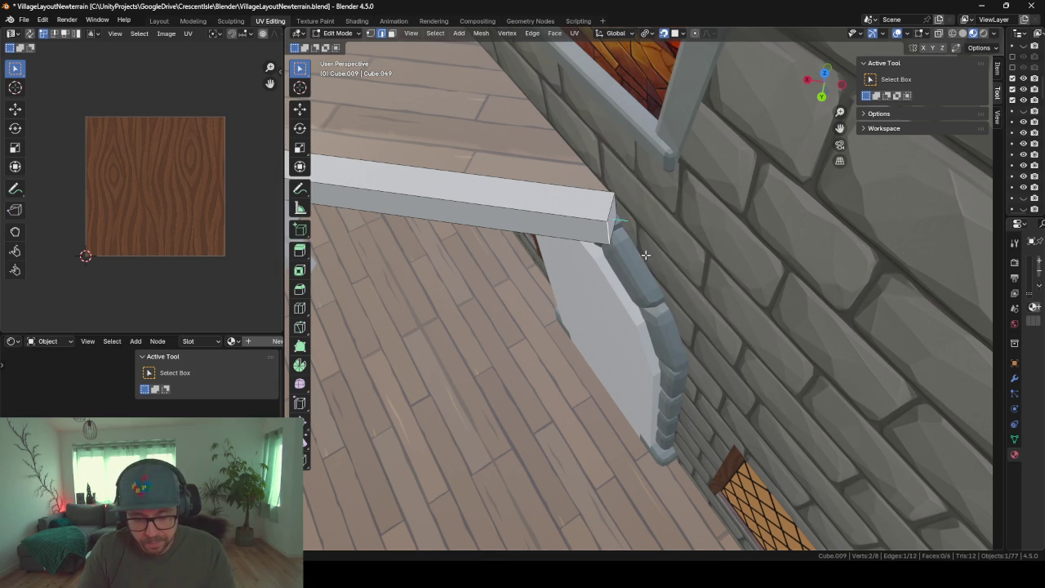
key("g")
key("x")
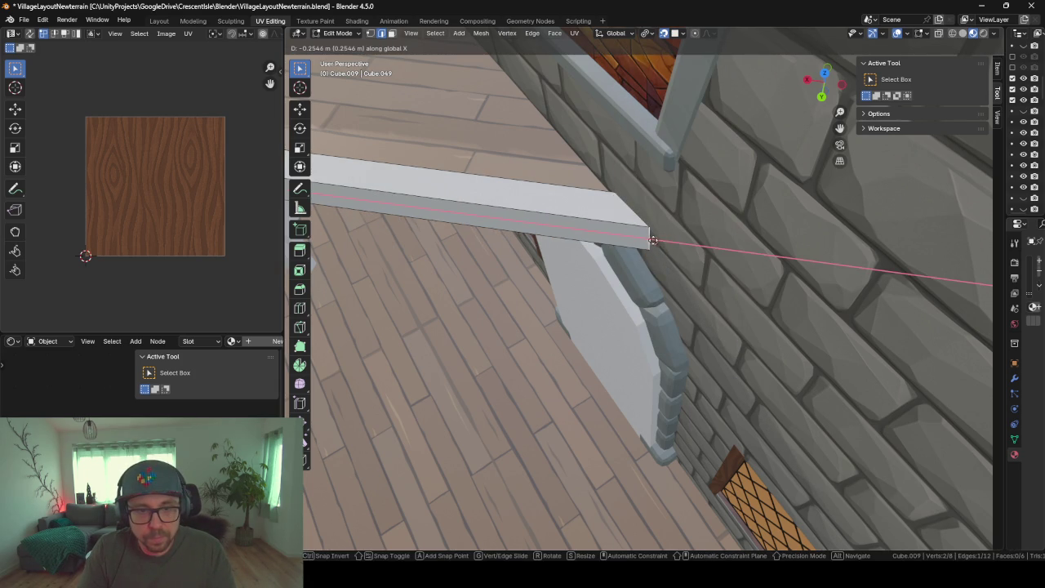
left_click(654, 241)
key("Tab")
mouse_move(588, 280)
middle_mouse_down()
mouse_move(539, 232)
mouse_move(586, 392)
mouse_move(874, 419)
middle_mouse_up()
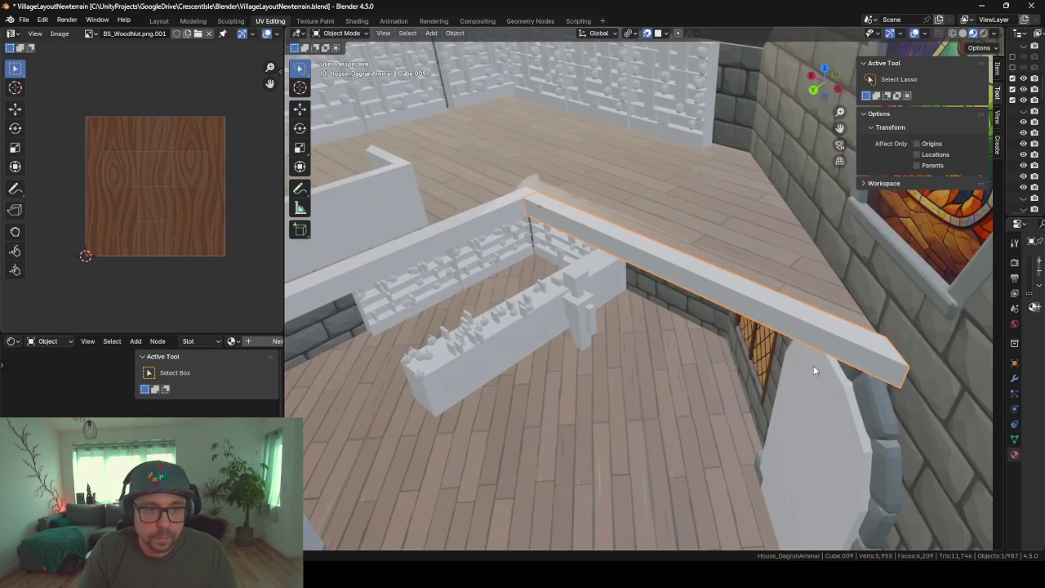
left_click(443, 225)
Assign the woodBase material to the new railing beam
left_click(572, 233, "shift")
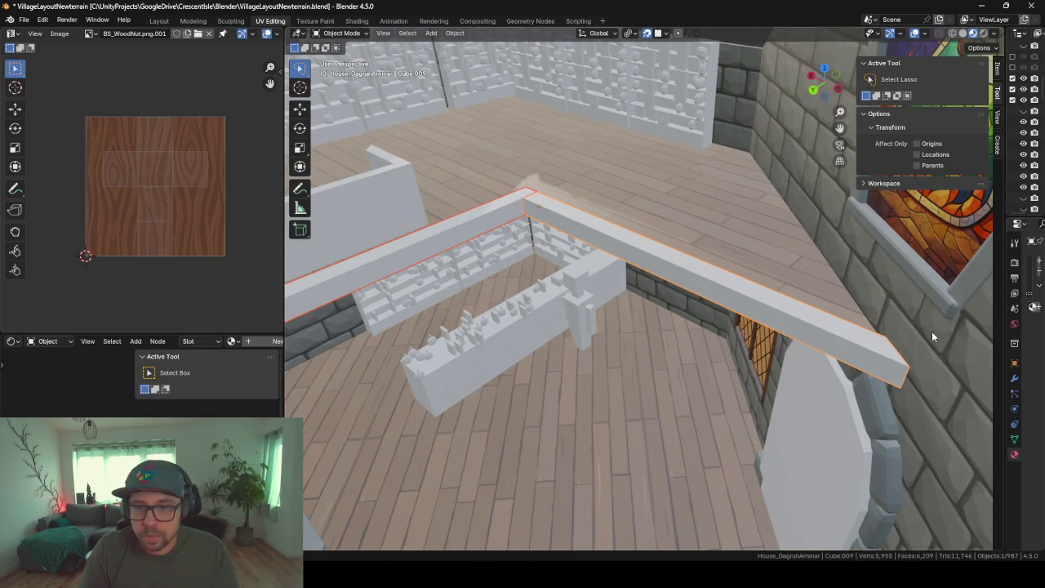
left_click_drag(1004, 334, 812, 327)
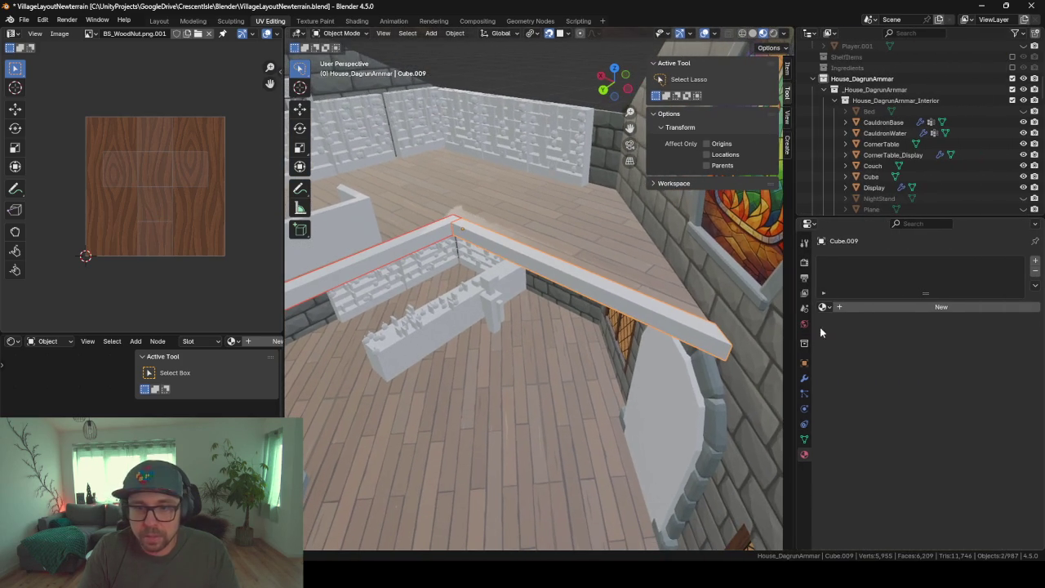
left_click(824, 306)
type("wood")
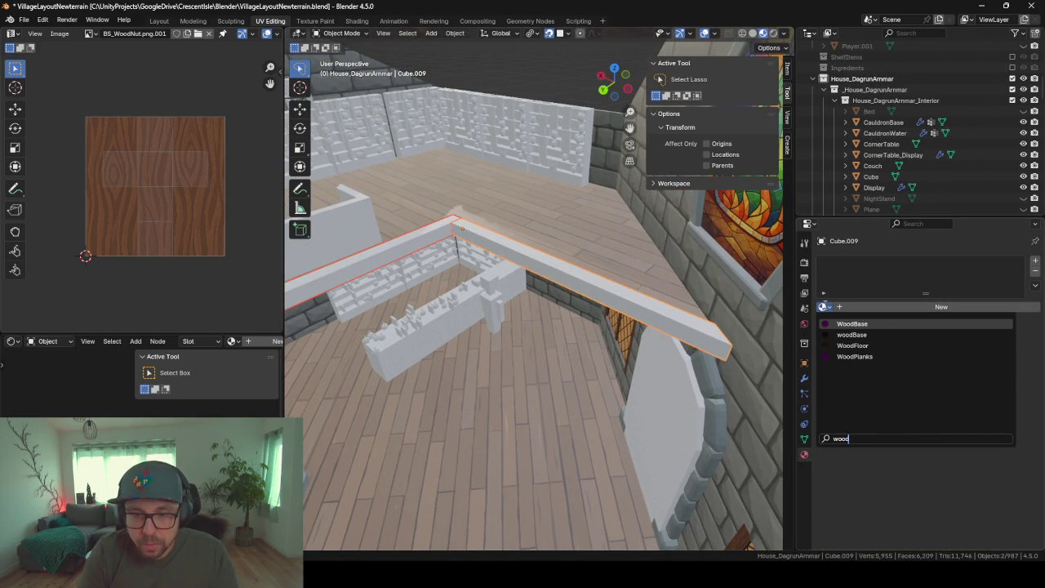
key("Down")
key("Down")
key("Up")
key("Return")
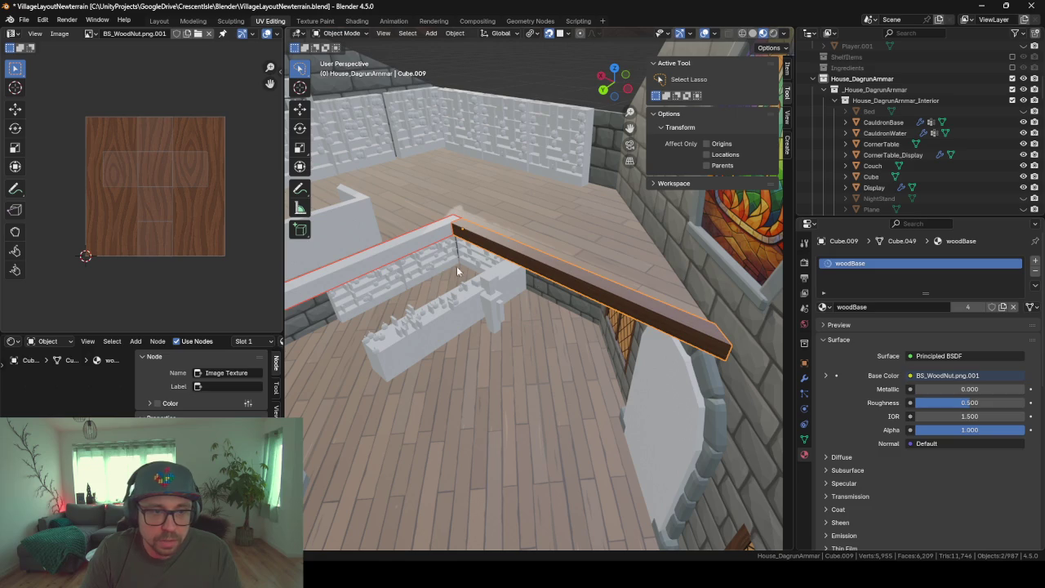
Assign woodBase to the first railing beam, Cube.007, so both beams match
left_click(405, 244)
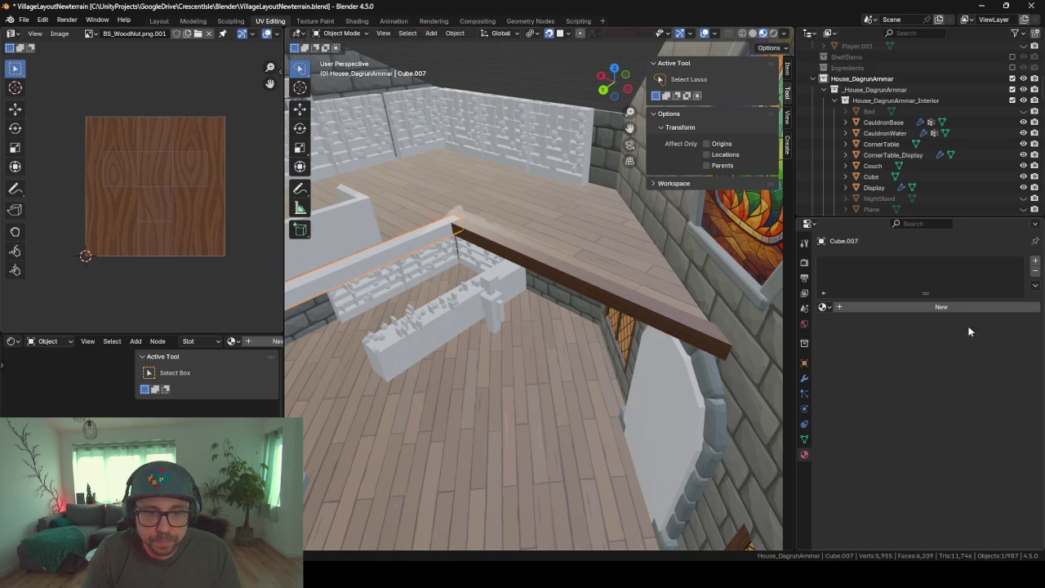
left_click(825, 307)
type("wood")
key("Down")
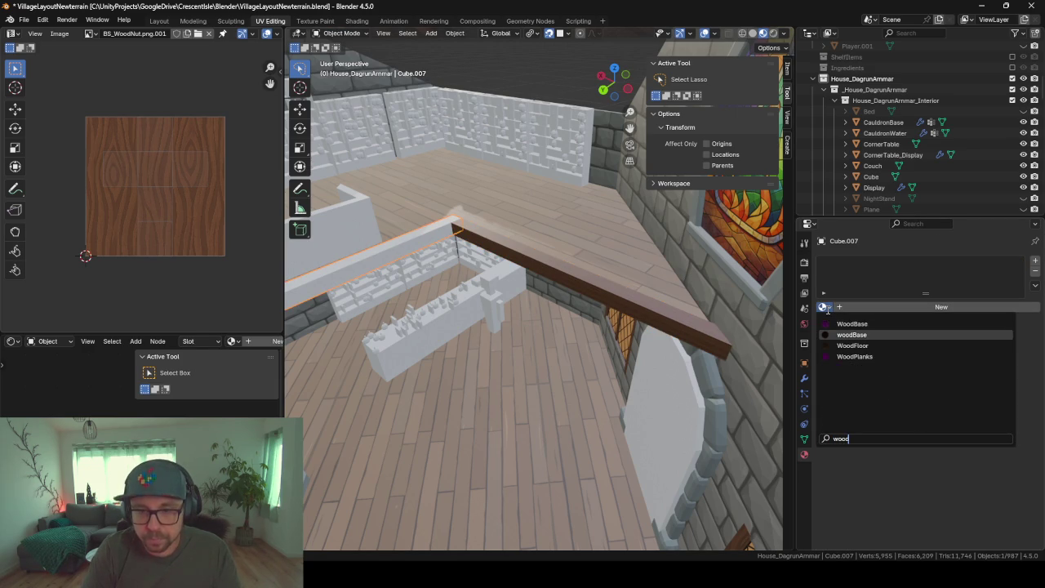
key("Return")
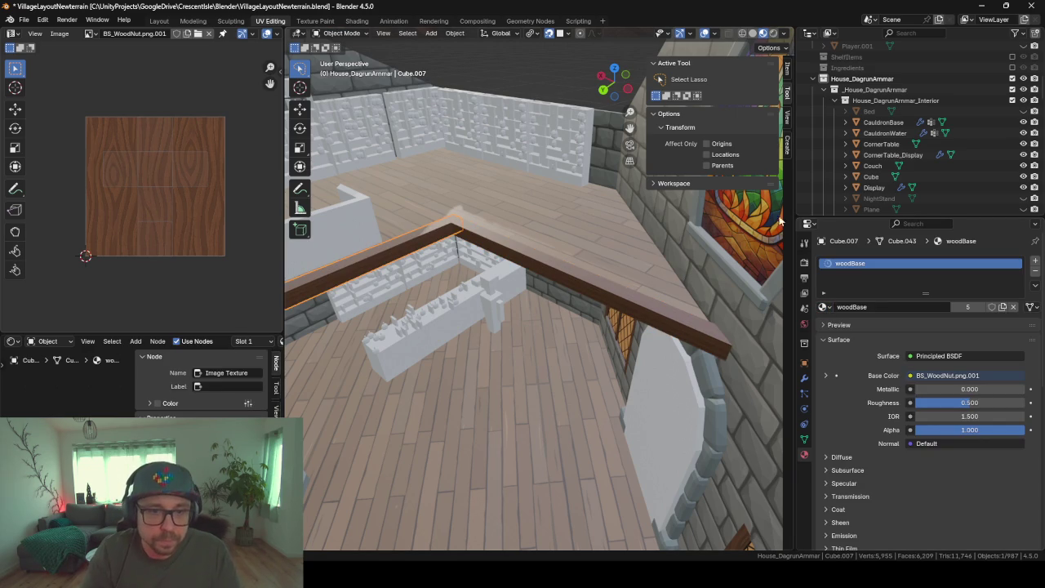
Select the first wooden rail and frame it to inspect the dark wood
left_click(577, 291)
mouse_move(582, 300)
middle_mouse_down()
mouse_move(566, 306)
mouse_move(695, 288)
mouse_move(640, 310)
middle_mouse_up()
left_click(566, 306)
key("KP_Decimal")
scroll(701, 275, "down", 8)
scroll(604, 302, "up", 4)
scroll(555, 289, "up", 4)
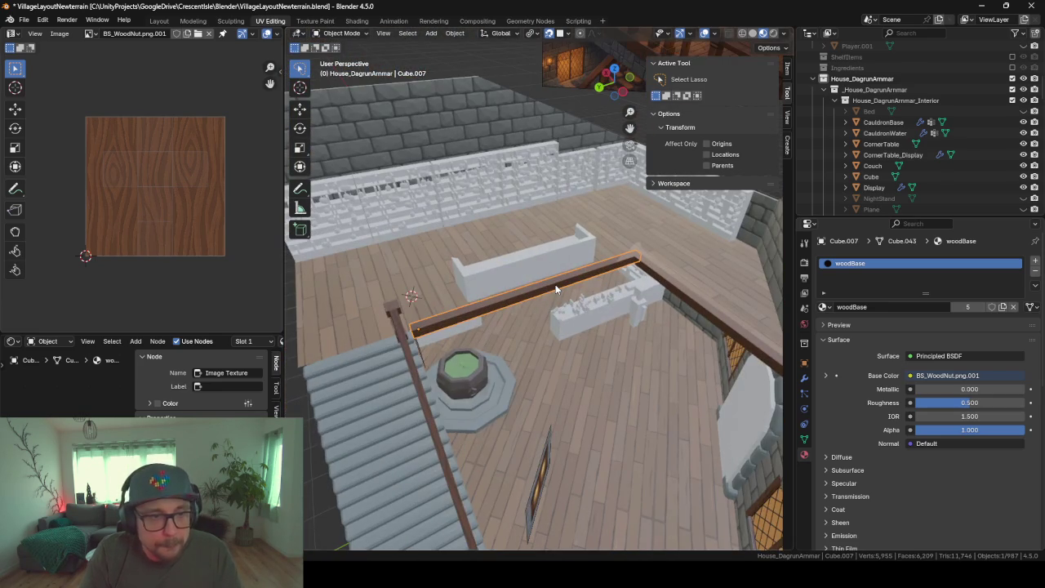
Switch to ChatGPT and scroll through the generated low-poly plank image
key("alt+Tab")
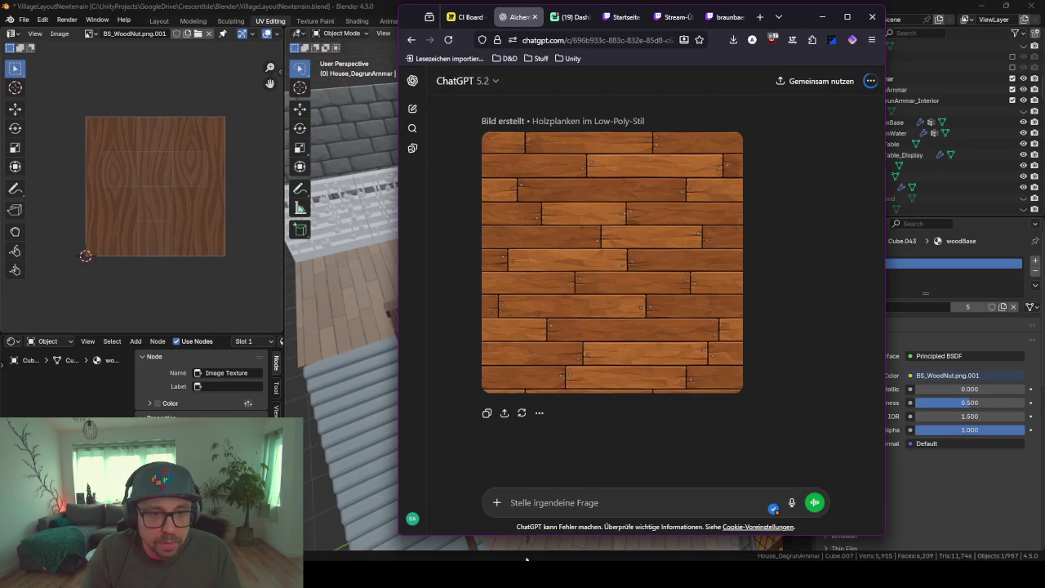
scroll(719, 302, "up", 2)
scroll(719, 302, "up", 3)
scroll(720, 302, "down", 2)
scroll(719, 303, "down", 2)
scroll(654, 318, "up", 1)
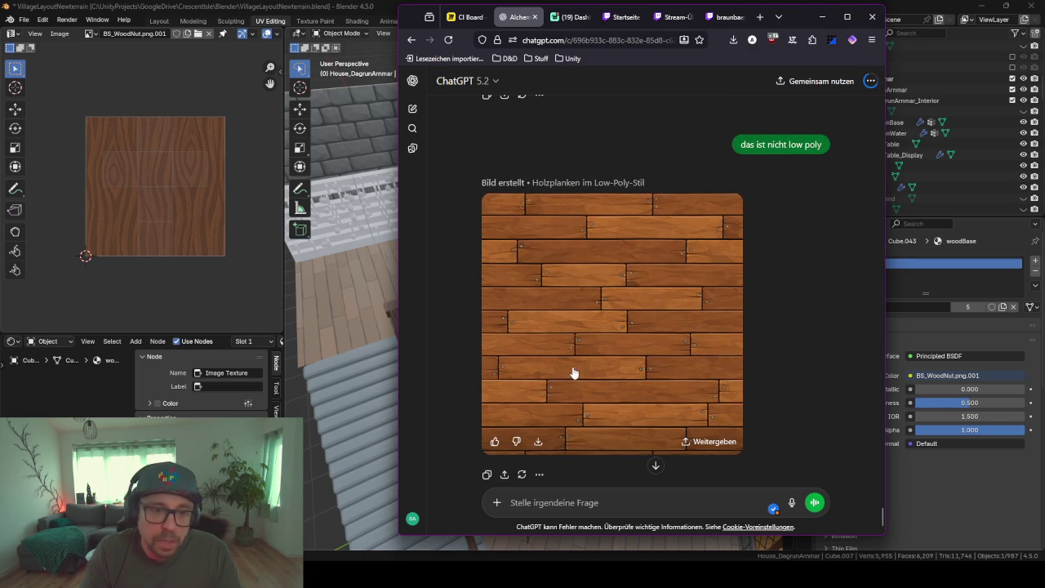
scroll(593, 351, "down", 1)
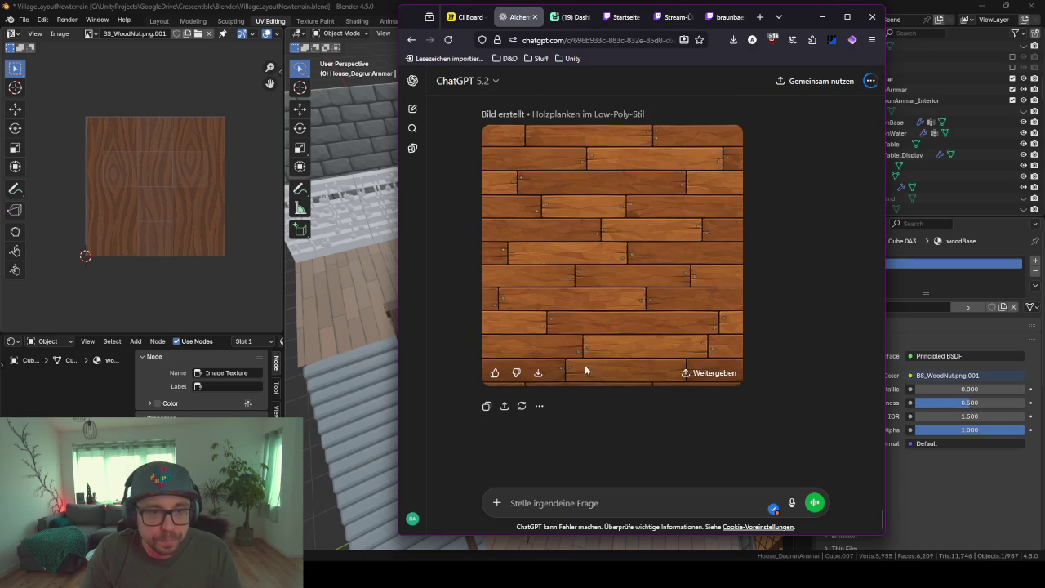
Confirm the 1.3 MB plank PNG downloaded, then return to Blender's upper floor plane
left_click(531, 375)
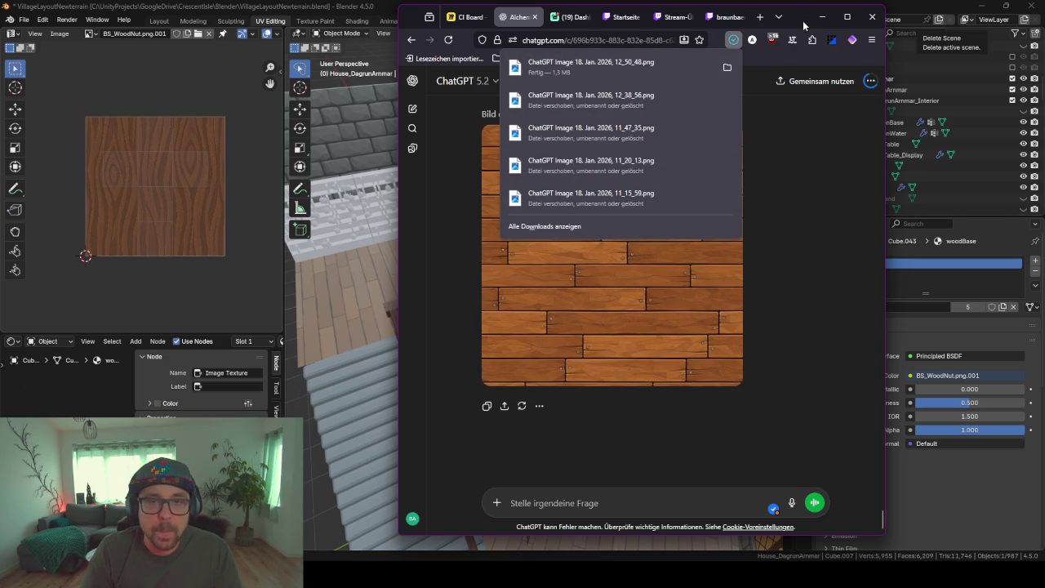
left_click(727, 68)
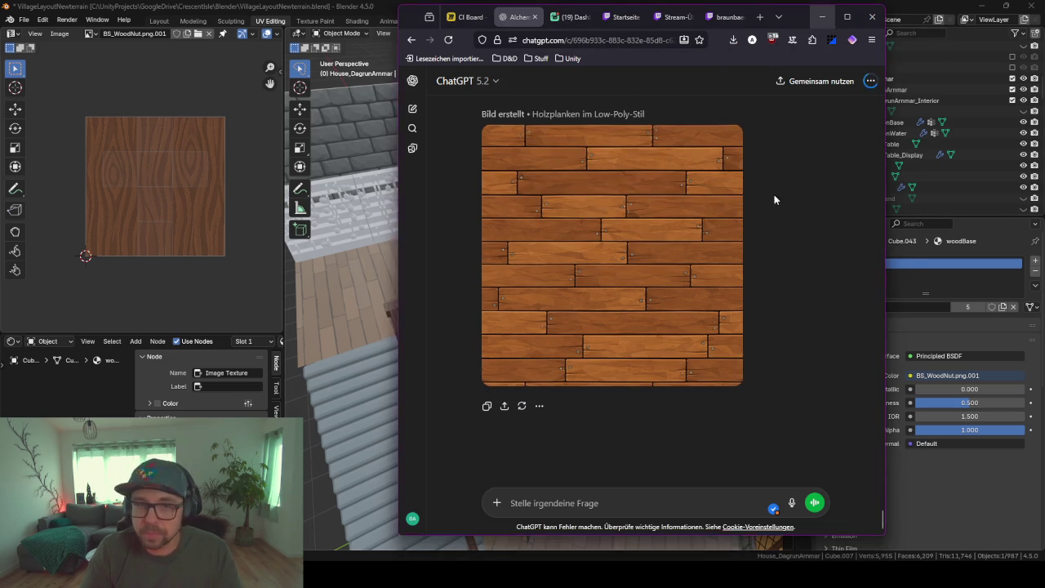
key("alt+Tab")
left_click(442, 296)
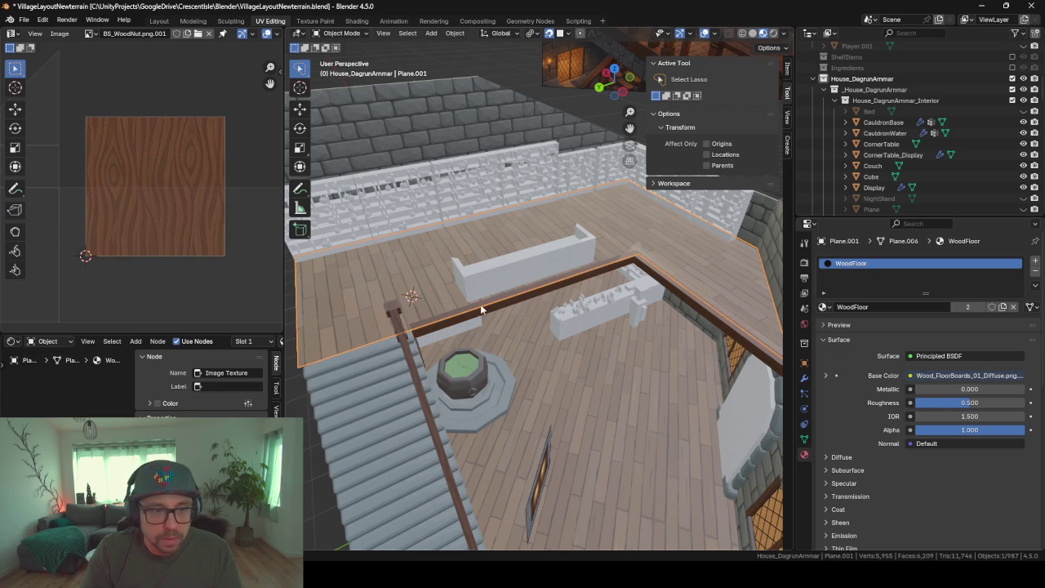
Make the floor's material single-user and rename it WoodFloor2
left_click(965, 307)
left_click(889, 307)
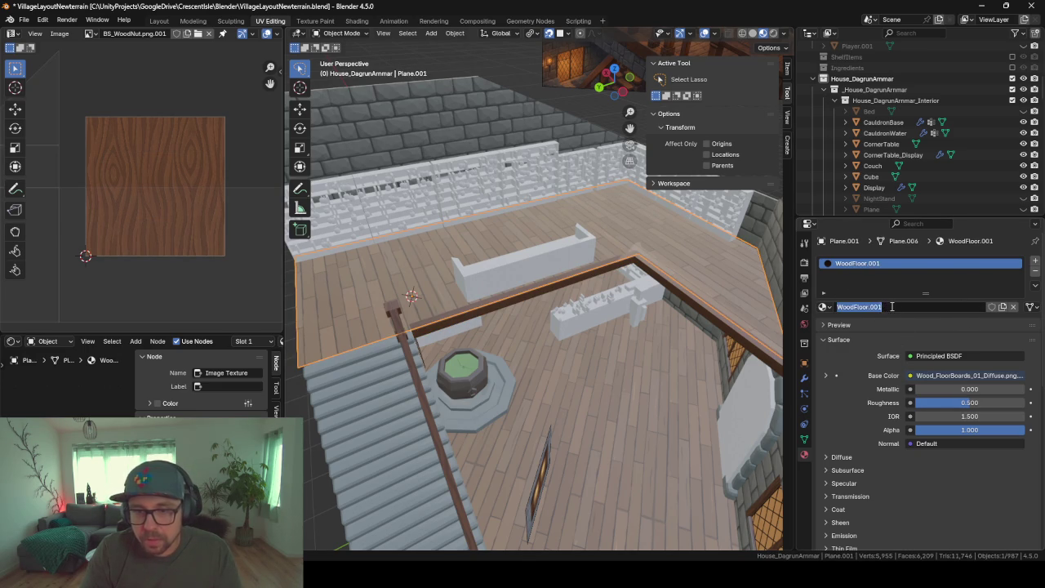
key("Return")
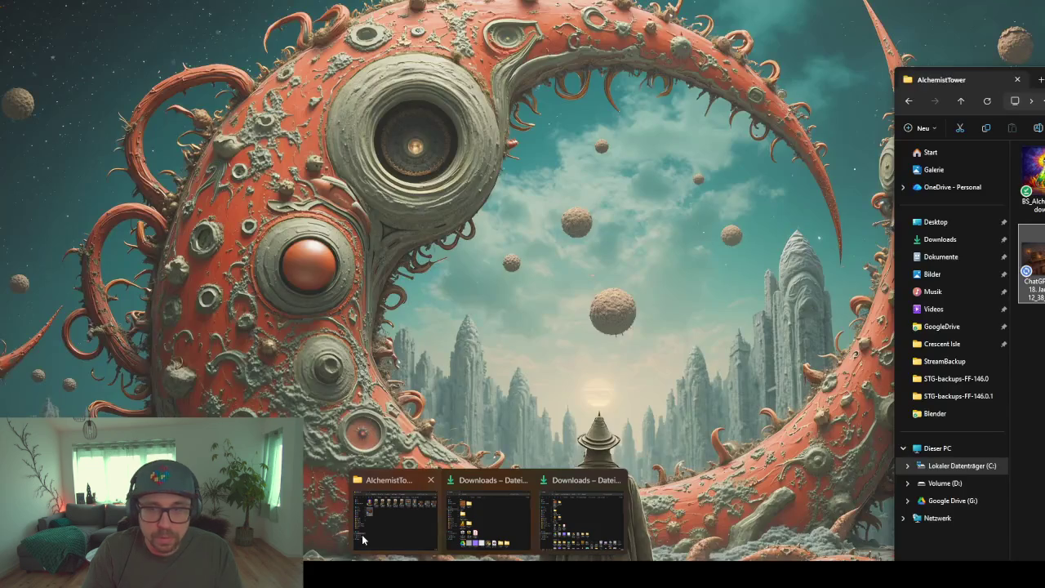
Move the downloaded plank PNG into the AlchemistTower project folder
left_click(395, 513)
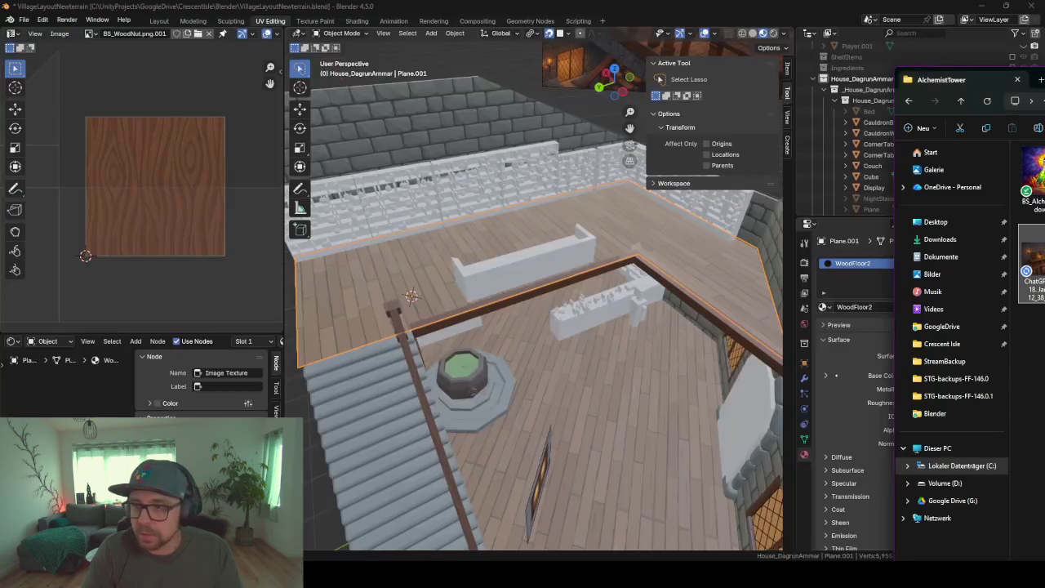
left_click_drag(964, 79, 534, 139)
left_click_drag(215, 319, 290, 381)
left_click(290, 119)
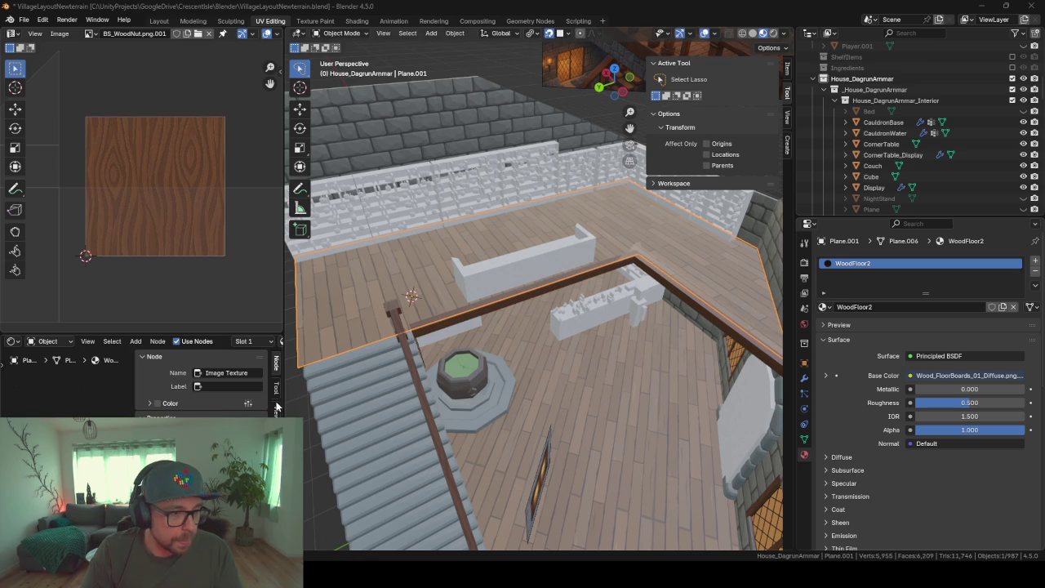
Add the plank image in the Shader editor as WoodFloor2's Base Color texture
left_click_drag(285, 406, 459, 368)
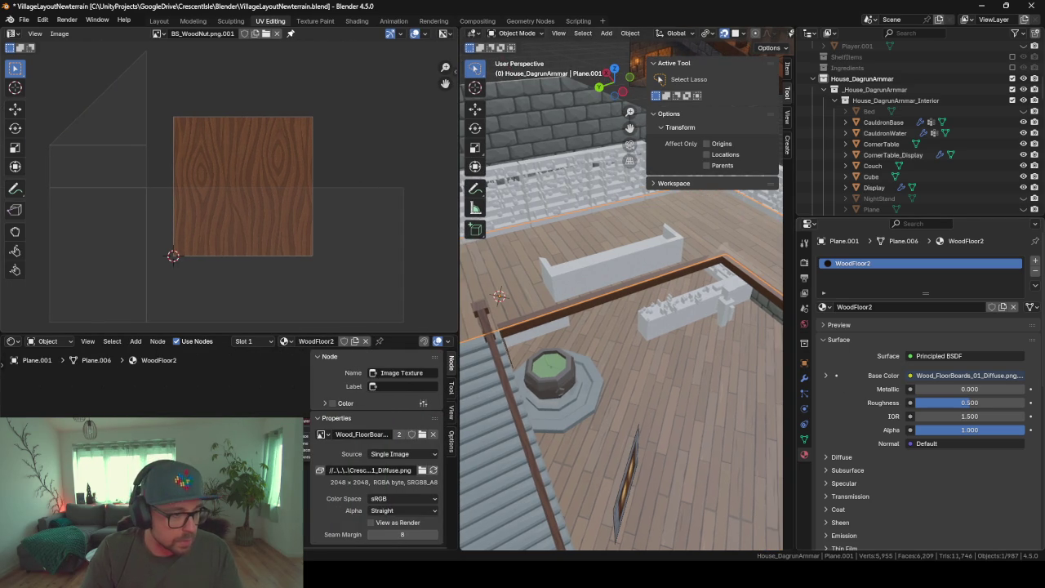
left_click_drag(964, 376, 91, 417)
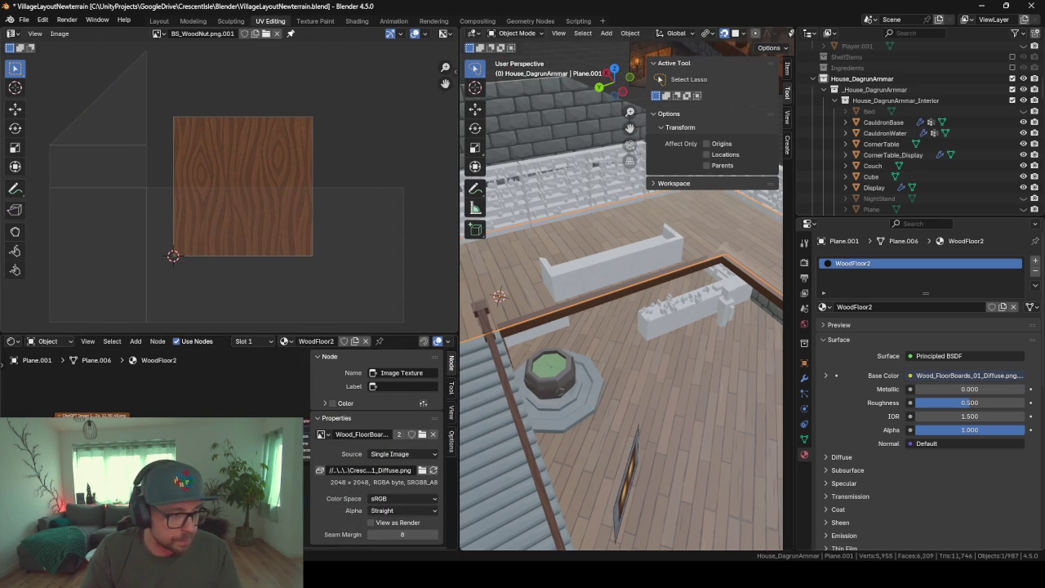
key("x")
key("ctrl+z")
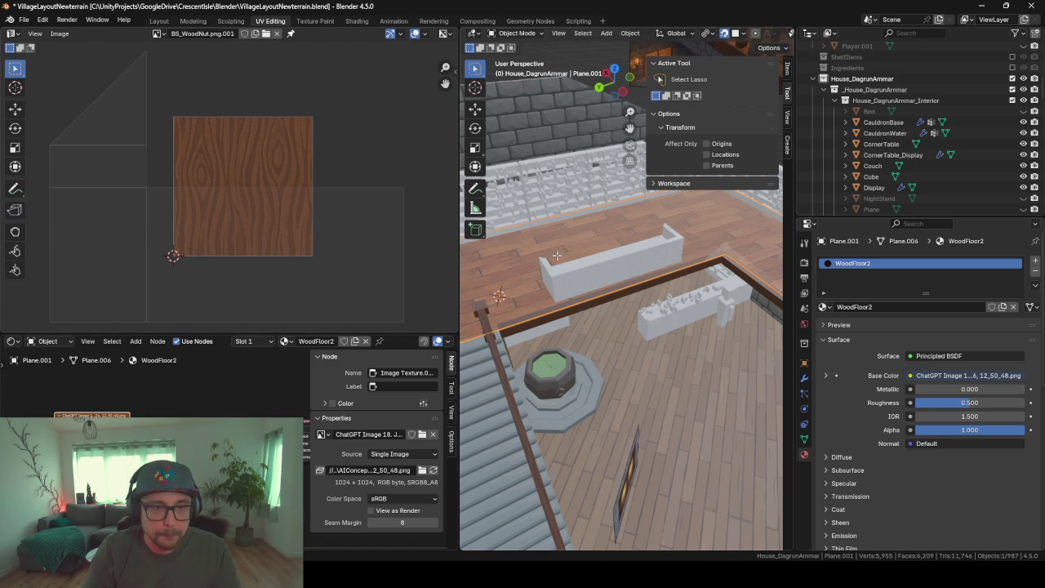
key("Tab")
Rotate the upper floor's UVs 90° and rescale them
type("r90")
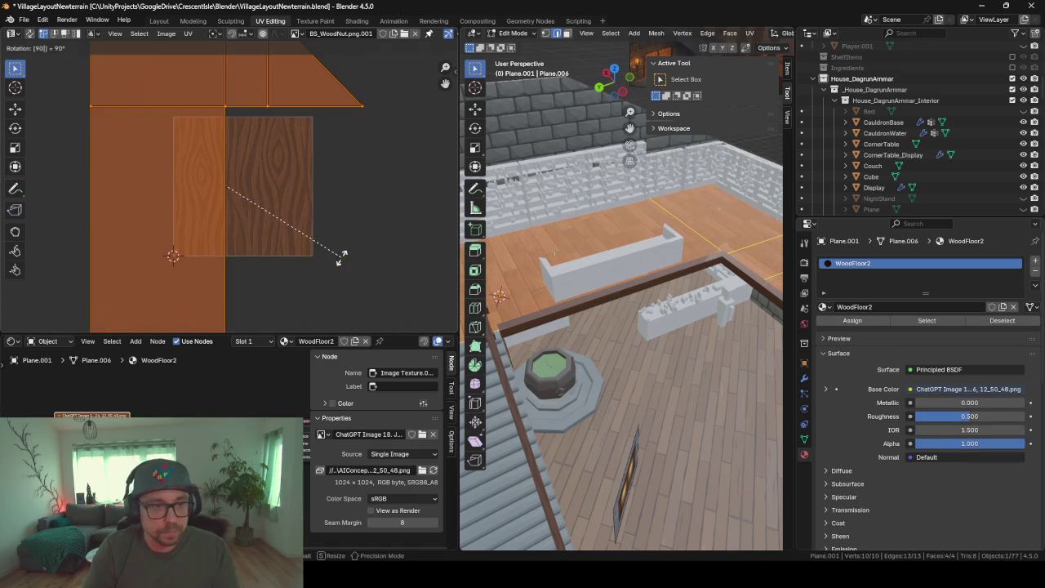
key("Return")
key("s")
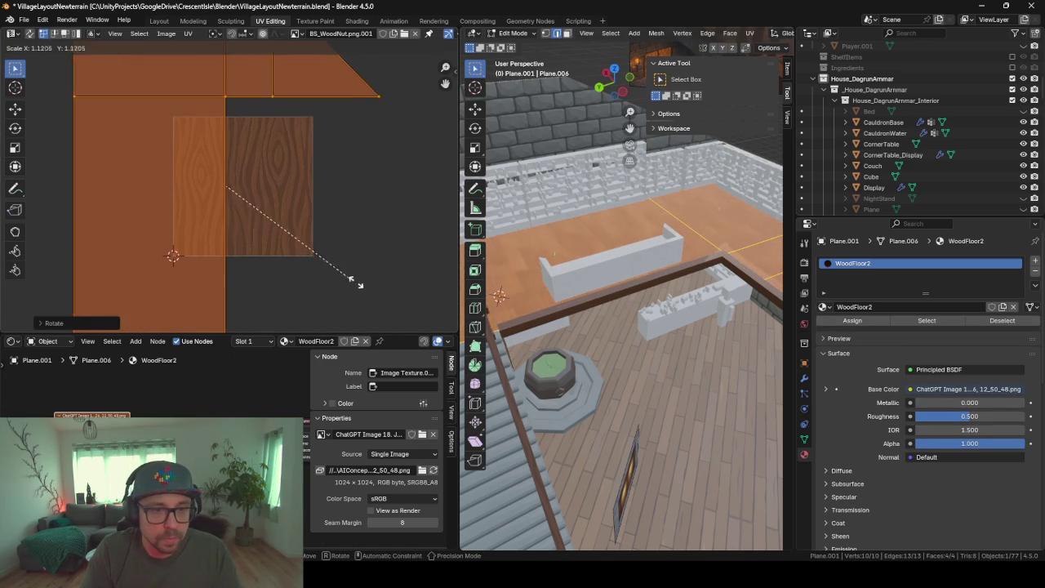
left_click(396, 301)
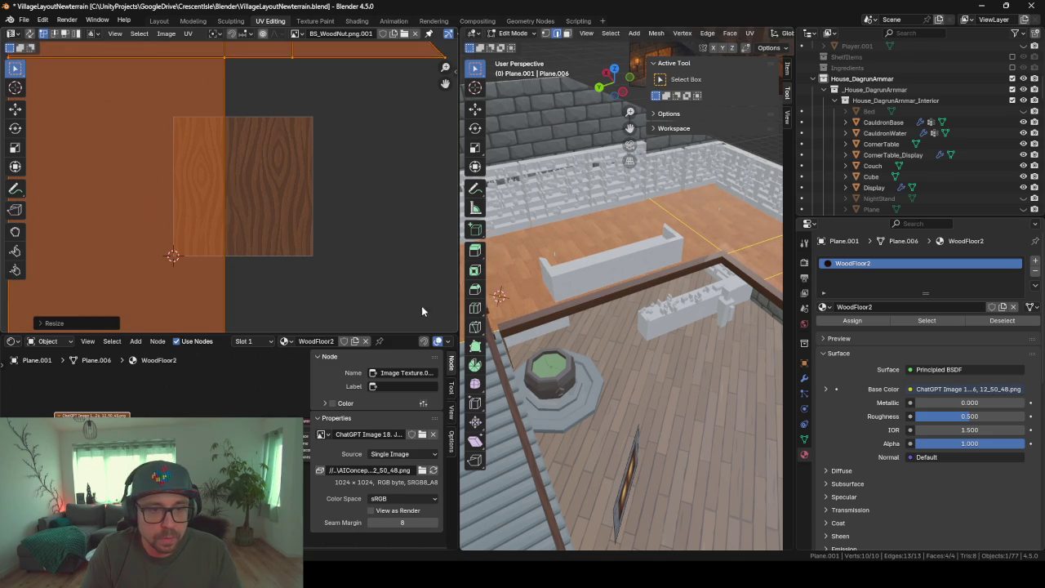
key("Tab")
Set the upper floor's WoodFloor2 roughness to 1.0 for a matte finish
left_click_drag(459, 278, 49, 271)
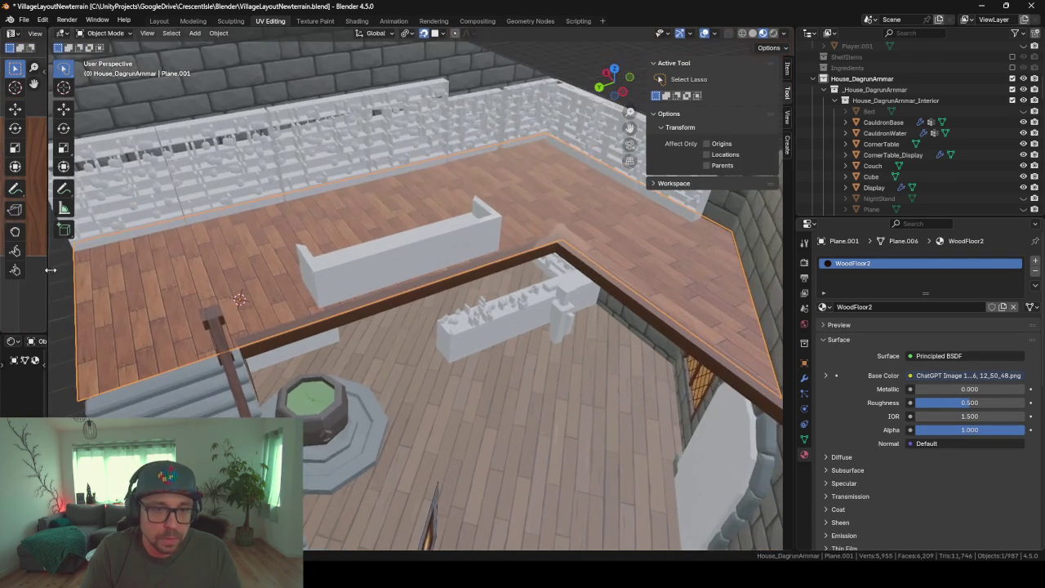
middle_click_drag(306, 294, 563, 263)
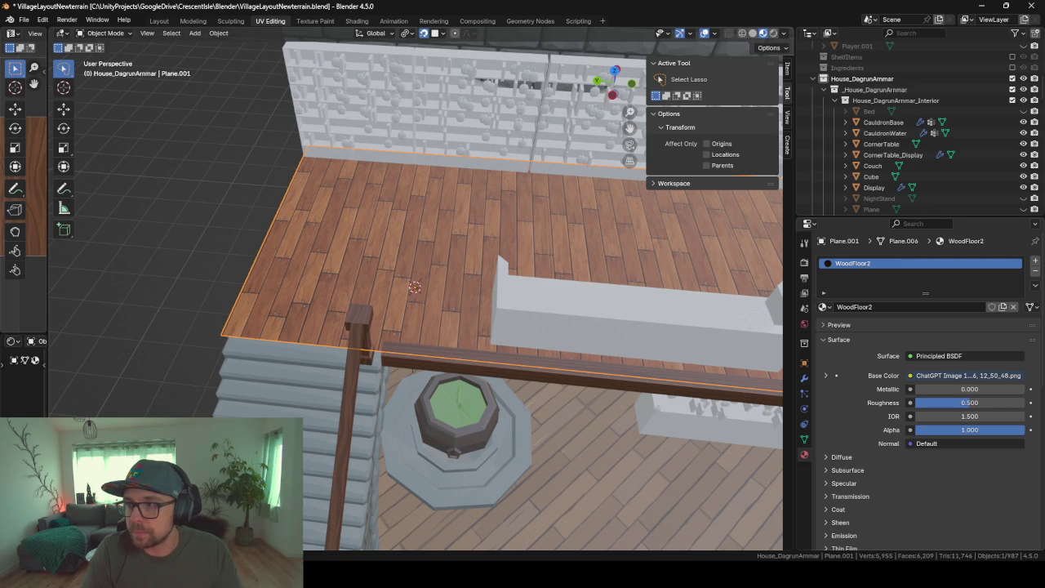
mouse_move(425, 370)
middle_mouse_down()
mouse_move(521, 354)
mouse_move(433, 354)
middle_mouse_up()
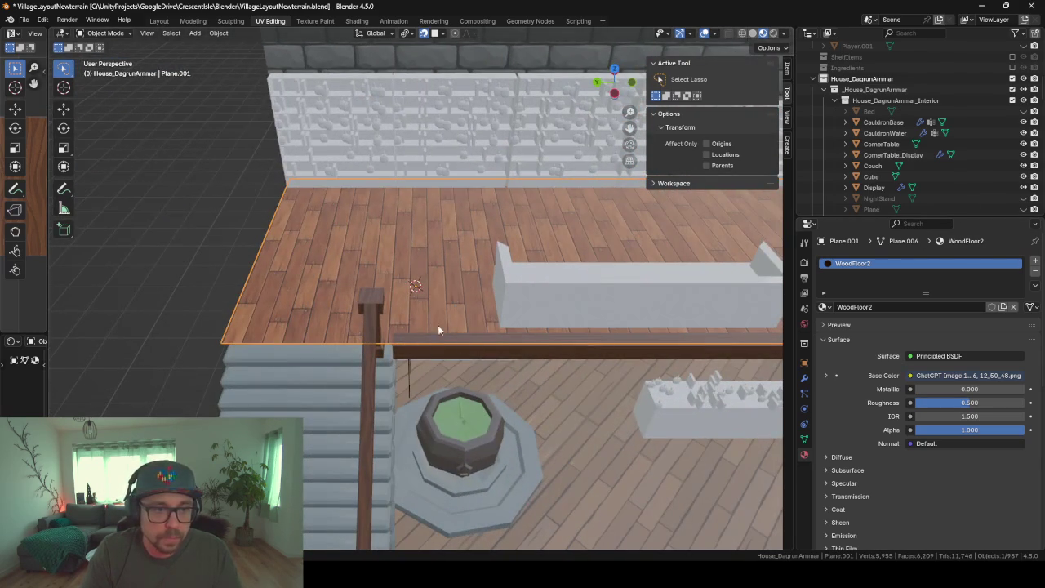
mouse_move(562, 378)
middle_mouse_down()
mouse_move(416, 364)
mouse_move(349, 371)
mouse_move(410, 364)
middle_mouse_up()
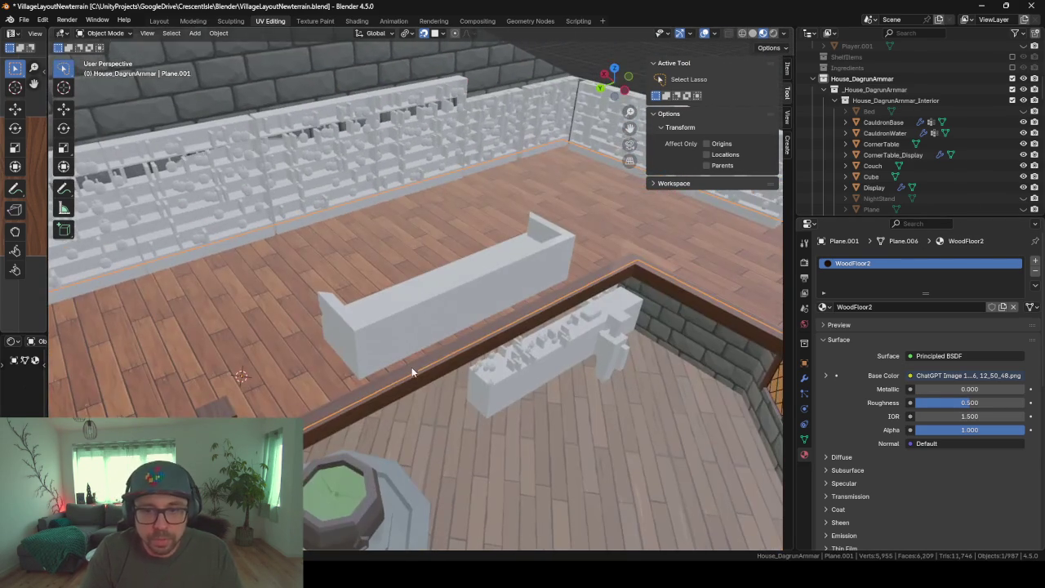
left_click_drag(931, 403, 1013, 402)
mouse_move(426, 349)
middle_mouse_down()
mouse_move(511, 358)
mouse_move(412, 378)
mouse_move(443, 369)
mouse_move(496, 323)
mouse_move(500, 363)
mouse_move(288, 346)
mouse_move(417, 374)
mouse_move(480, 333)
mouse_move(498, 345)
mouse_move(326, 306)
mouse_move(623, 222)
mouse_move(392, 233)
mouse_move(699, 447)
middle_mouse_up()
Raise the ground-floor WoodFloor material's roughness from 0.5 to 1.0
left_click(699, 448)
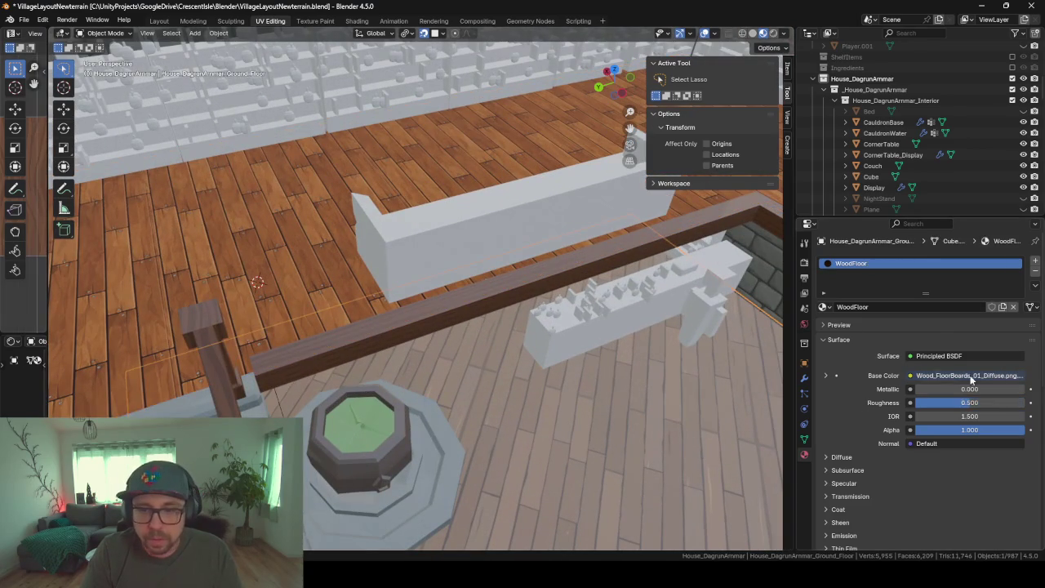
left_click_drag(971, 403, 1013, 402)
mouse_move(520, 351)
middle_mouse_down()
mouse_move(596, 400)
mouse_move(338, 377)
mouse_move(325, 351)
mouse_move(504, 425)
mouse_move(563, 475)
mouse_move(559, 442)
mouse_move(425, 418)
mouse_move(461, 418)
middle_mouse_up()
scroll(326, 351, "down", 3)
scroll(340, 350, "down", 2)
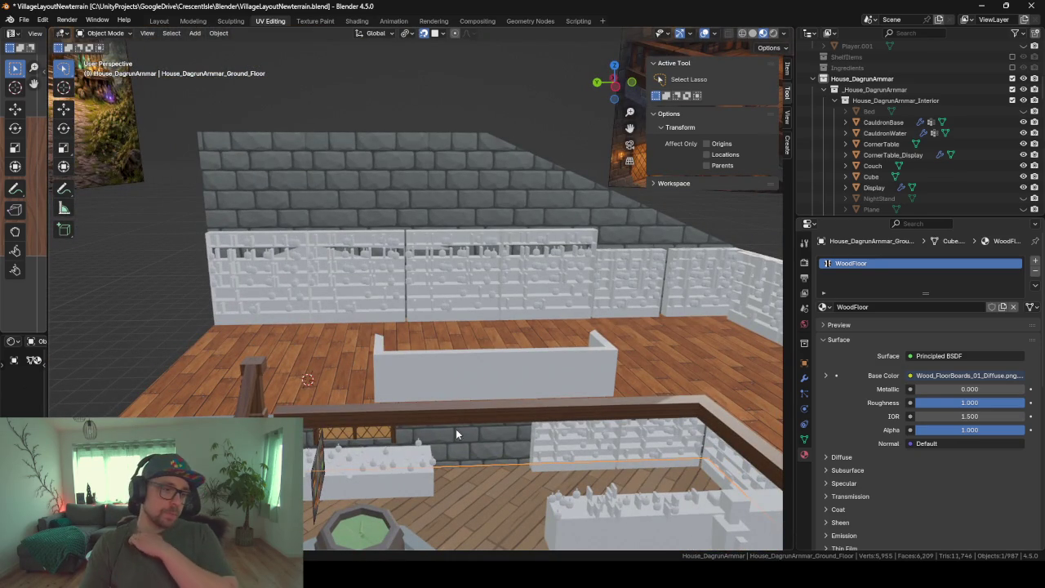
left_click(264, 406)
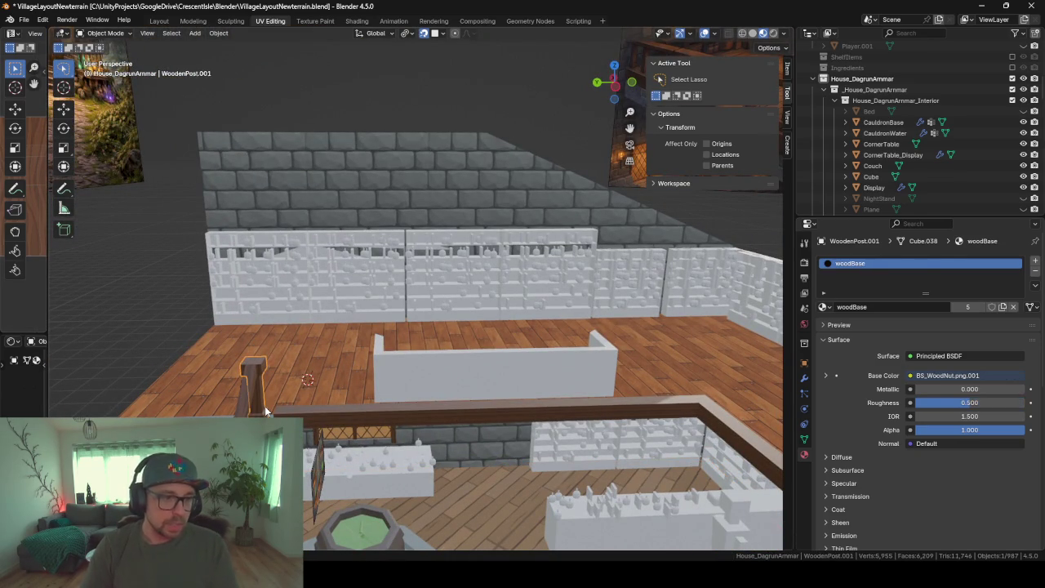
Duplicate the wooden post as WoodenPost.002 and slide it along Y to the railing corner
key("shift+d")
key("x")
key("y")
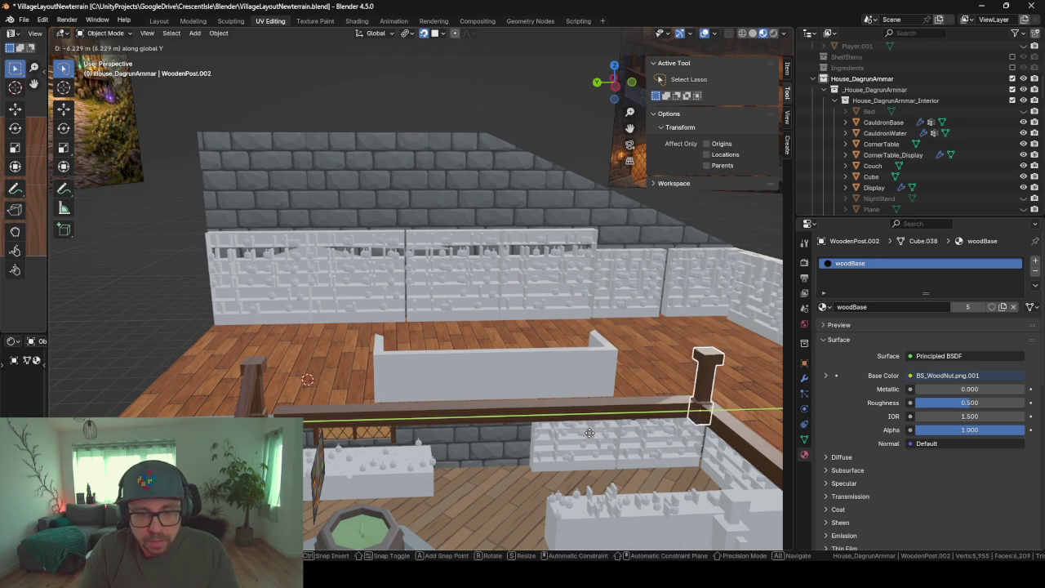
left_click(712, 417)
key("KP_Decimal")
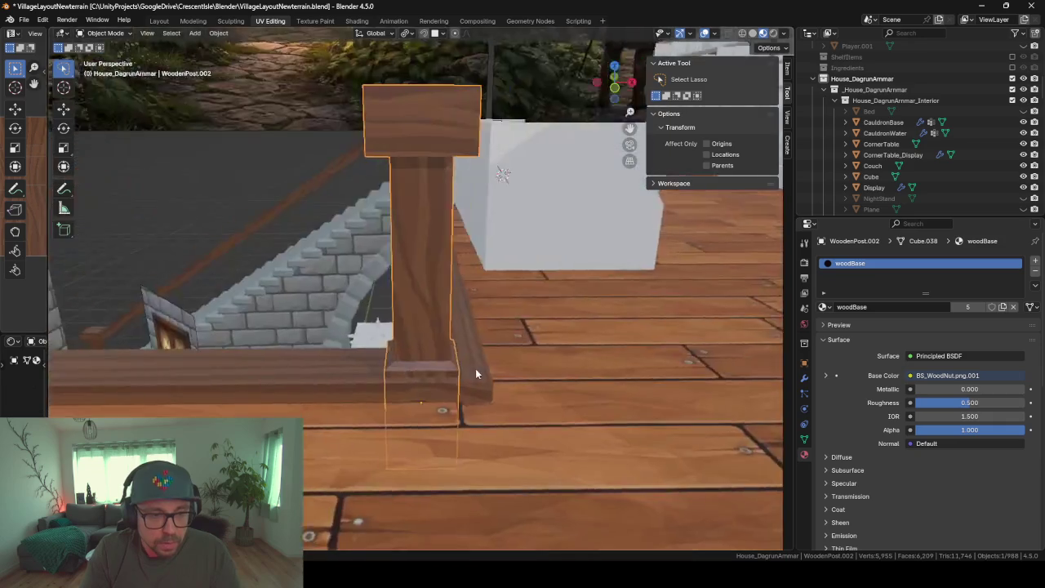
middle_click_drag(583, 370, 505, 367)
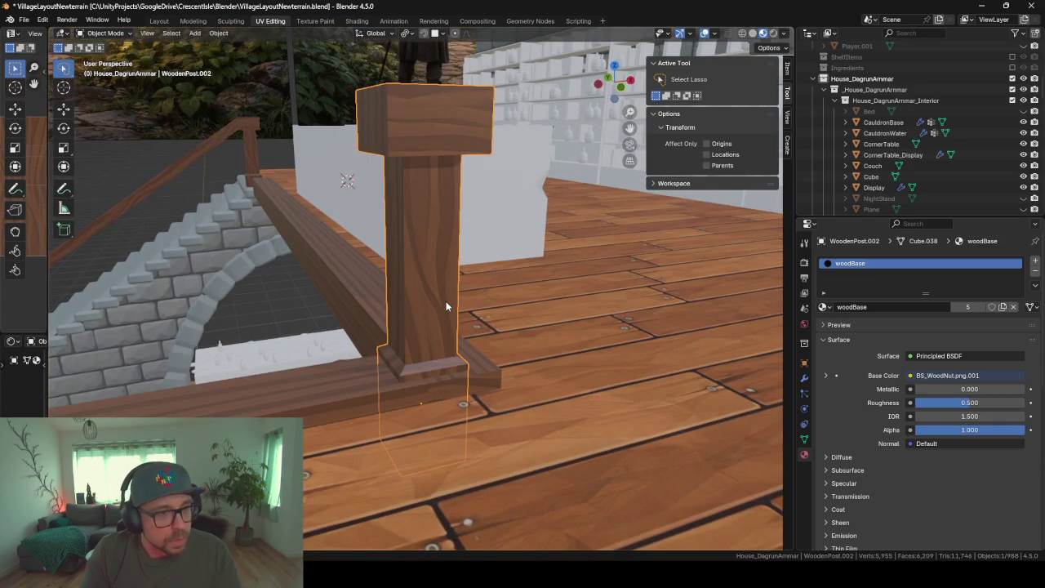
mouse_move(466, 322)
middle_mouse_down()
mouse_move(439, 326)
mouse_move(428, 212)
middle_mouse_up()
mouse_move(405, 92)
middle_mouse_down()
mouse_move(429, 328)
mouse_move(402, 130)
middle_mouse_up()
Nudge the original post WoodenPost.001 along X to the railing beams' corner
left_click(395, 102)
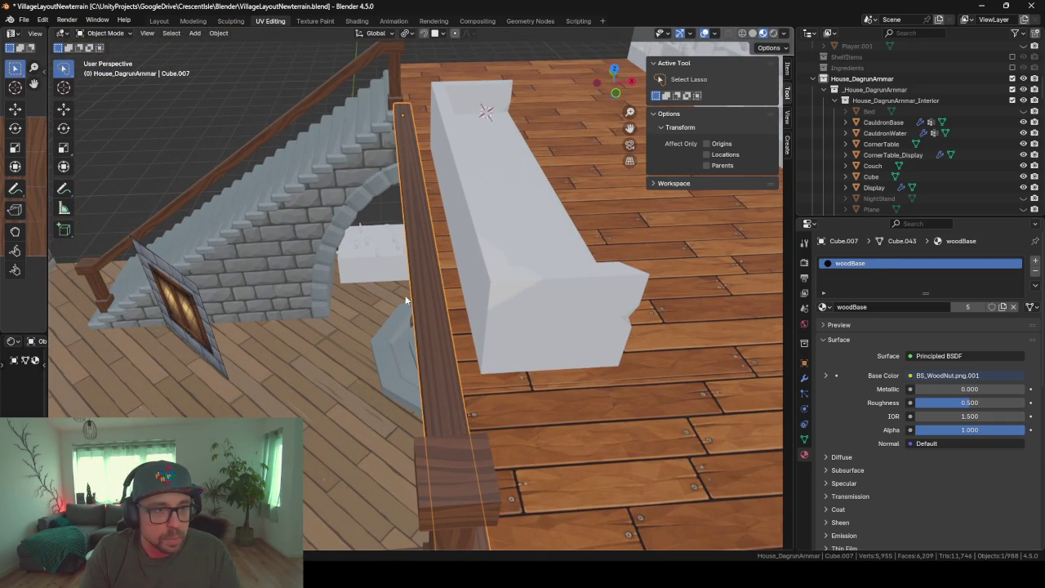
mouse_move(434, 233)
middle_mouse_down()
mouse_move(479, 495)
mouse_move(394, 116)
middle_mouse_up()
left_click(392, 100)
left_click(455, 387, "shift")
middle_click_drag(456, 387, 416, 296)
key("g")
key("y")
key("x")
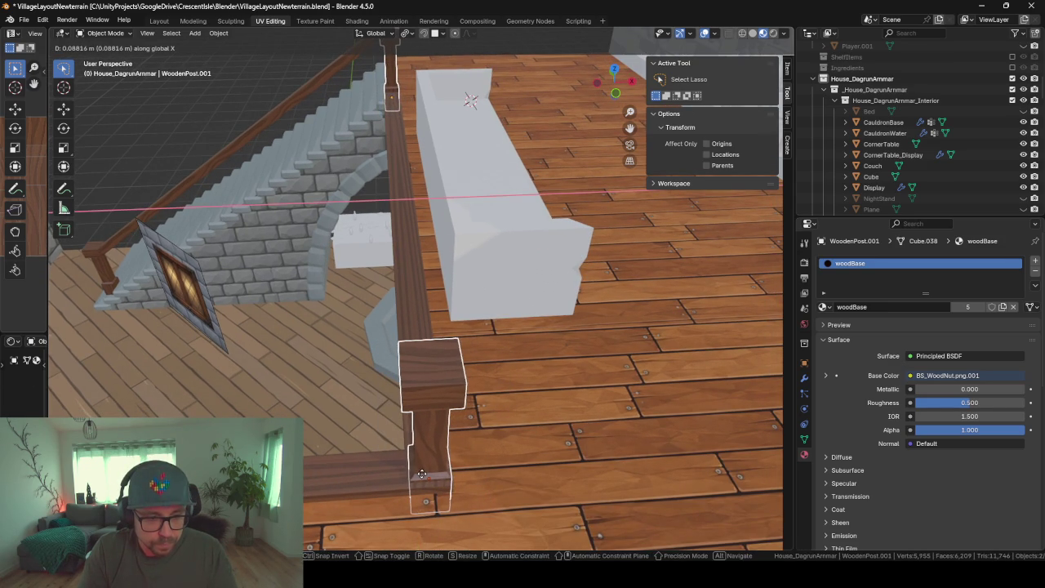
left_click(424, 477)
mouse_move(316, 401)
middle_mouse_down()
mouse_move(428, 397)
mouse_move(477, 411)
mouse_move(373, 402)
mouse_move(329, 373)
mouse_move(480, 287)
mouse_move(470, 358)
mouse_move(314, 357)
mouse_move(274, 378)
middle_mouse_up()
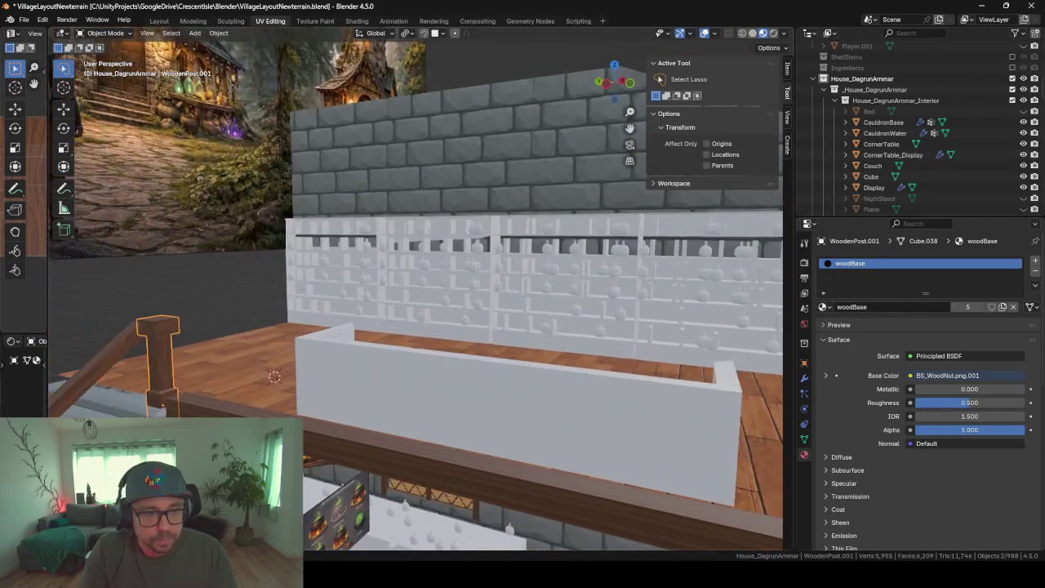
left_click(100, 357)
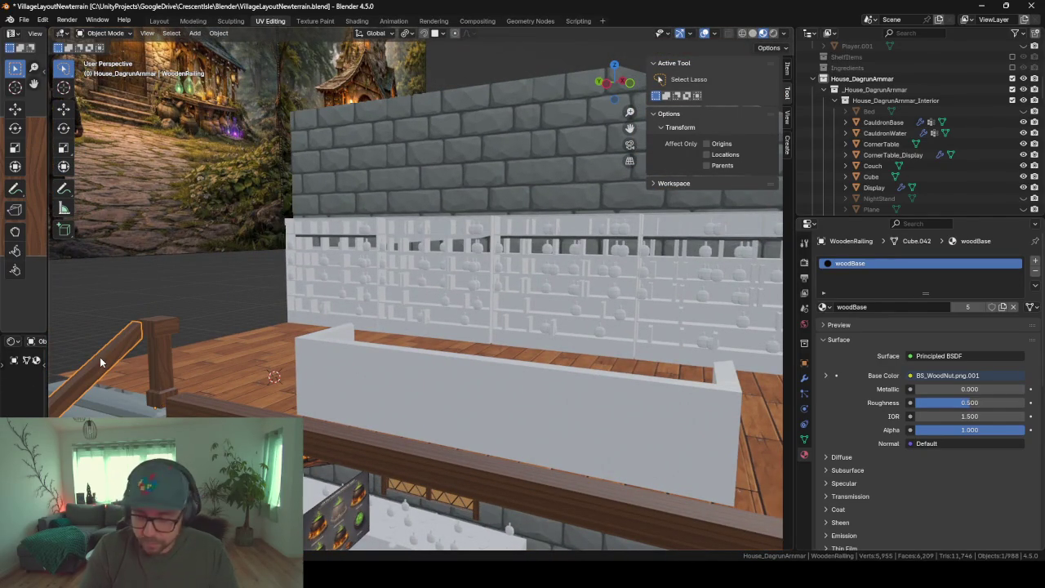
Frame the upper-floor railing and inspect its end face in Edit Mode
key("KP_Decimal")
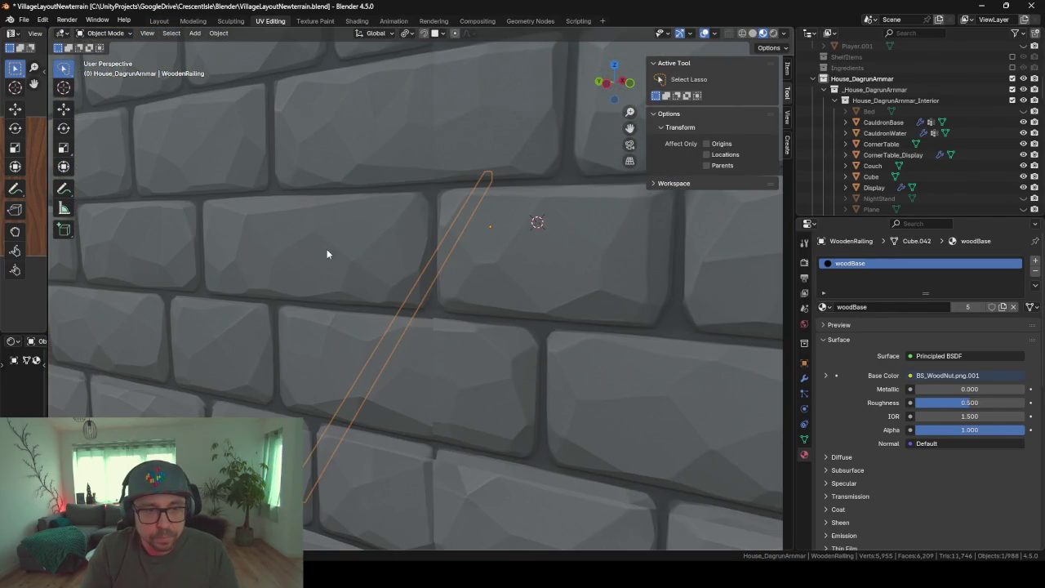
scroll(326, 249, "down", 10)
middle_click_drag(445, 358, 472, 260)
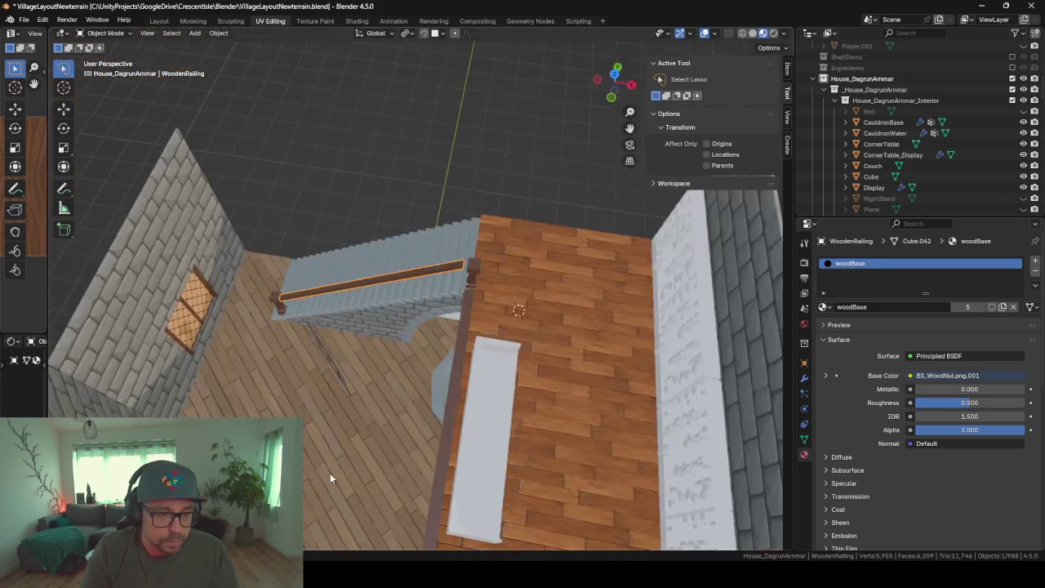
key("Tab")
left_click(474, 279)
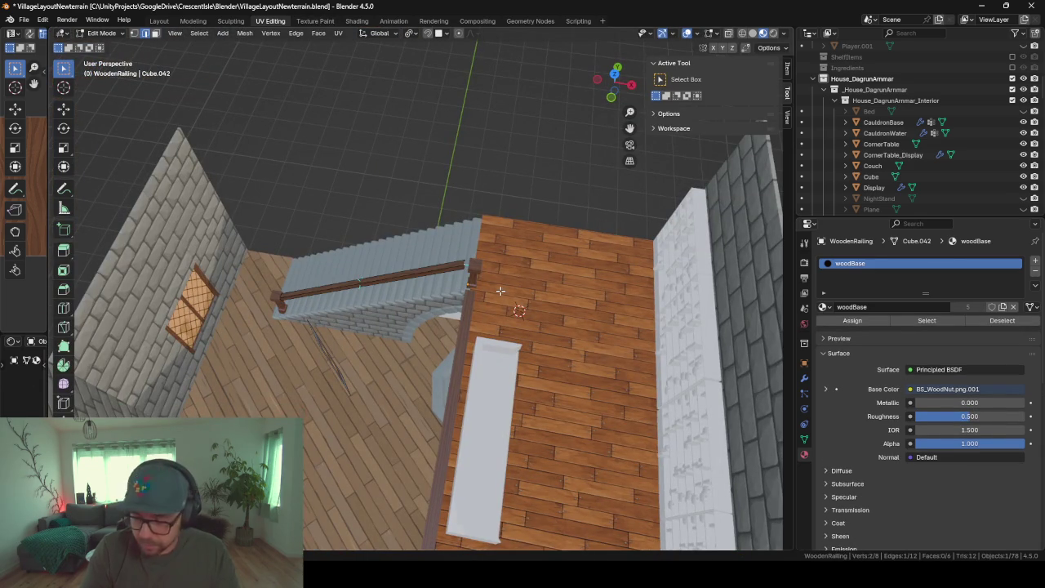
scroll(501, 291, "up", 4)
scroll(501, 291, "up", 4)
scroll(501, 290, "up", 1)
mouse_move(564, 375)
middle_mouse_down()
mouse_move(568, 338)
mouse_move(261, 115)
middle_mouse_up()
left_click(156, 33)
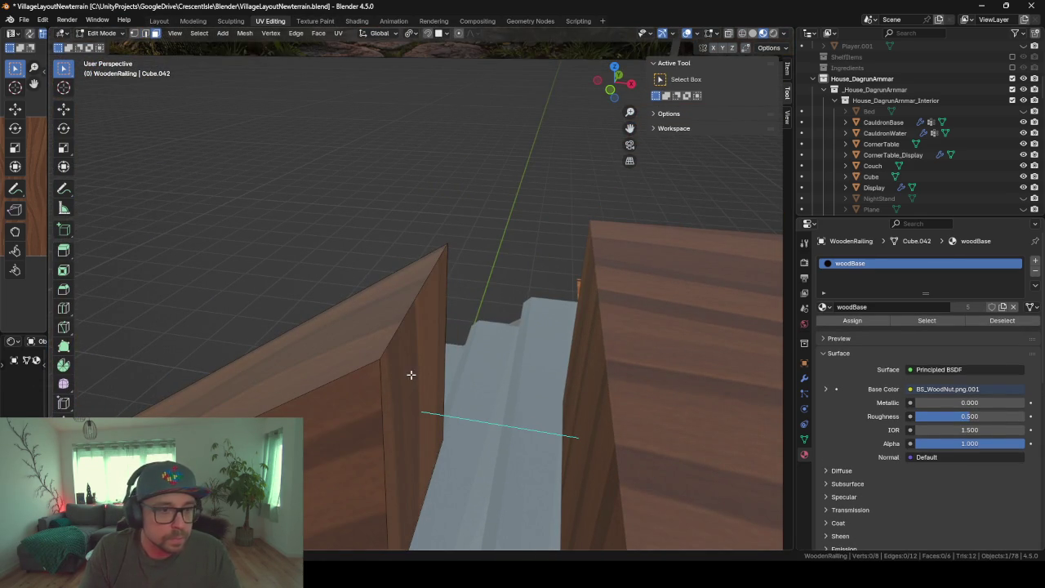
left_click(411, 376)
mouse_move(410, 376)
middle_mouse_down()
mouse_move(400, 380)
mouse_move(437, 384)
middle_mouse_up()
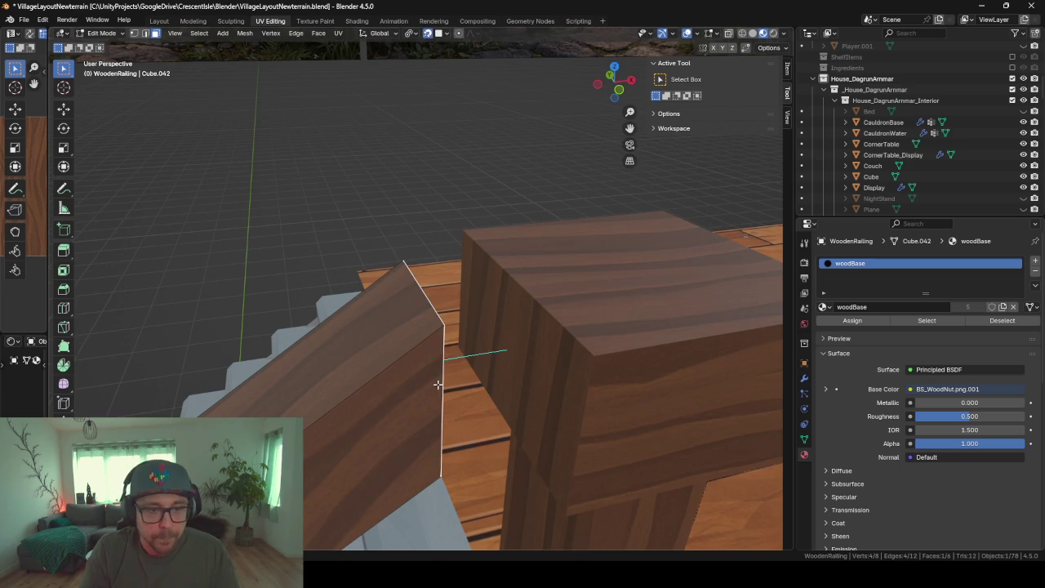
key("ctrl+z")
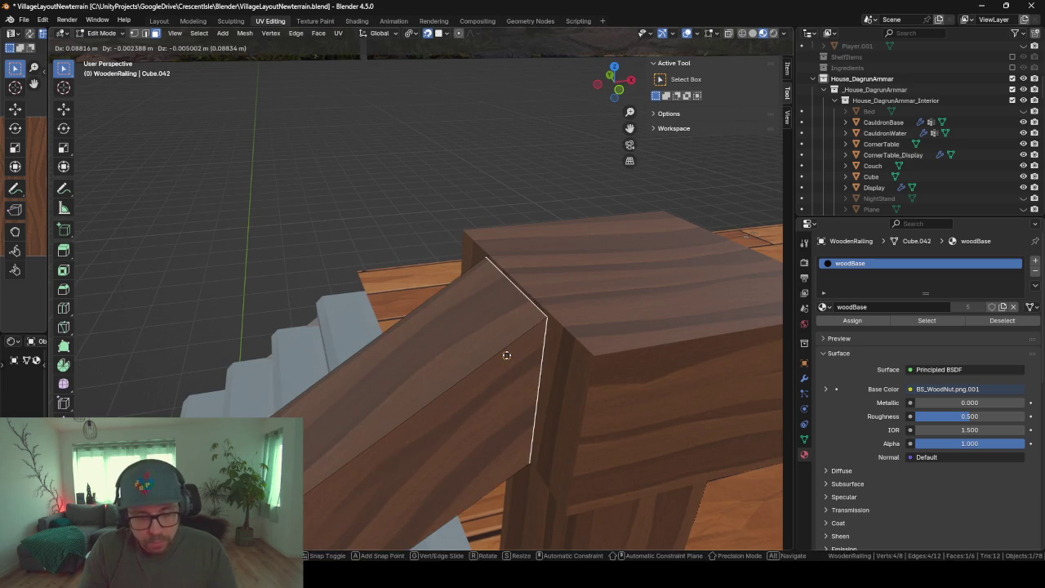
key("Tab")
mouse_move(416, 331)
middle_mouse_down()
mouse_move(613, 325)
mouse_move(372, 330)
mouse_move(278, 350)
middle_mouse_up()
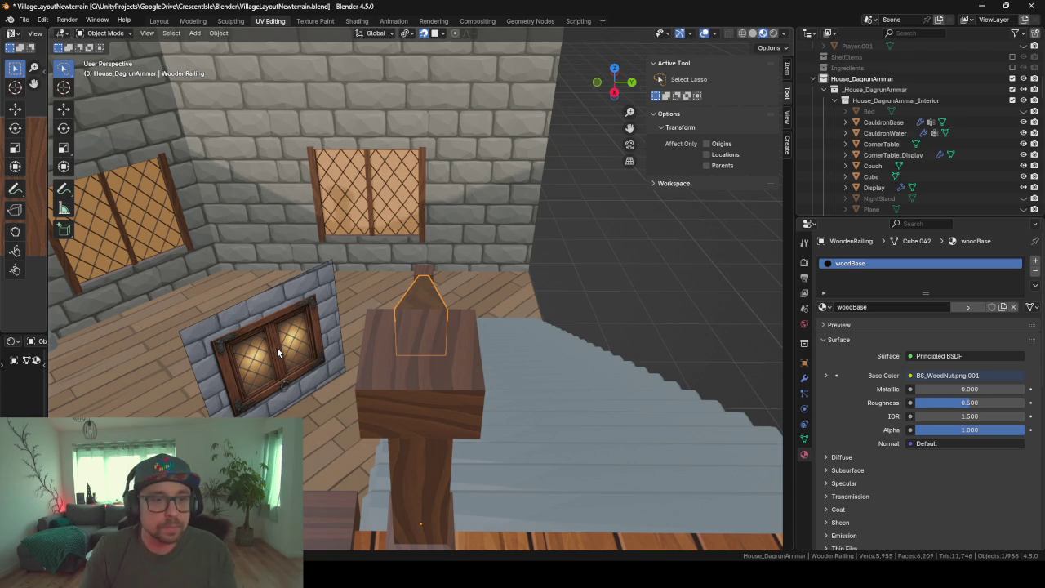
Move the railing's end edge along X until it sits flush with the post
key("Tab")
key("KP_Decimal")
middle_click_drag(326, 300, 441, 333)
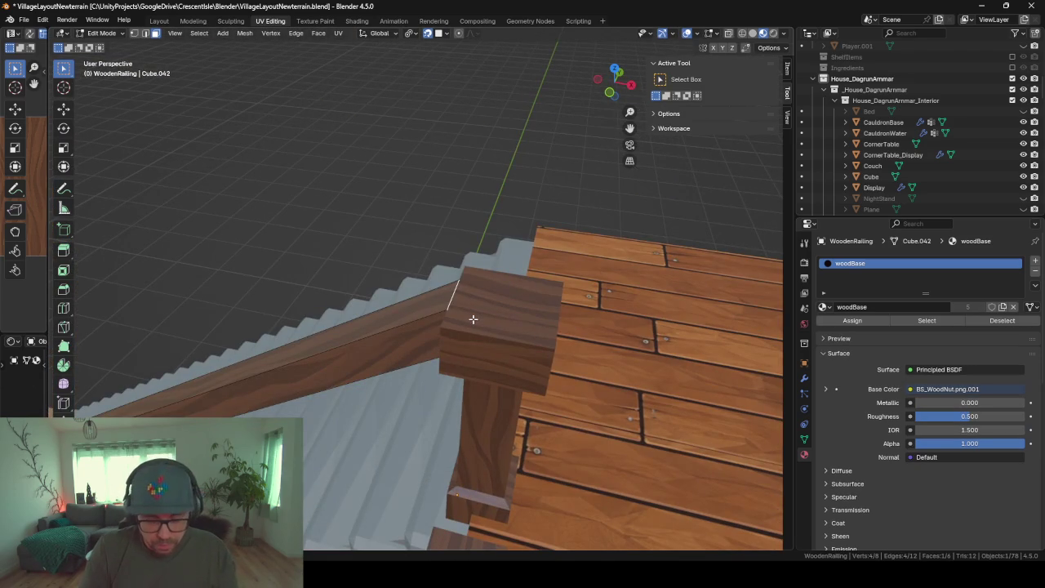
key("g")
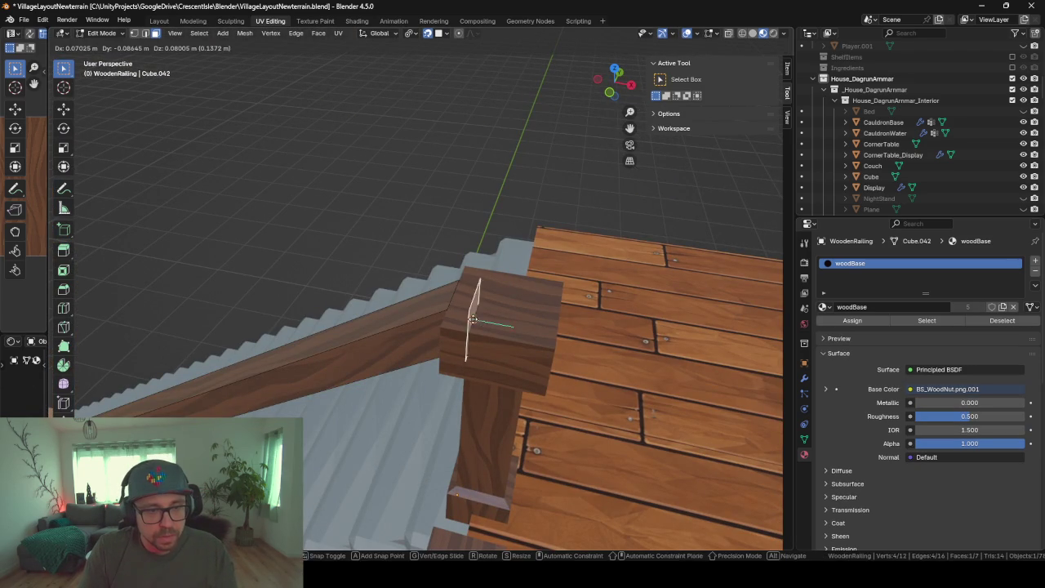
key("x")
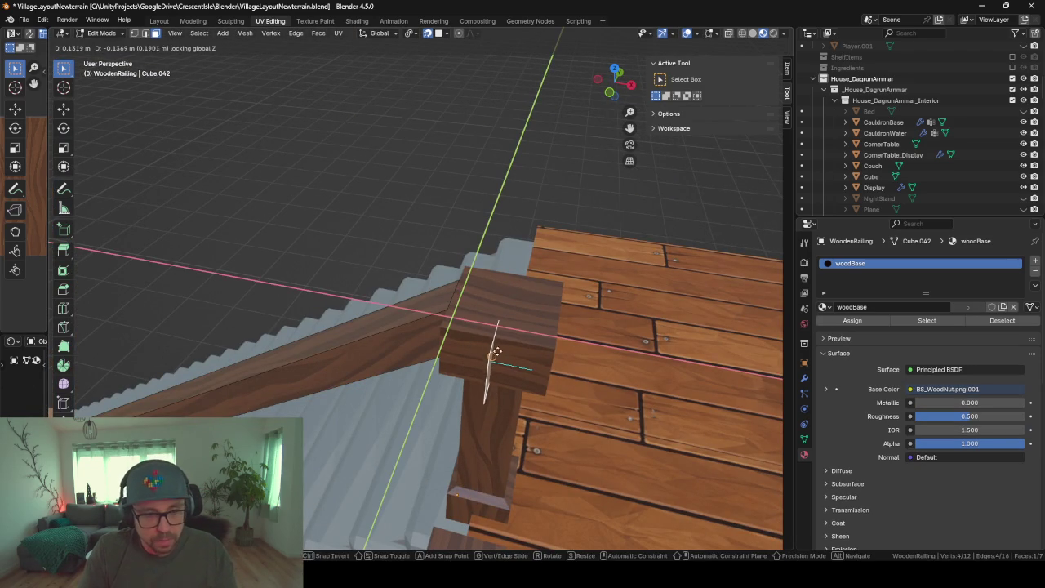
left_click(493, 359)
mouse_move(494, 359)
middle_mouse_down()
mouse_move(525, 366)
mouse_move(509, 366)
middle_mouse_up()
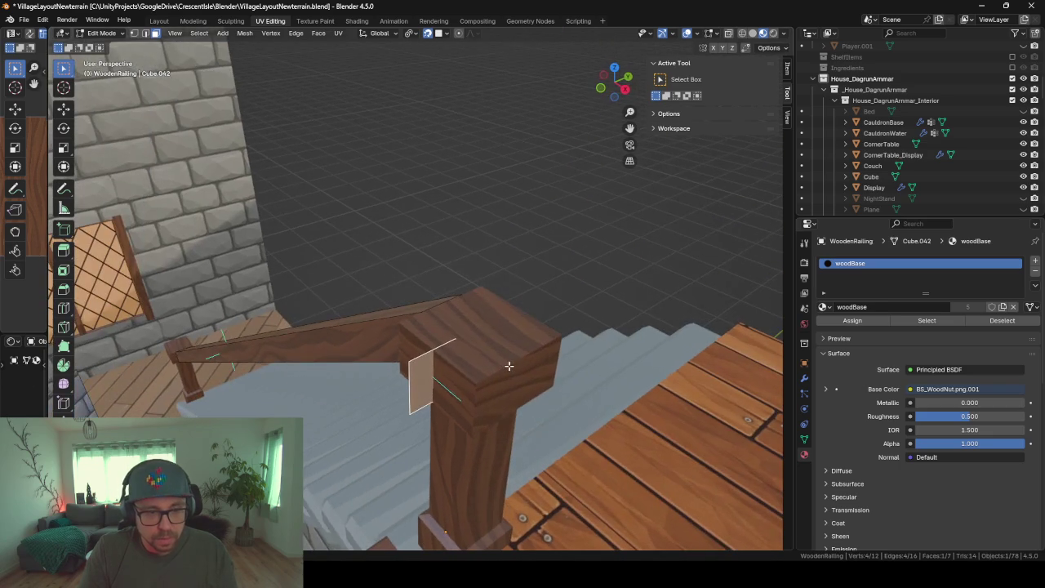
Separate the railing's end face into its own piece with origin set to geometry
key("p")
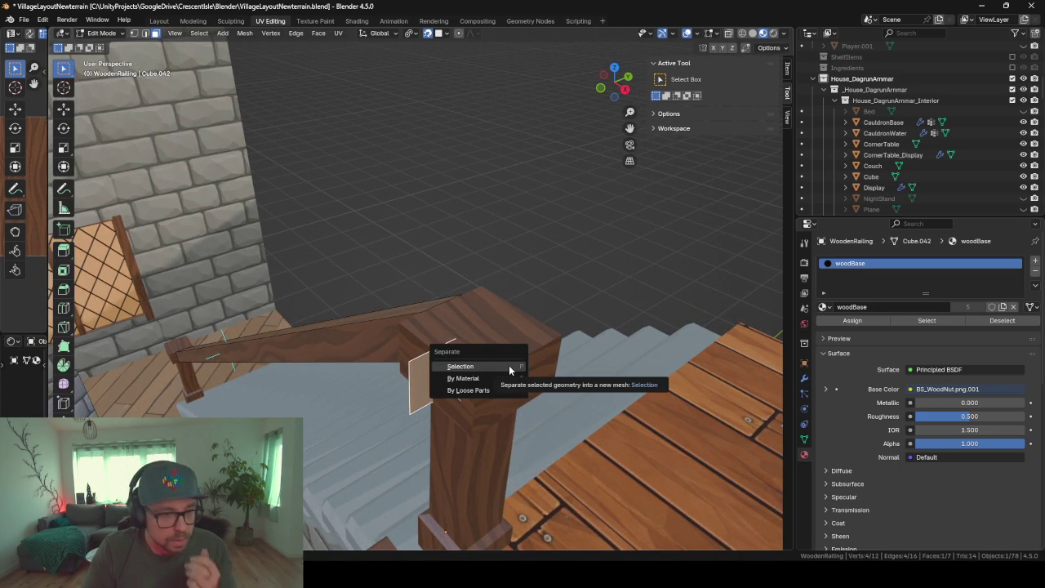
left_click(509, 365)
key("Tab")
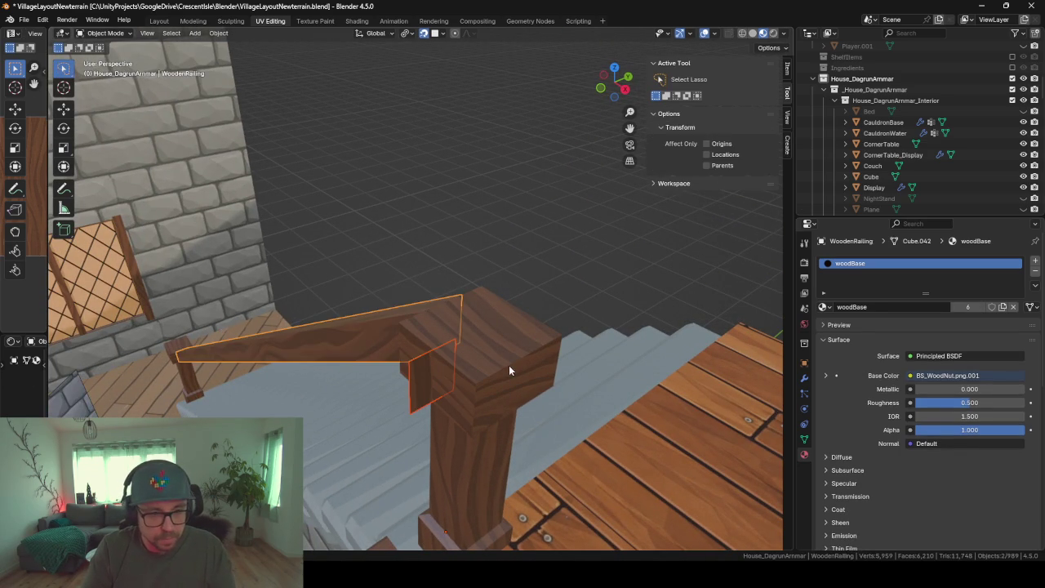
left_click(426, 398)
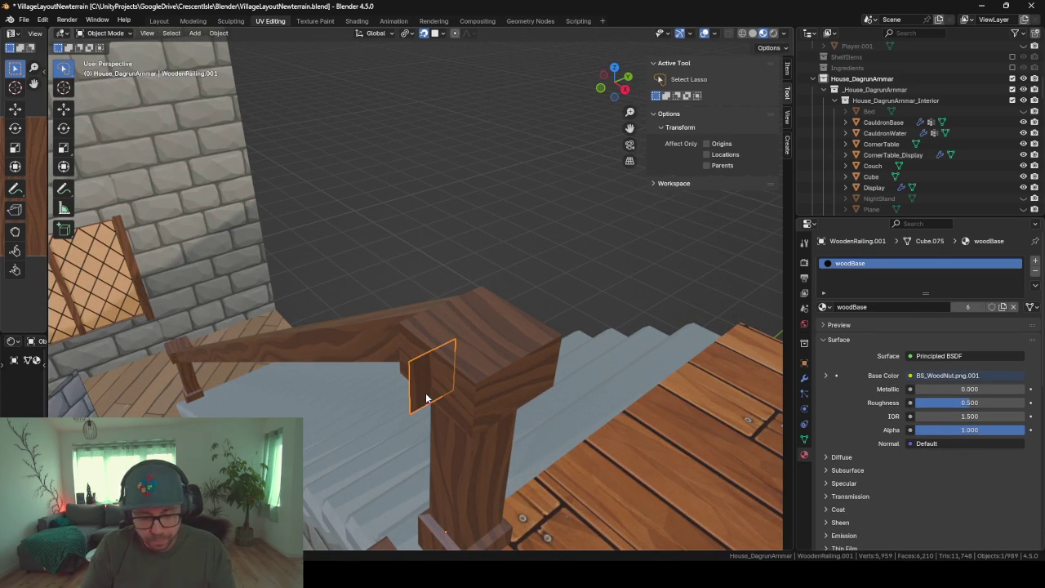
key("Delete")
left_click(426, 398)
right_click(426, 396)
mouse_move(386, 394)
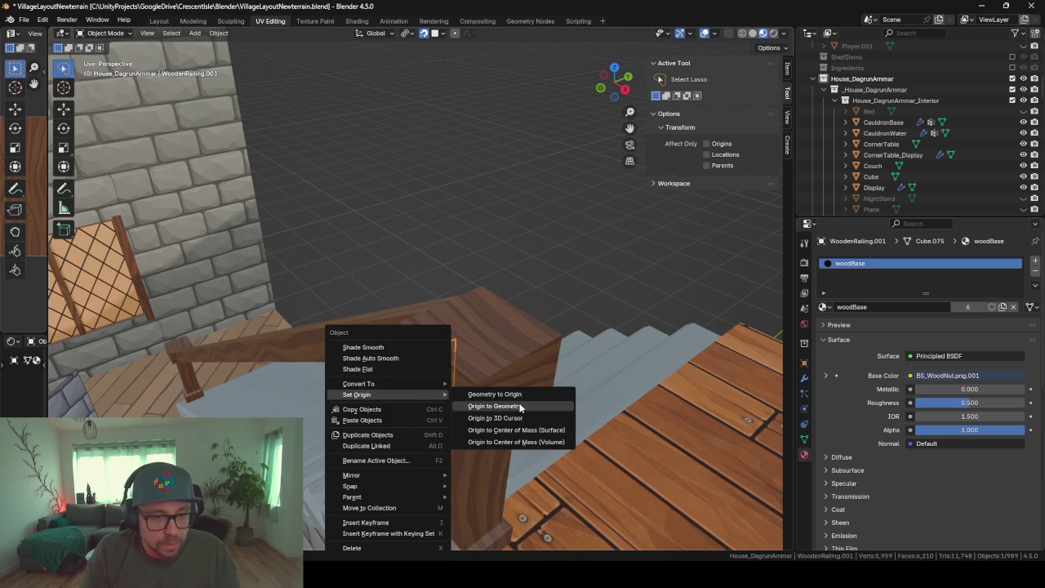
left_click(519, 406)
left_click(442, 404)
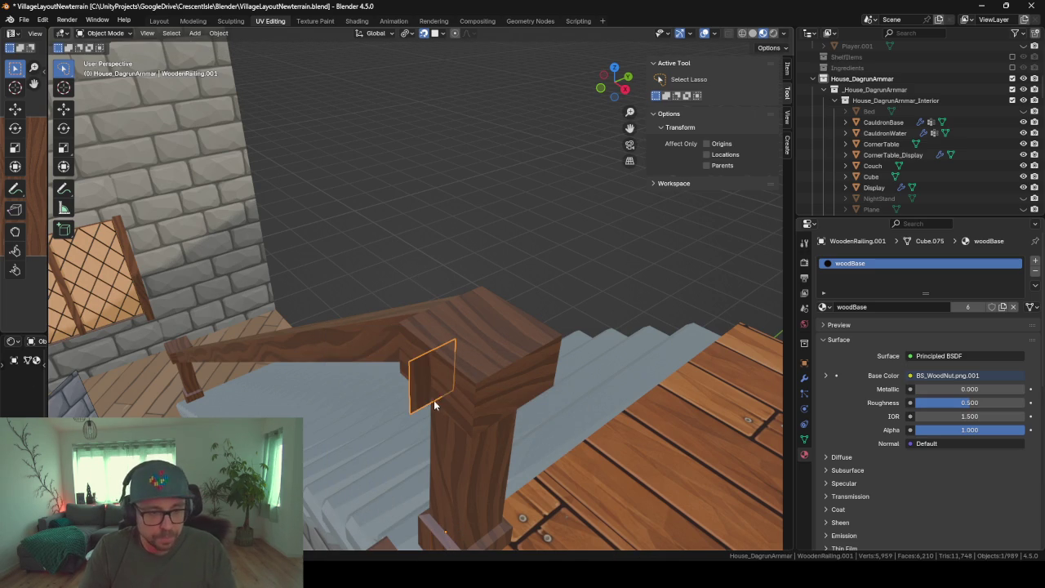
right_click(420, 389)
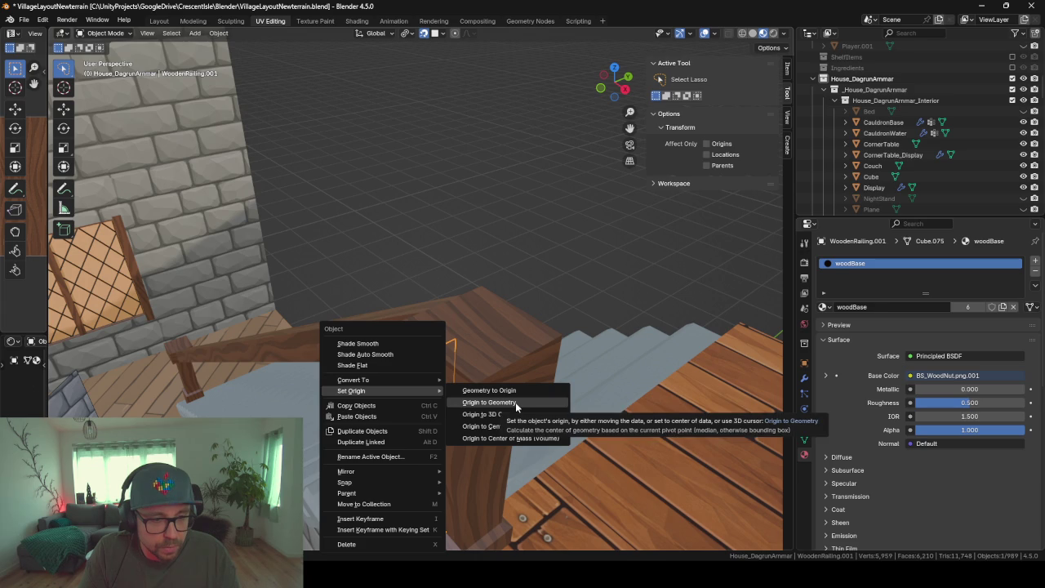
left_click(516, 402)
Rotate the separated end piece 90° around Z
type("r")
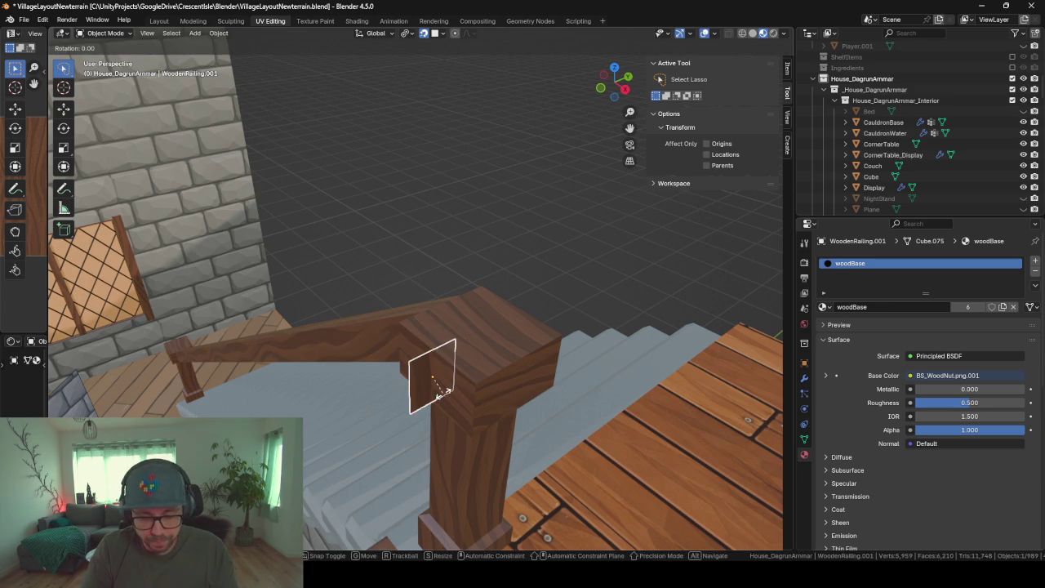
type("z89")
type("0")
key("BackSpace")
key("BackSpace")
key("BackSpace")
key("minus")
type("90")
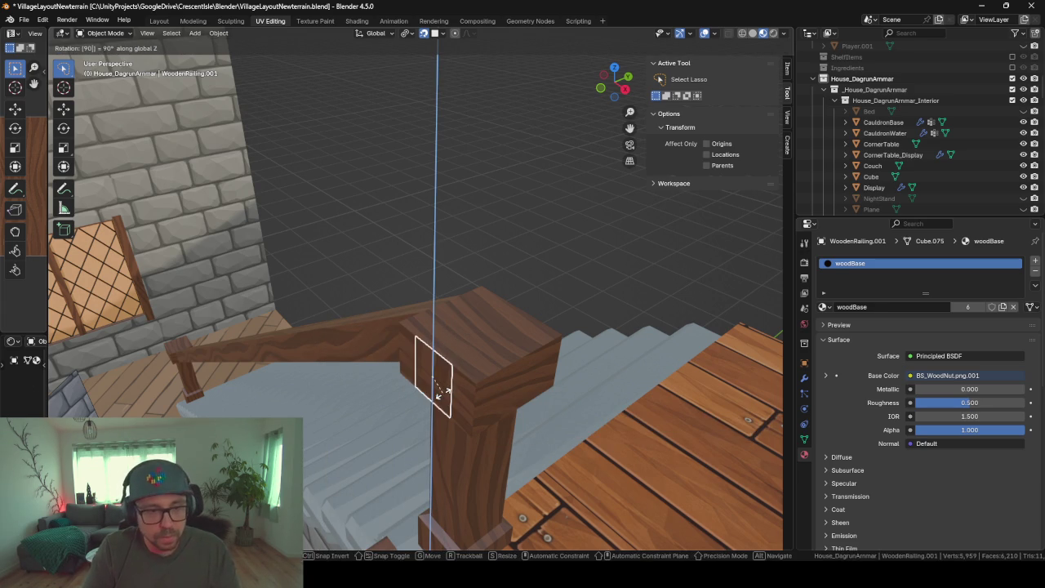
key("Return")
middle_click_drag(346, 415, 458, 398)
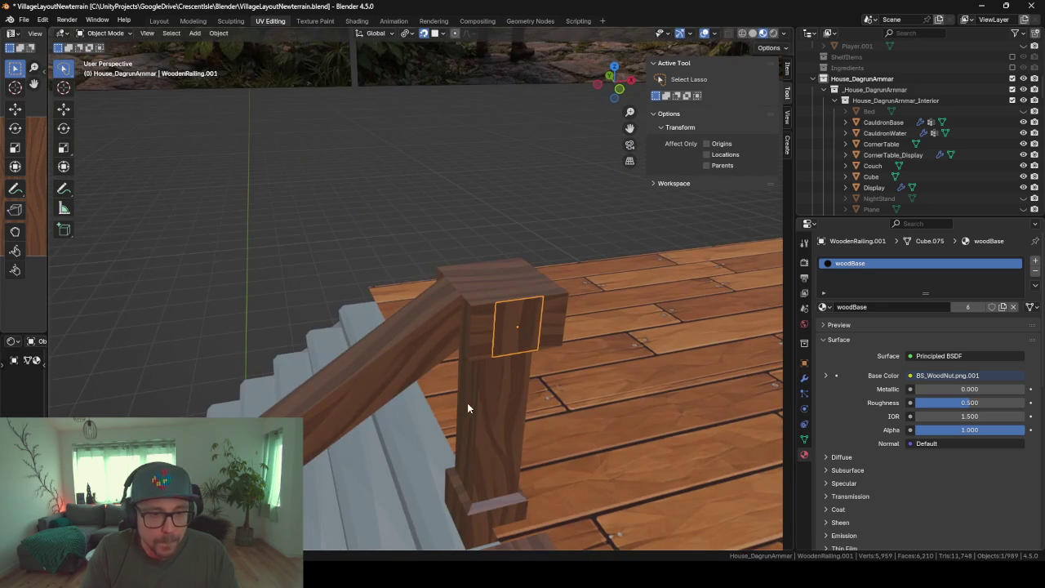
Extrude the end piece's face about 6.5 m along the upper-floor edge as a new rail
key("Tab")
left_click(528, 338)
mouse_move(528, 338)
middle_mouse_down()
mouse_move(375, 279)
mouse_move(394, 347)
middle_mouse_up()
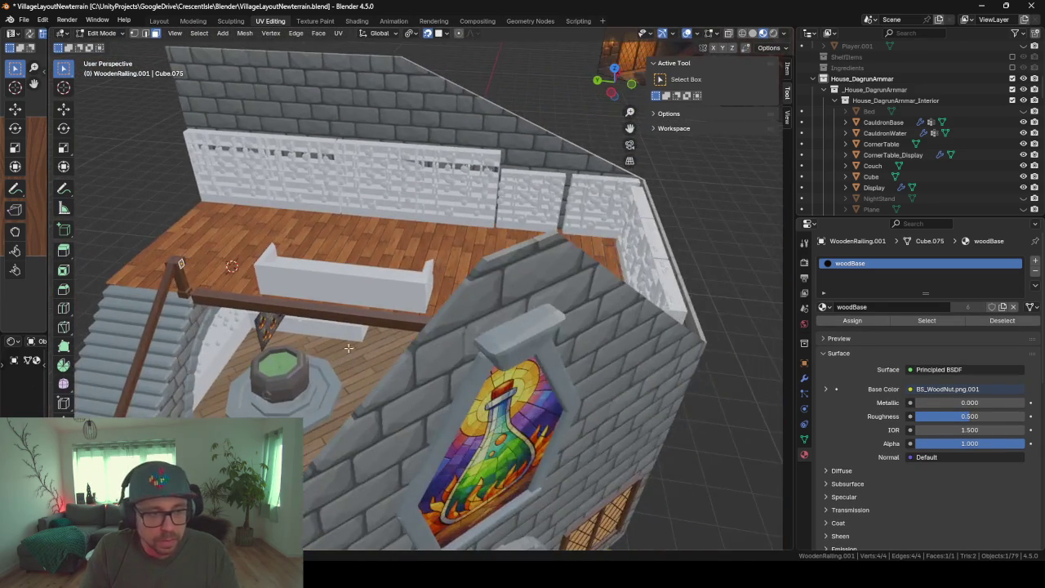
key("e")
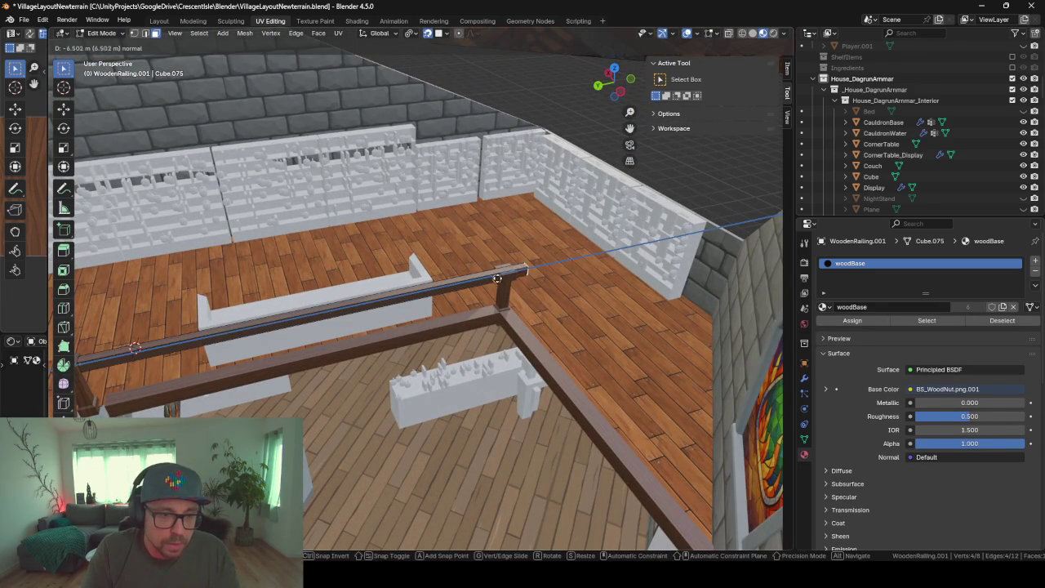
left_click(499, 272)
middle_click_drag(452, 330, 481, 326)
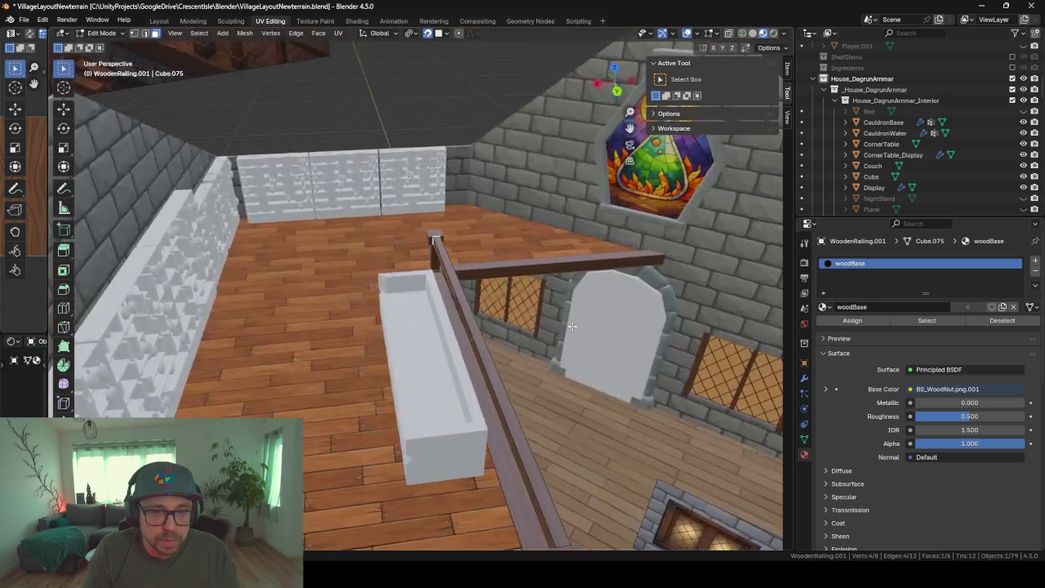
Duplicate the corner post and move the copy along X to the new rail's far end
key("Tab")
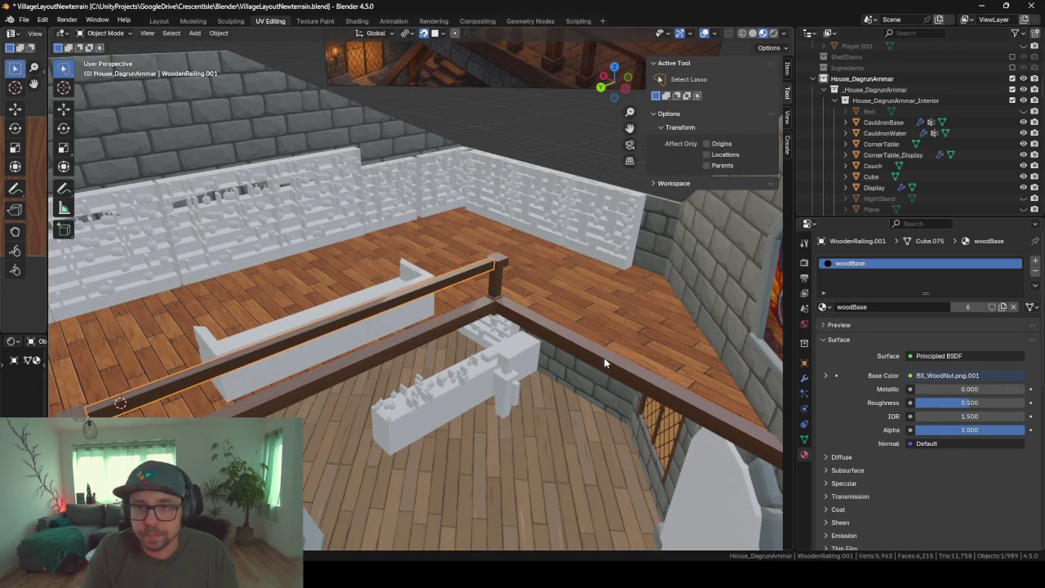
left_click(493, 287)
mouse_move(575, 369)
middle_mouse_down()
mouse_move(490, 346)
mouse_move(624, 341)
mouse_move(569, 354)
middle_mouse_up()
key("shift+d")
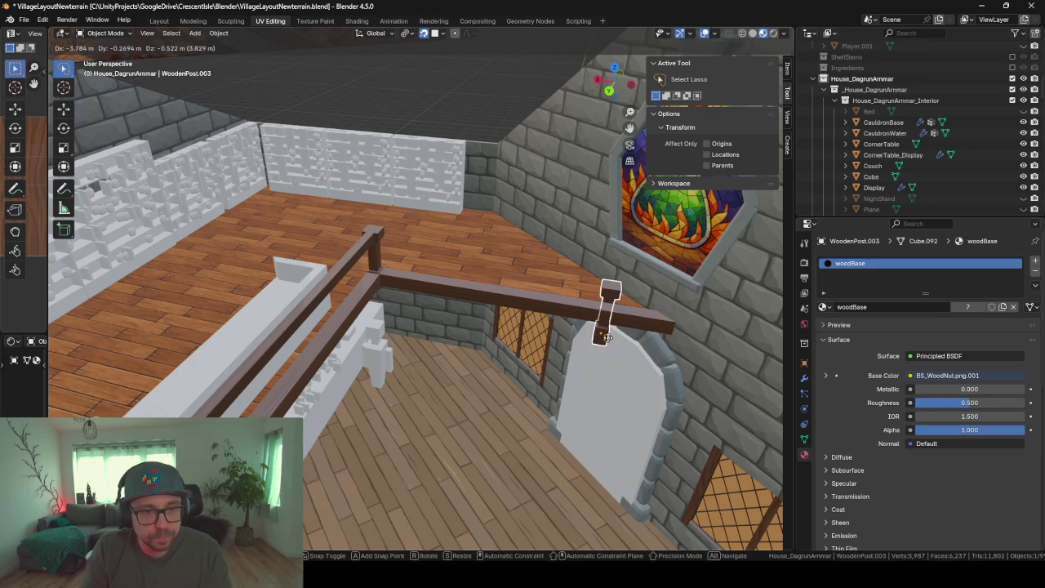
key("y")
key("x")
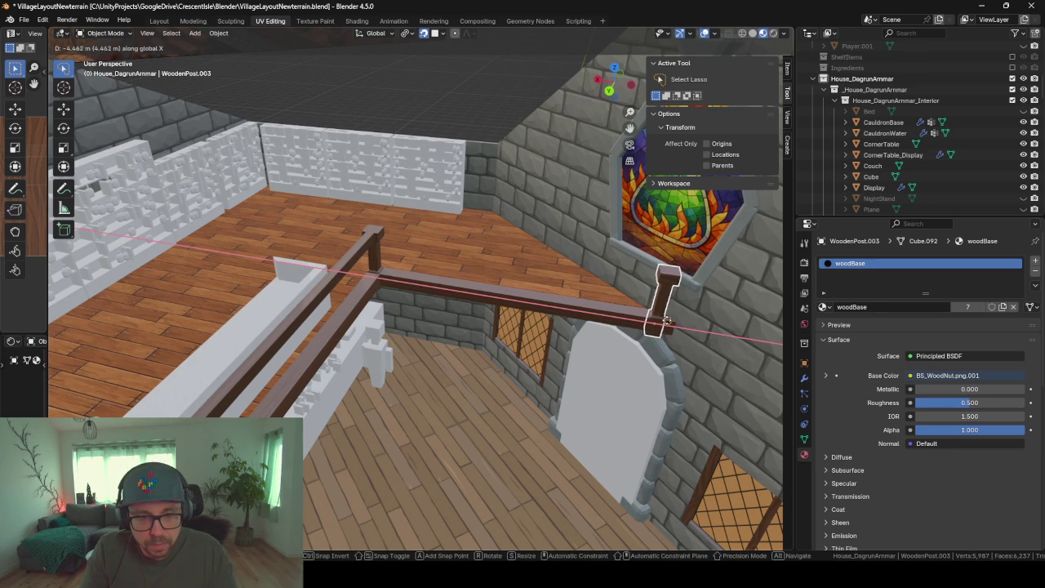
left_click(671, 315)
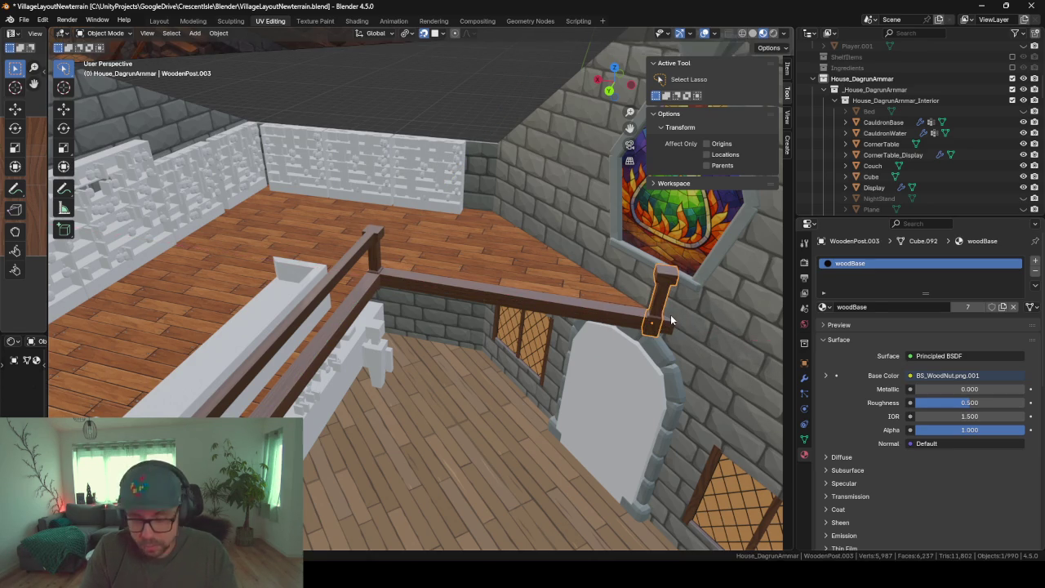
key("KP_Decimal")
mouse_move(608, 287)
middle_mouse_down()
mouse_move(483, 237)
mouse_move(513, 293)
mouse_move(482, 270)
mouse_move(482, 342)
mouse_move(441, 348)
middle_mouse_up()
Fine-tune the new post's position along X so it caps the rail beside the wall
key("g")
key("x")
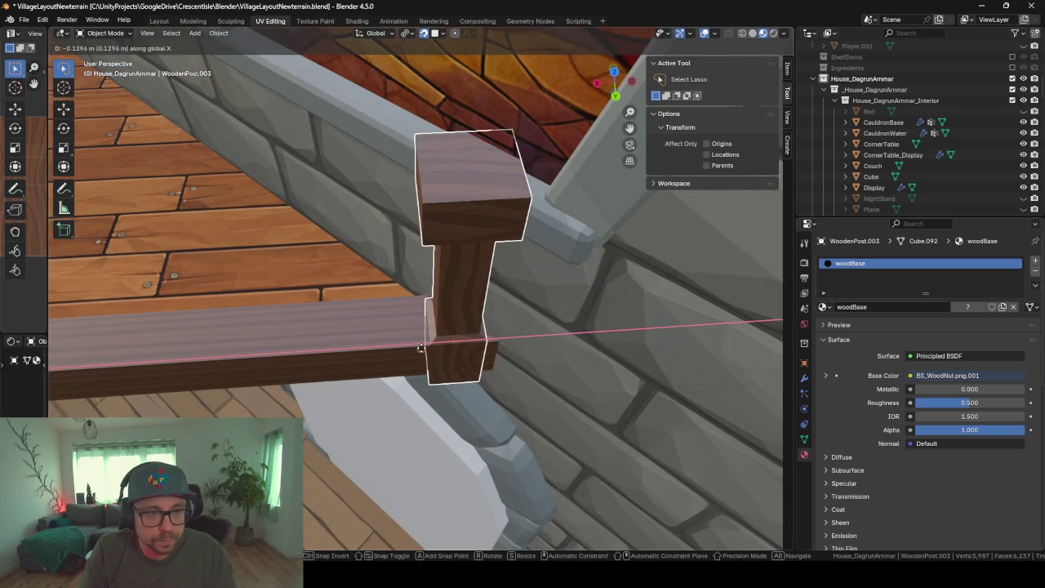
left_click(367, 350)
middle_click_drag(367, 350, 392, 362)
key("g")
key("x")
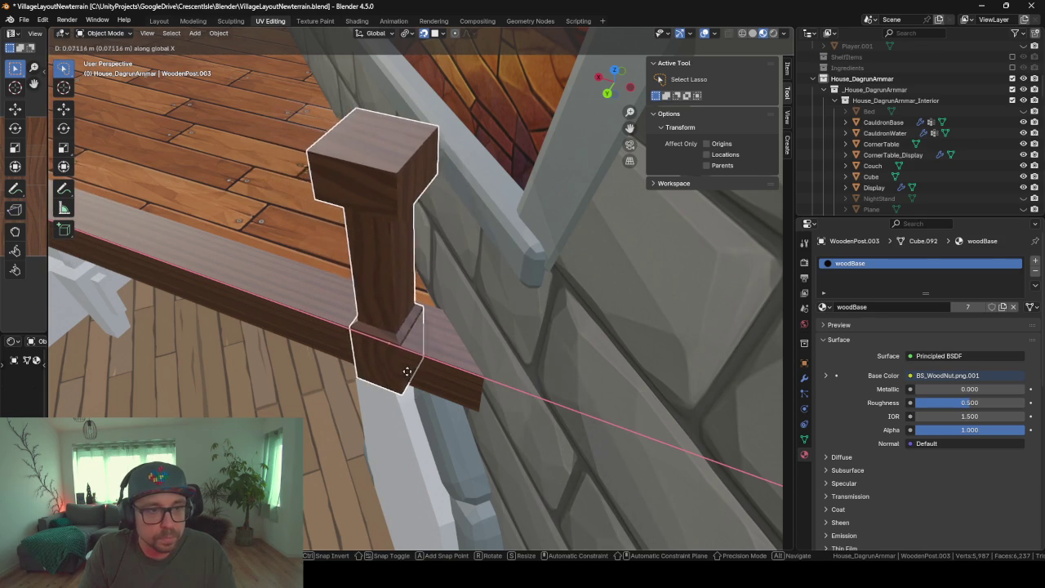
left_click(410, 373)
mouse_move(409, 373)
middle_mouse_down()
mouse_move(386, 374)
mouse_move(337, 335)
mouse_move(299, 323)
middle_mouse_up()
scroll(342, 334, "down", 3)
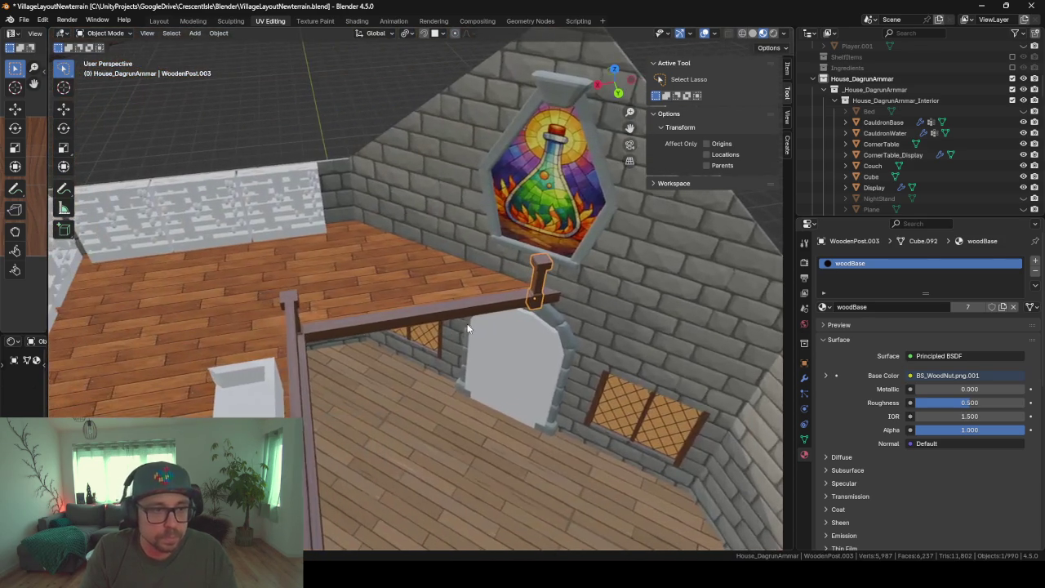
left_click(296, 324)
Split a duplicate of the rail's end face off into its own rail piece object
key("Tab")
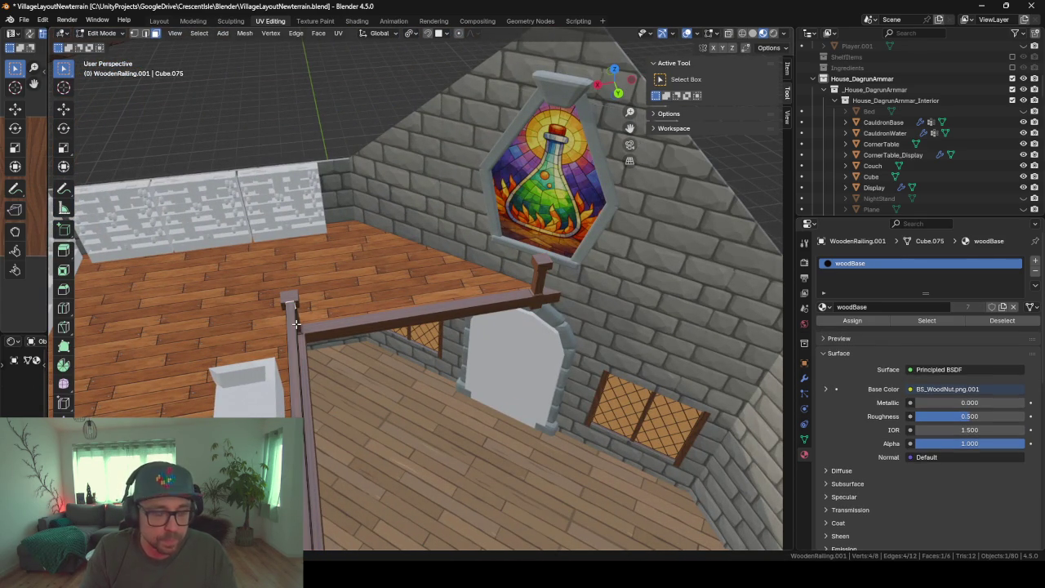
key("shift+d")
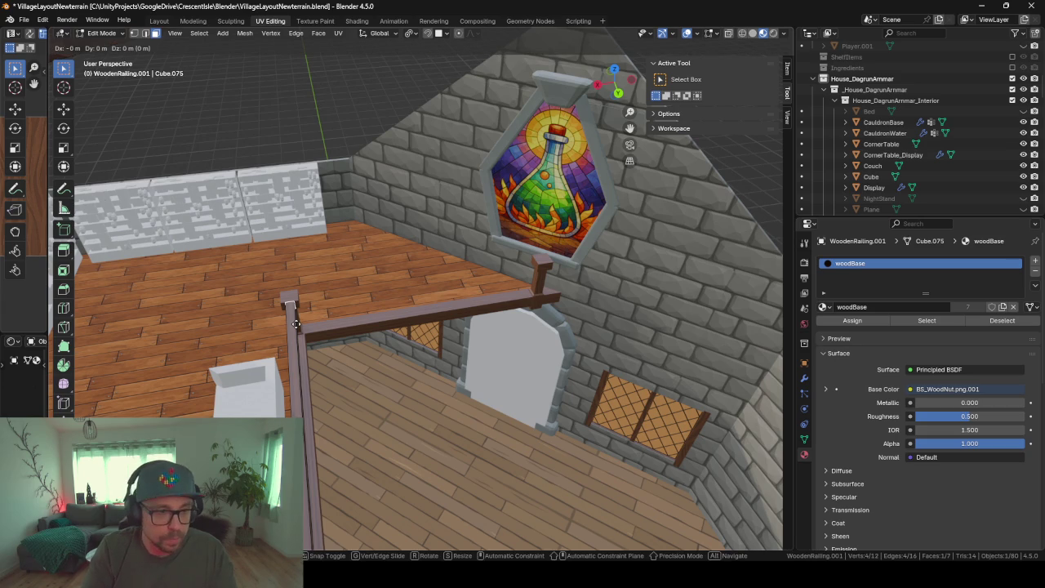
right_click(296, 324)
key("p")
left_click(296, 323)
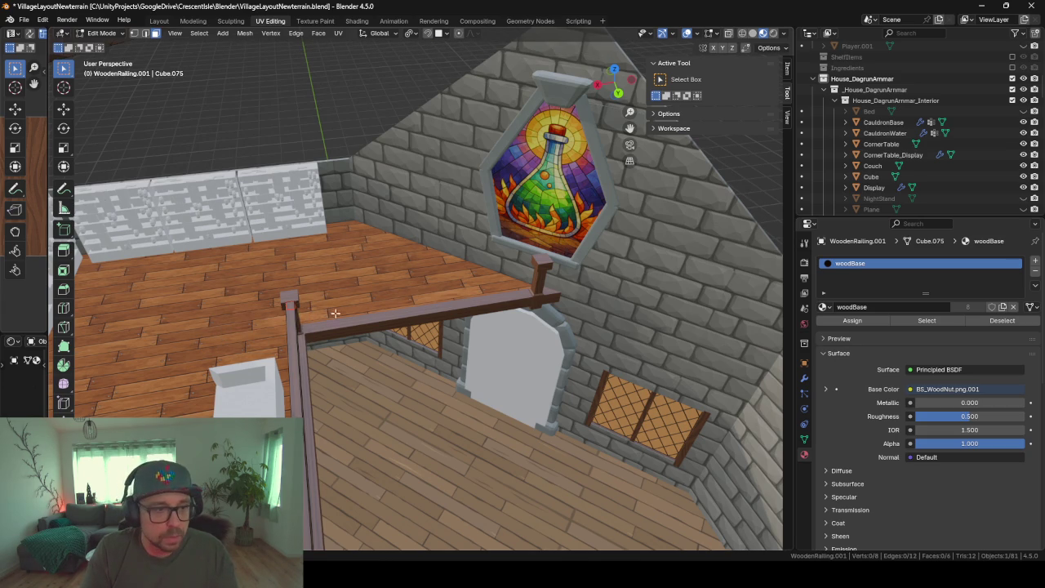
scroll(354, 334, "up", 3)
key("Tab")
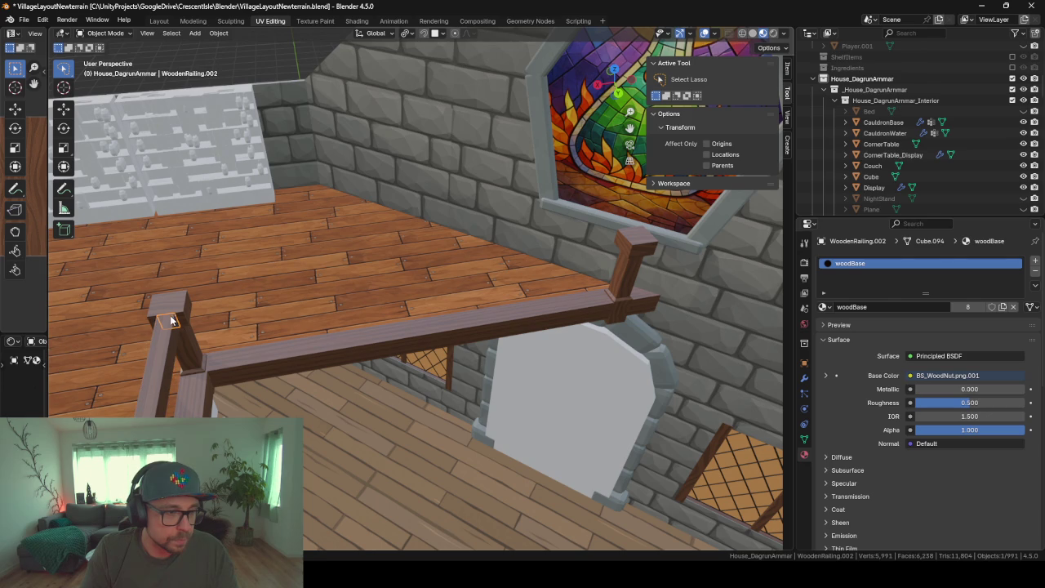
key("KP_Decimal")
scroll(262, 305, "down", 5)
middle_click_drag(536, 336, 461, 333)
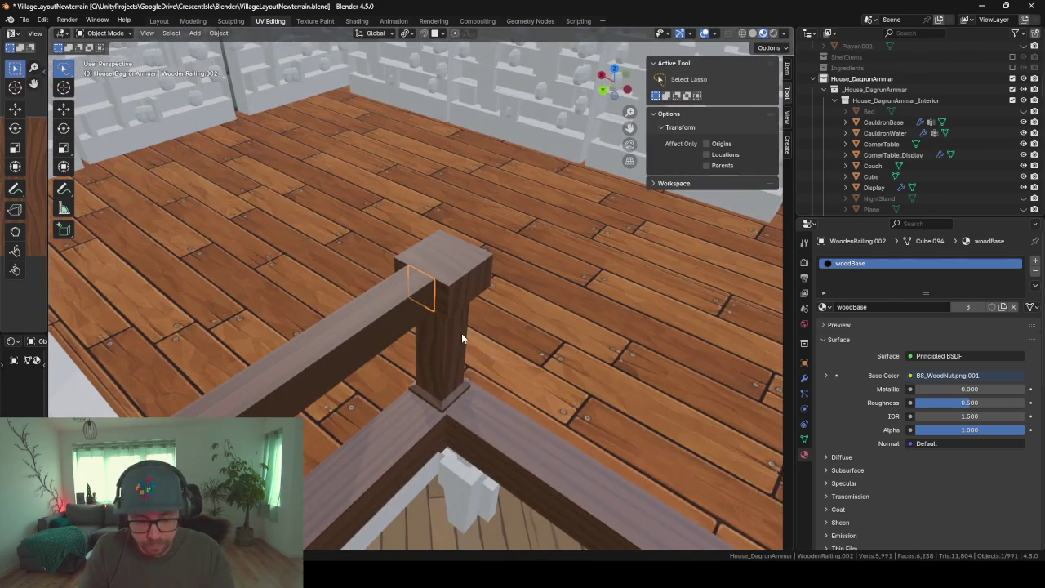
Move the rail piece along Y onto the post and set its origin to geometry
key("g")
key("shift+z")
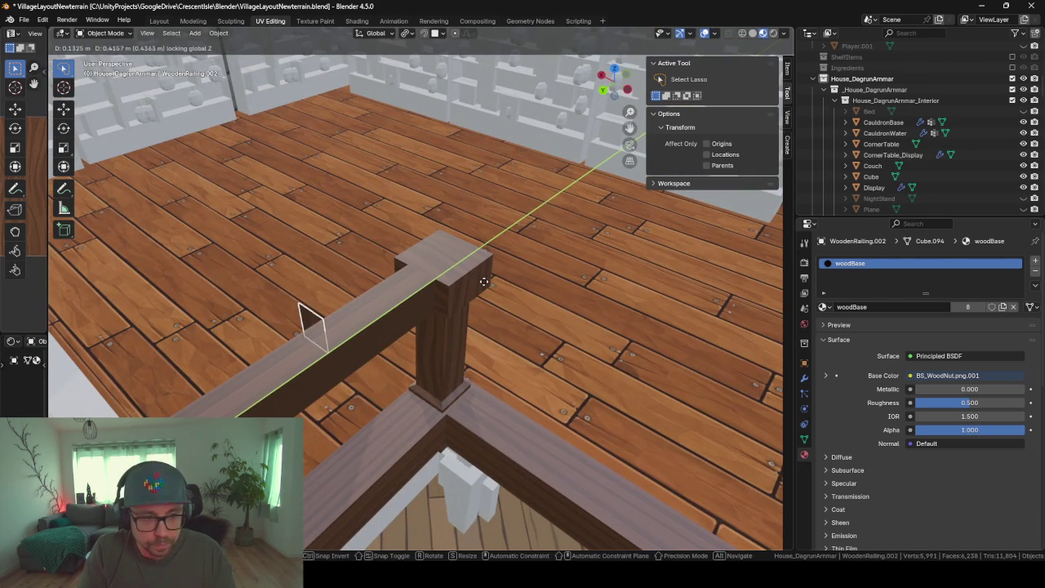
key("shift+z")
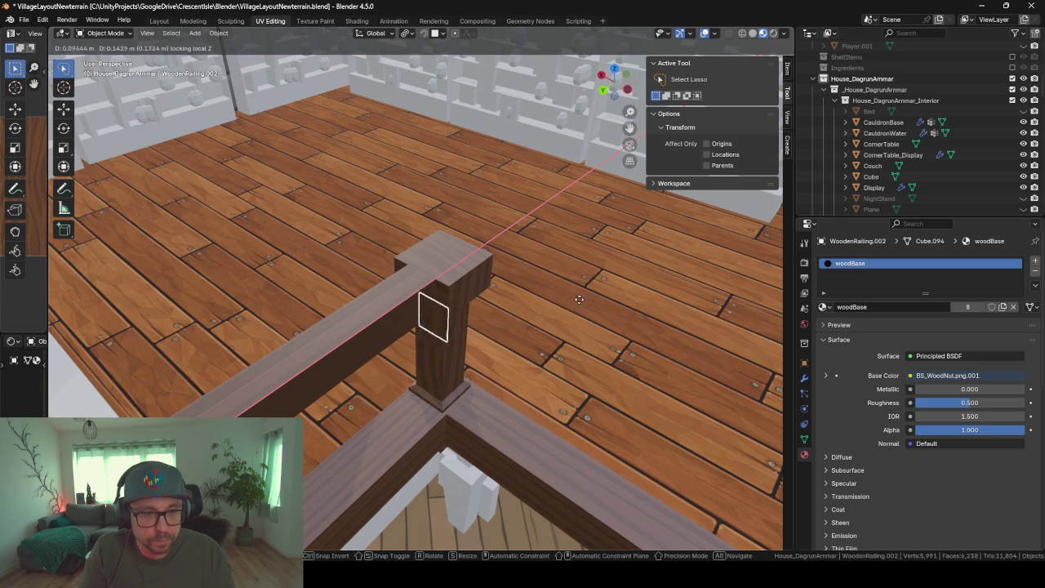
key("Escape")
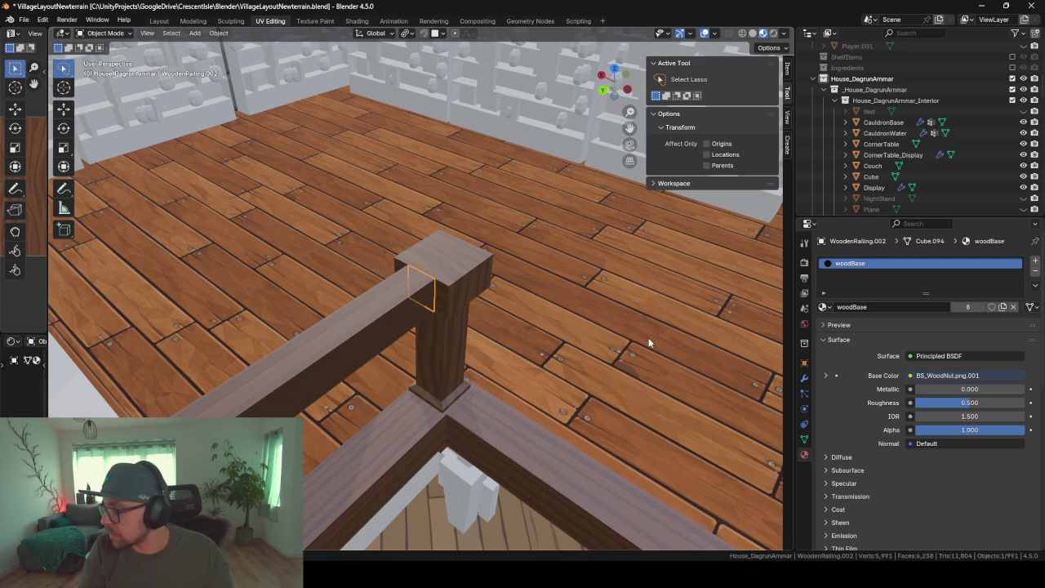
key("g")
key("y")
left_click(471, 283)
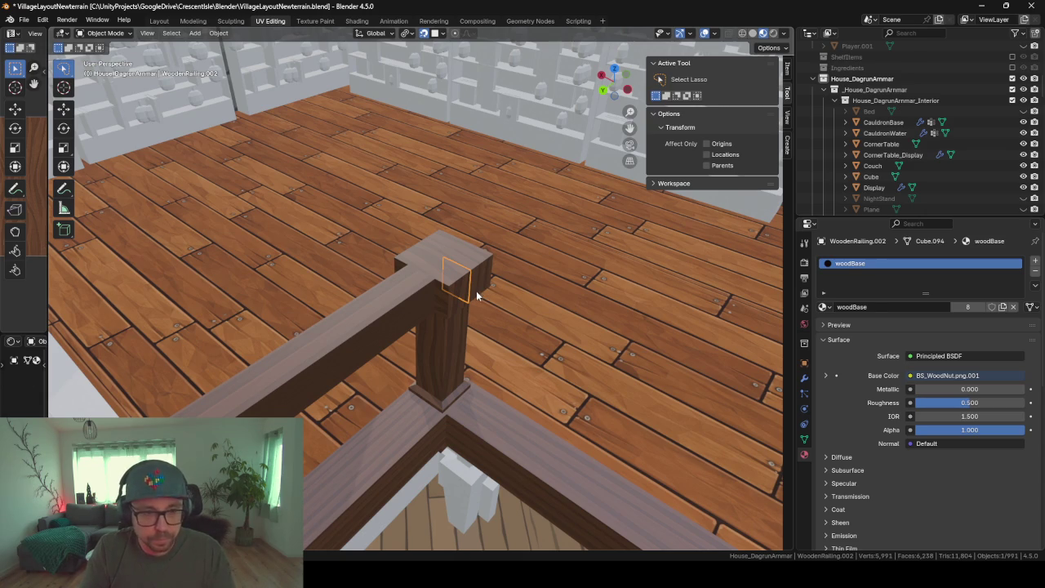
key("r")
right_click(476, 296)
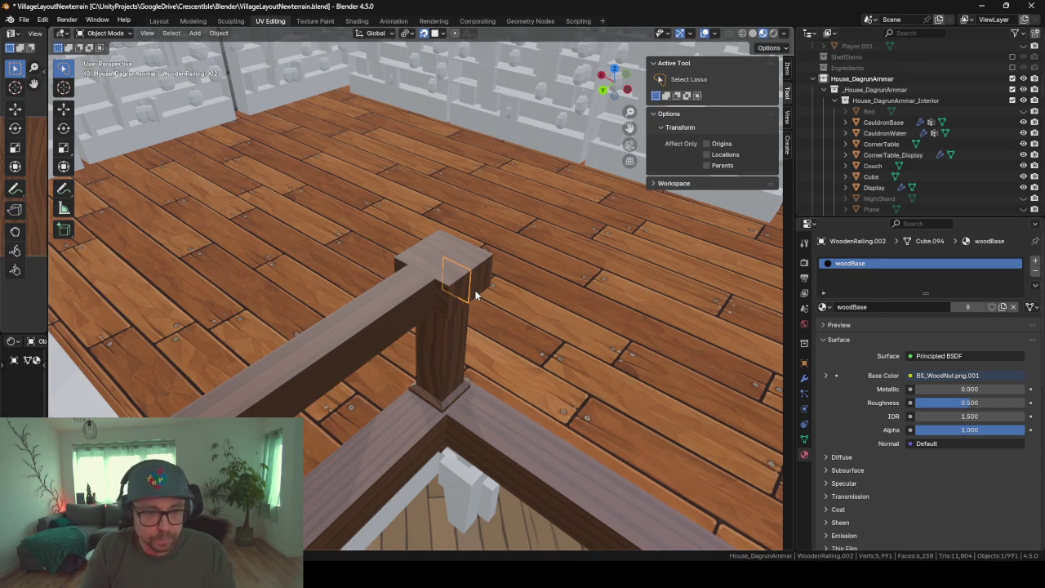
right_click(458, 283)
mouse_move(390, 276)
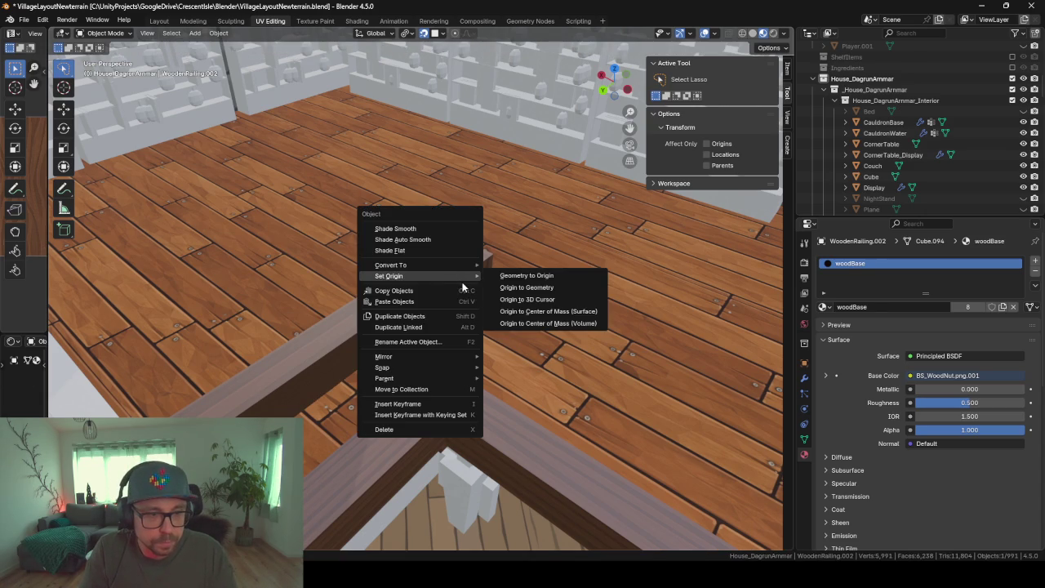
left_click(549, 288)
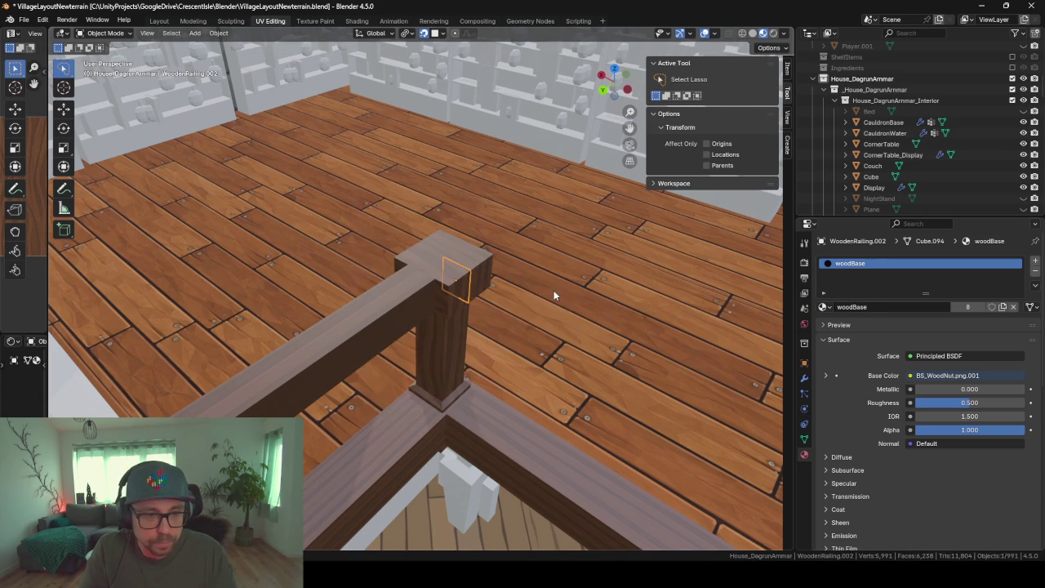
Rotate the rail piece 90° around Z so it points along the railing
key("r")
key("z")
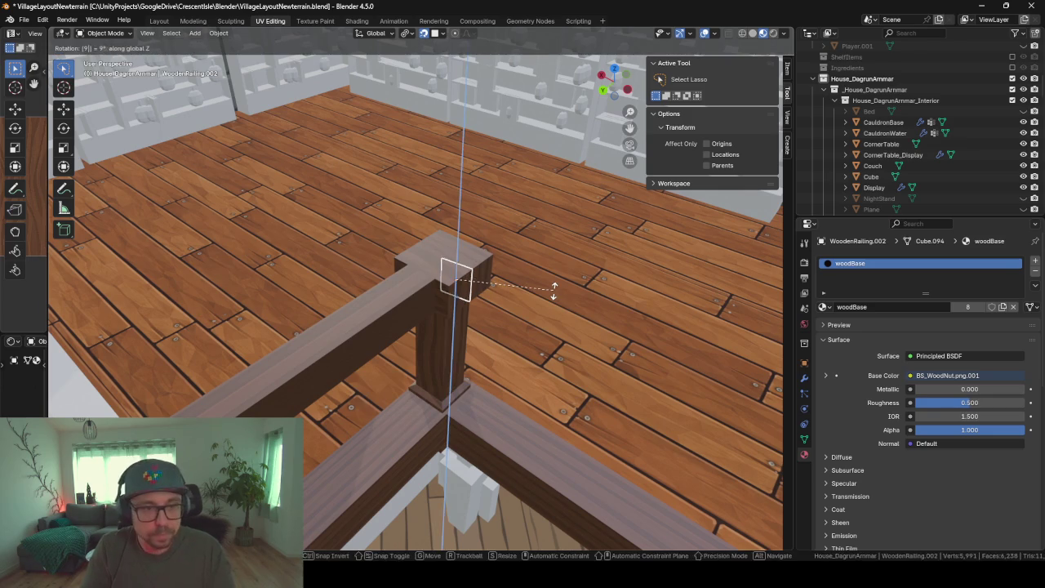
key("Escape")
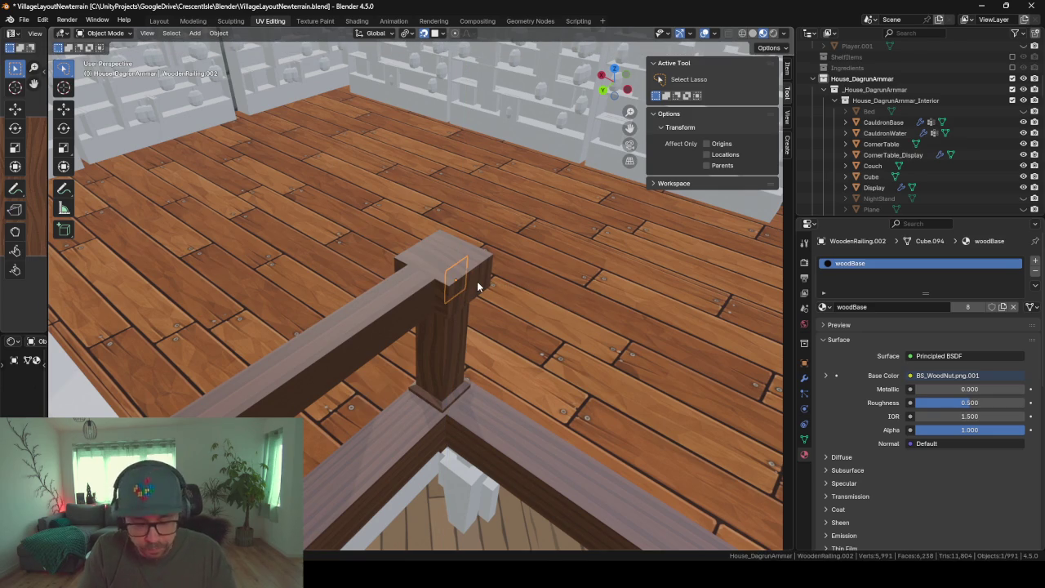
key("r")
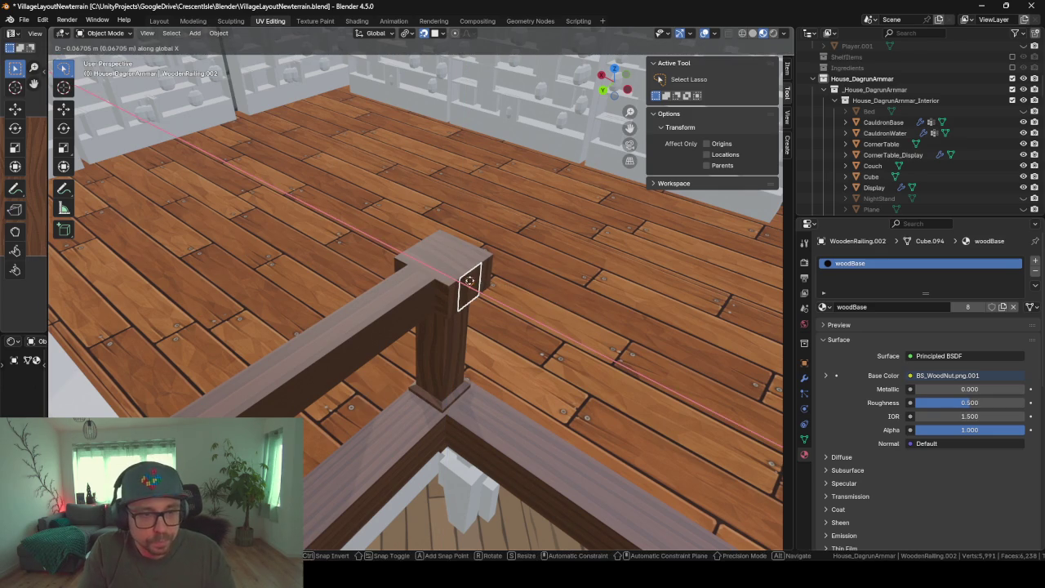
left_click(515, 302)
middle_click_drag(514, 302, 436, 288)
scroll(437, 287, "up", 2)
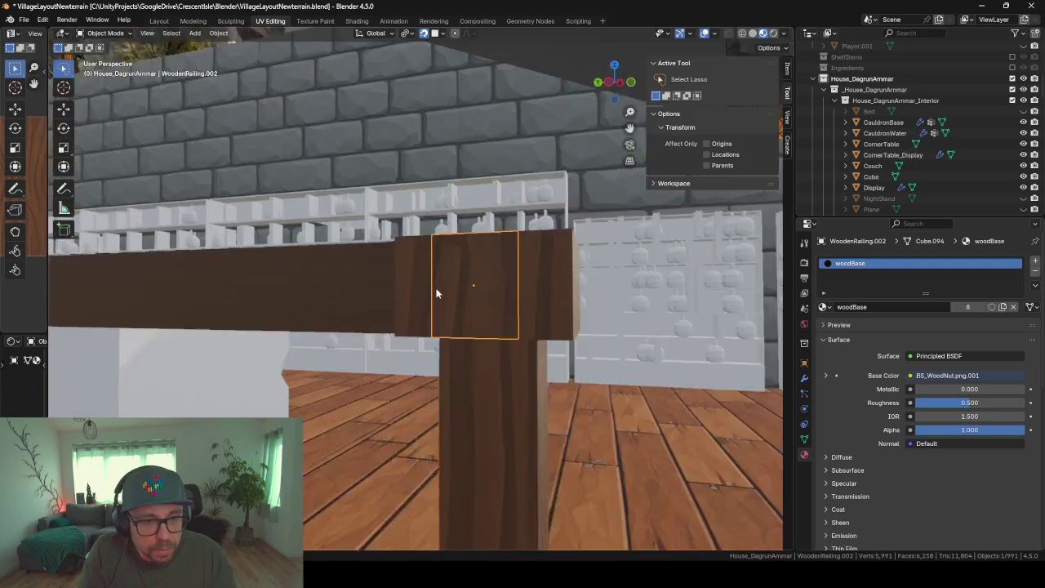
scroll(436, 294, "down", 4)
Extrude the rail piece's end face 3.995 m into a long rail bar
key("Tab")
middle_click_drag(437, 294, 576, 307)
key("e")
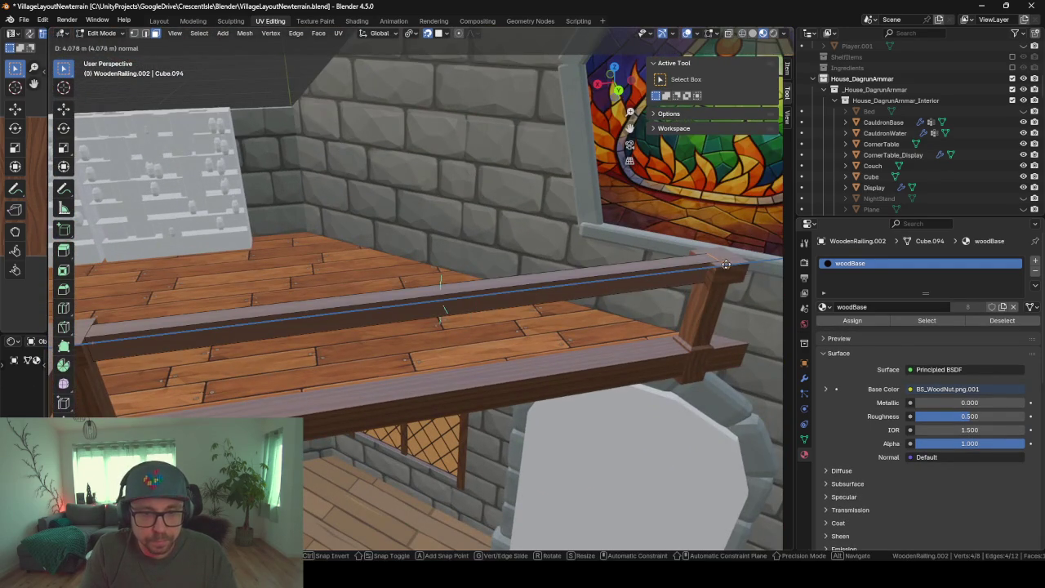
left_click(707, 267)
key("Tab")
mouse_move(662, 353)
middle_mouse_down()
mouse_move(519, 341)
mouse_move(451, 242)
mouse_move(479, 220)
mouse_move(409, 327)
mouse_move(417, 393)
mouse_move(656, 201)
mouse_move(535, 247)
middle_mouse_up()
left_click(519, 341)
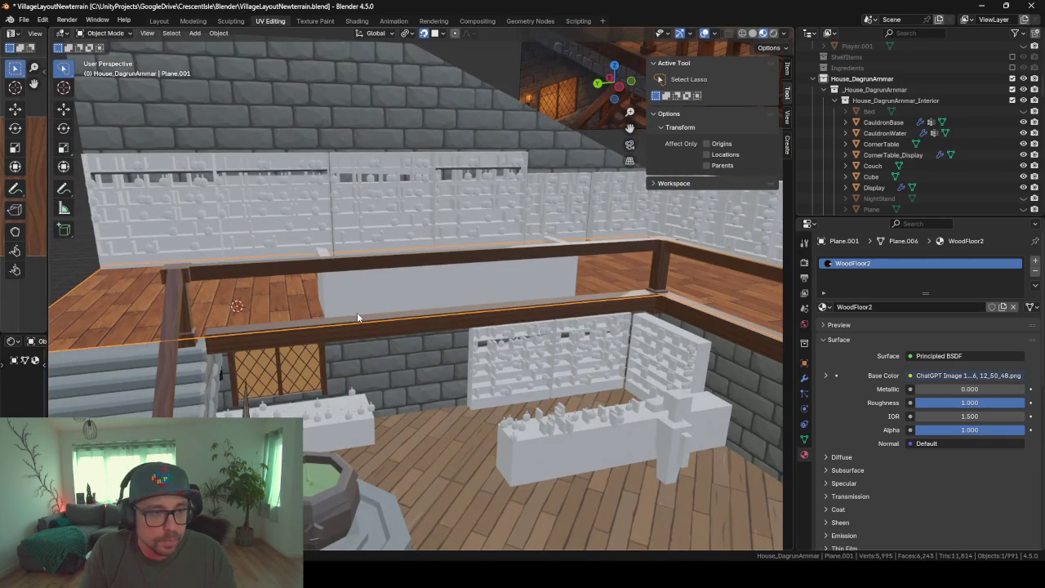
Hide the house's ground object after briefly isolating the floor plane and revealing everything again
mouse_move(210, 347)
middle_mouse_down()
mouse_move(187, 401)
mouse_move(234, 399)
mouse_move(197, 393)
mouse_move(265, 328)
mouse_move(303, 326)
mouse_move(204, 350)
mouse_move(191, 399)
mouse_move(222, 367)
mouse_move(380, 358)
mouse_move(346, 351)
mouse_move(611, 288)
middle_mouse_up()
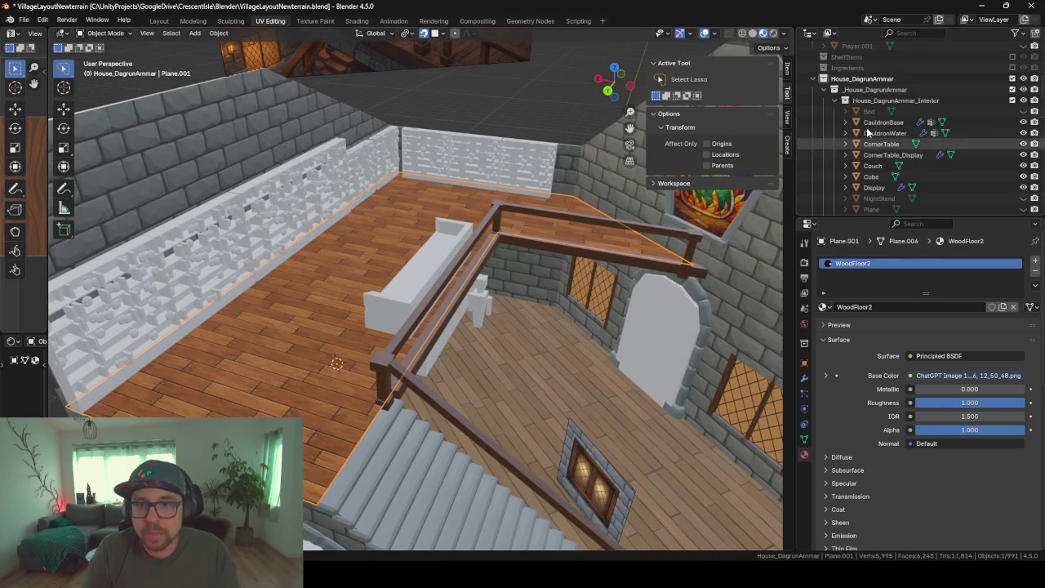
key("shift+h")
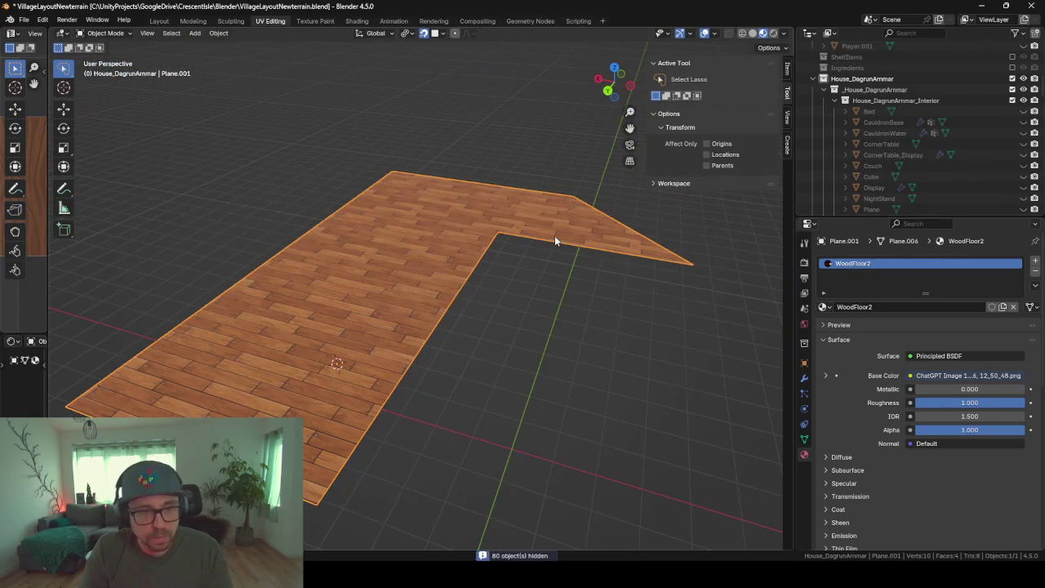
key("b")
key("Escape")
key("alt+h")
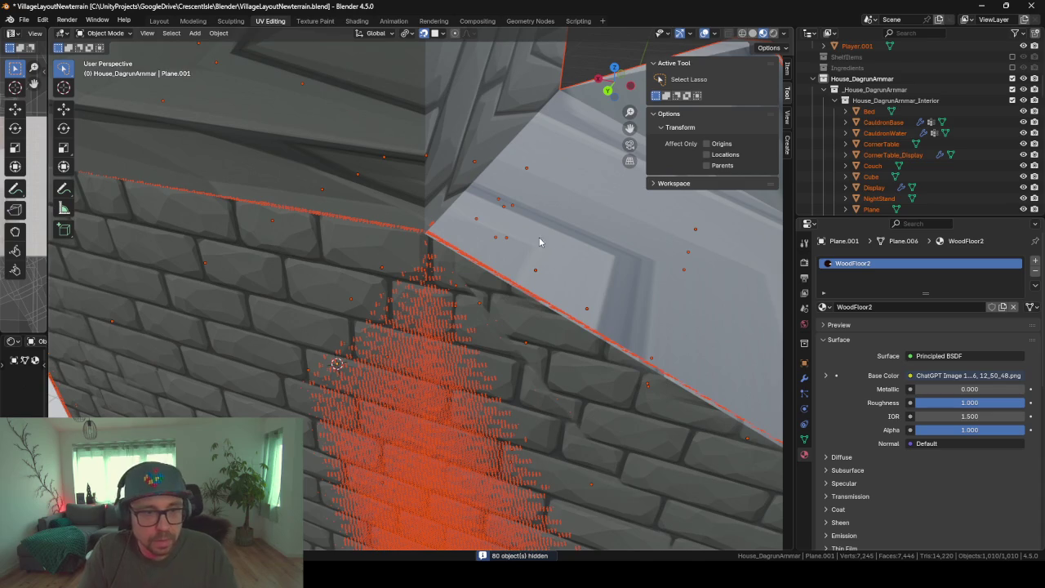
left_click(512, 201)
key("h")
Frame the stairs and zoom in on the upper floor and its railing
left_click(526, 221)
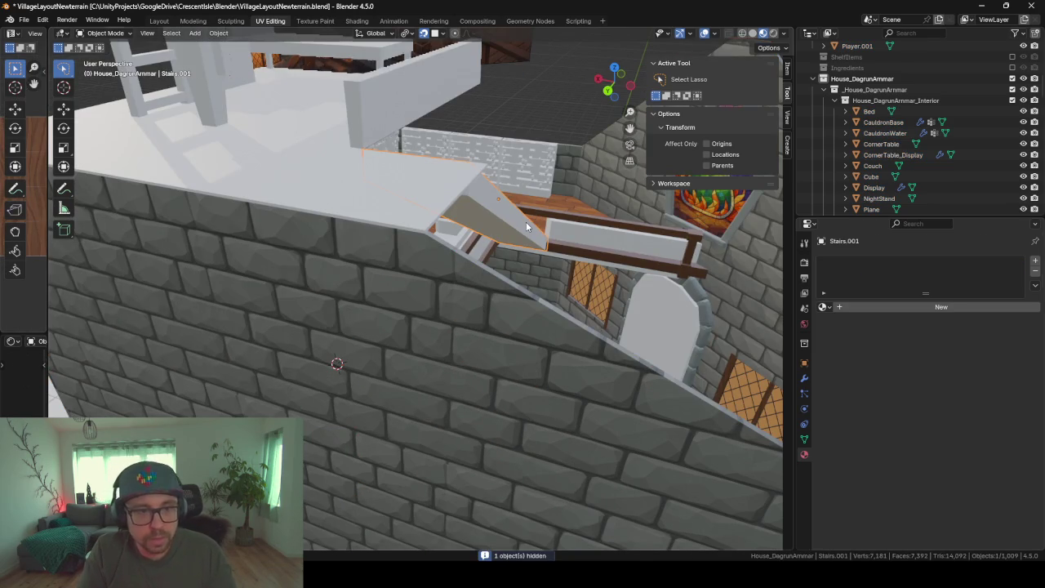
key("KP_Decimal")
scroll(528, 239, "up", 3)
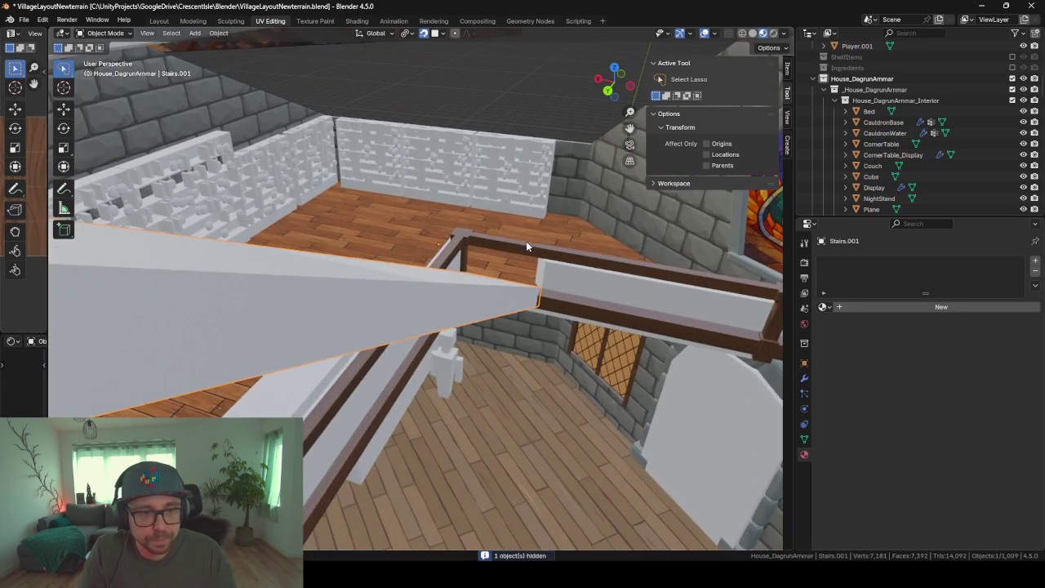
middle_click_drag(529, 238, 352, 361, "shift")
scroll(364, 351, "up", 2)
scroll(364, 351, "up", 3)
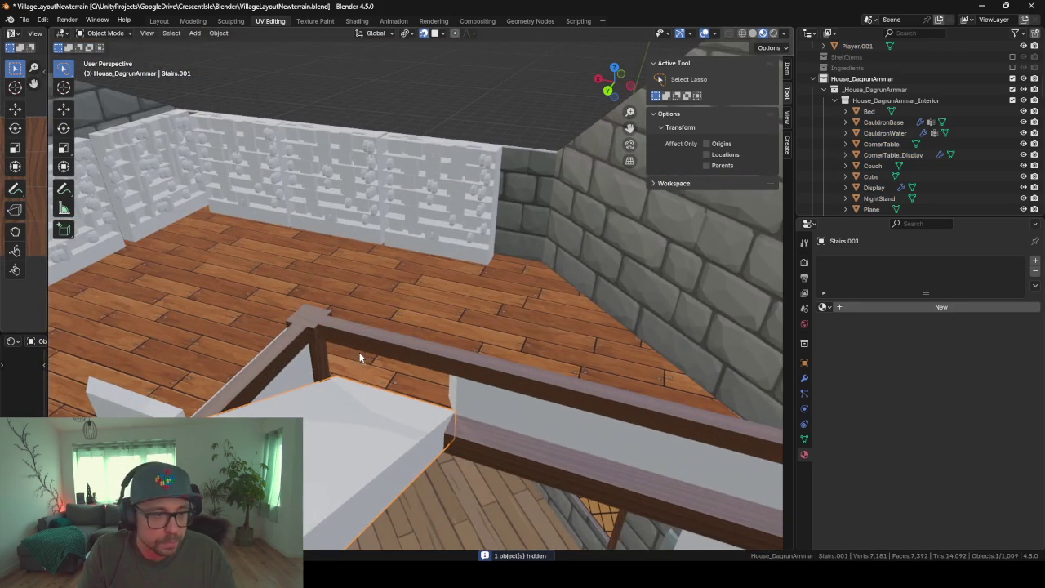
left_click(315, 322)
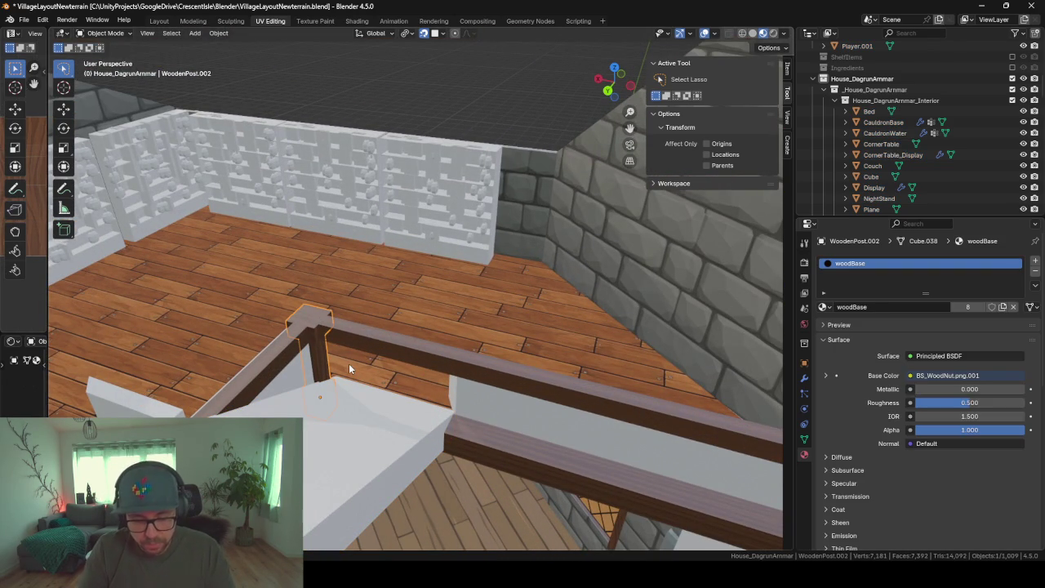
Duplicate the wooden post and place the copy partway along the railing on X
key("shift+d")
key("x")
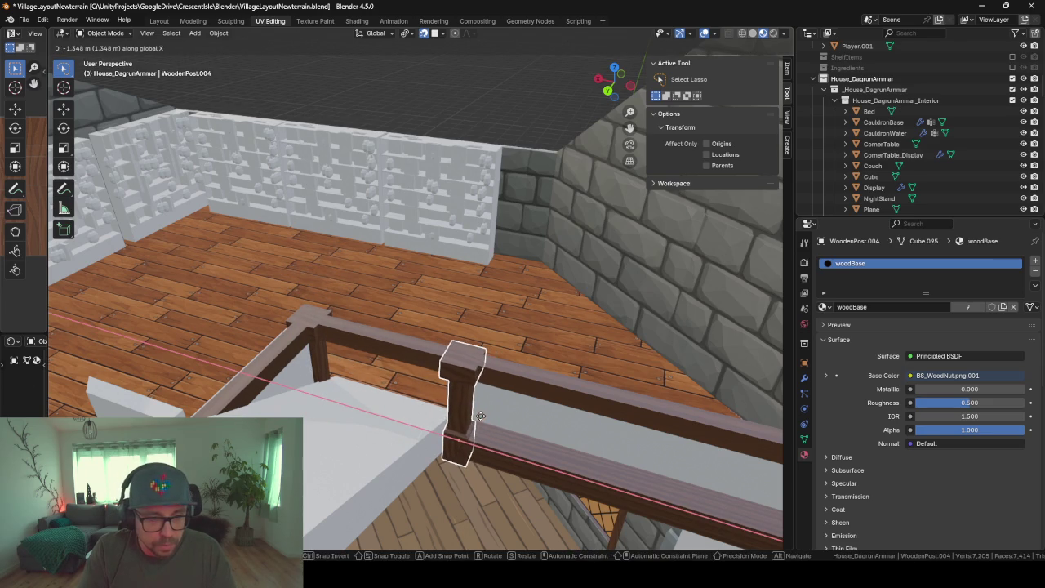
left_click(481, 416)
Shorten the railing by moving its end face along X to meet the new post
left_click(327, 327)
key("Tab")
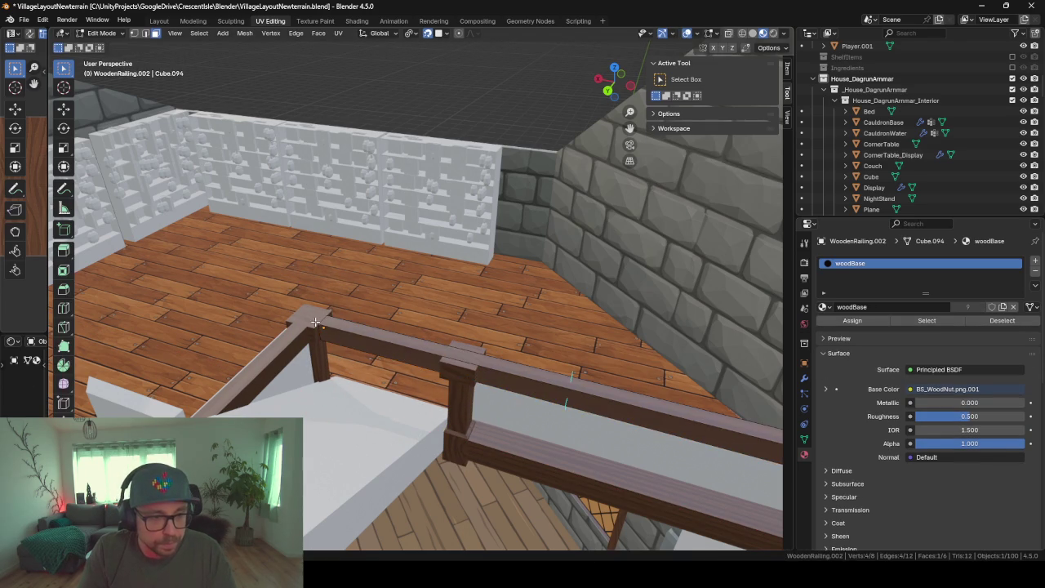
left_click(326, 326)
mouse_move(325, 321)
middle_mouse_down()
mouse_move(204, 327)
mouse_move(331, 398)
middle_mouse_up()
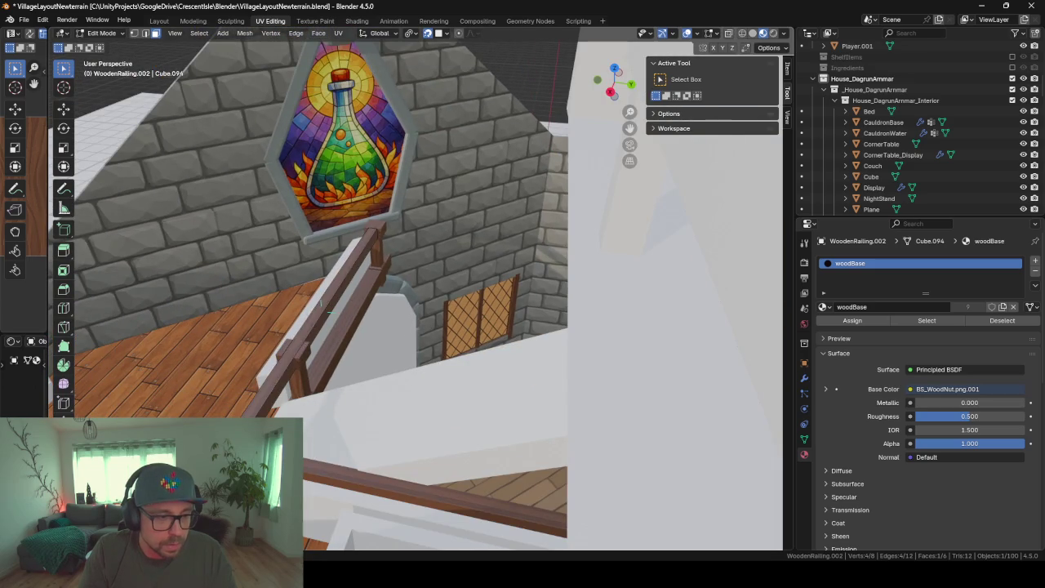
middle_click_drag(329, 312, 376, 375)
key("g")
key("x")
left_click(498, 306)
key("Tab")
mouse_move(579, 385)
middle_mouse_down()
mouse_move(323, 374)
mouse_move(543, 407)
mouse_move(526, 423)
mouse_move(544, 444)
mouse_move(508, 314)
mouse_move(389, 292)
mouse_move(472, 288)
mouse_move(506, 301)
mouse_move(478, 327)
mouse_move(498, 384)
mouse_move(490, 388)
mouse_move(519, 362)
mouse_move(579, 375)
mouse_move(559, 371)
mouse_move(554, 351)
middle_mouse_up()
Hide Floor_1.5 to expose the railings and posts around the stairwell
key("Tab")
key("Tab")
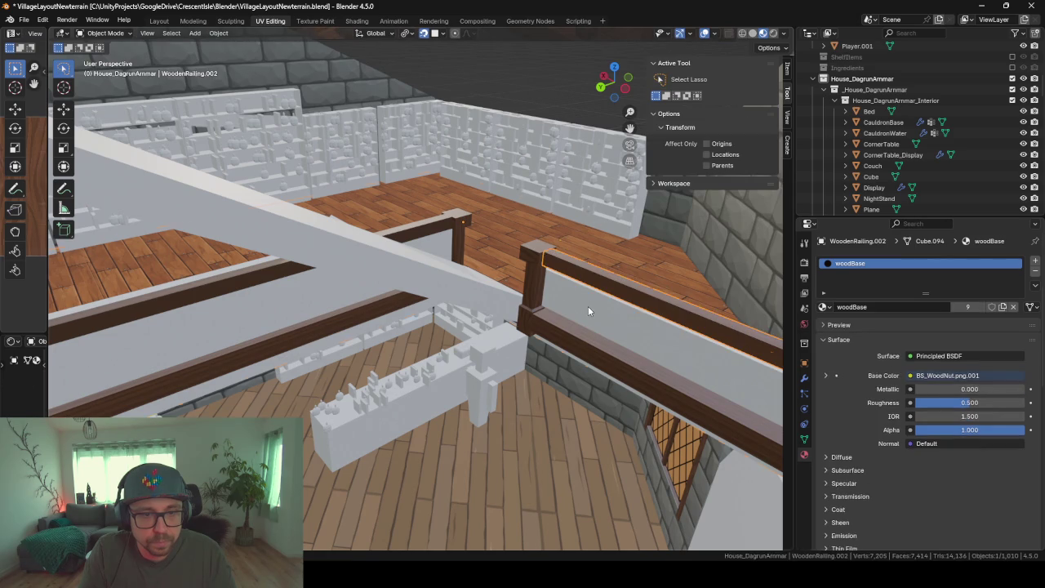
left_click(588, 311)
key("h")
mouse_move(579, 306)
middle_mouse_down()
mouse_move(524, 289)
mouse_move(308, 327)
mouse_move(709, 205)
mouse_move(598, 313)
mouse_move(504, 324)
mouse_move(433, 312)
mouse_move(496, 322)
mouse_move(450, 298)
mouse_move(409, 315)
mouse_move(473, 308)
mouse_move(514, 373)
mouse_move(458, 329)
mouse_move(462, 340)
mouse_move(506, 343)
mouse_move(494, 346)
middle_mouse_up()
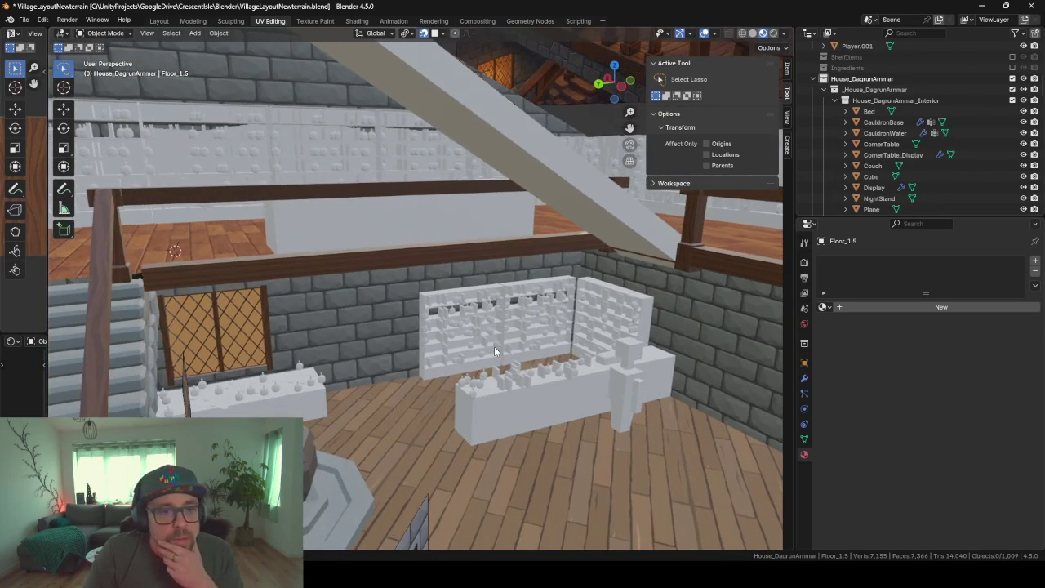
middle_click_drag(556, 183, 354, 292)
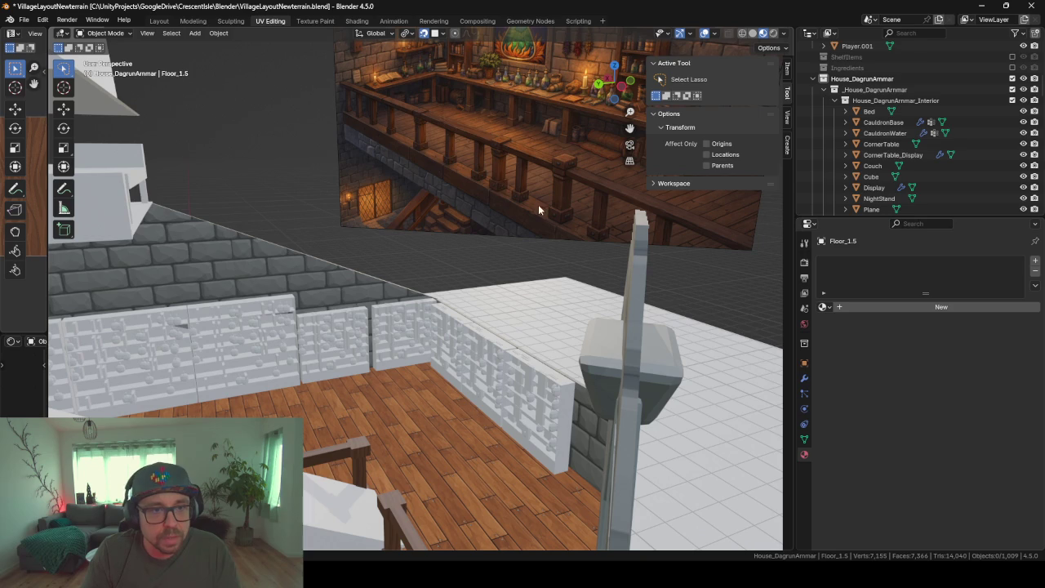
mouse_move(418, 146)
middle_mouse_down()
mouse_move(477, 165)
mouse_move(356, 163)
middle_mouse_up()
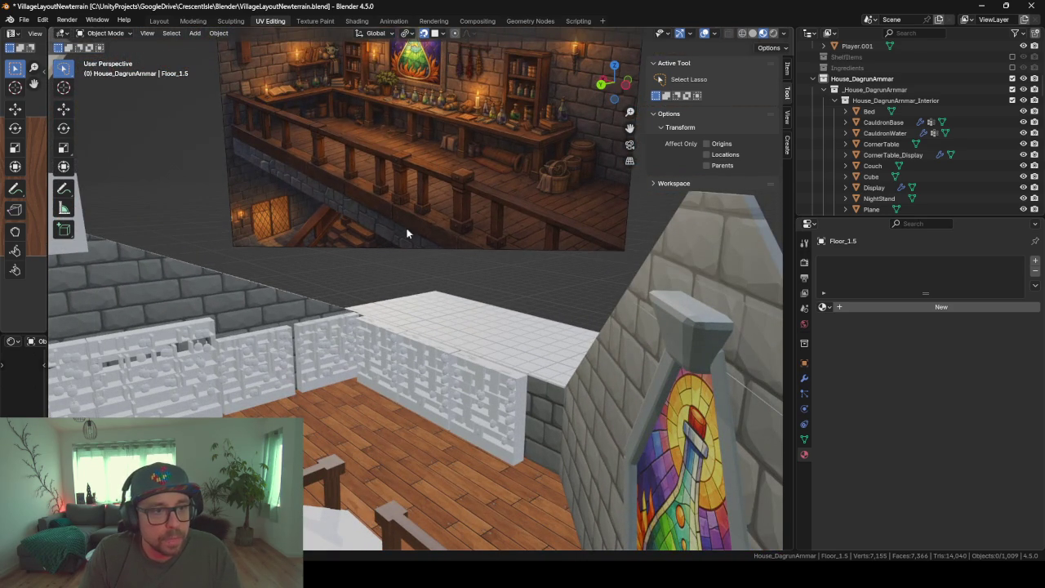
mouse_move(371, 447)
middle_mouse_down()
mouse_move(445, 254)
mouse_move(443, 102)
mouse_move(390, 323)
mouse_move(384, 279)
mouse_move(313, 302)
mouse_move(357, 317)
middle_mouse_up()
scroll(357, 317, "down", 5)
scroll(377, 312, "down", 4)
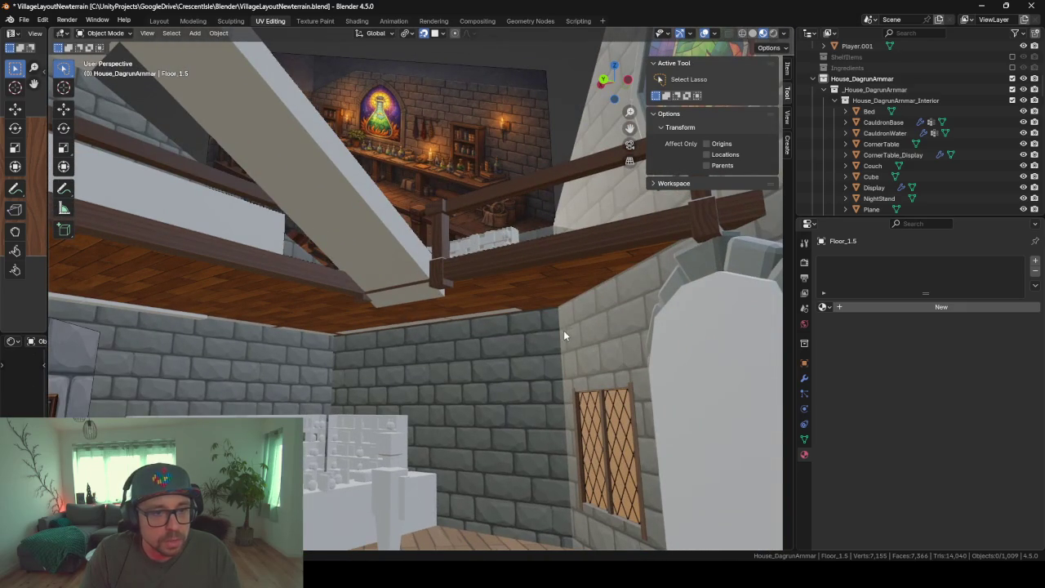
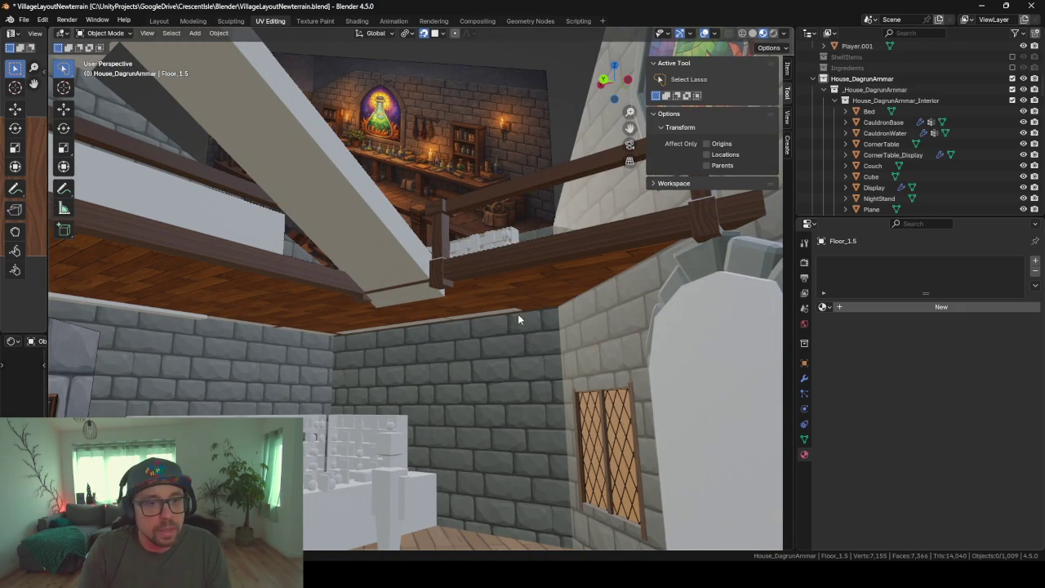
Look around the house interior and select floor plane Plane.001, showing its WoodFloor2 material
mouse_move(275, 333)
middle_mouse_down()
mouse_move(337, 335)
mouse_move(317, 351)
mouse_move(314, 340)
mouse_move(249, 351)
middle_mouse_up()
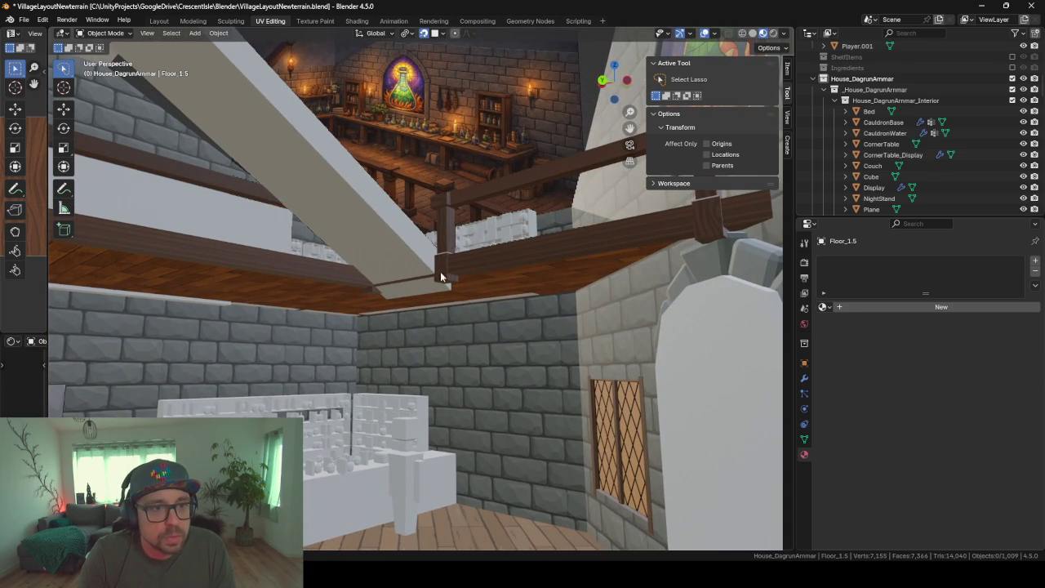
scroll(354, 330, "up", 5)
scroll(290, 349, "up", 2)
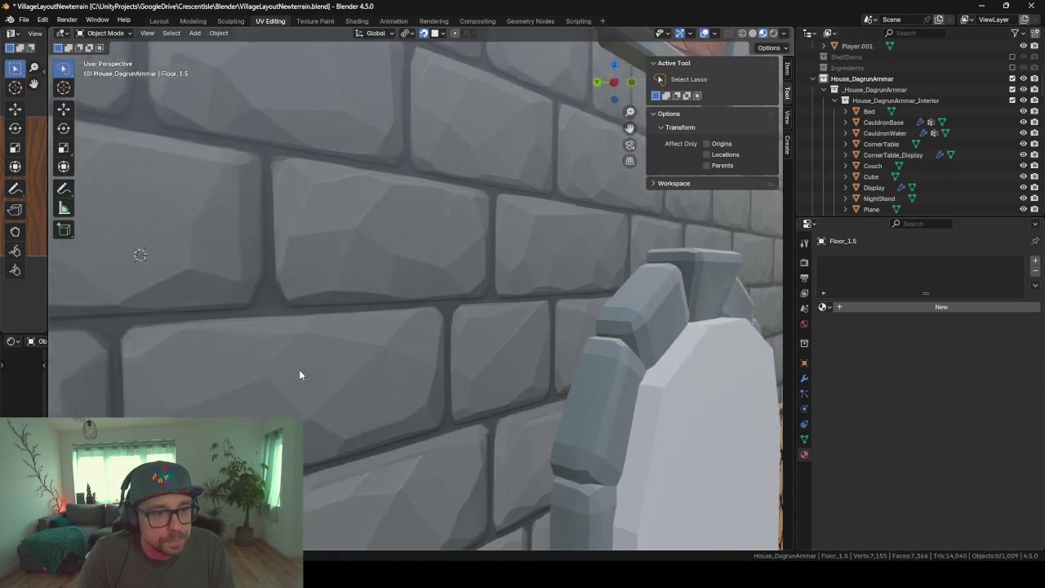
scroll(291, 373, "up", 3)
scroll(495, 322, "down", 3)
mouse_move(495, 322)
middle_mouse_down()
mouse_move(572, 351)
mouse_move(534, 367)
mouse_move(583, 345)
mouse_move(540, 360)
mouse_move(308, 373)
mouse_move(323, 390)
middle_mouse_up()
scroll(308, 373, "up", 1)
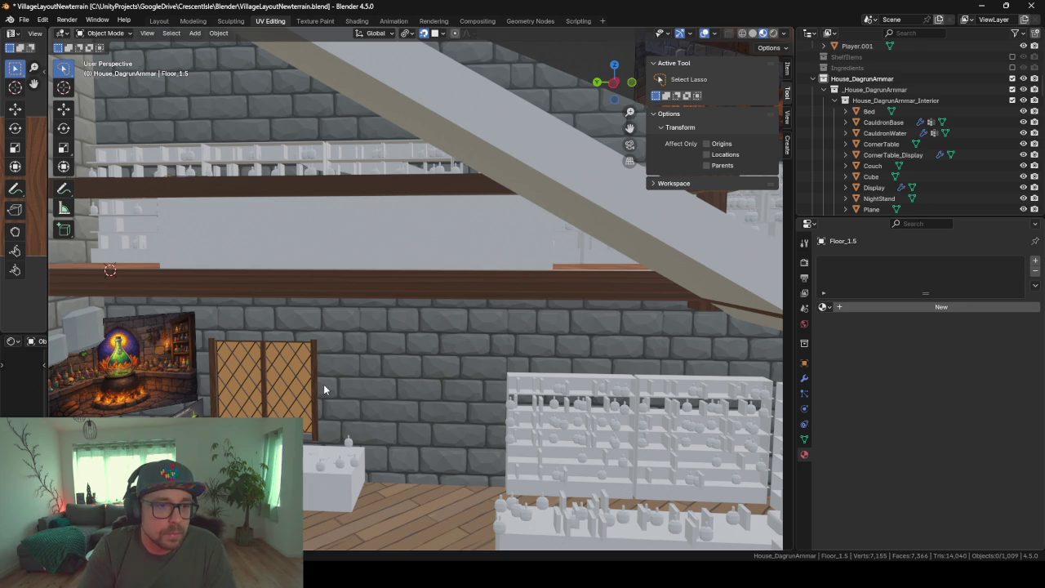
mouse_move(365, 328)
middle_mouse_down()
mouse_move(426, 212)
mouse_move(600, 159)
middle_mouse_up()
left_click(593, 159)
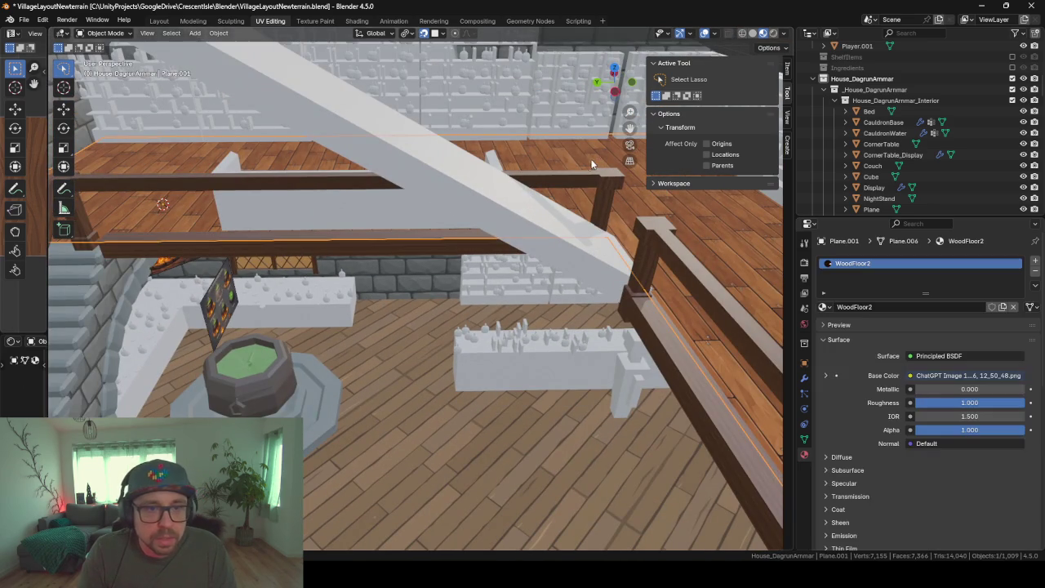
Duplicate Plane.001 and drop the copy lower along Z
middle_click_drag(418, 247, 449, 218)
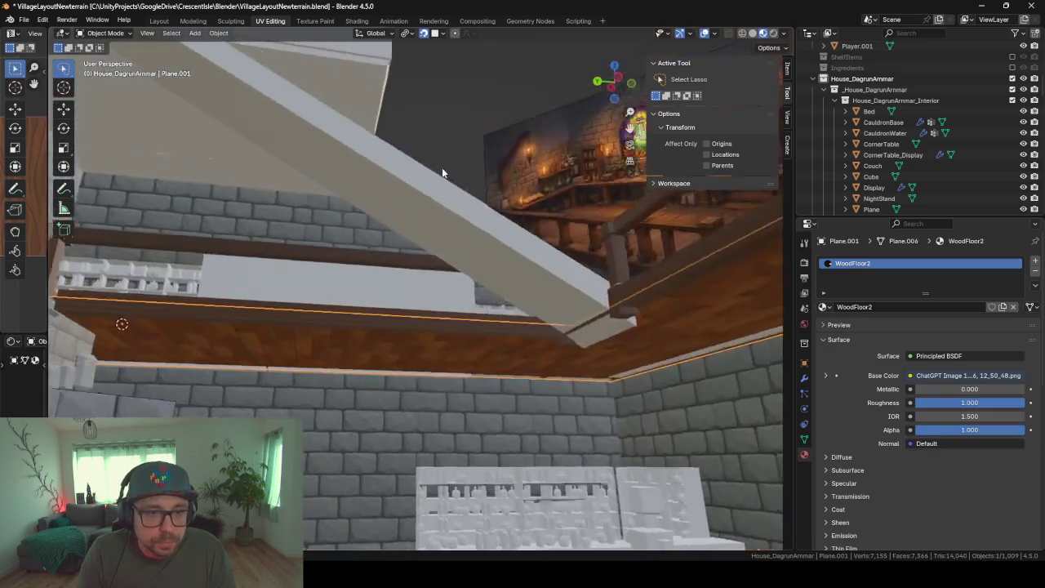
key("shift+d")
key("z")
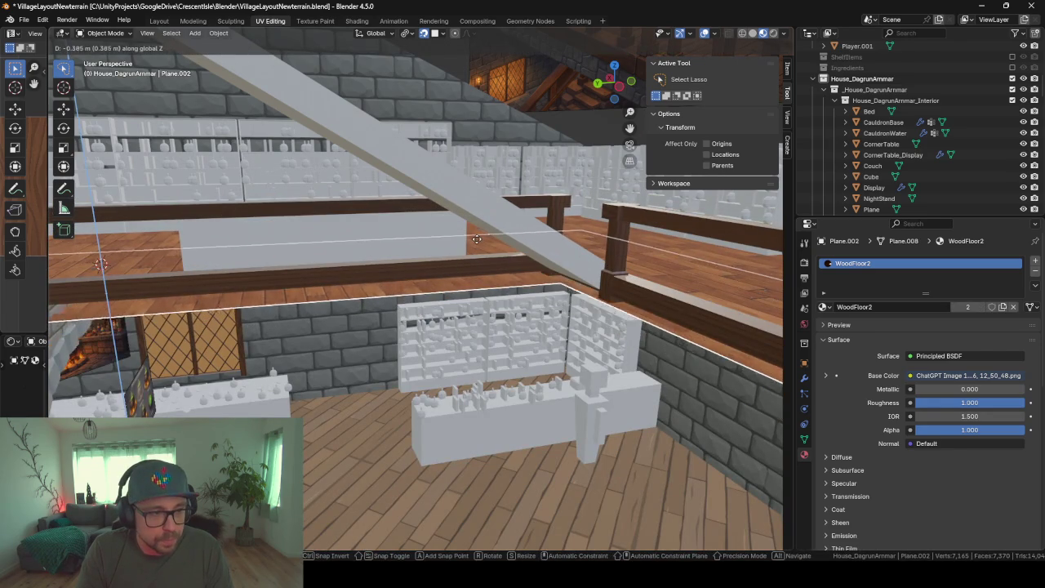
left_click(478, 242)
Fine-tune the copy Plane.002's height along Z beneath the balcony
scroll(477, 237, "down", 5)
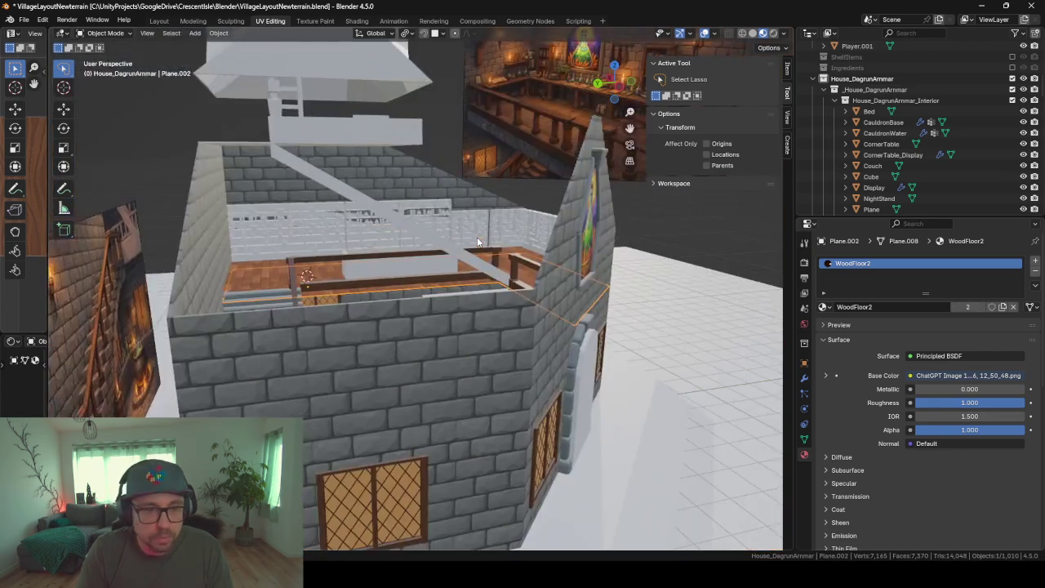
scroll(478, 329, "up", 5)
mouse_move(477, 329)
middle_mouse_down()
mouse_move(430, 309)
mouse_move(411, 369)
mouse_move(360, 368)
mouse_move(326, 333)
mouse_move(316, 352)
middle_mouse_up()
scroll(373, 317, "up", 5)
scroll(374, 322, "down", 3)
scroll(406, 329, "down", 5)
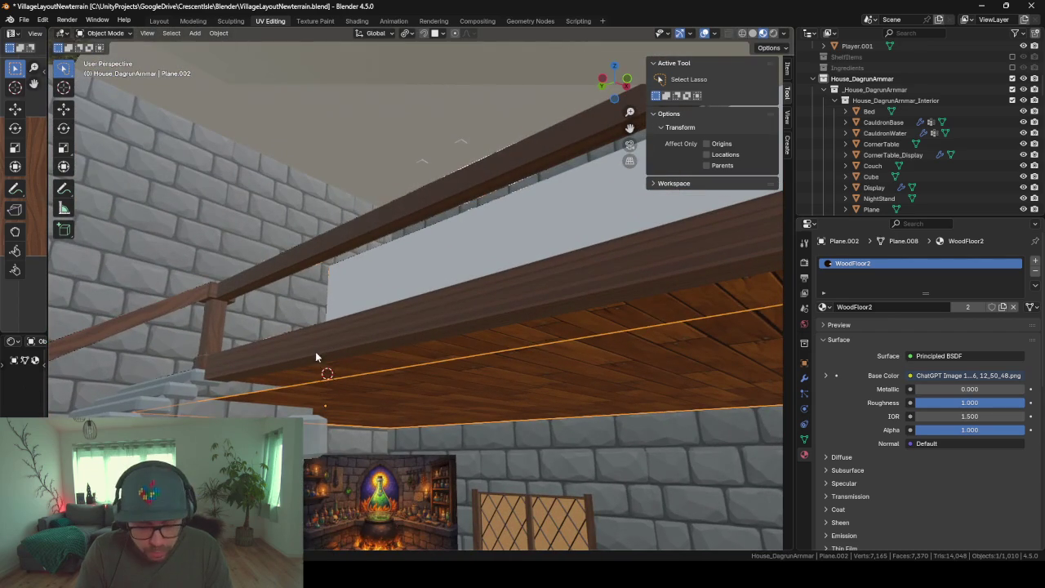
key("g")
key("z")
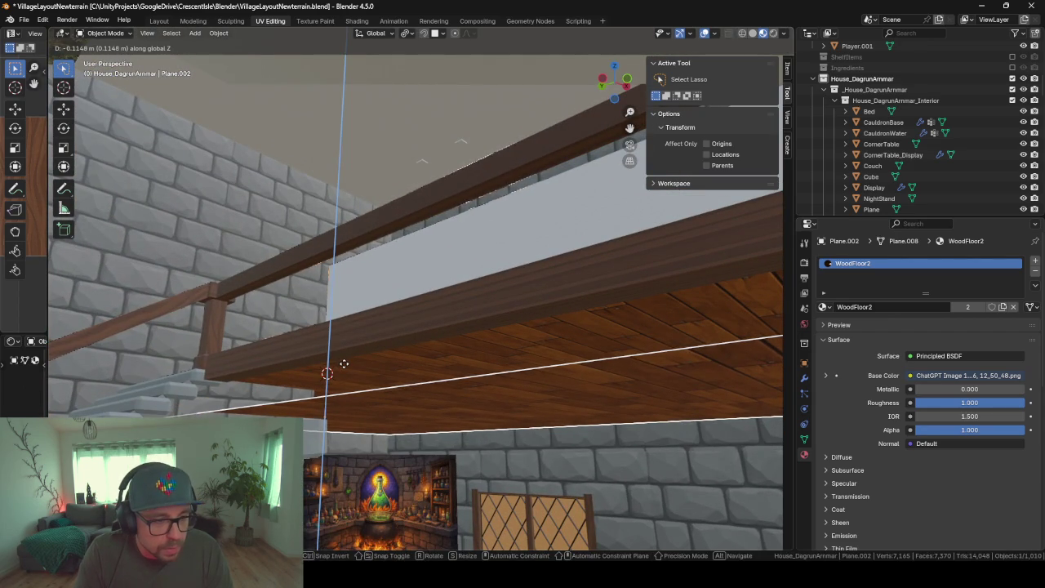
left_click(344, 363)
mouse_move(344, 363)
middle_mouse_down()
mouse_move(351, 381)
mouse_move(463, 377)
mouse_move(448, 360)
mouse_move(440, 397)
middle_mouse_up()
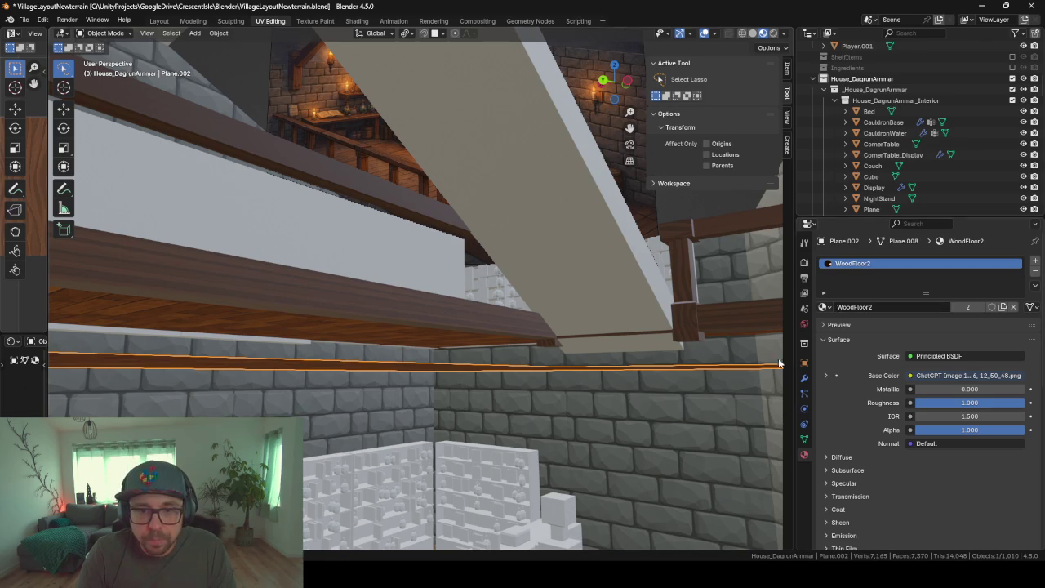
Search the material list for 'brick' and assign BrickWall to Plane.002
left_click(823, 307)
type("st")
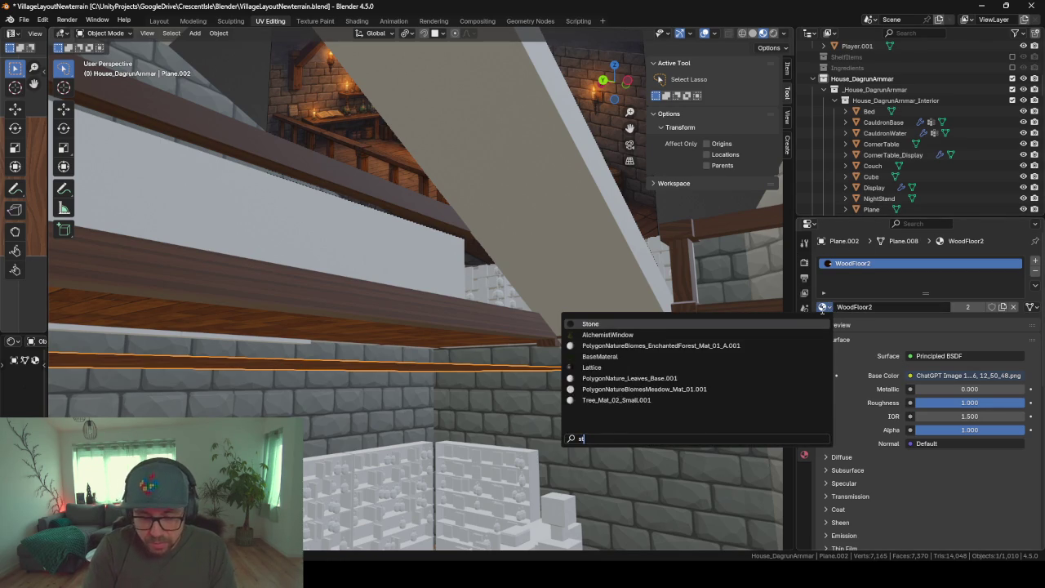
key("BackSpace")
key("BackSpace")
type("brick")
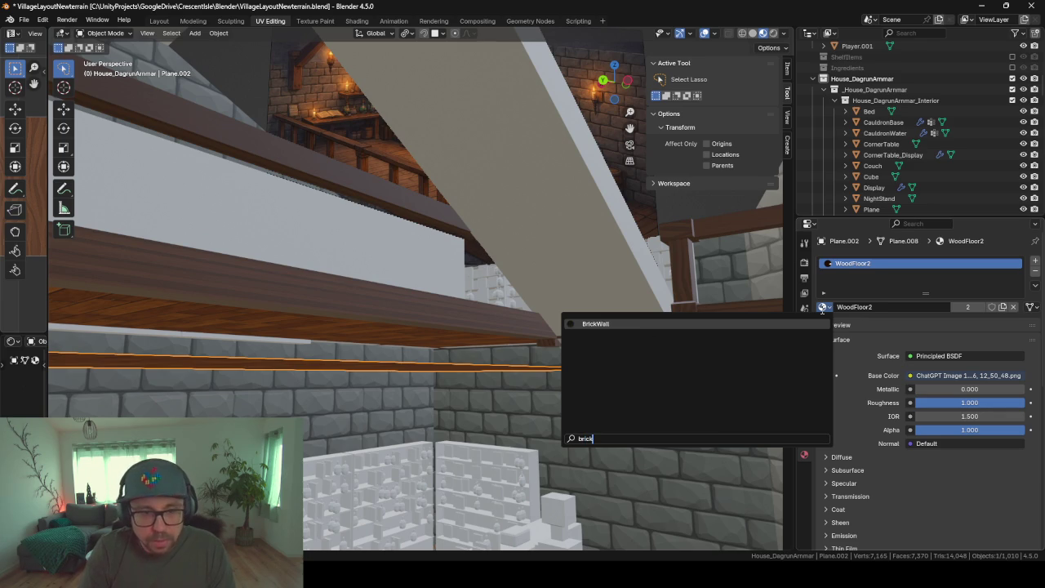
key("Return")
Orbit through the interior to check the brick ceiling, stairs and upper gallery
mouse_move(625, 382)
middle_mouse_down()
mouse_move(567, 340)
mouse_move(431, 354)
mouse_move(514, 438)
mouse_move(322, 427)
mouse_move(270, 403)
mouse_move(385, 403)
mouse_move(329, 351)
mouse_move(392, 296)
mouse_move(441, 345)
mouse_move(518, 364)
mouse_move(656, 334)
mouse_move(637, 367)
mouse_move(585, 331)
mouse_move(672, 354)
mouse_move(550, 403)
mouse_move(477, 355)
middle_mouse_up()
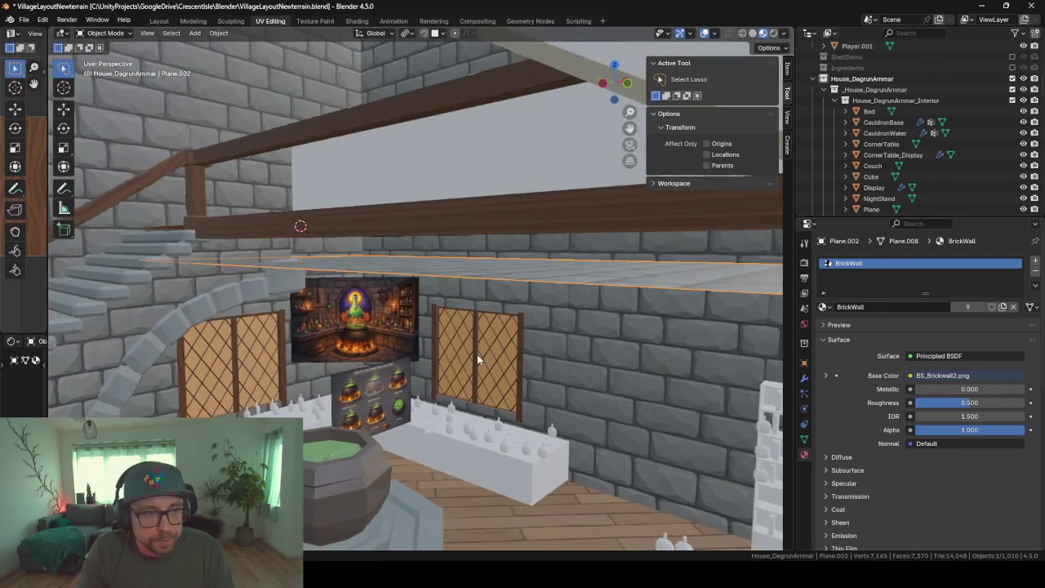
mouse_move(392, 369)
middle_mouse_down()
mouse_move(598, 454)
mouse_move(548, 375)
mouse_move(263, 342)
middle_mouse_up()
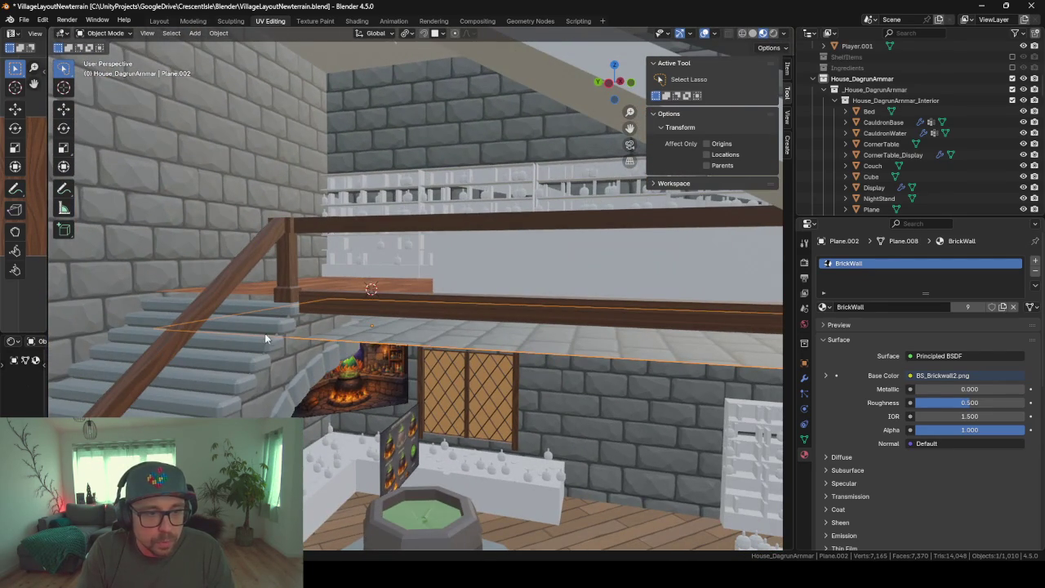
mouse_move(341, 356)
middle_mouse_down()
mouse_move(371, 368)
mouse_move(329, 339)
middle_mouse_up()
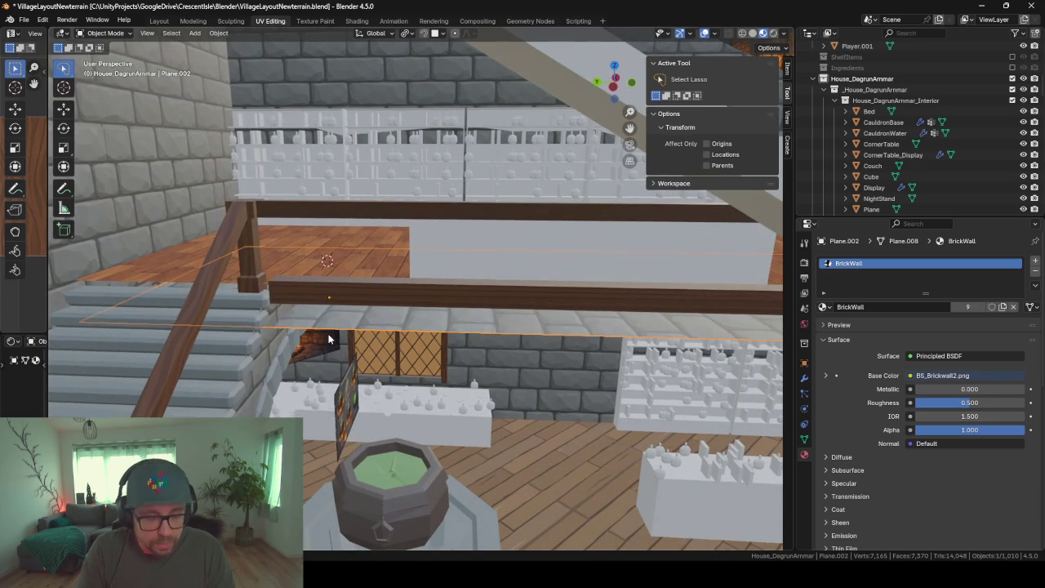
key("shift+a")
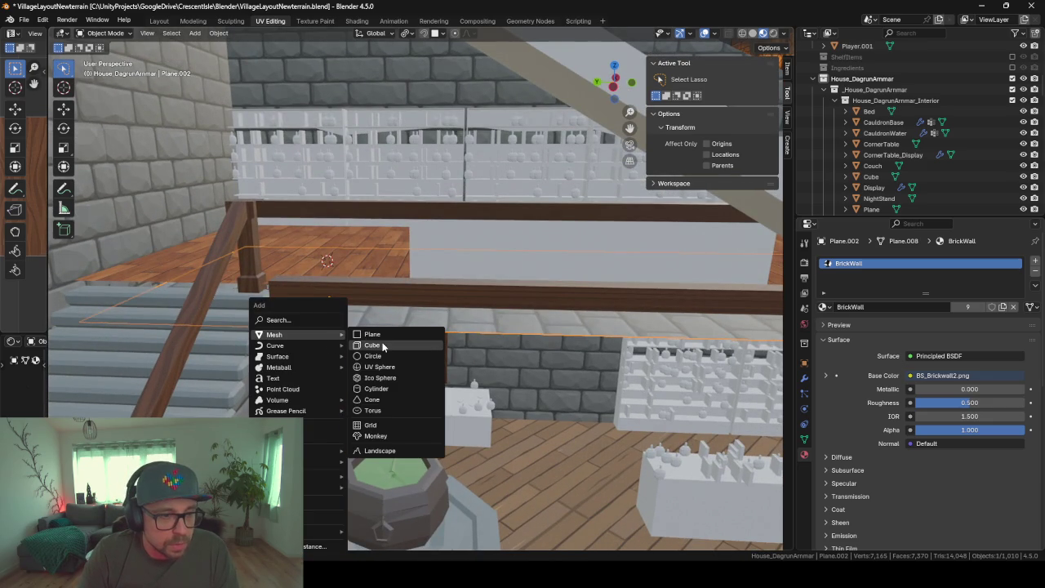
Add a new cube and shrink its mesh in Edit Mode
left_click(382, 346)
middle_click_drag(406, 346, 620, 341)
key("Tab")
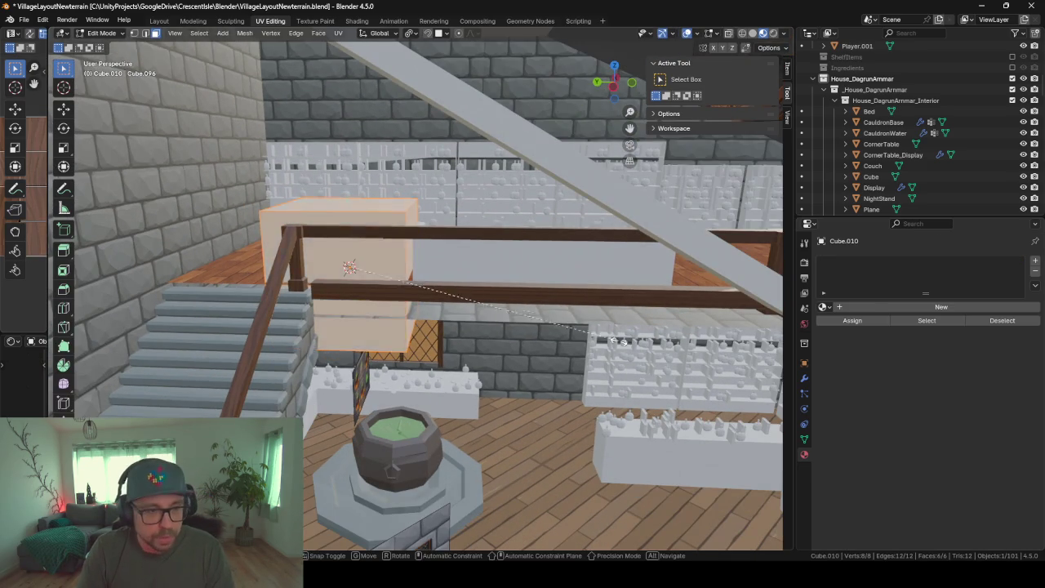
key("s")
left_click(428, 275)
key("Tab")
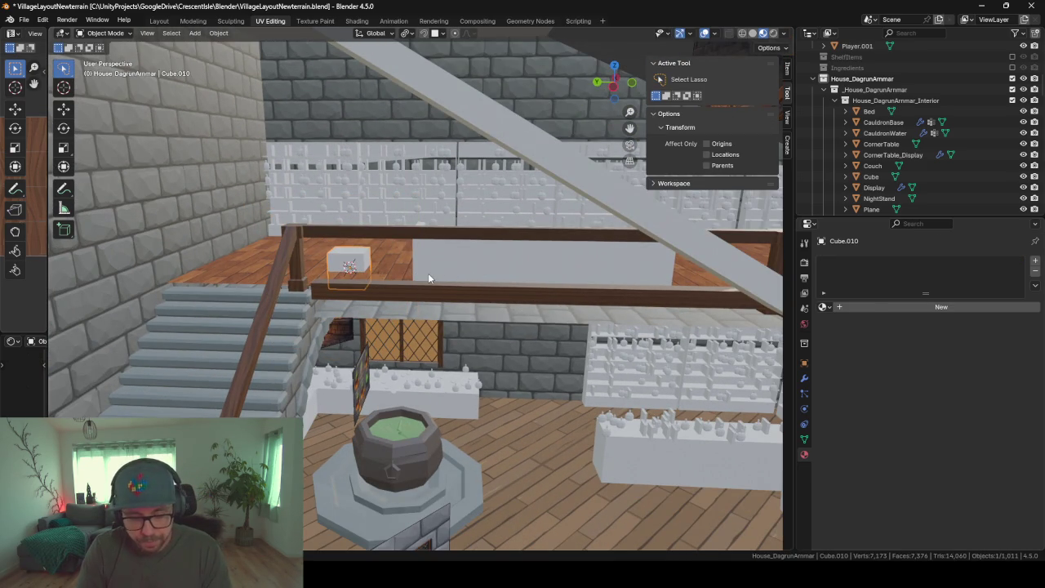
Move the cube vertically and along X to sit under the gallery
key("g")
key("shift+z")
left_click(417, 320)
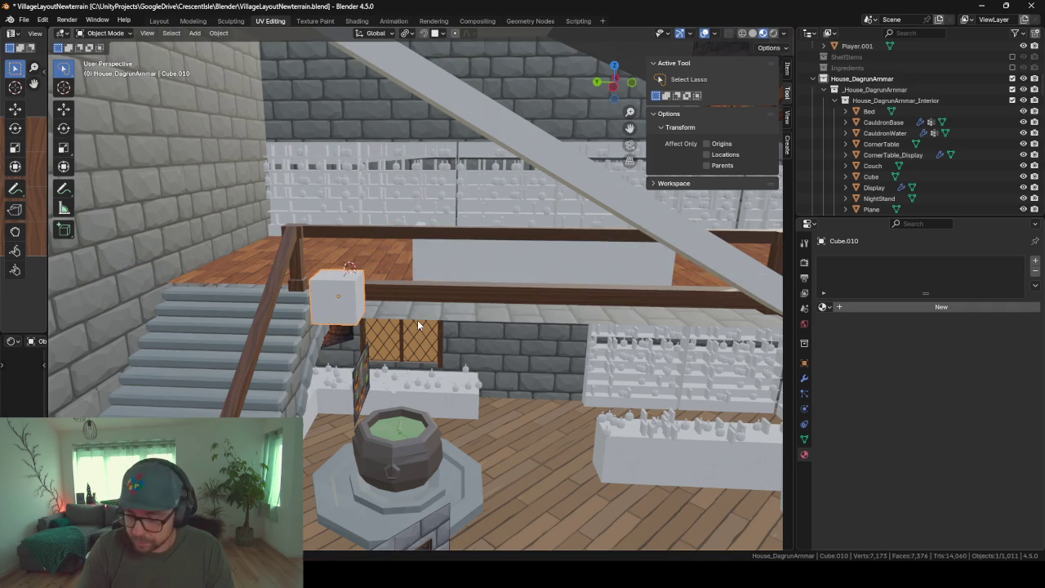
scroll(418, 320, "up", 5)
key("KP_Decimal")
middle_click_drag(507, 298, 518, 297)
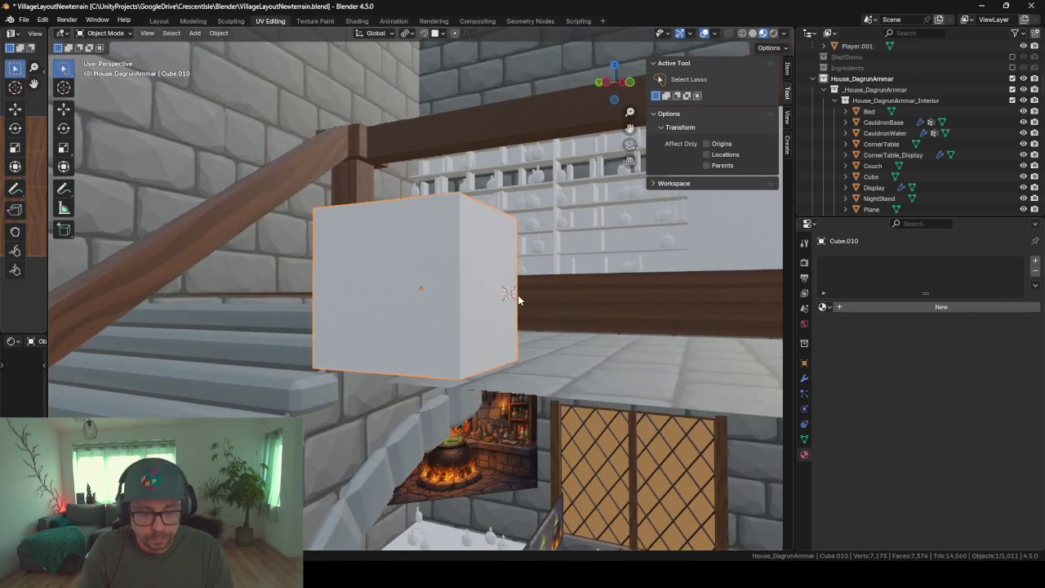
key("g")
key("z")
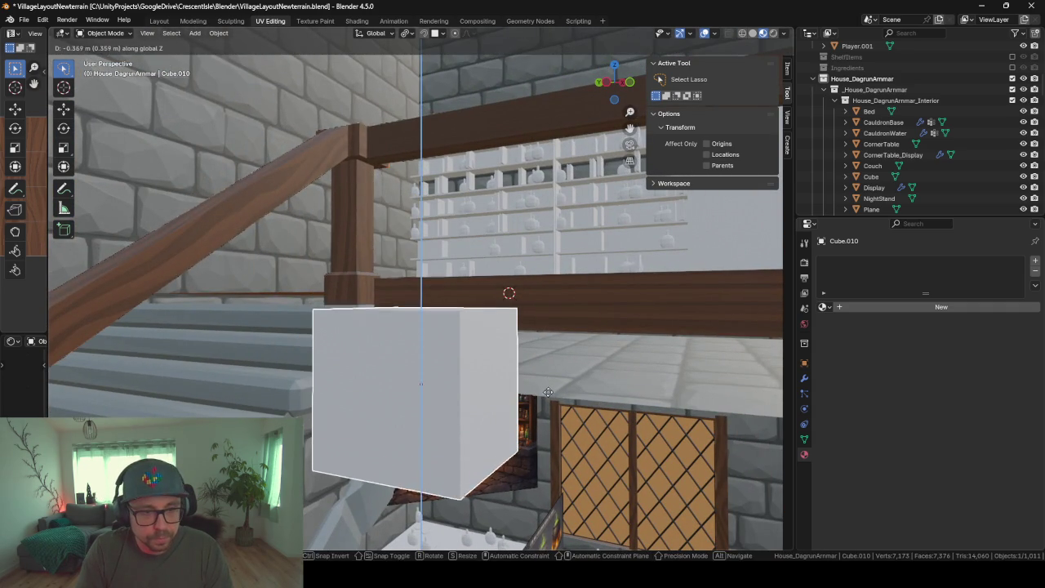
left_click(562, 408)
mouse_move(562, 408)
middle_mouse_down()
mouse_move(522, 438)
mouse_move(474, 414)
middle_mouse_up()
key("g")
key("x")
left_click(586, 393)
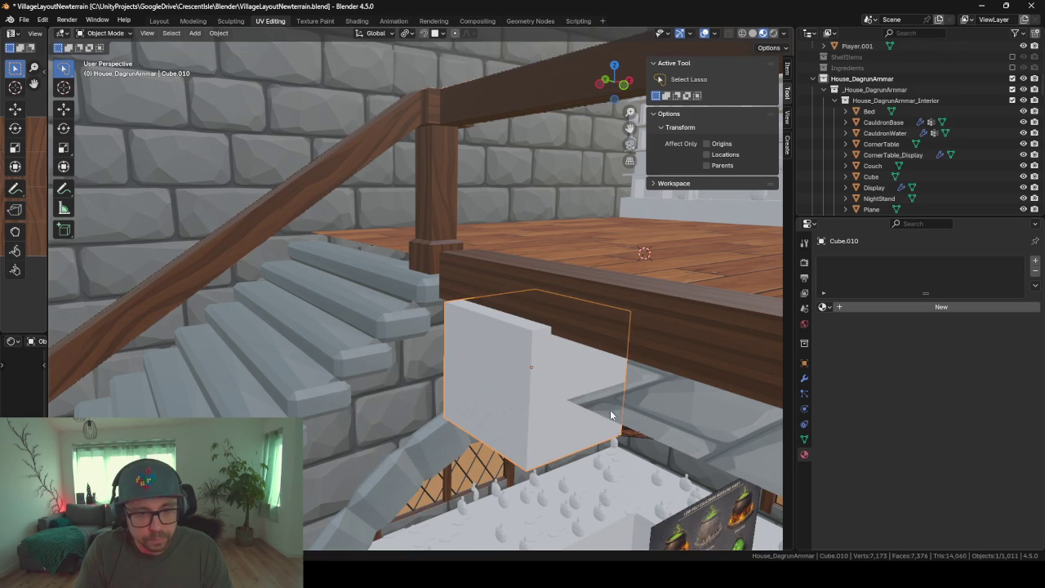
Shrink the cube mesh further and raise the cube up under the beam
key("Tab")
key("s")
left_click(651, 432)
key("g")
key("Escape")
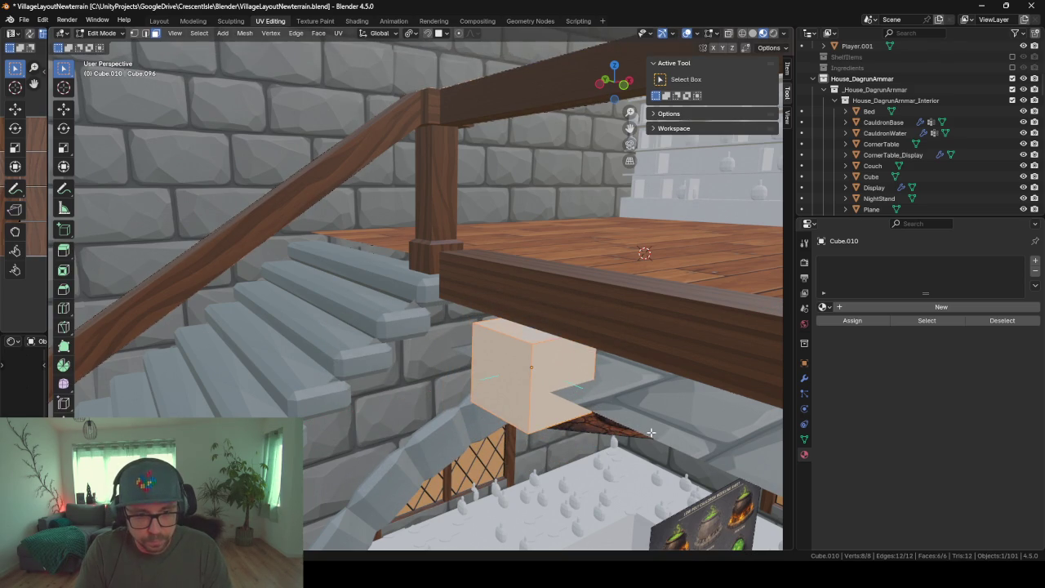
key("Tab")
key("g")
key("z")
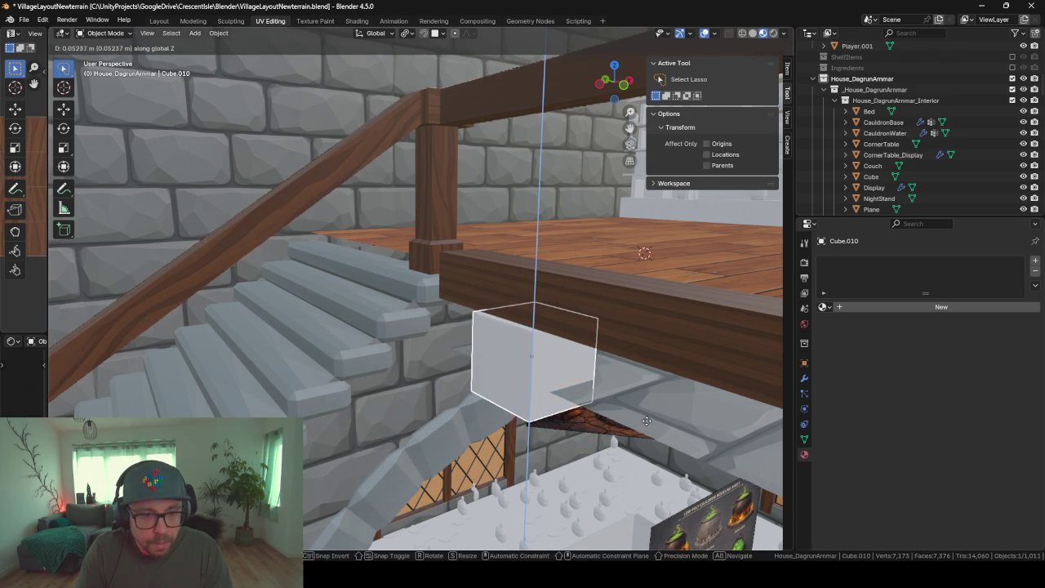
left_click(646, 417)
key("KP_Decimal")
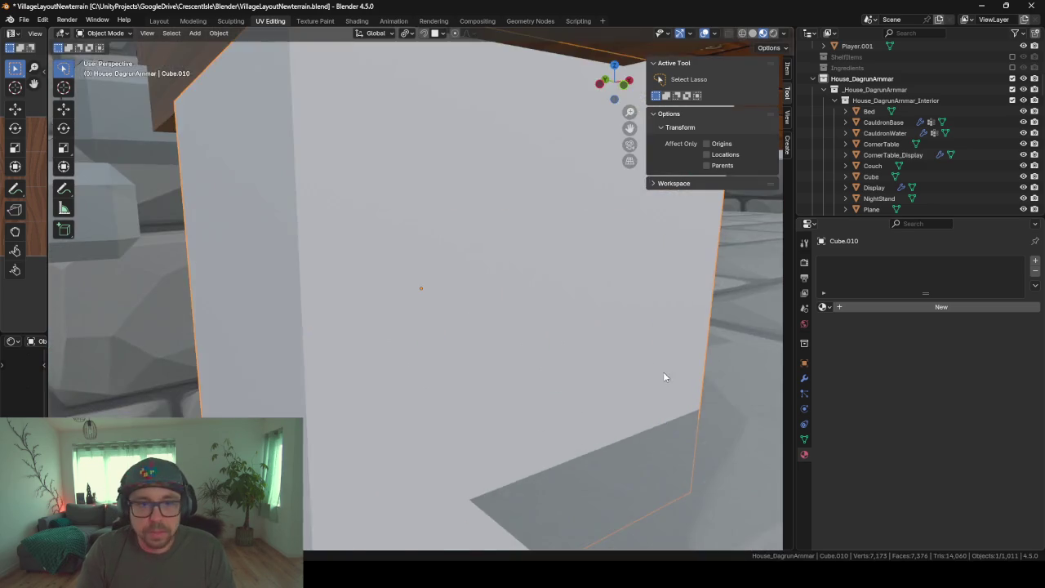
scroll(555, 376, "down", 4)
mouse_move(497, 342)
middle_mouse_down()
mouse_move(583, 330)
mouse_move(555, 340)
mouse_move(572, 350)
middle_mouse_up()
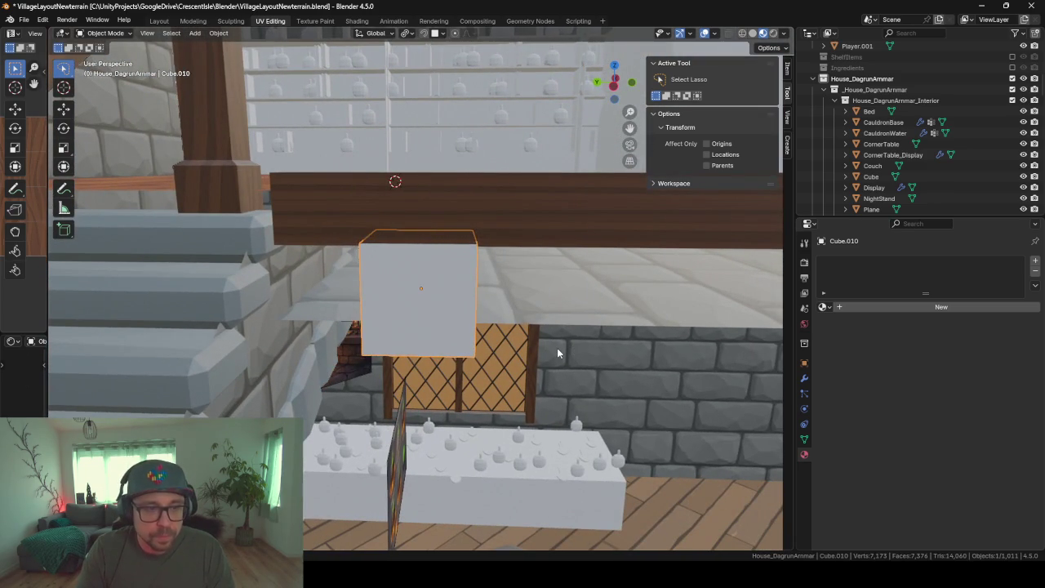
Stretch the block along Y and bevel its edges by 0.0547 m
key("Tab")
key("s")
key("x")
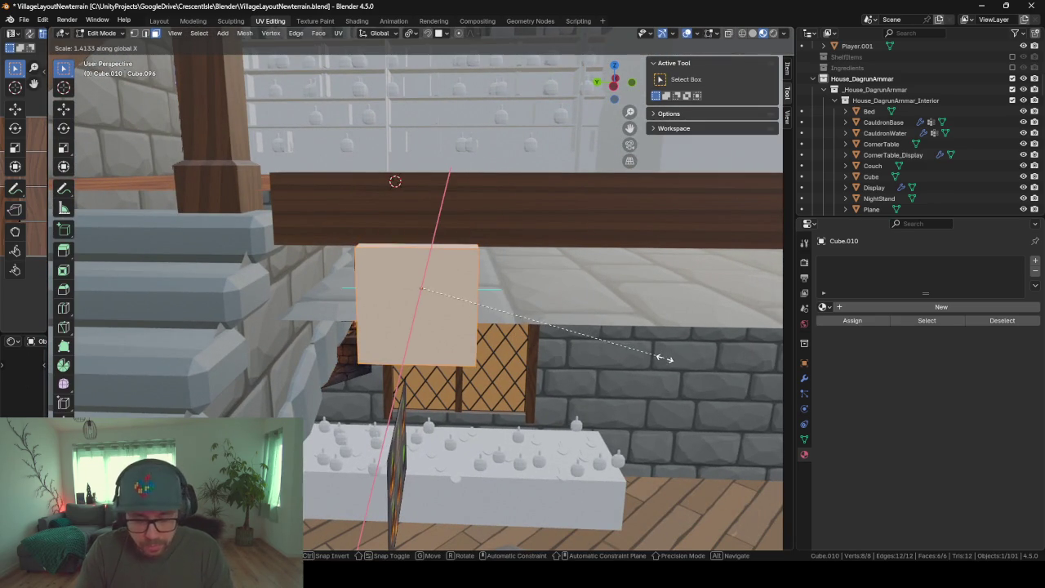
key("y")
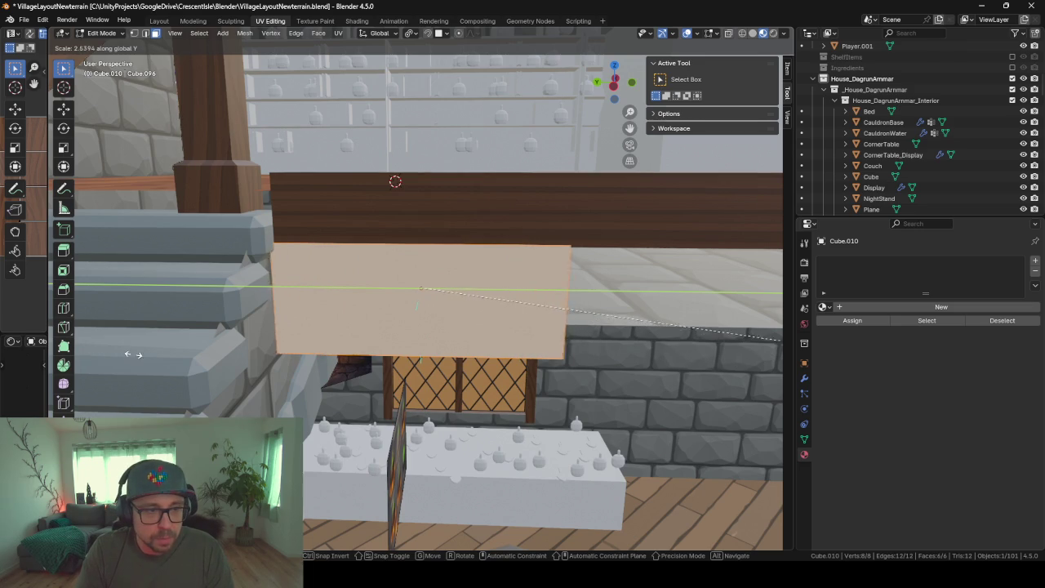
left_click(205, 387)
key("ctrl+b")
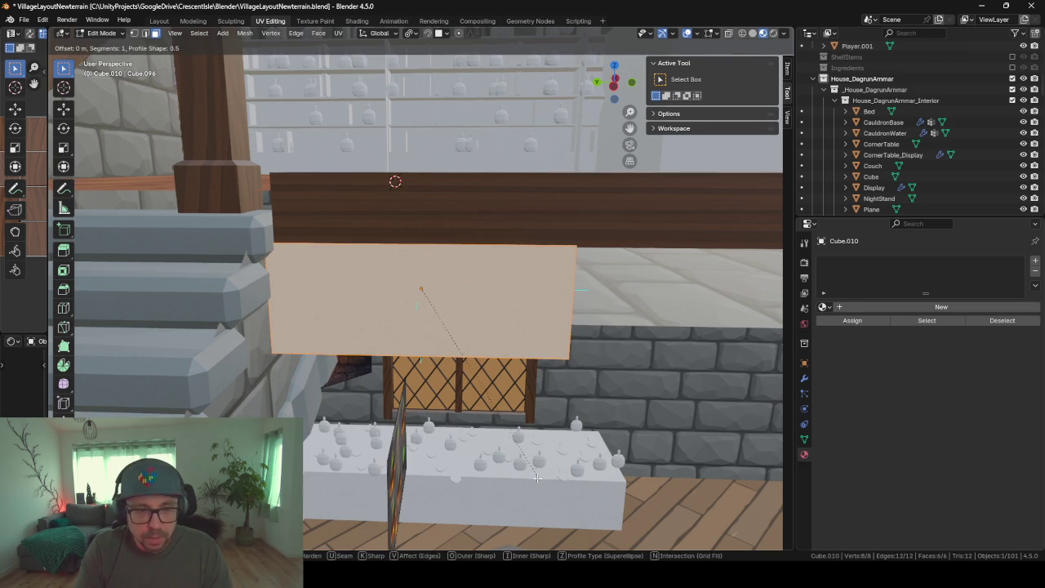
left_click(631, 434)
mouse_move(631, 433)
middle_mouse_down()
mouse_move(530, 405)
mouse_move(589, 450)
mouse_move(763, 290)
middle_mouse_up()
key("Tab")
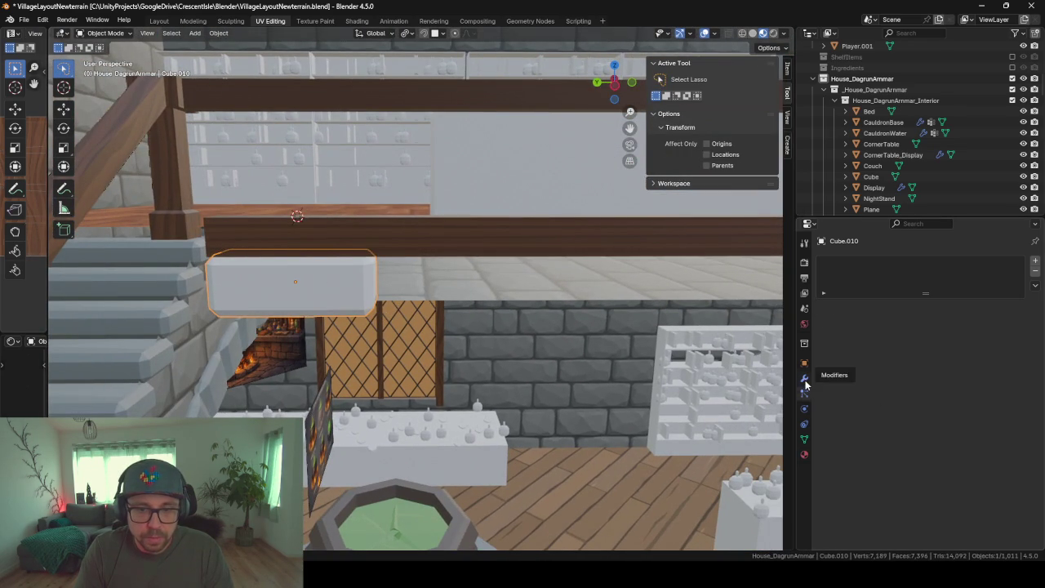
Give Cube.010 an Array modifier with relative offset X 0, Y -1 and count 6
left_click(804, 380)
left_click(823, 264)
type("arr")
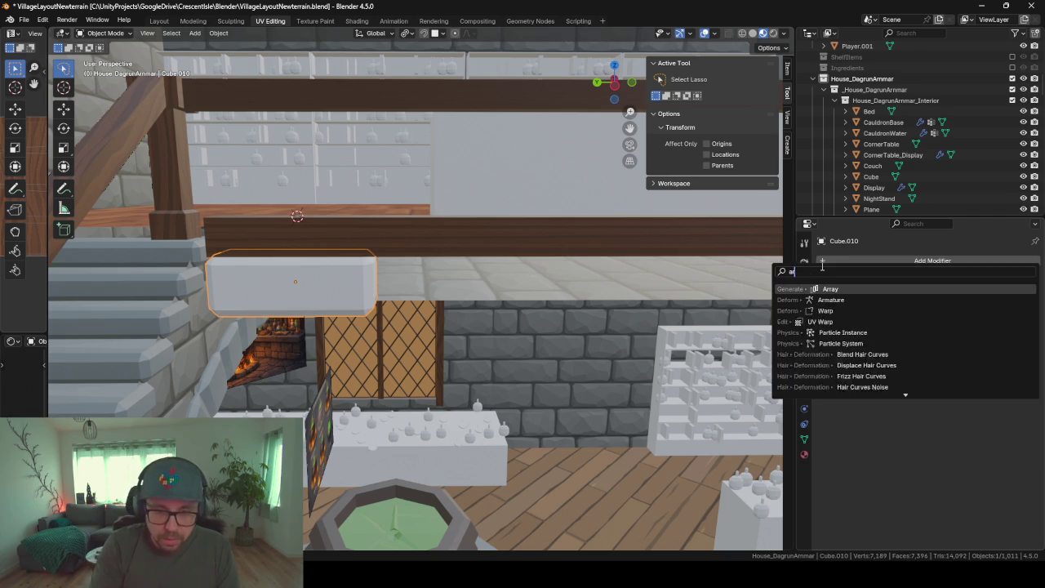
key("Return")
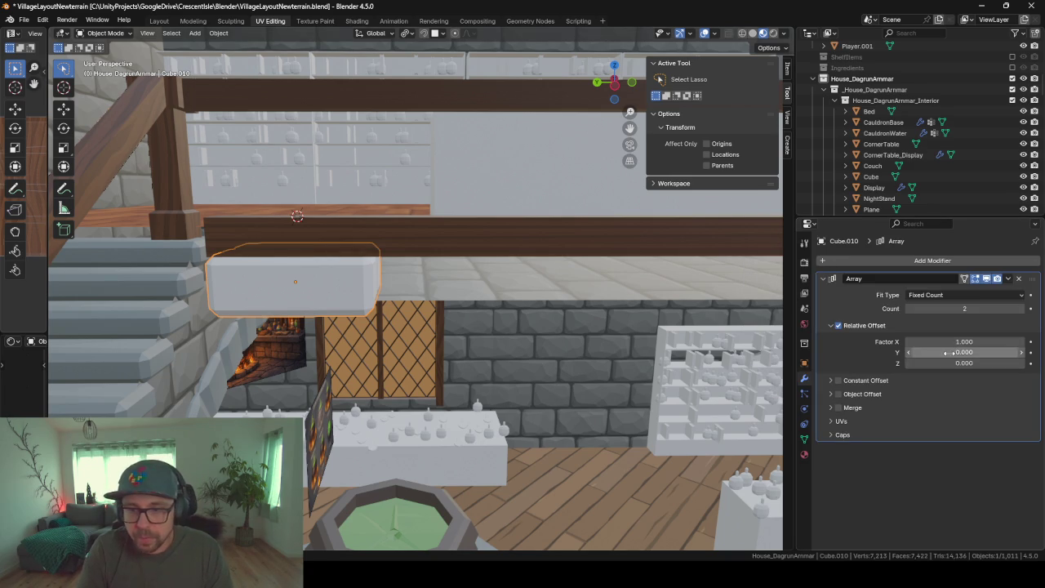
key("Return")
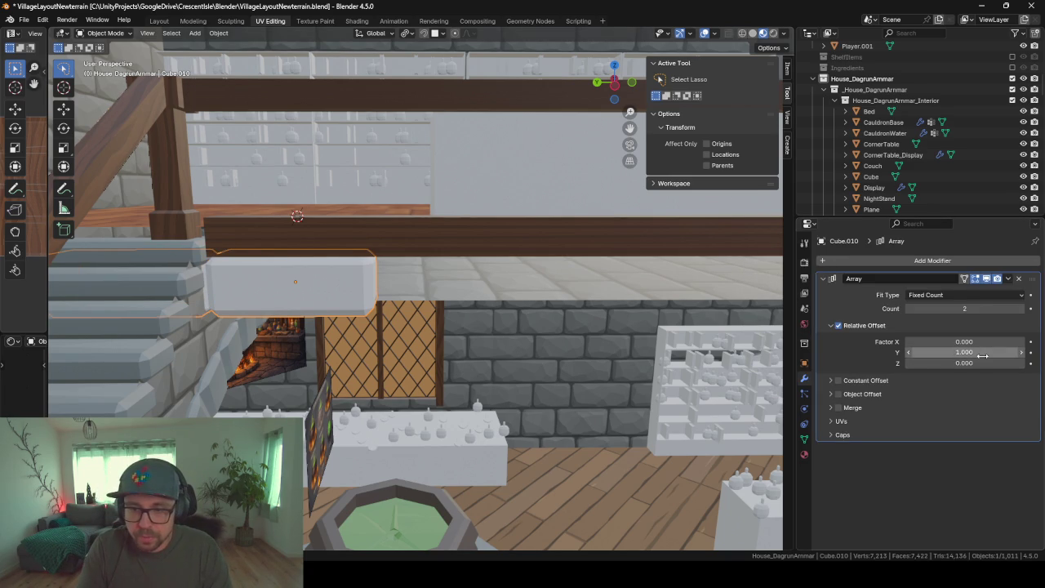
type("-1.000")
key("Return")
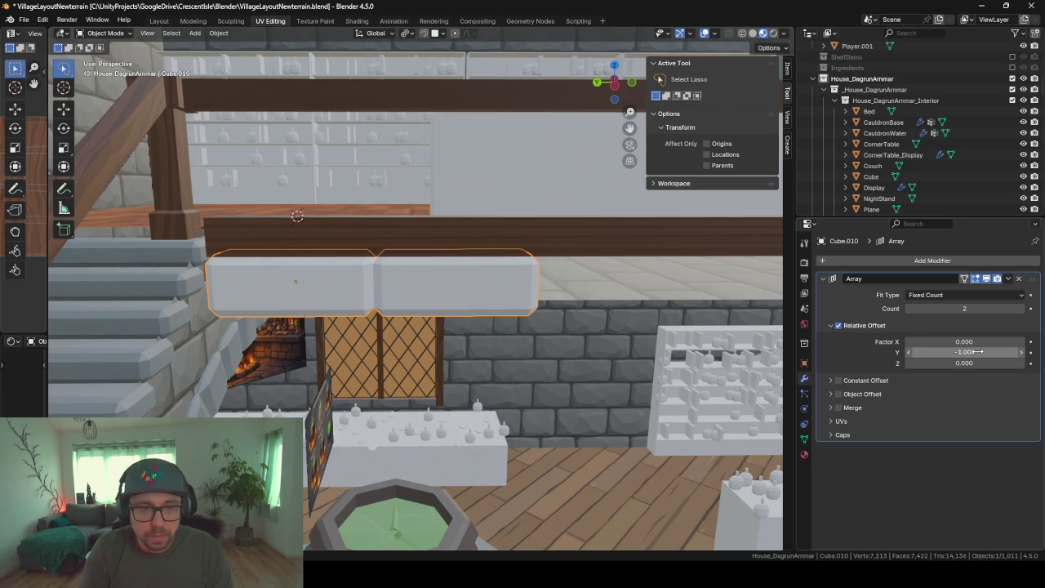
middle_click_drag(507, 310, 552, 353)
scroll(386, 361, "up", 5)
scroll(466, 370, "down", 5)
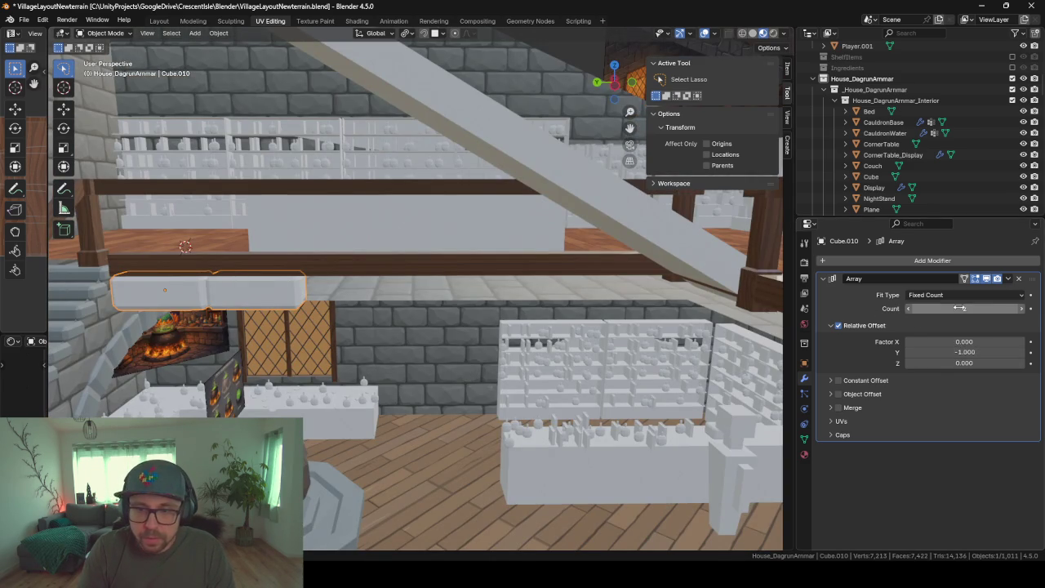
left_click(1022, 310)
left_click(1022, 310)
left_click(1022, 309)
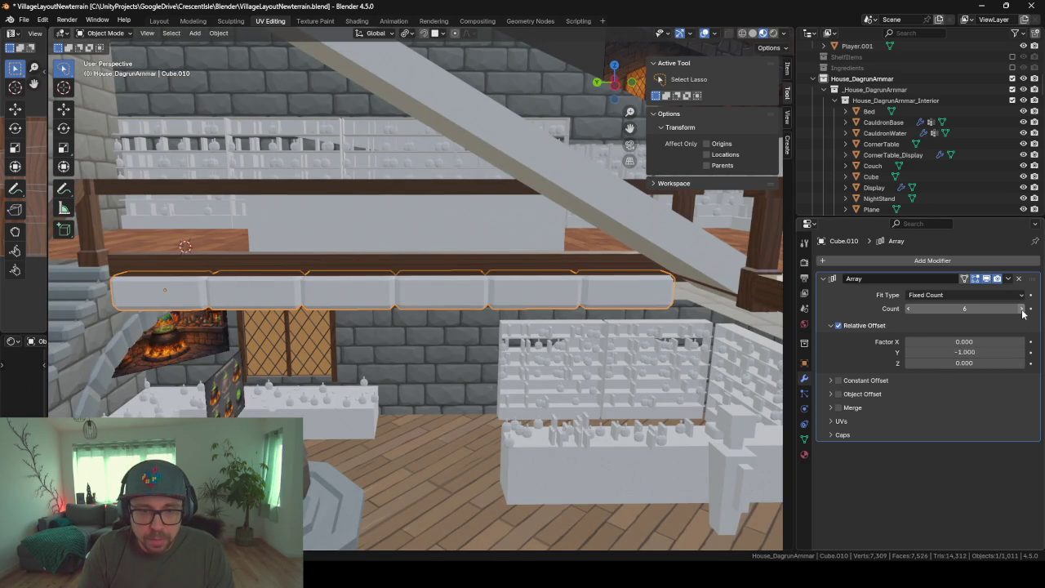
mouse_move(637, 348)
middle_mouse_down()
mouse_move(608, 318)
mouse_move(621, 332)
middle_mouse_up()
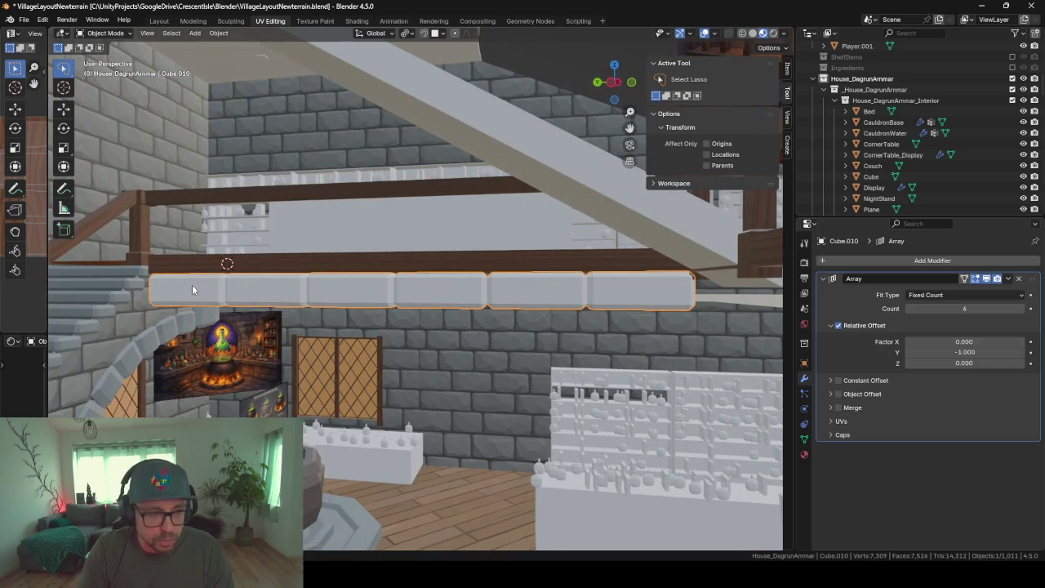
middle_click_drag(184, 292, 217, 336)
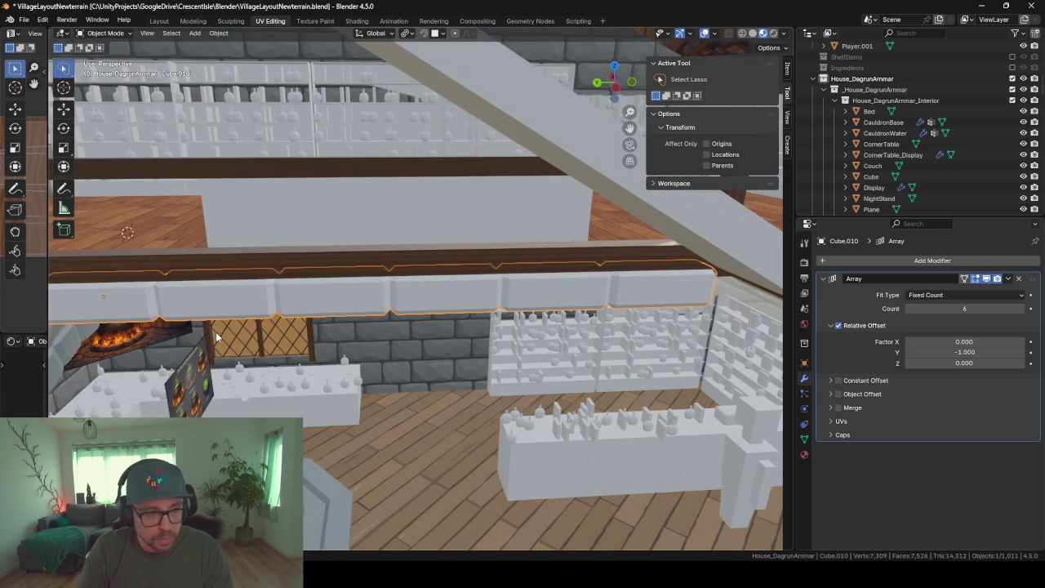
Duplicate the block row, slide it along Y and rotate it 90° about Z
key("shift+d")
key("x")
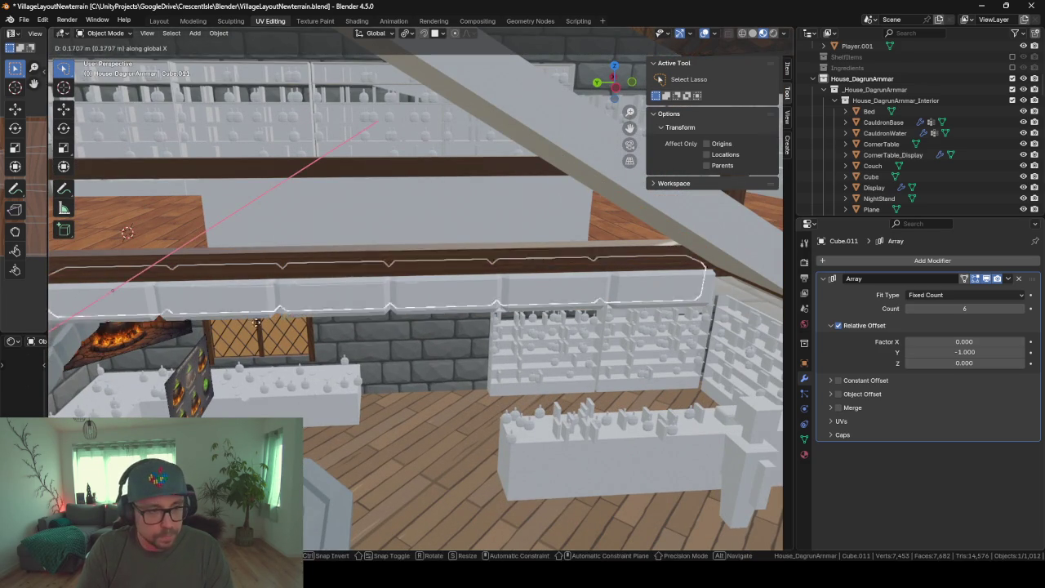
key("y")
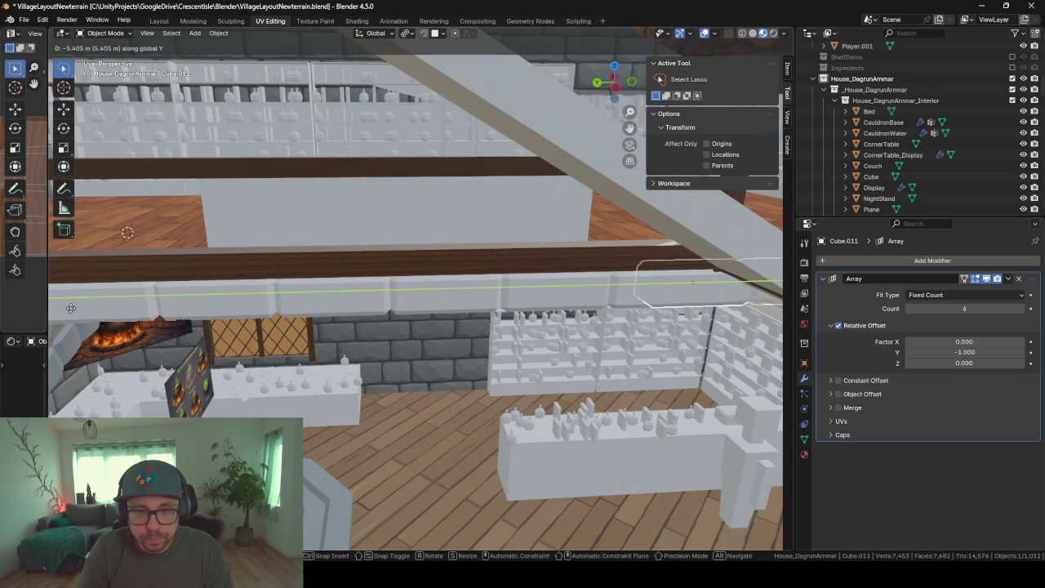
left_click(118, 308)
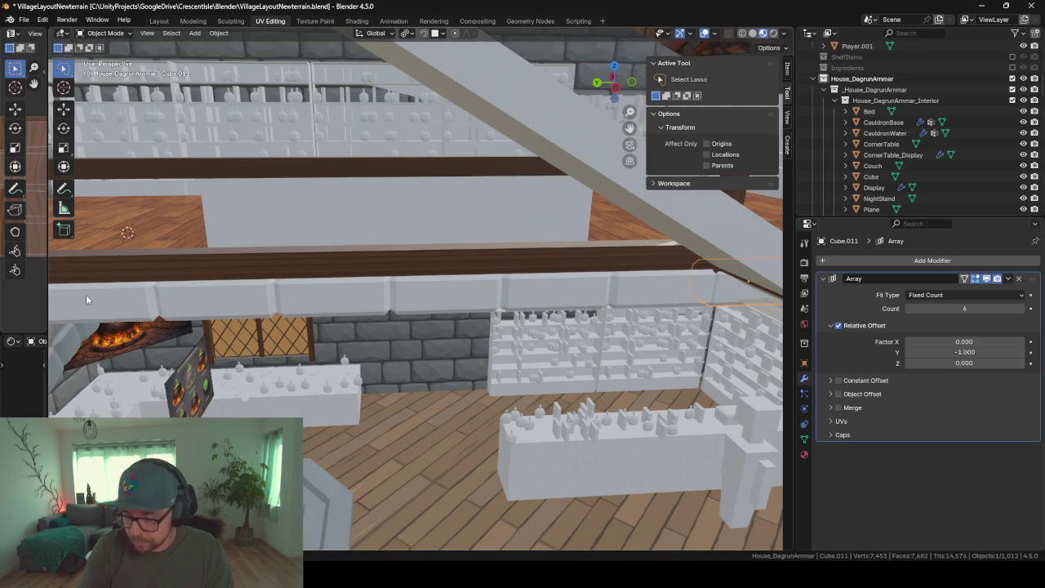
scroll(477, 268, "up", 3)
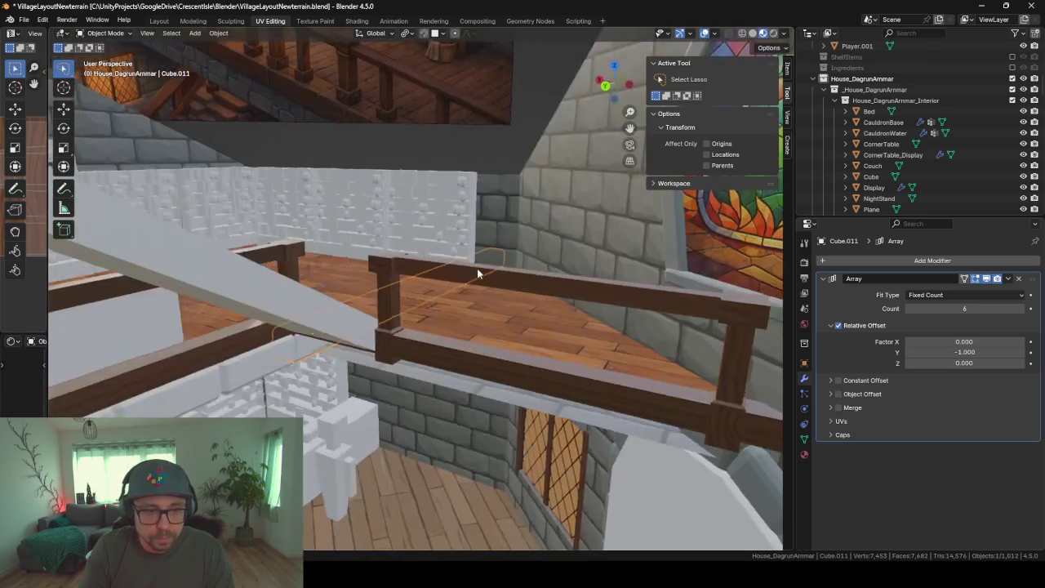
scroll(477, 267, "up", 2)
scroll(477, 268, "up", 2)
type("rz90")
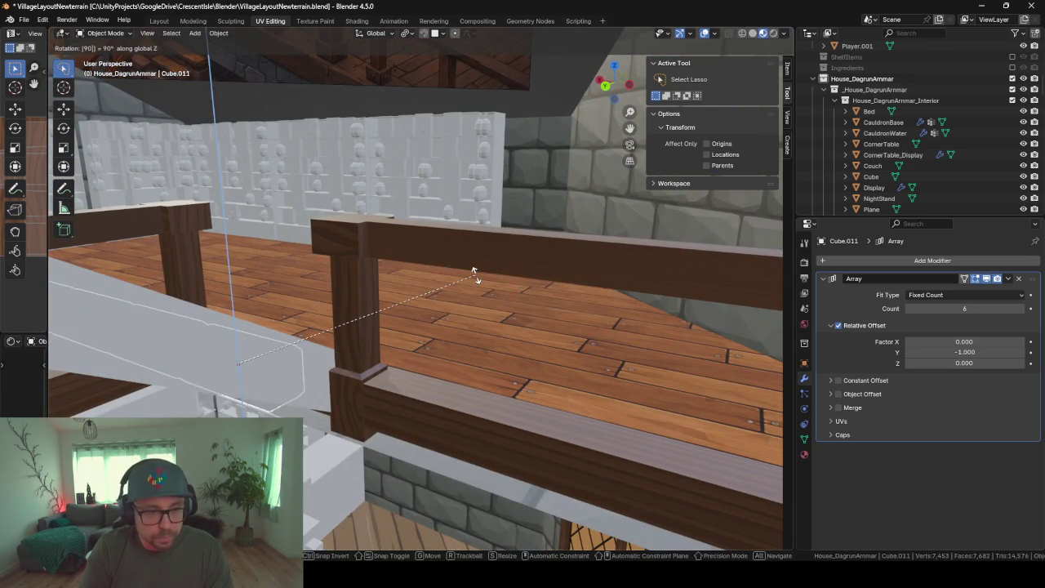
key("Return")
Move the rotated copy along Y until it lines up with the other gallery beam
middle_click_drag(297, 409, 313, 350)
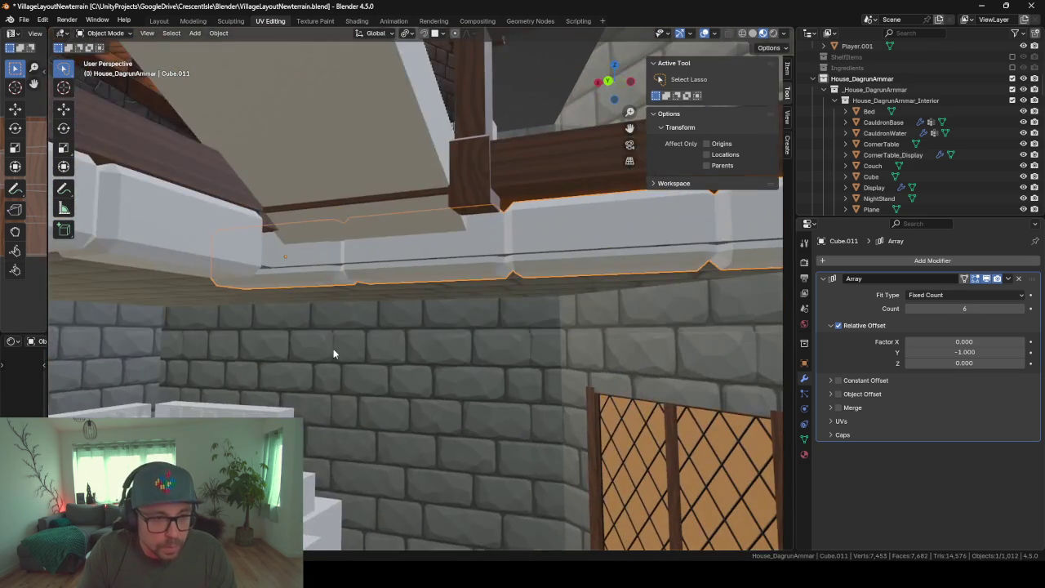
key("g")
key("y")
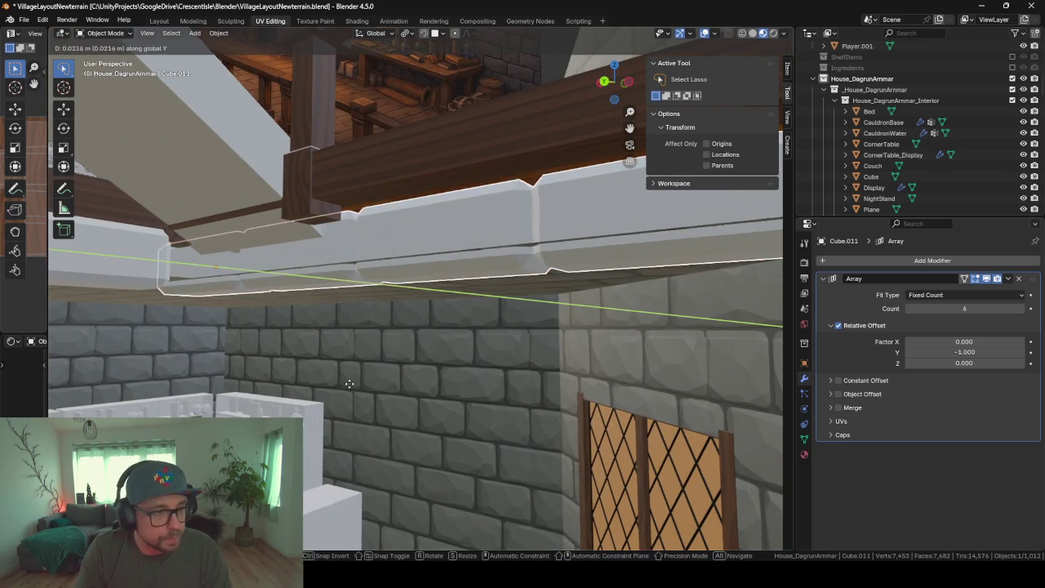
left_click(302, 393)
mouse_move(255, 404)
middle_mouse_down()
mouse_move(278, 379)
mouse_move(581, 361)
mouse_move(350, 360)
mouse_move(268, 400)
mouse_move(474, 369)
mouse_move(495, 375)
middle_mouse_up()
key("g")
key("y")
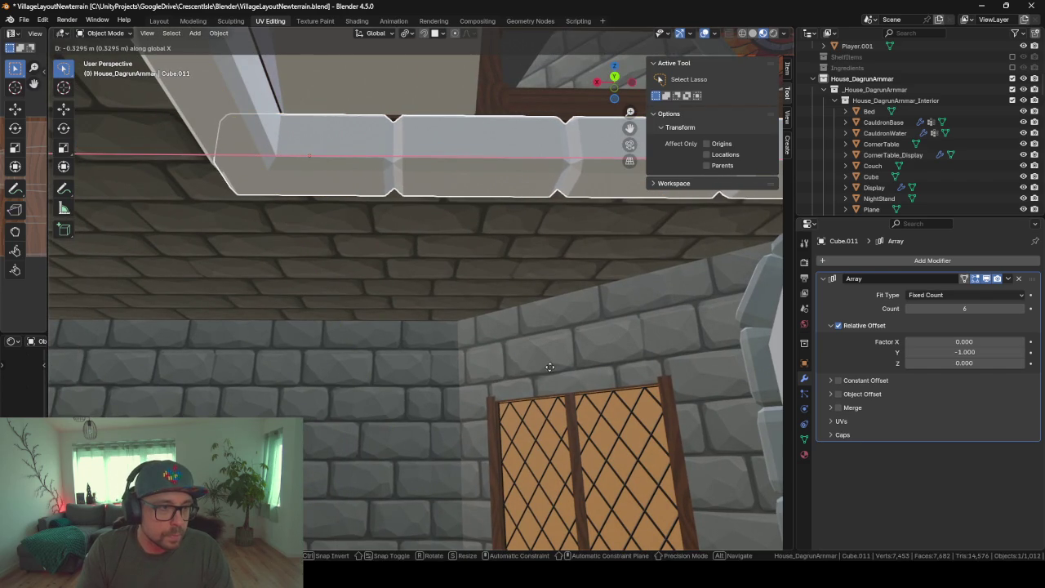
left_click(547, 365)
mouse_move(554, 382)
middle_mouse_down()
mouse_move(431, 362)
mouse_move(299, 394)
mouse_move(749, 296)
middle_mouse_up()
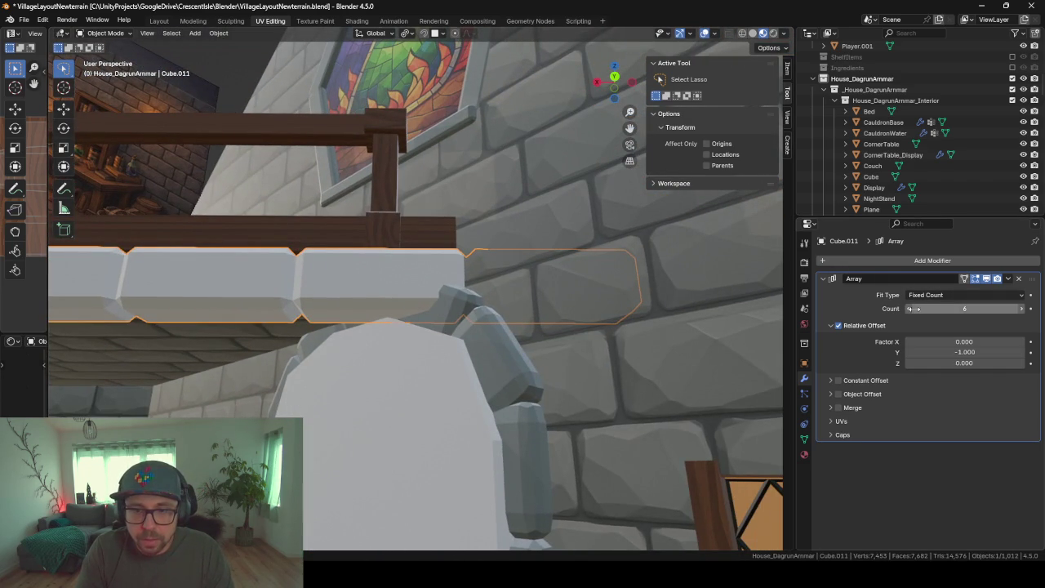
mouse_move(616, 349)
middle_mouse_down()
mouse_move(525, 397)
mouse_move(597, 406)
mouse_move(517, 378)
mouse_move(539, 345)
mouse_move(512, 398)
mouse_move(556, 291)
middle_mouse_up()
scroll(539, 345, "up", 3)
scroll(536, 346, "down", 5)
scroll(491, 251, "up", 3)
scroll(497, 298, "down", 4)
scroll(497, 292, "down", 2)
Assign the Stone material to the original block row Cube.010
left_click(193, 167)
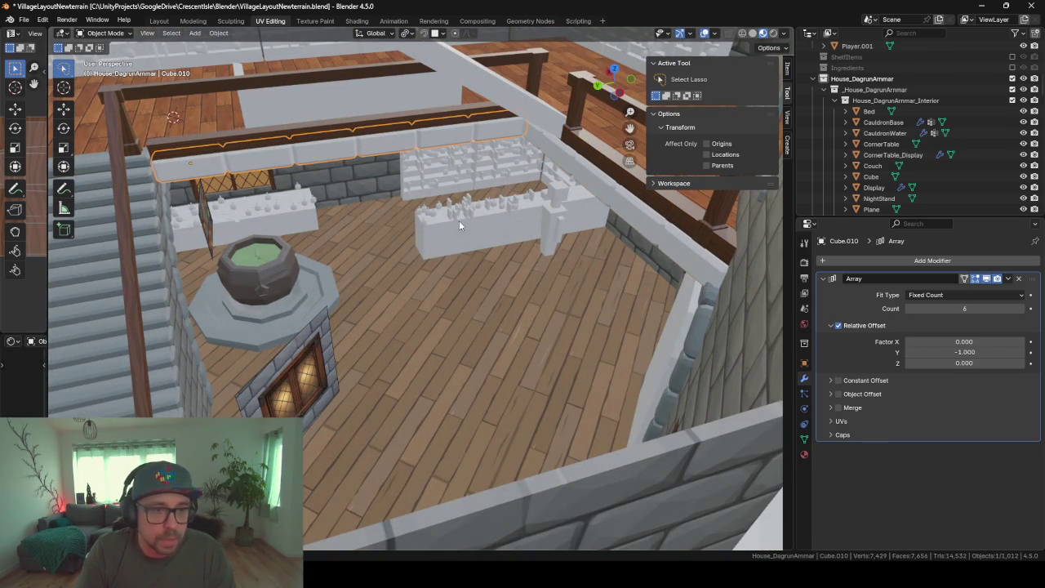
left_click(805, 454)
left_click(824, 308)
type("st")
key("Return")
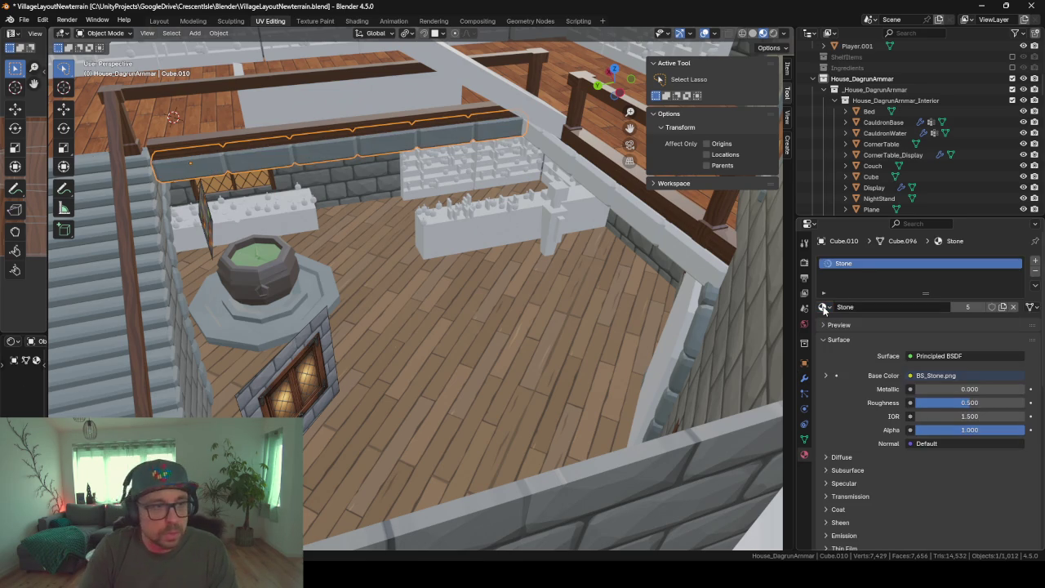
left_click(536, 133)
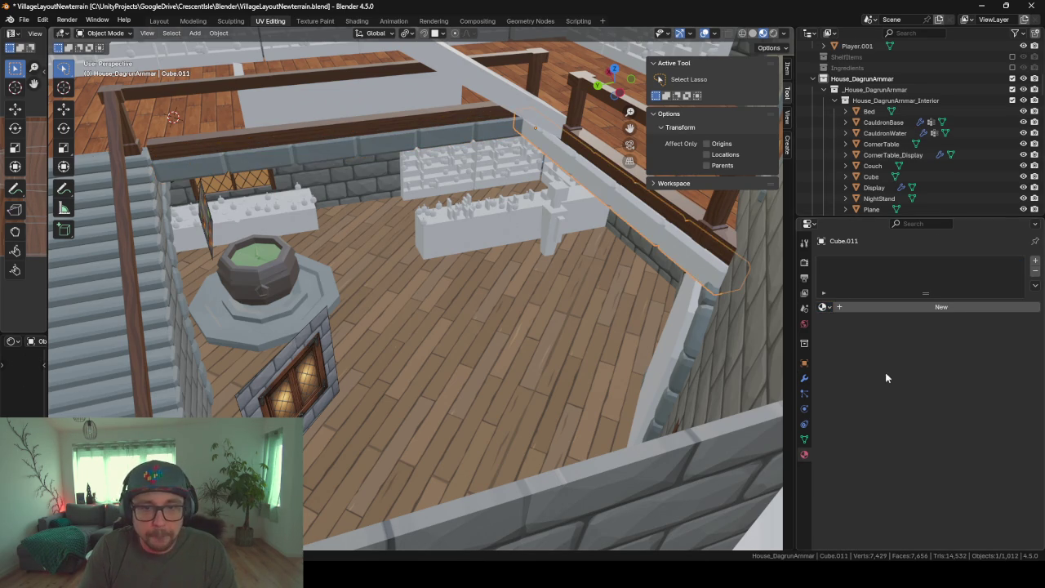
Give the second block row Cube.011 the Stone material
left_click(825, 307)
type("stone")
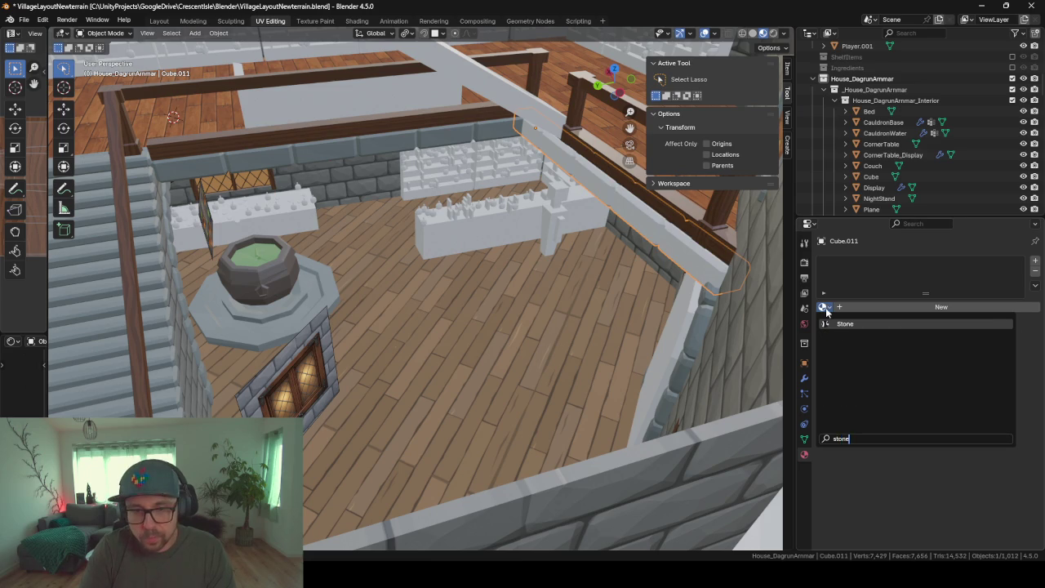
key("Return")
mouse_move(474, 246)
middle_mouse_down()
mouse_move(477, 298)
mouse_move(500, 358)
mouse_move(454, 298)
mouse_move(465, 315)
mouse_move(351, 296)
mouse_move(336, 318)
mouse_move(274, 326)
mouse_move(361, 317)
mouse_move(413, 327)
mouse_move(436, 379)
mouse_move(422, 334)
mouse_move(441, 329)
mouse_move(401, 330)
mouse_move(441, 333)
mouse_move(395, 348)
mouse_move(460, 373)
mouse_move(400, 218)
middle_mouse_up()
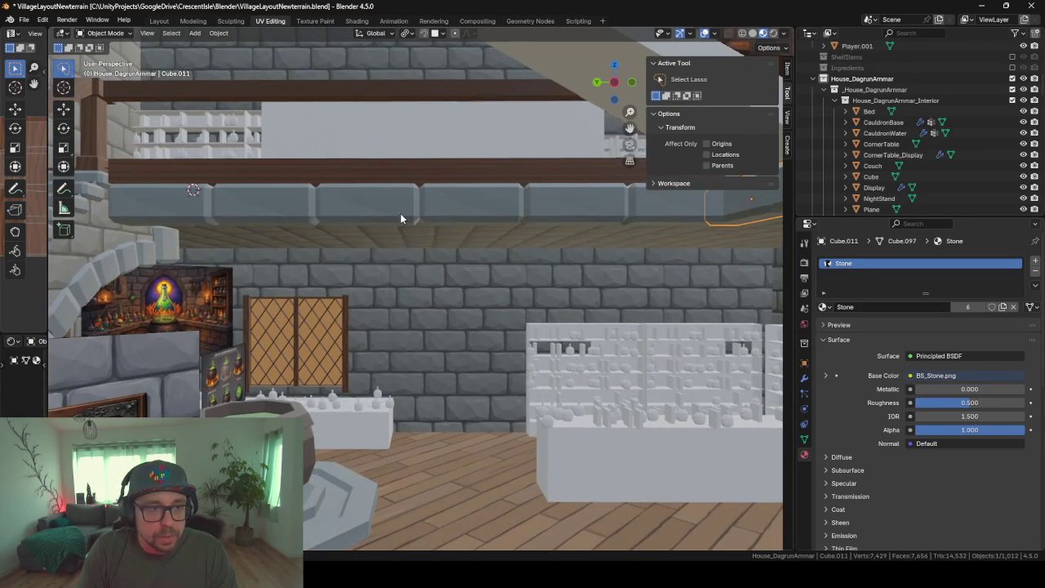
Select the wooden beam Cube.007 and enter Edit Mode on its woodBase mesh
left_click(502, 163)
mouse_move(498, 163)
middle_mouse_down()
mouse_move(517, 202)
mouse_move(481, 202)
middle_mouse_up()
key("Tab")
Smart UV Project all faces of the wooden beam and return to Object Mode
left_click_drag(47, 300, 167, 283)
key("a")
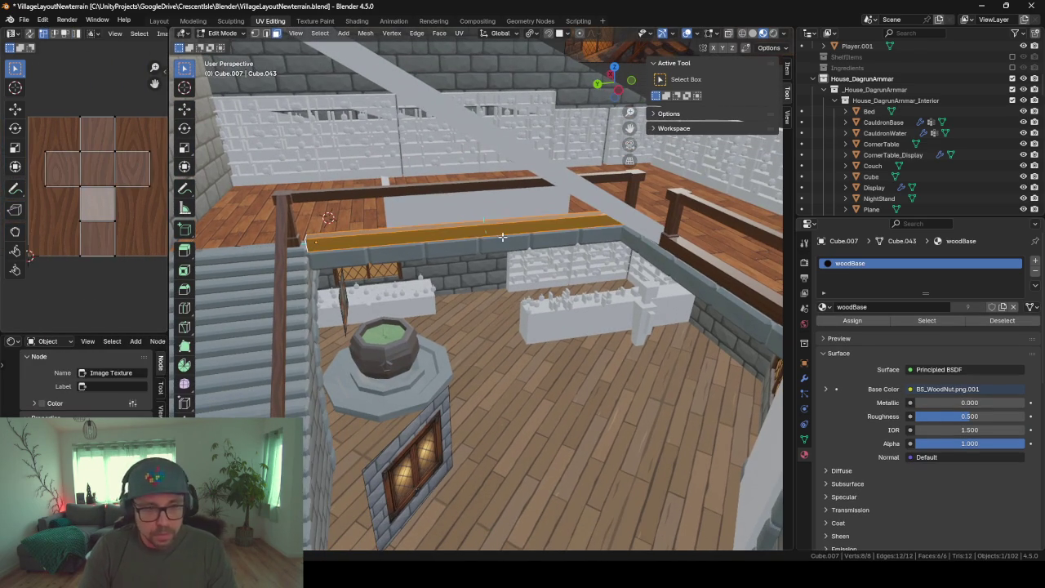
key("u")
key("Down")
key("Down")
key("Down")
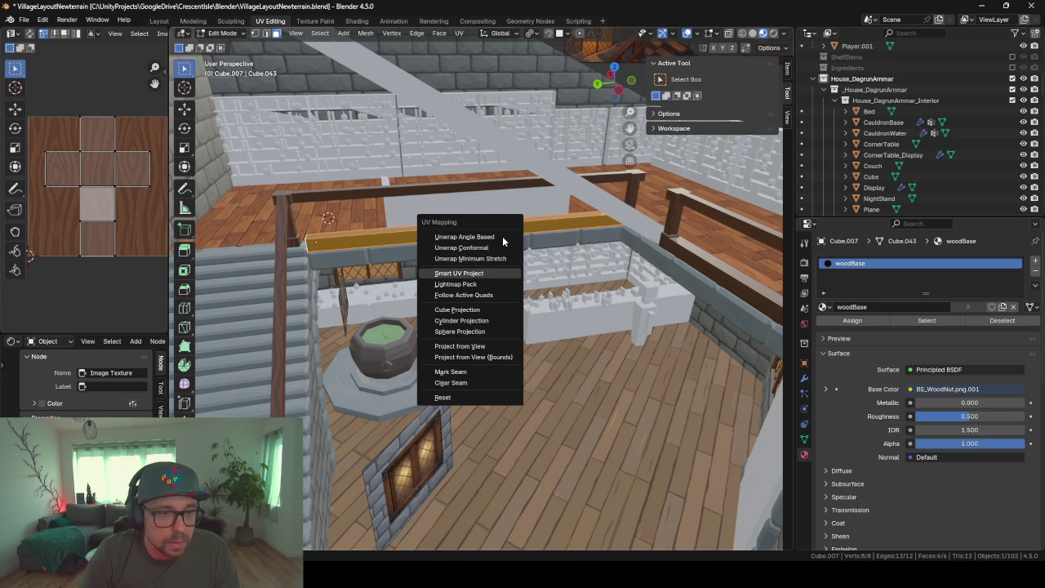
key("Return")
key("Return")
key("Tab")
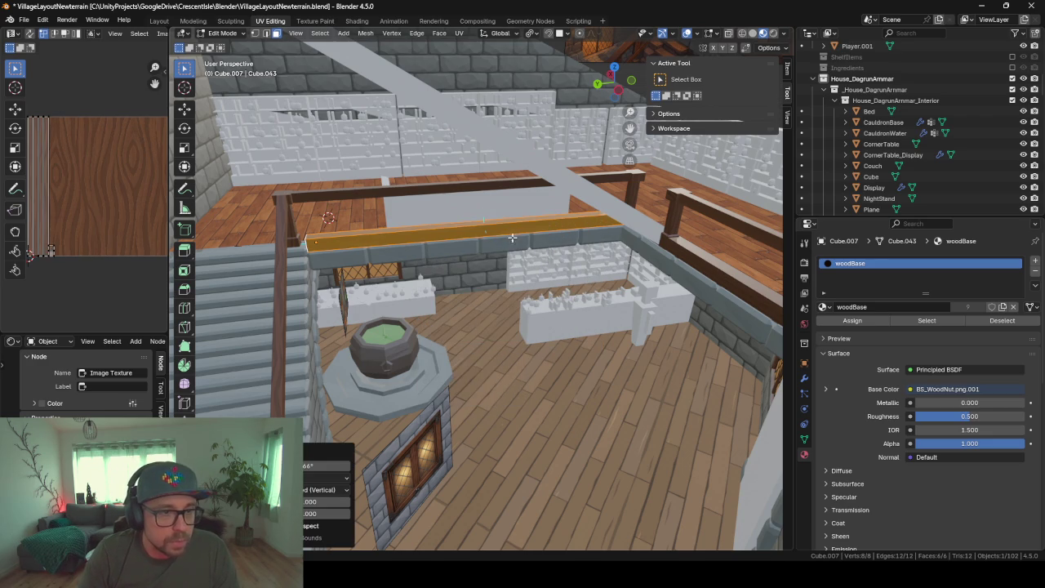
mouse_move(487, 248)
middle_mouse_down()
mouse_move(562, 232)
mouse_move(532, 259)
mouse_move(479, 168)
mouse_move(452, 178)
mouse_move(458, 189)
middle_mouse_up()
scroll(527, 244, "up", 2)
Duplicate the wooden beam, lower the copy along Z and rotate it 90°
key("shift+d")
key("z")
left_click(483, 233)
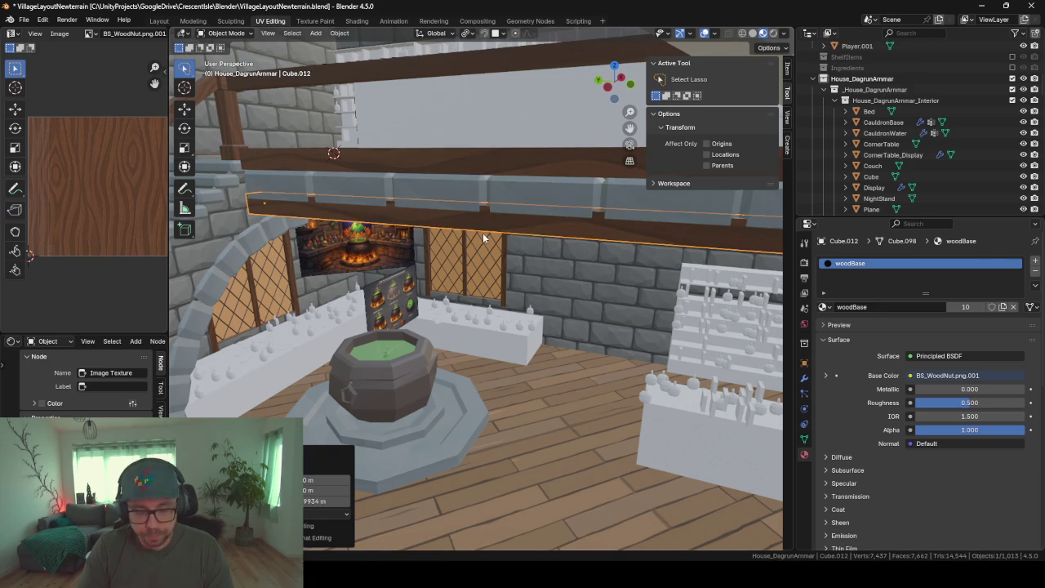
type("r90")
key("Return")
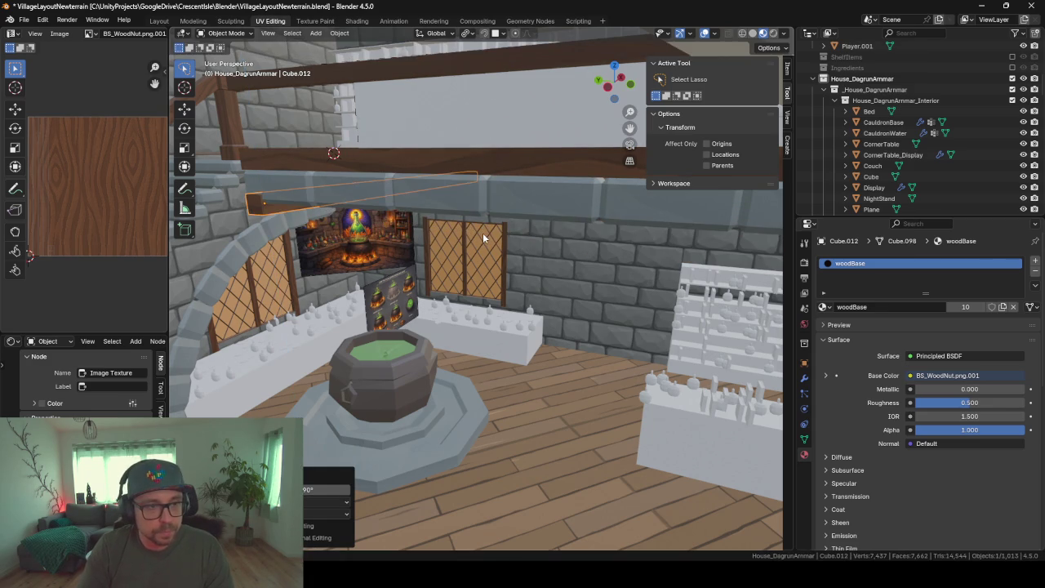
middle_click_drag(395, 246, 338, 184)
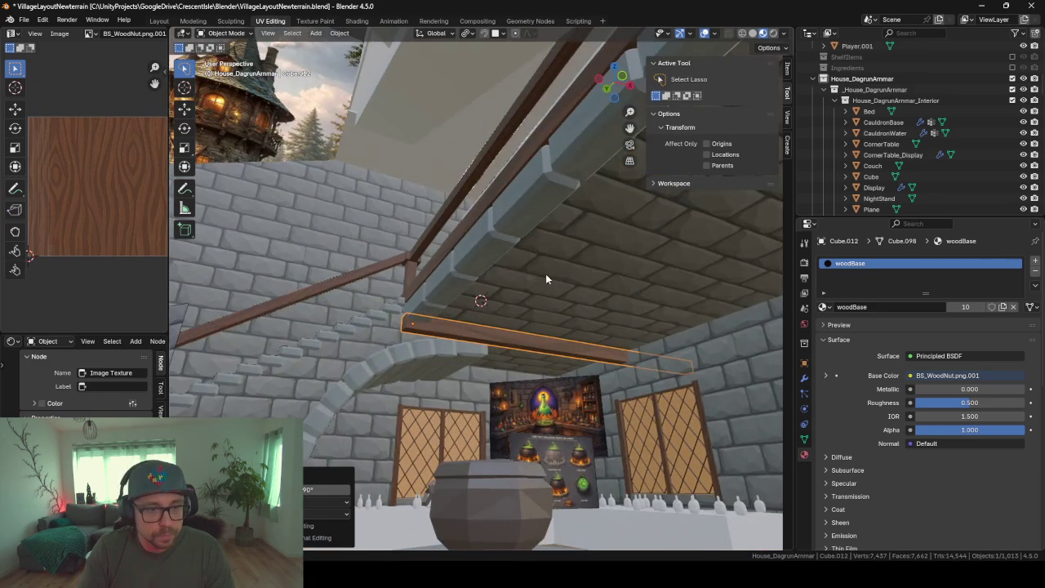
scroll(546, 274, "up", 3)
middle_click_drag(557, 354, 349, 420)
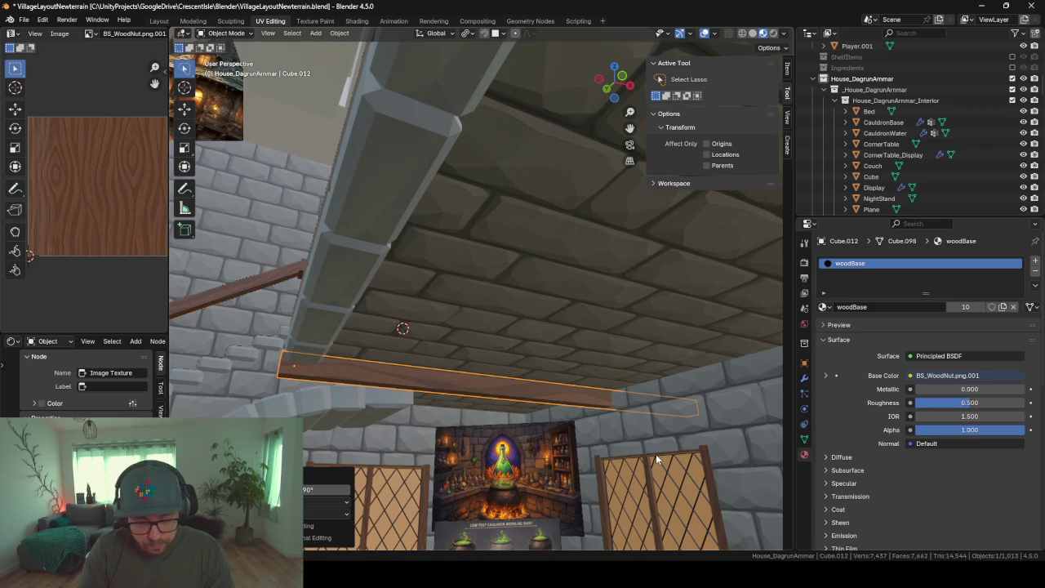
Shorten the copied beam's mesh along X in Edit Mode
key("Tab")
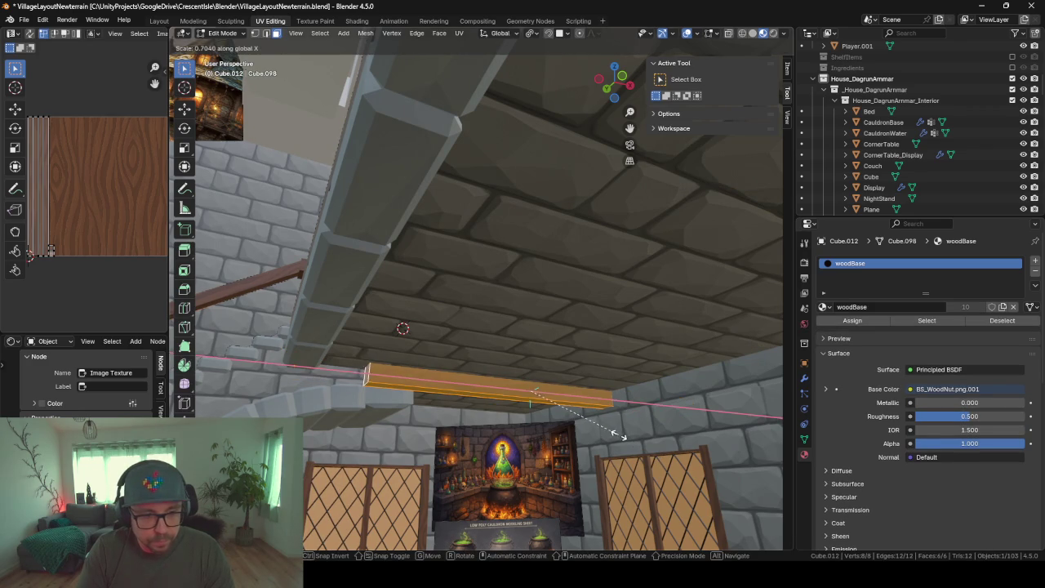
left_click(623, 437)
middle_click_drag(623, 437, 595, 422)
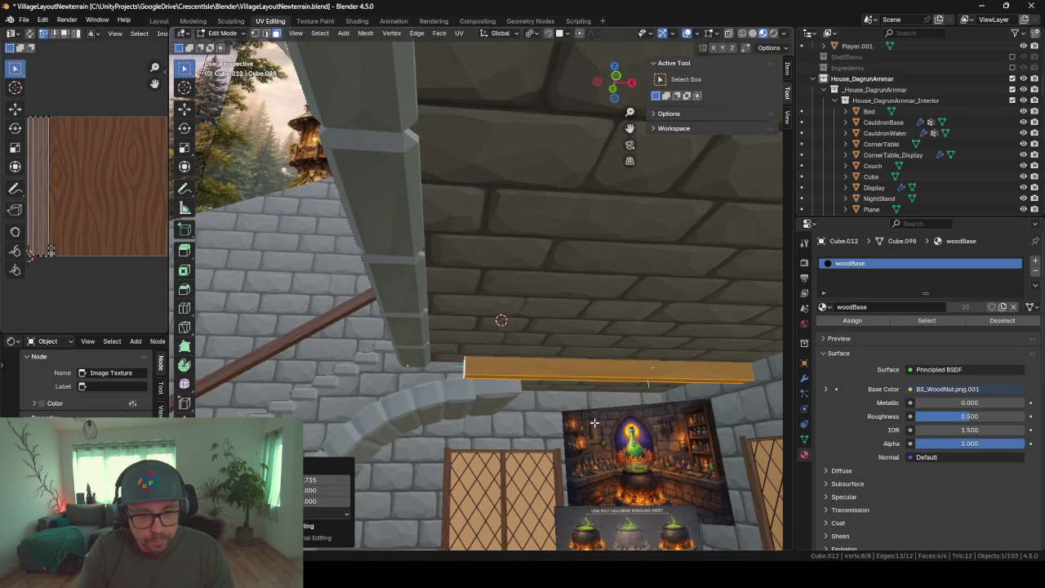
key("Tab")
Set the plank's origin to its geometry and slide it along X
right_click(606, 369)
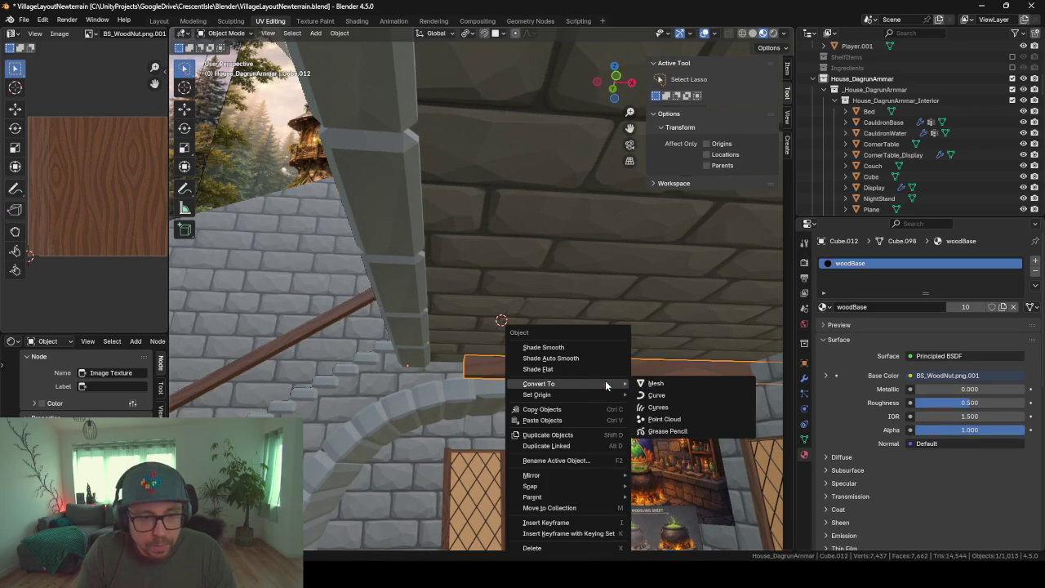
left_click(641, 408)
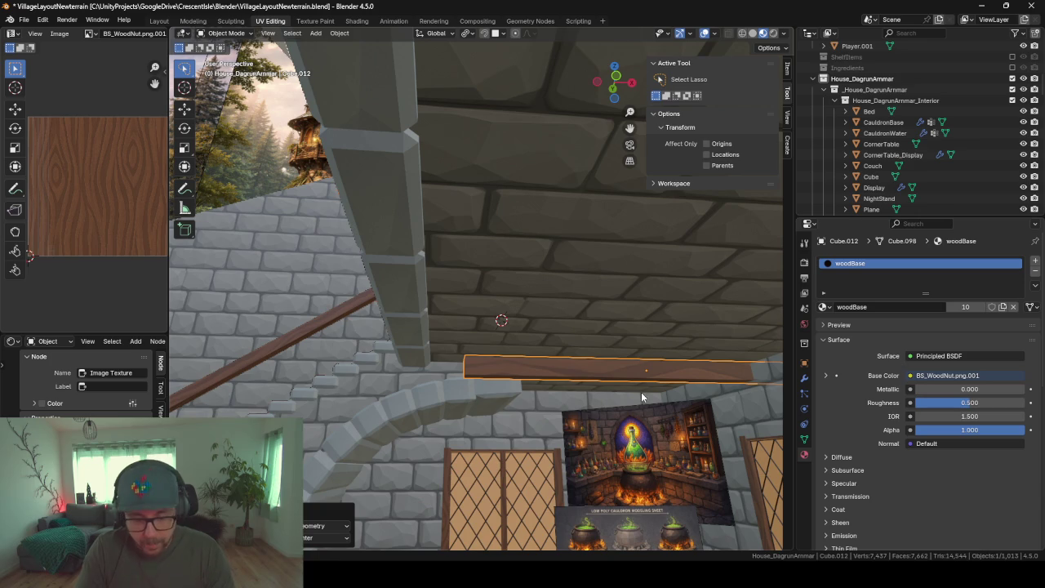
key("g")
key("y")
key("x")
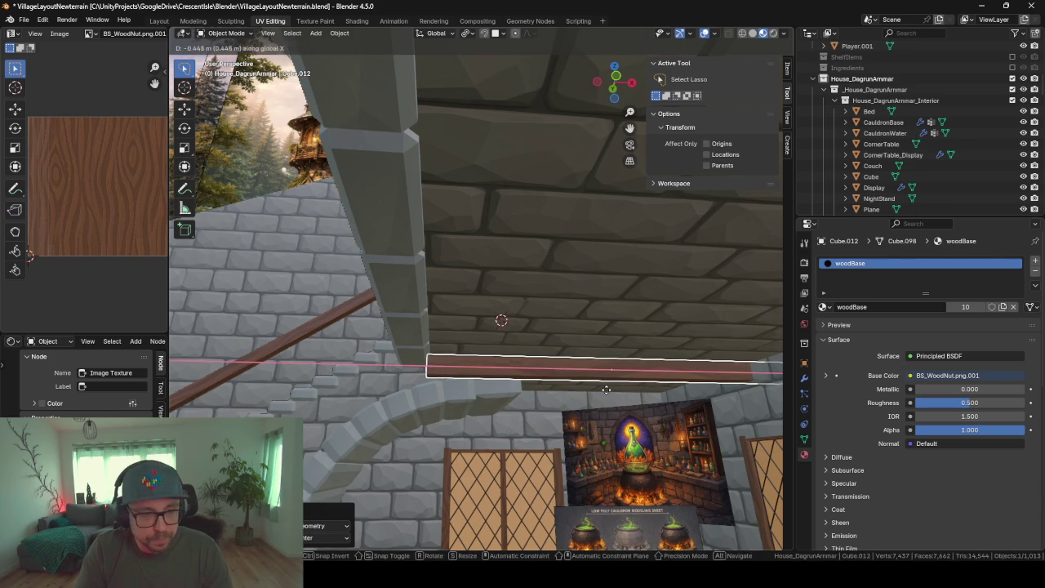
left_click(606, 395)
middle_click_drag(606, 396, 581, 426)
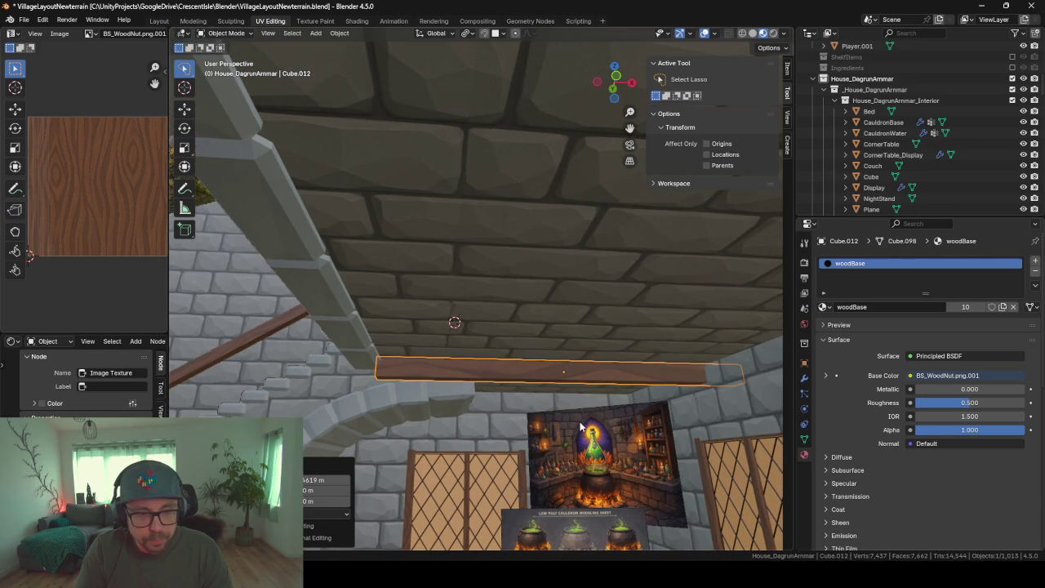
Scale the plank's mesh slightly longer along X
key("Tab")
key("s")
key("x")
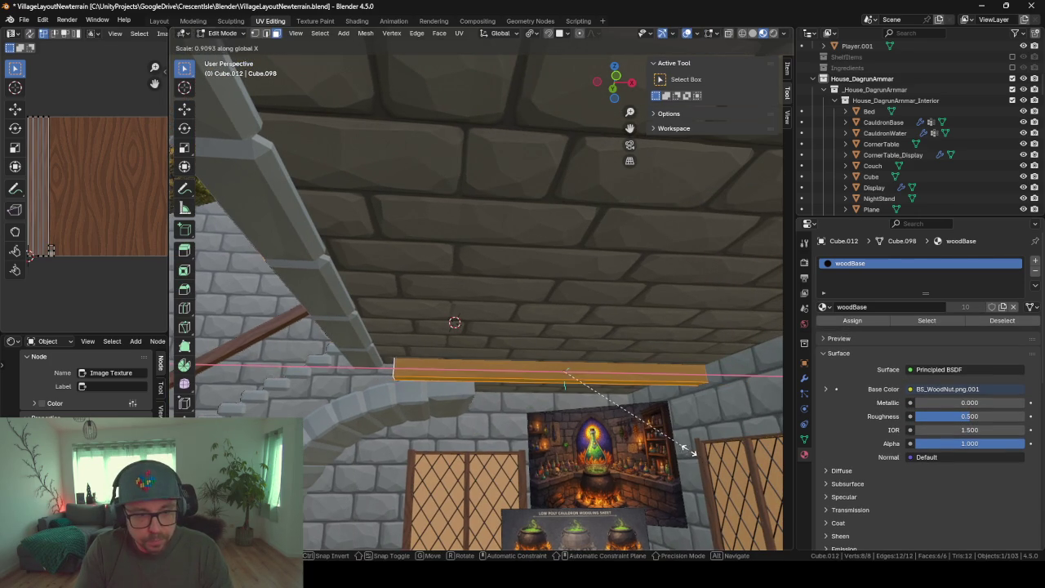
left_click(683, 446)
key("Tab")
Shift the plank left along X and raise it slightly along Z
key("g")
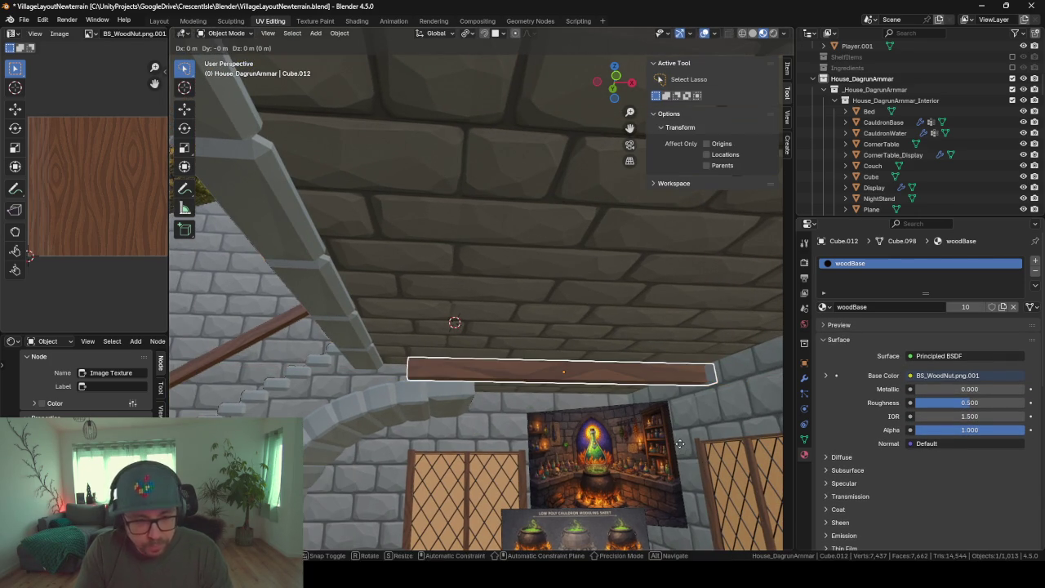
key("x")
left_click(657, 444)
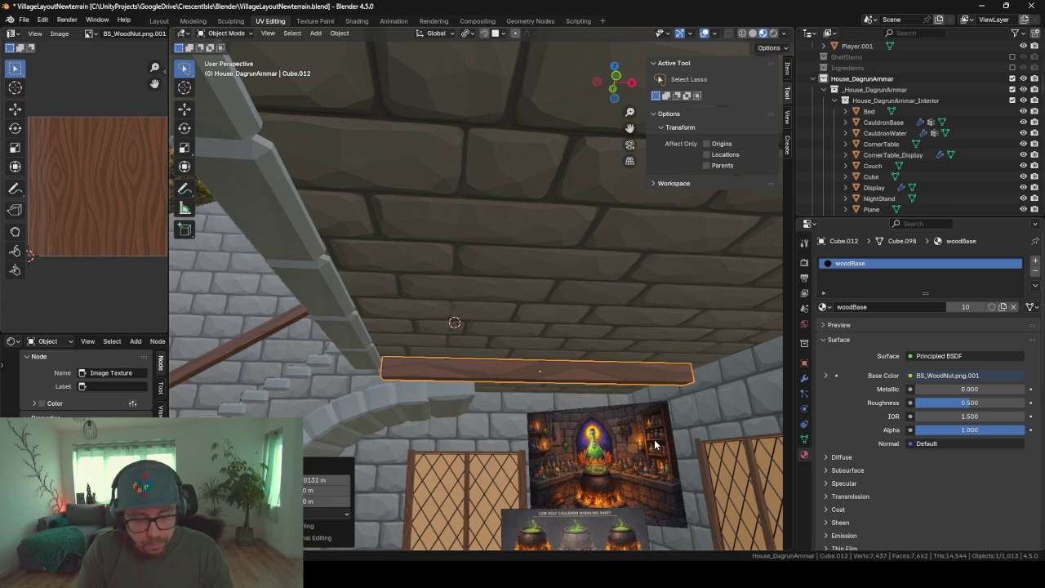
key("g")
key("z")
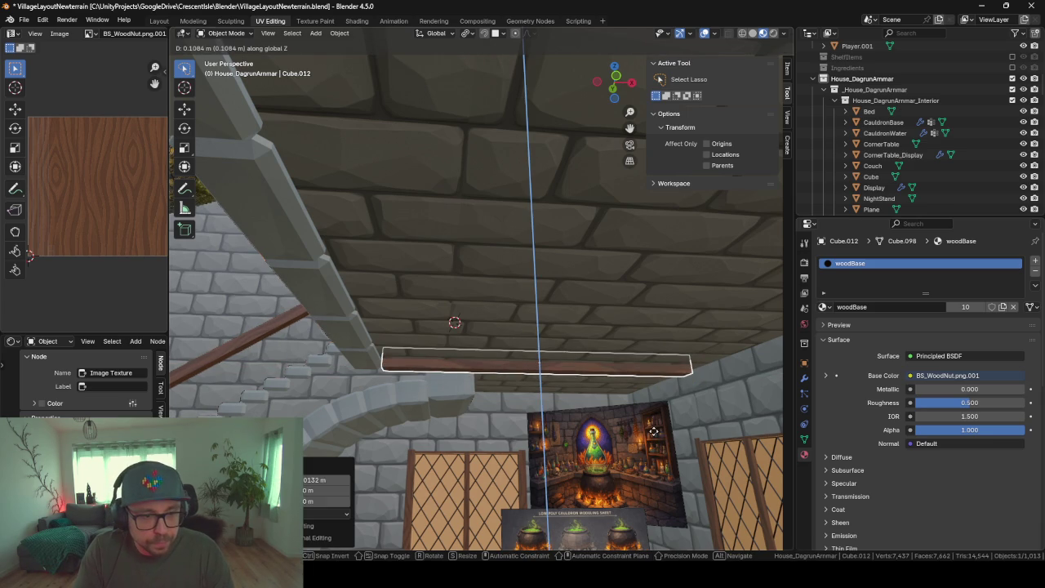
left_click(654, 436)
middle_click_drag(654, 436, 577, 418)
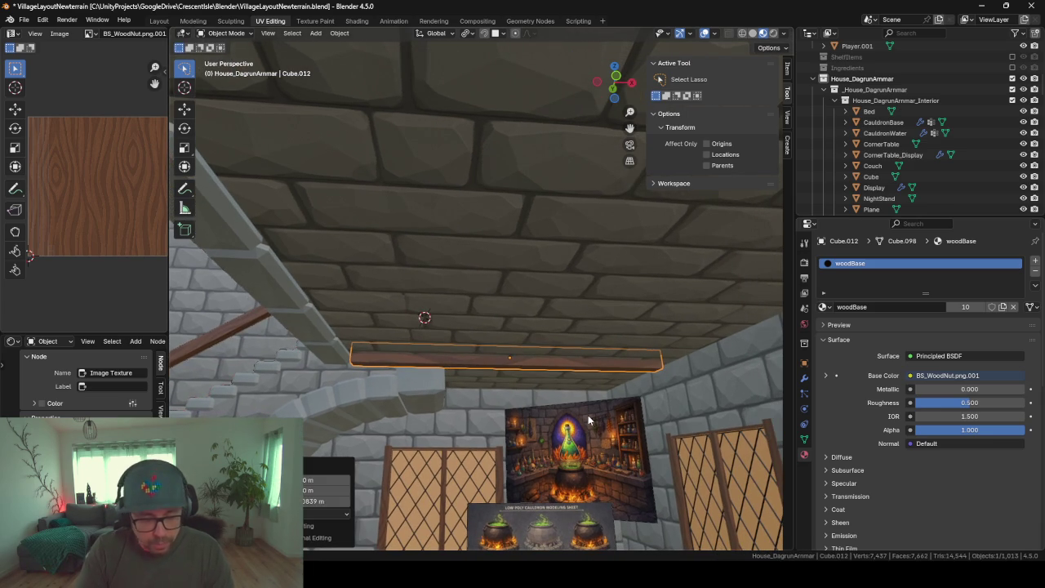
Stretch the plank's mesh longer along X once more
key("Tab")
key("s")
key("x")
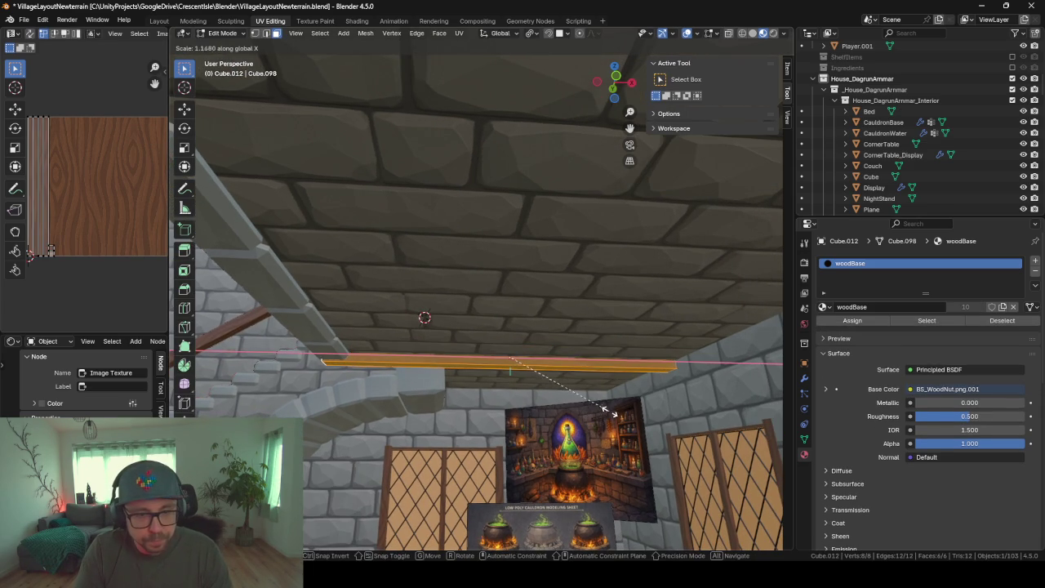
left_click(608, 408)
Select the plank's end face, frame it, and move it against the stone wall
mouse_move(664, 404)
middle_mouse_down()
mouse_move(718, 431)
mouse_move(377, 468)
mouse_move(478, 449)
mouse_move(572, 409)
mouse_move(630, 402)
middle_mouse_up()
scroll(838, 335, "down", 3)
scroll(630, 403, "down", 3)
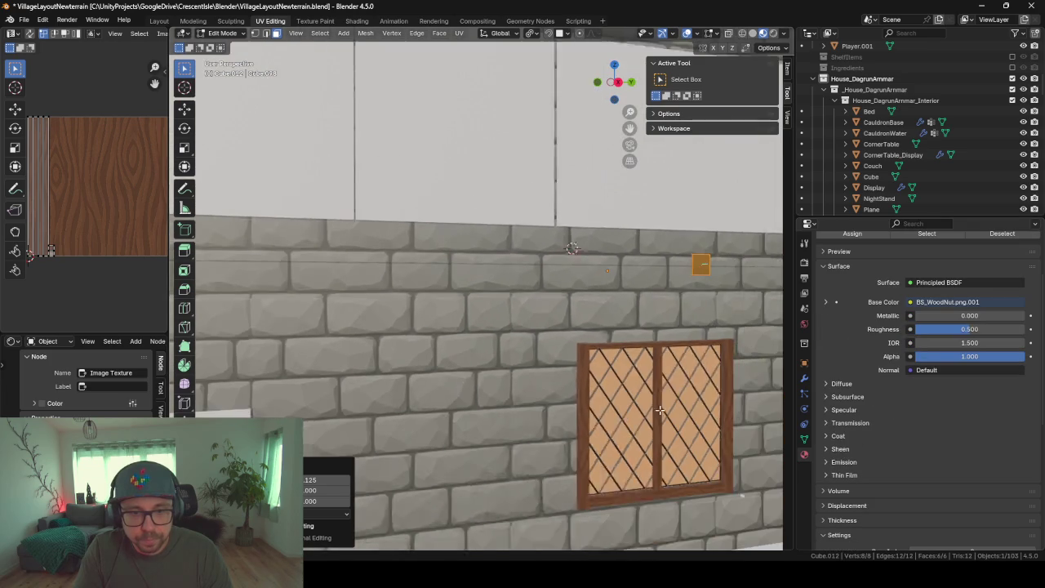
scroll(708, 288, "down", 1)
left_click(666, 267)
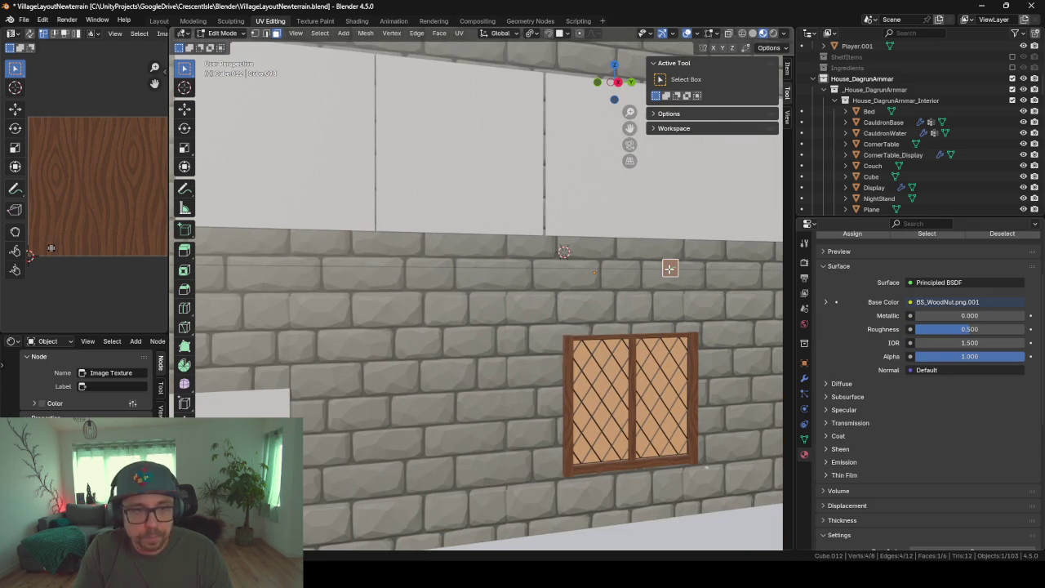
key("KP_Decimal")
mouse_move(320, 288)
middle_mouse_down()
mouse_move(483, 289)
mouse_move(490, 321)
middle_mouse_up()
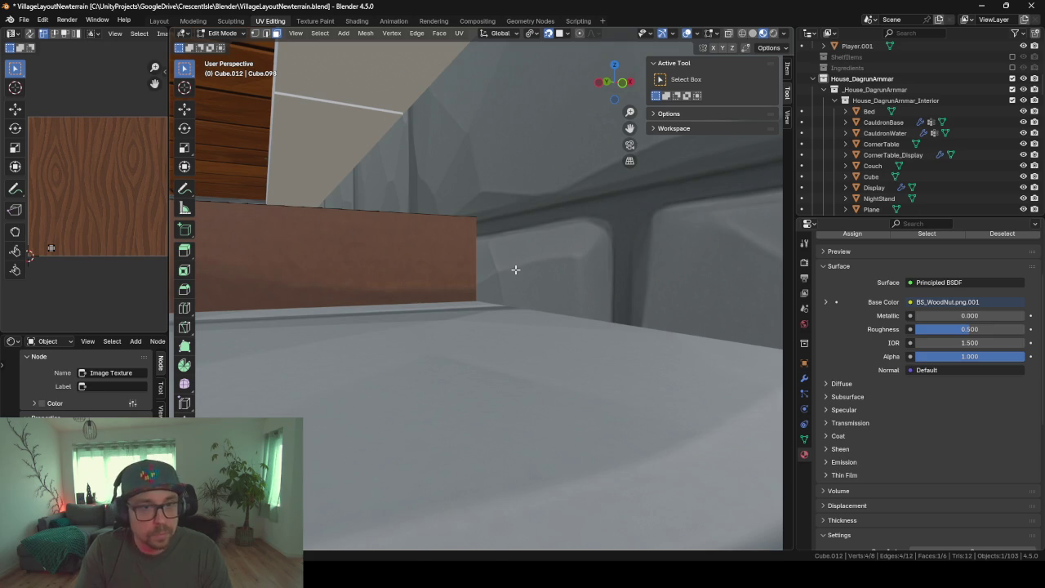
key("g")
key("x")
left_click(530, 251)
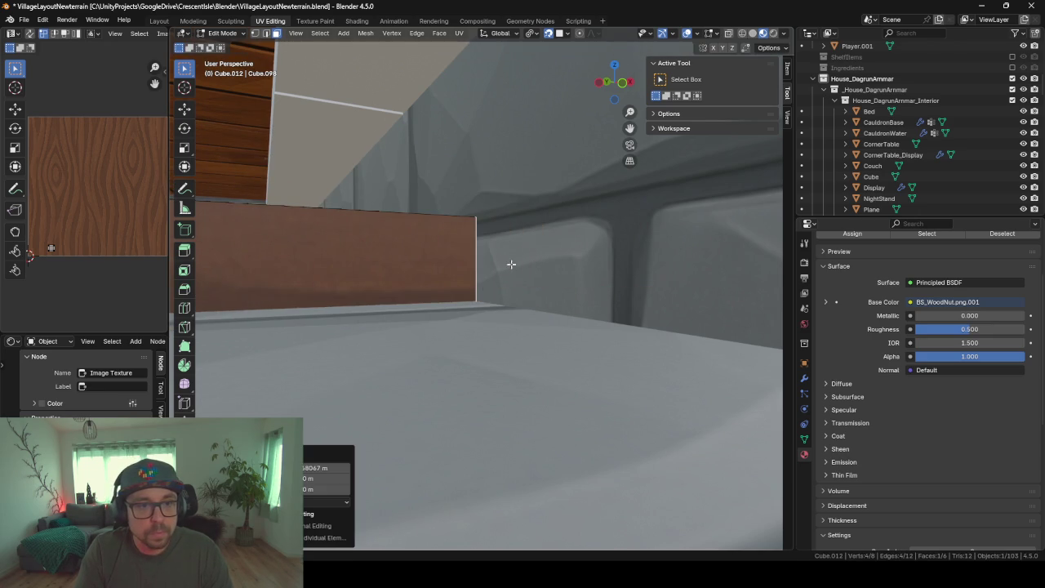
Extend the end face further along X, then return to Object Mode and inspect the beam
scroll(406, 303, "down", 6)
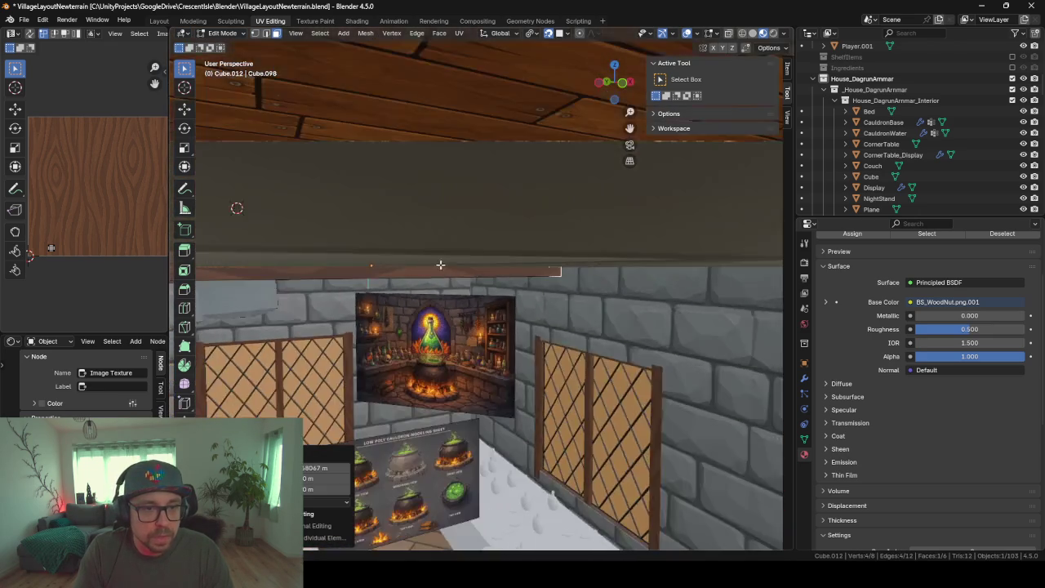
mouse_move(406, 303)
middle_mouse_down()
mouse_move(670, 264)
mouse_move(574, 236)
mouse_move(558, 274)
middle_mouse_up()
key("g")
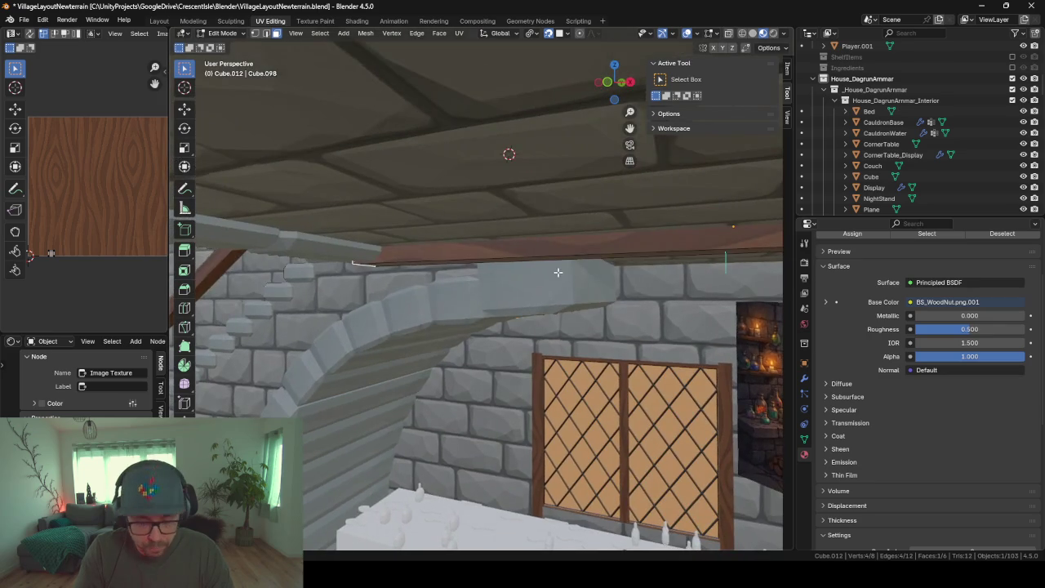
key("x")
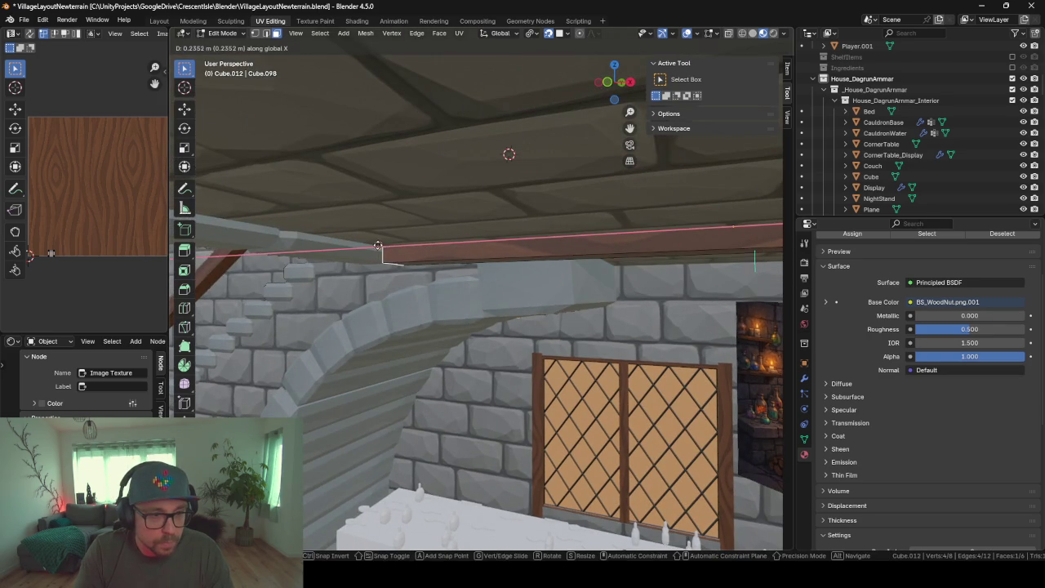
left_click(349, 245)
mouse_move(349, 245)
middle_mouse_down()
mouse_move(459, 294)
mouse_move(490, 323)
middle_mouse_up()
key("Tab")
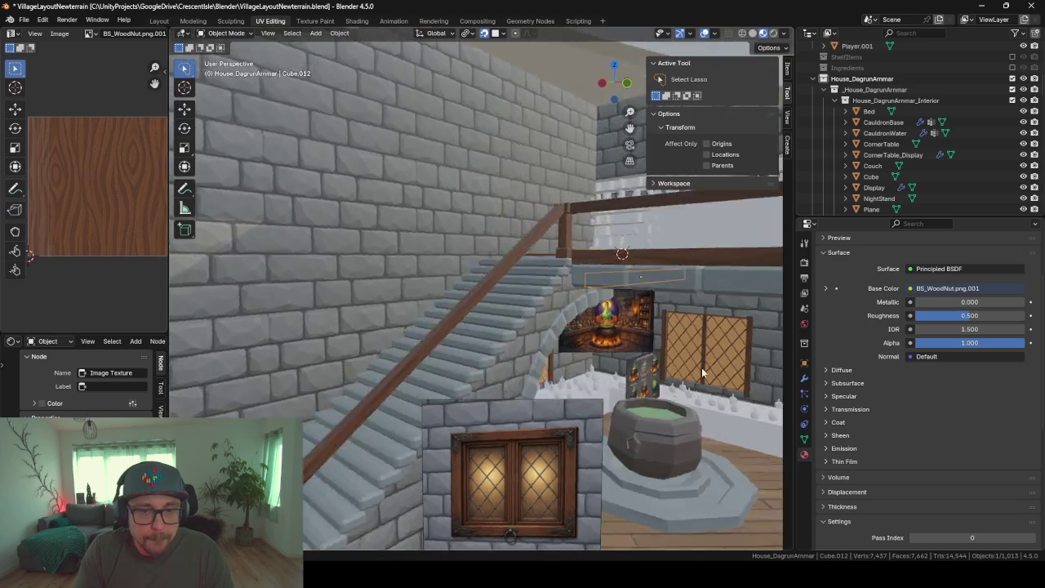
mouse_move(583, 363)
middle_mouse_down()
mouse_move(502, 364)
mouse_move(491, 311)
mouse_move(512, 311)
mouse_move(450, 315)
mouse_move(459, 310)
mouse_move(518, 349)
middle_mouse_up()
key("KP_Decimal")
mouse_move(629, 376)
middle_mouse_down()
mouse_move(516, 358)
mouse_move(539, 352)
middle_mouse_up()
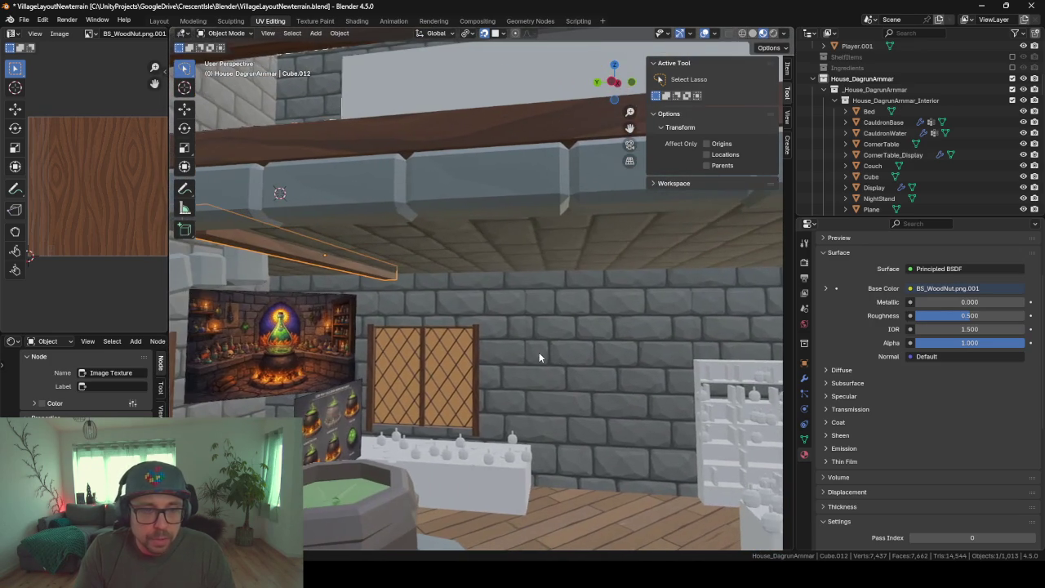
Add an Array modifier to the beam with X offset factor -10
left_click(804, 378)
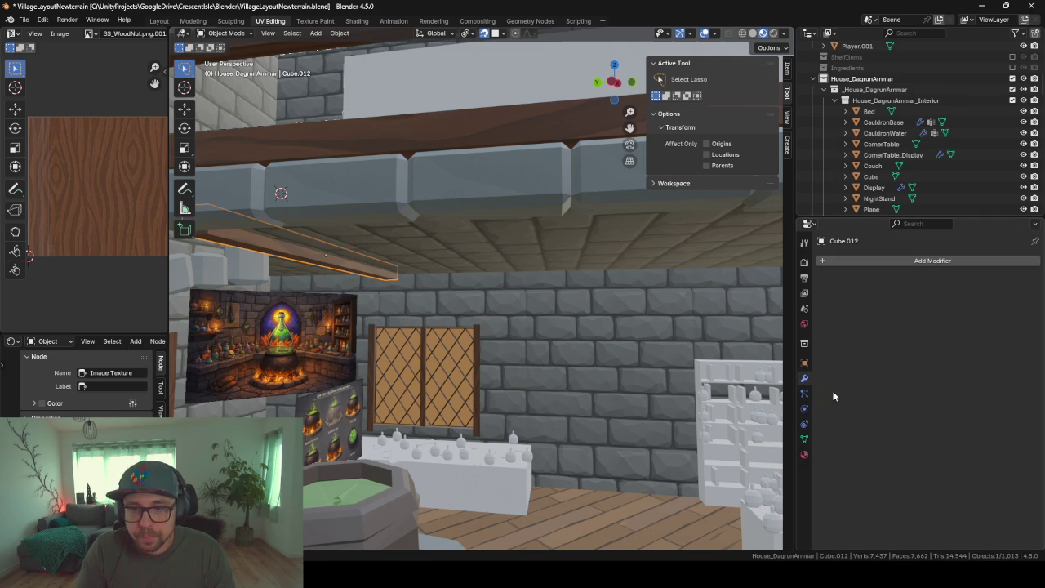
left_click(872, 263)
type("array")
key("Return")
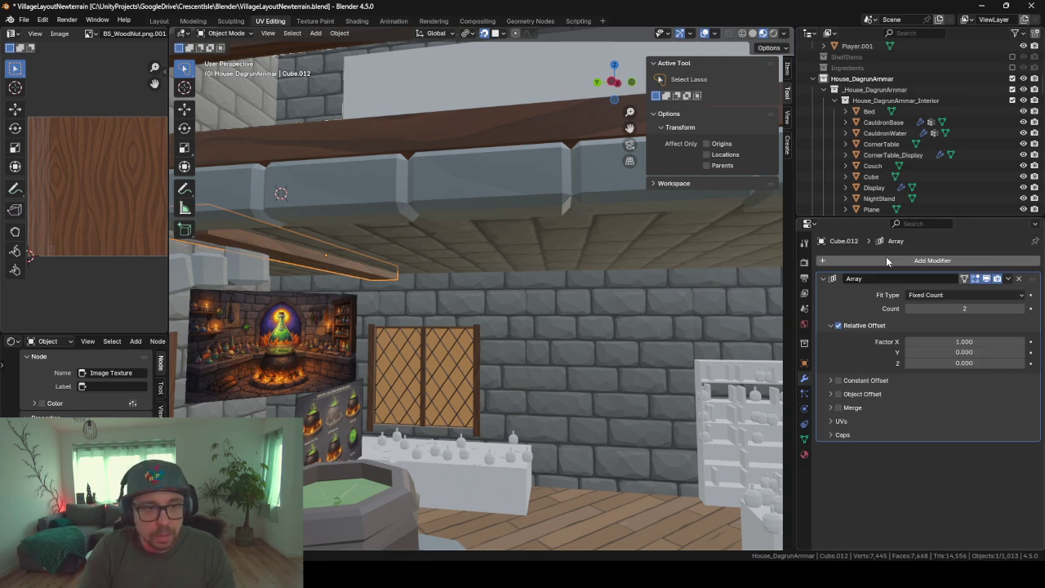
left_click(956, 342)
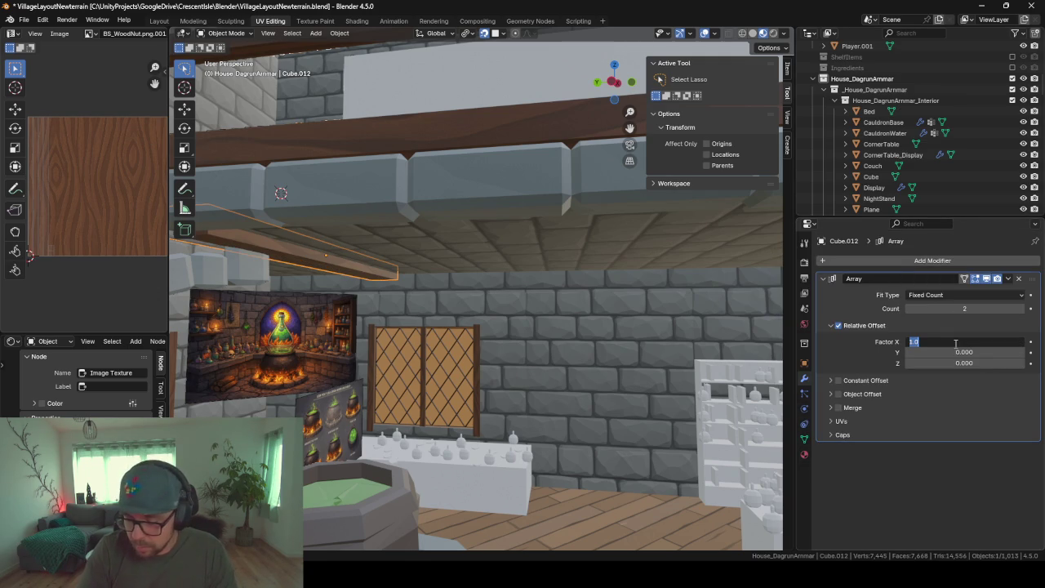
type("-1")
key("Return")
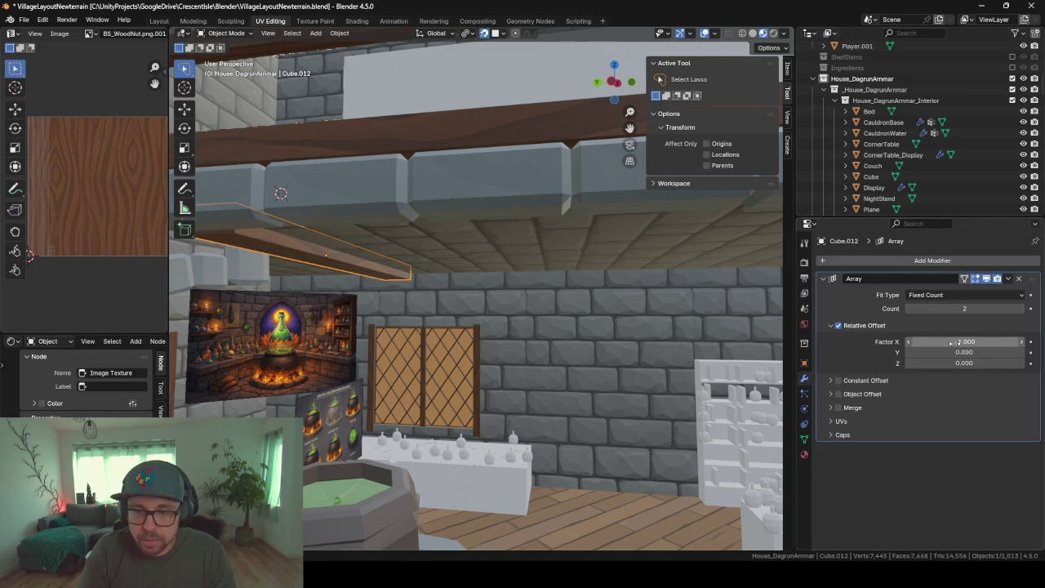
key("Return")
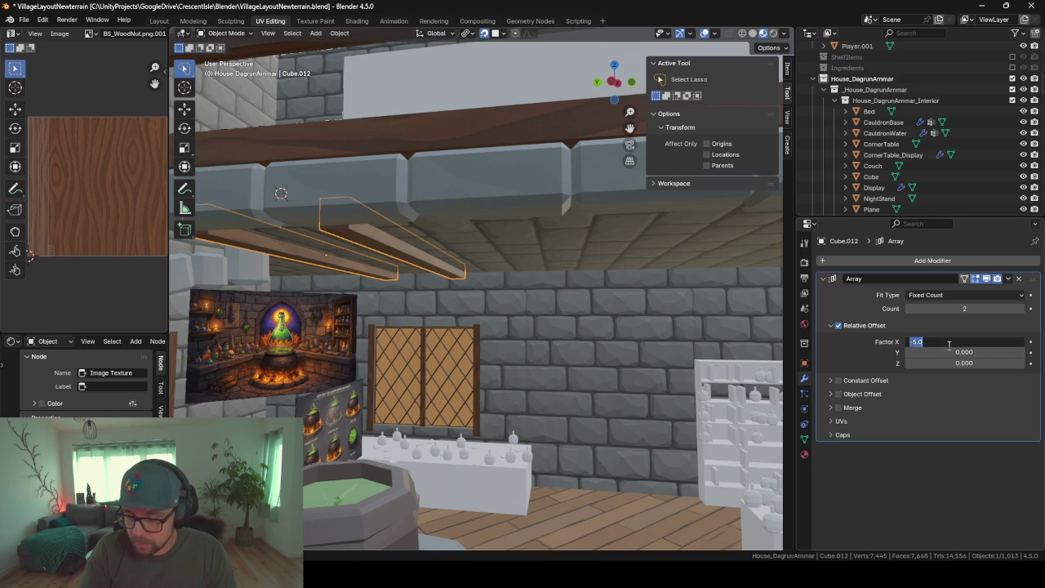
type("0")
key("Return")
Reduce the array's X offset to -8.8 and inspect the spaced-out beams
scroll(543, 330, "down", 10)
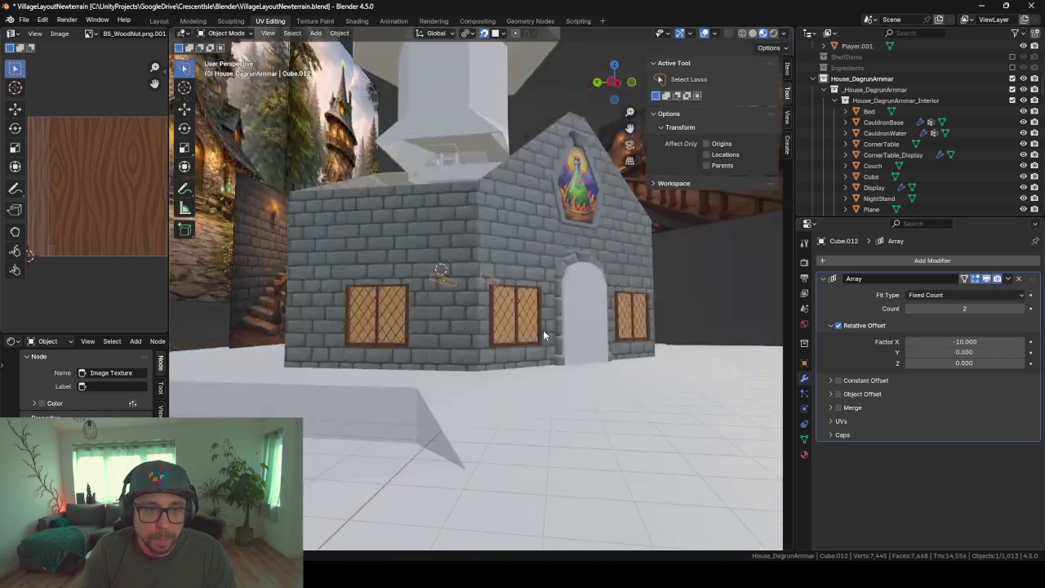
scroll(544, 330, "up", 6)
scroll(529, 339, "up", 4)
mouse_move(530, 339)
middle_mouse_down()
mouse_move(485, 357)
mouse_move(478, 387)
middle_mouse_up()
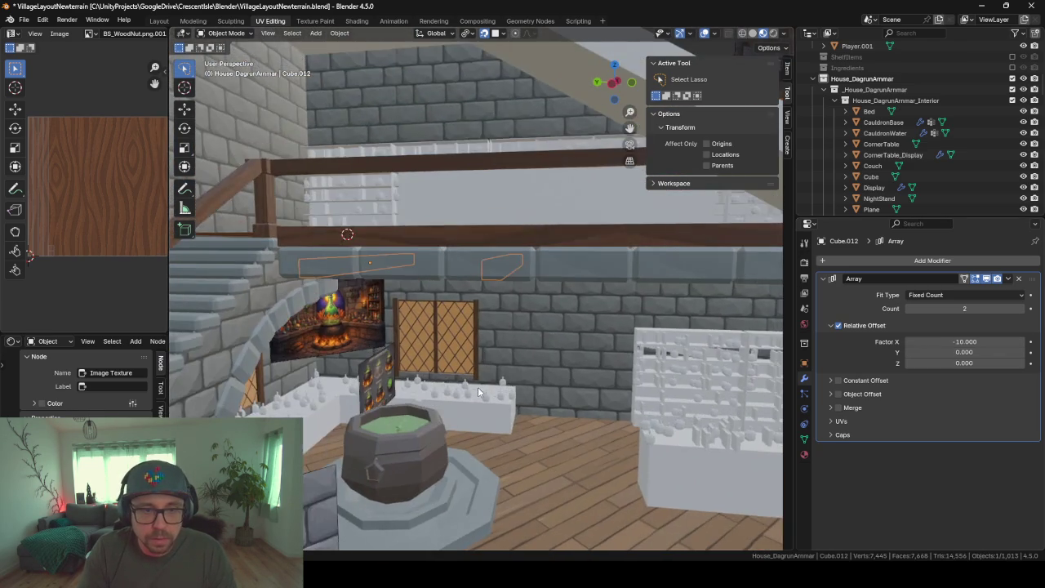
scroll(478, 387, "up", 3)
scroll(518, 393, "up", 3)
scroll(288, 411, "down", 5)
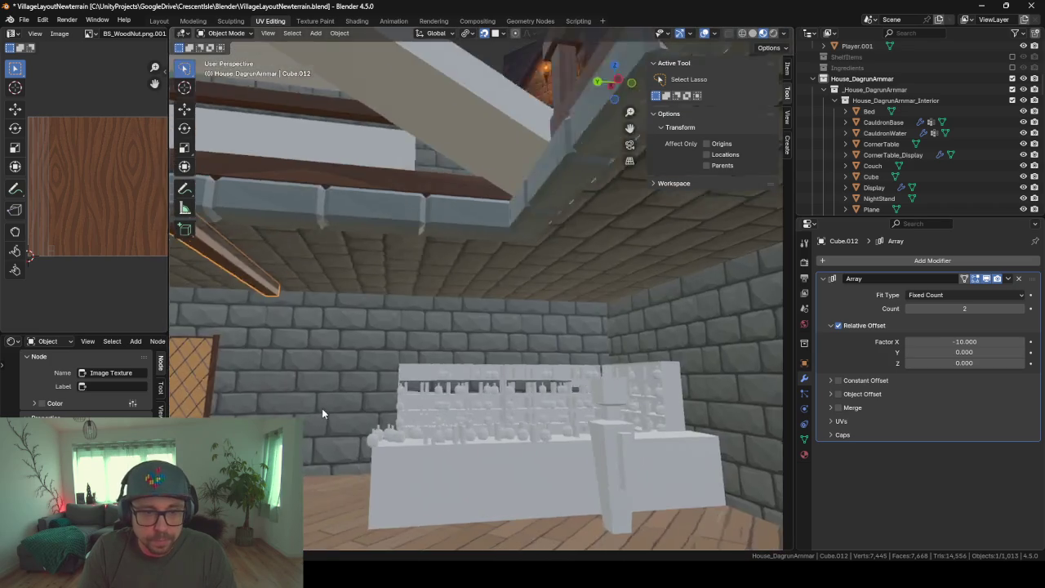
scroll(319, 409, "up", 5)
scroll(466, 314, "down", 5)
scroll(470, 316, "up", 5)
scroll(474, 315, "down", 5)
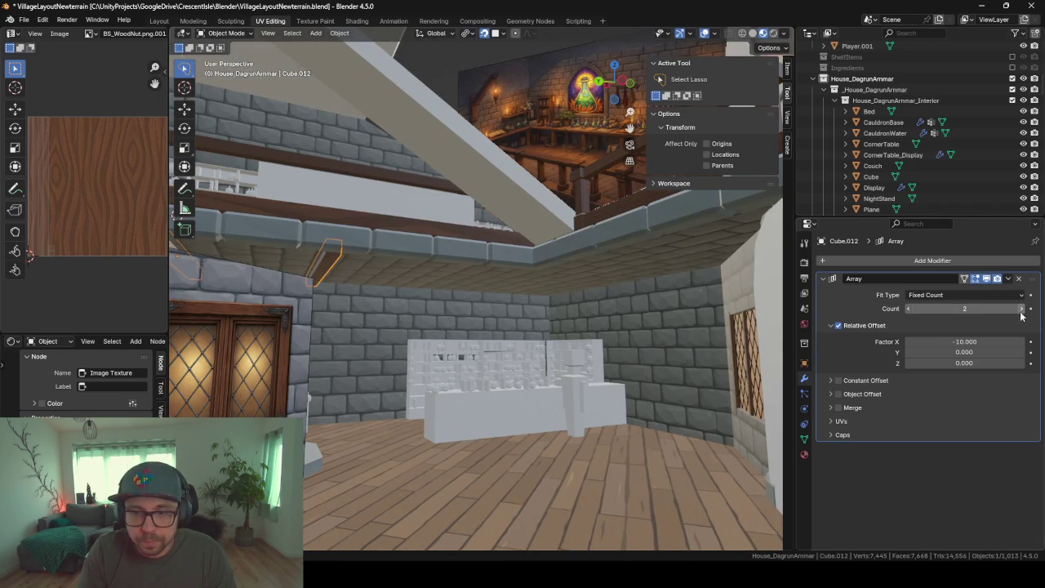
scroll(770, 285, "up", 5)
scroll(752, 280, "down", 1)
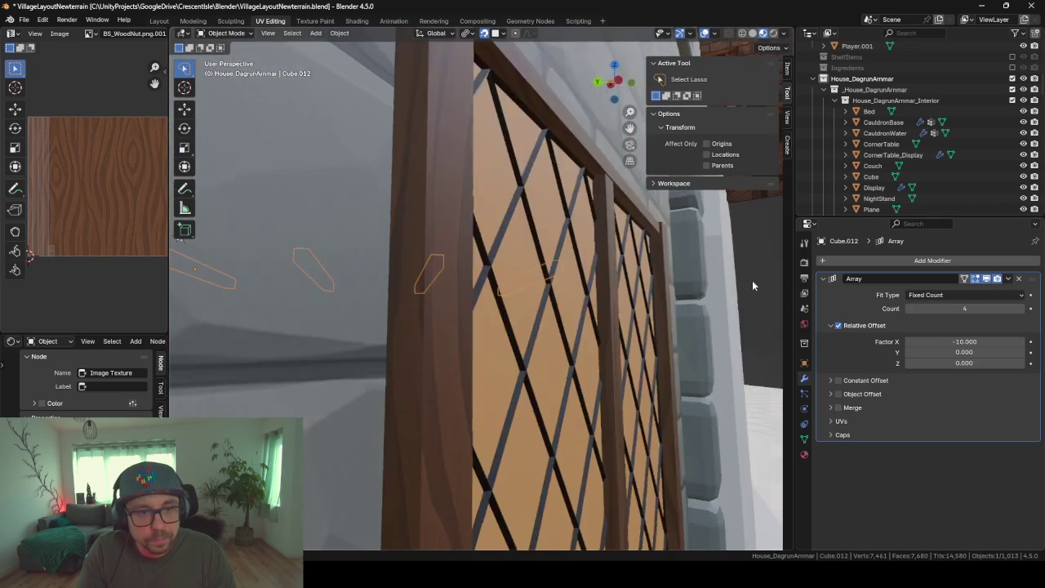
scroll(492, 353, "down", 4)
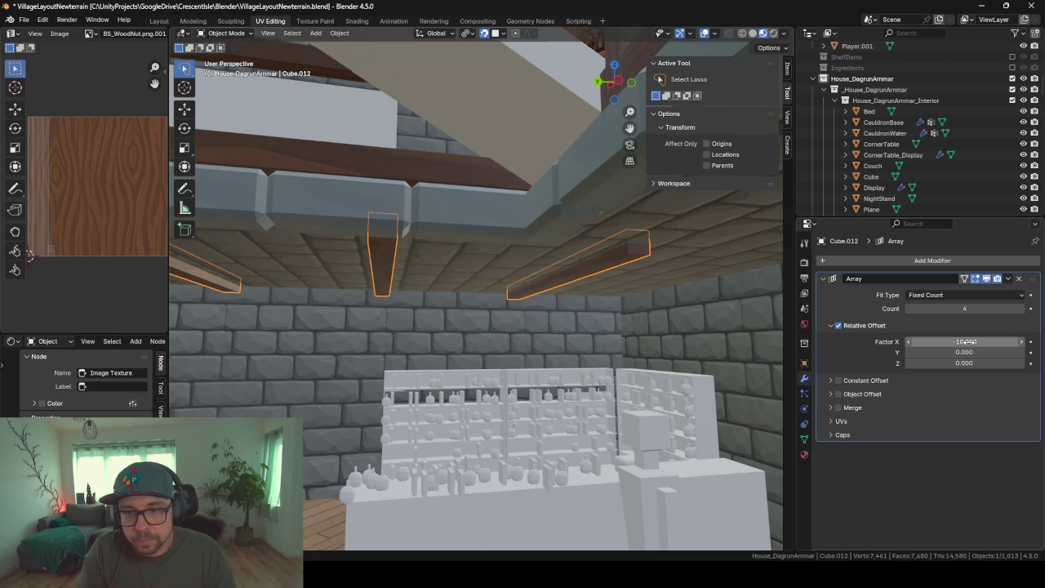
left_click_drag(966, 341, 977, 342)
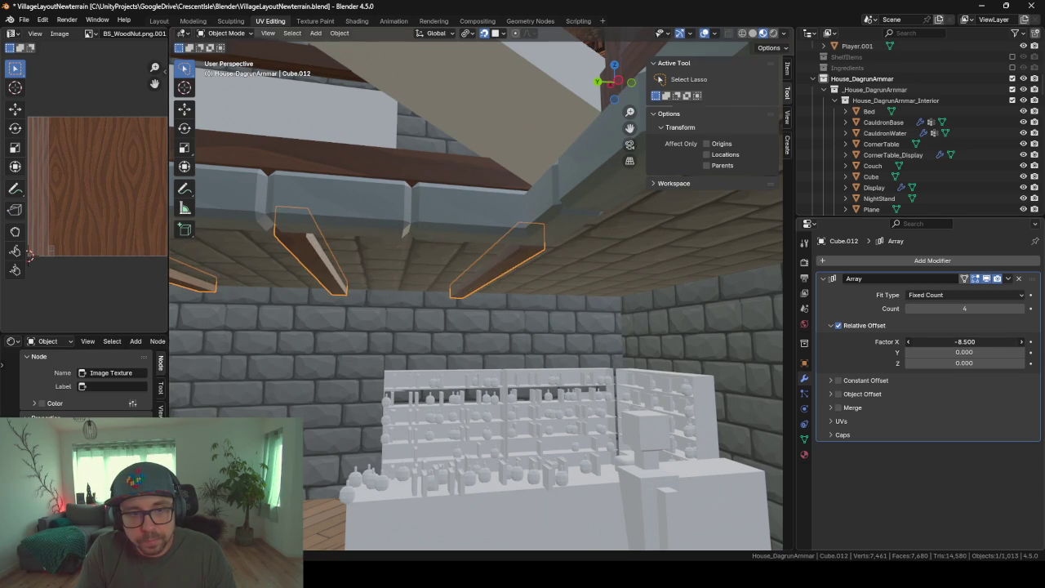
mouse_move(559, 313)
middle_mouse_down()
mouse_move(575, 335)
mouse_move(565, 349)
mouse_move(518, 342)
mouse_move(549, 369)
mouse_move(519, 342)
mouse_move(536, 358)
mouse_move(564, 359)
mouse_move(515, 338)
mouse_move(323, 344)
middle_mouse_up()
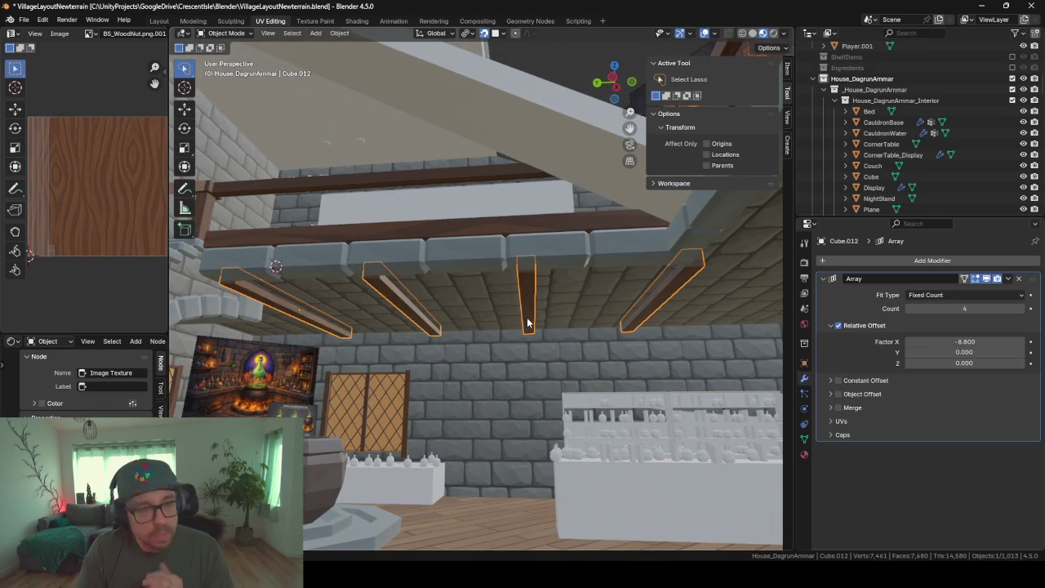
middle_click_drag(494, 331, 526, 361)
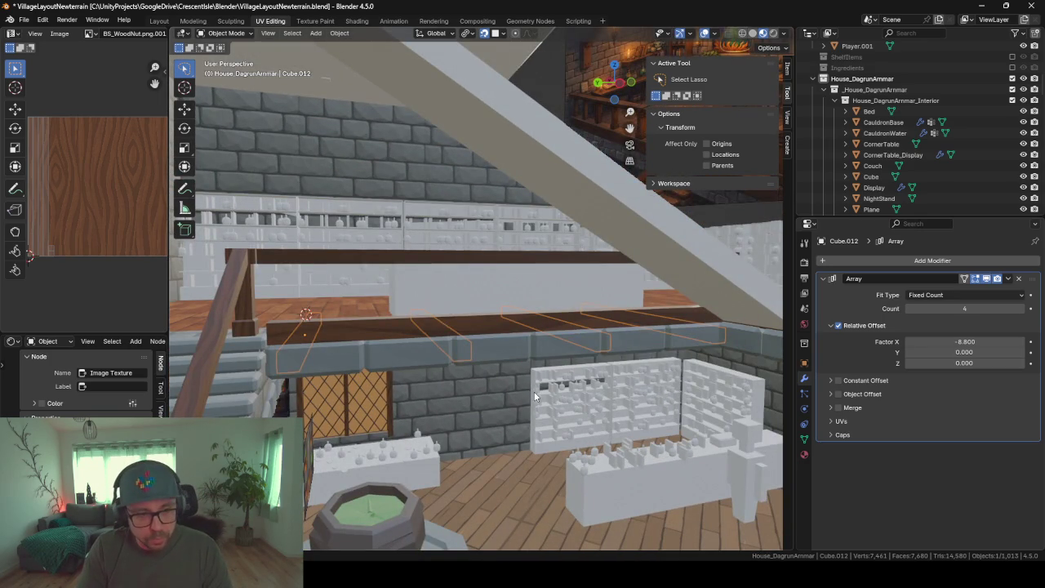
Duplicate the beam row, rotate it -90° on Z, and slide it horizontally
key("shift+d")
type("rz")
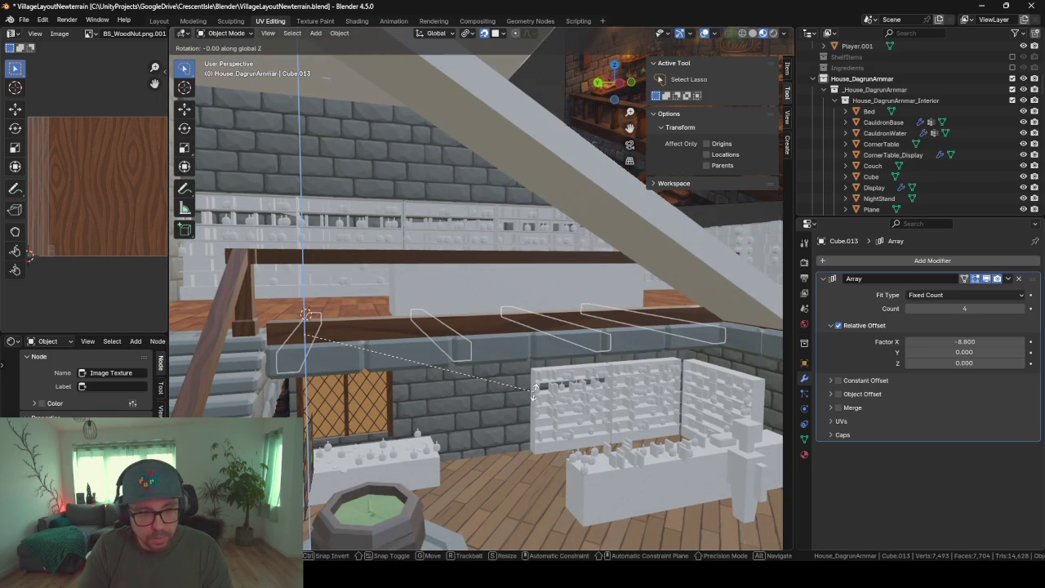
type("-90")
key("Return")
mouse_move(535, 396)
middle_mouse_down()
mouse_move(599, 404)
mouse_move(539, 427)
middle_mouse_up()
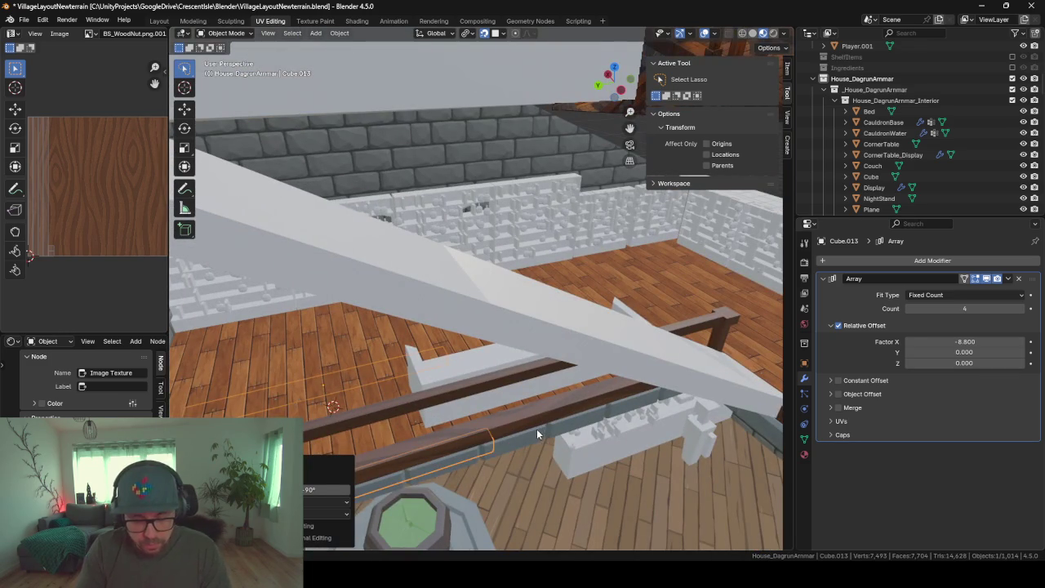
key("g")
key("shift+z")
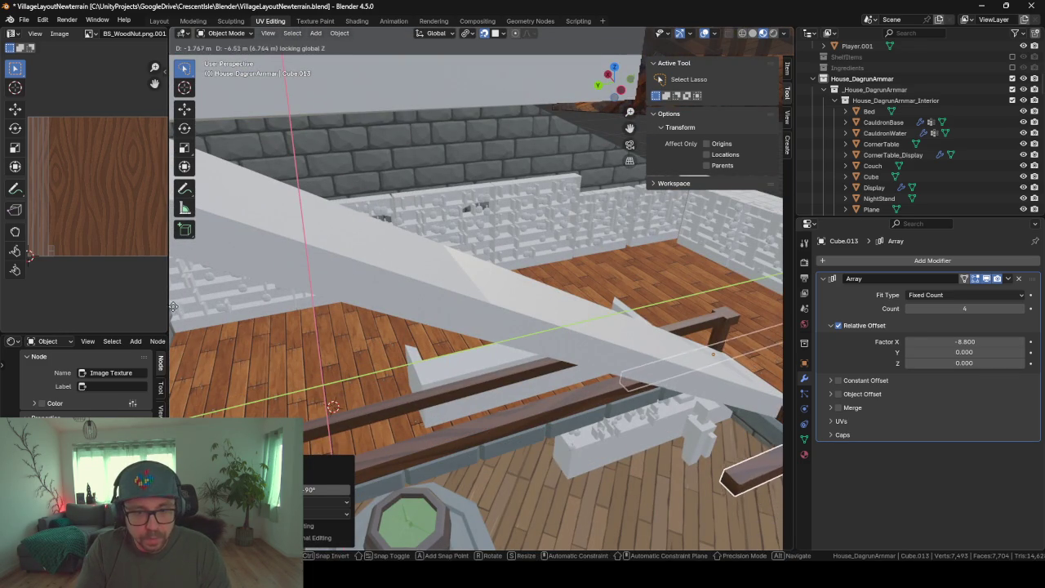
left_click(173, 307)
key("KP_Decimal")
mouse_move(403, 234)
middle_mouse_down()
mouse_move(407, 307)
mouse_move(366, 318)
mouse_move(391, 264)
mouse_move(317, 275)
mouse_move(388, 476)
mouse_move(330, 379)
mouse_move(343, 362)
mouse_move(323, 317)
mouse_move(381, 145)
mouse_move(390, 195)
middle_mouse_up()
key("KP_Decimal")
key("KP_Divide")
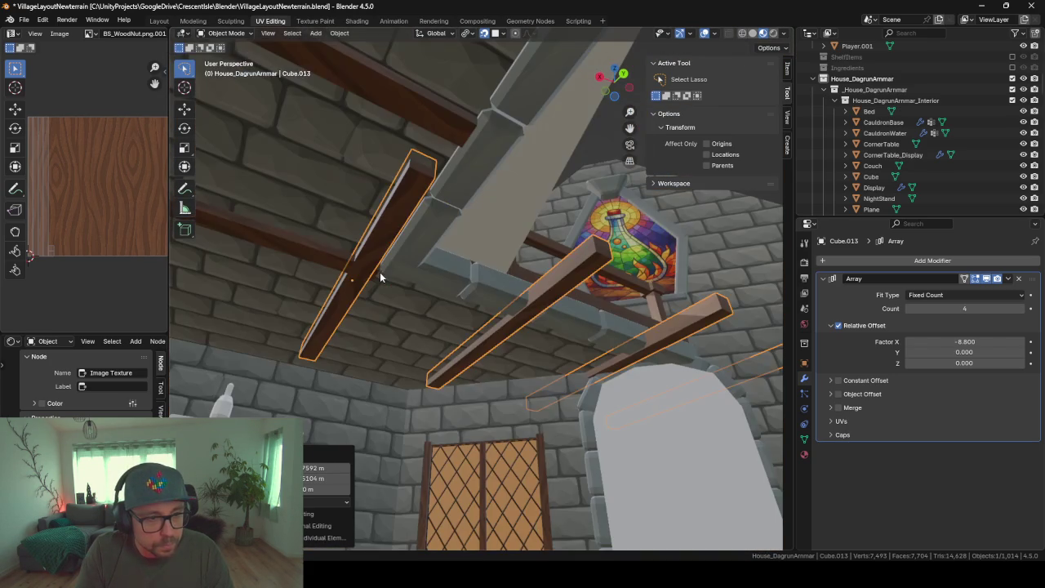
Move the rotated beams along Y toward the sloped ceiling
key("g")
key("y")
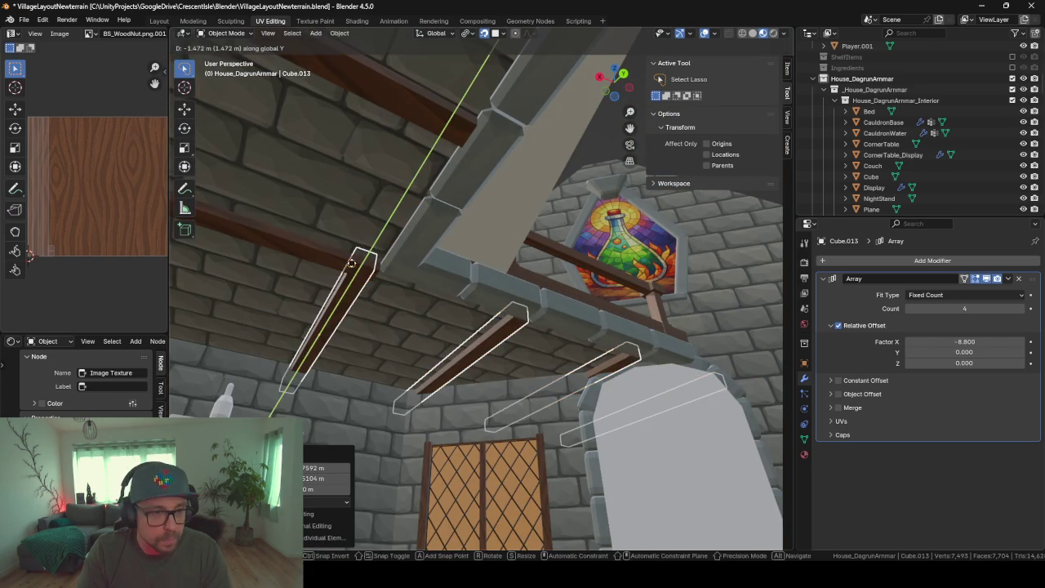
left_click(361, 281)
middle_click_drag(361, 281, 431, 295)
key("KP_Decimal")
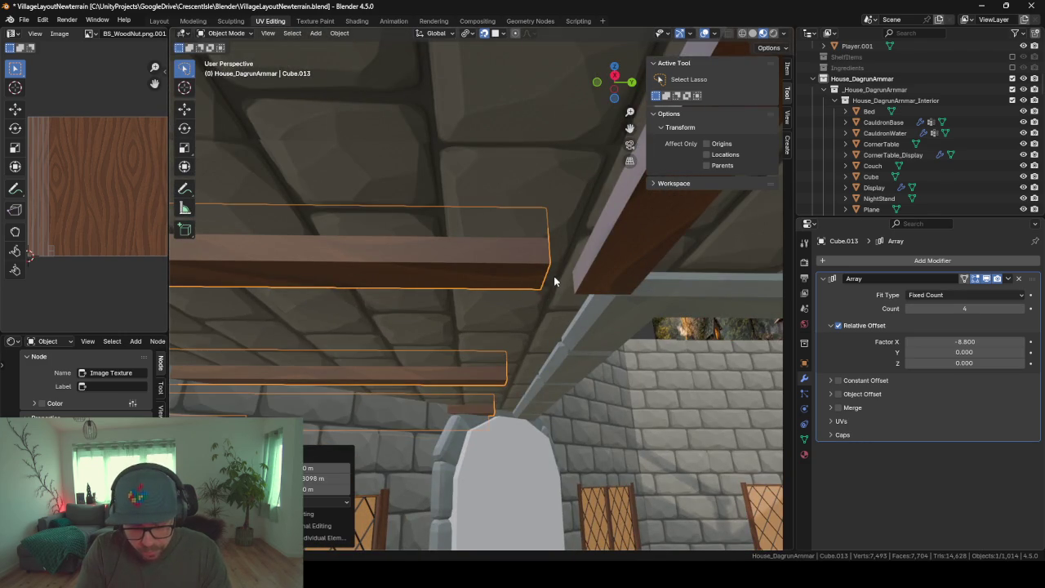
key("g")
key("z")
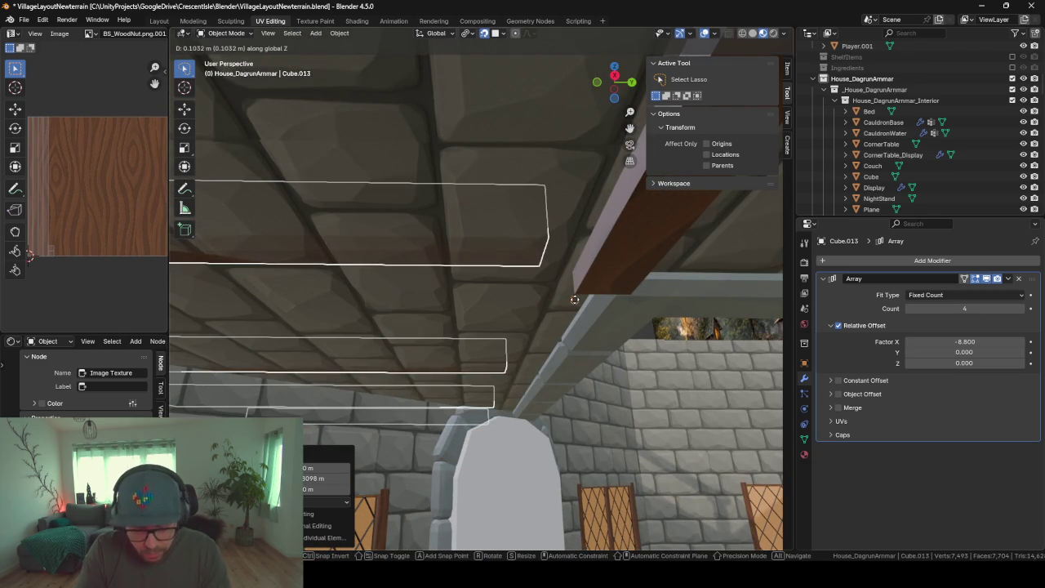
key("y")
left_click(580, 312)
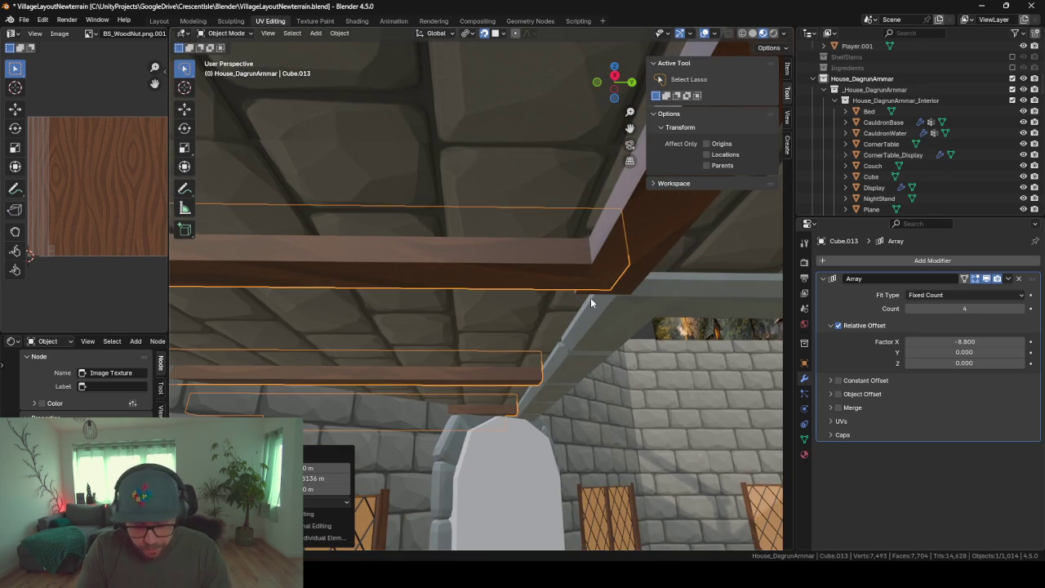
middle_click_drag(597, 319, 583, 278)
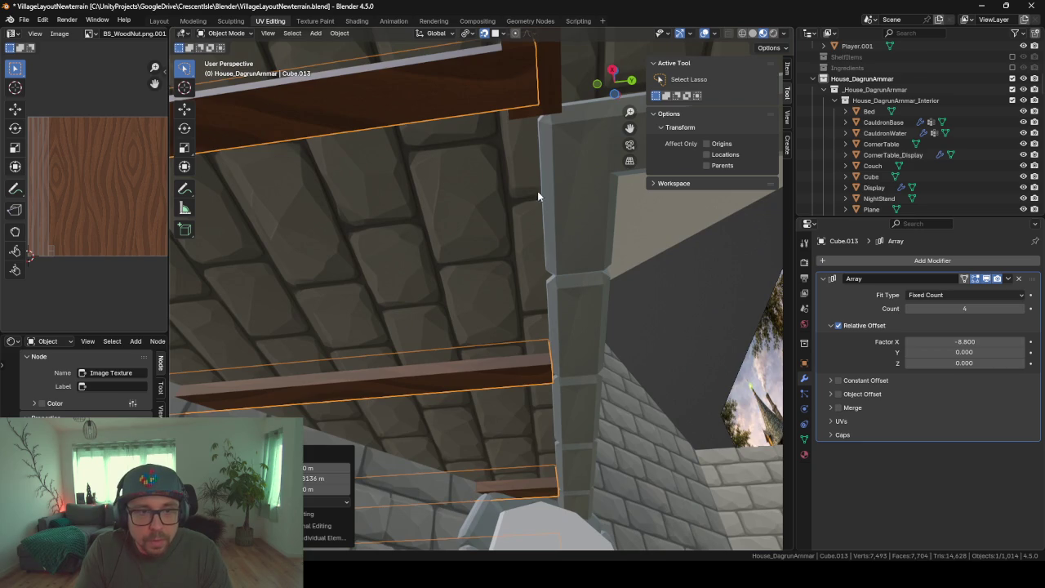
middle_click_drag(533, 127, 666, 127)
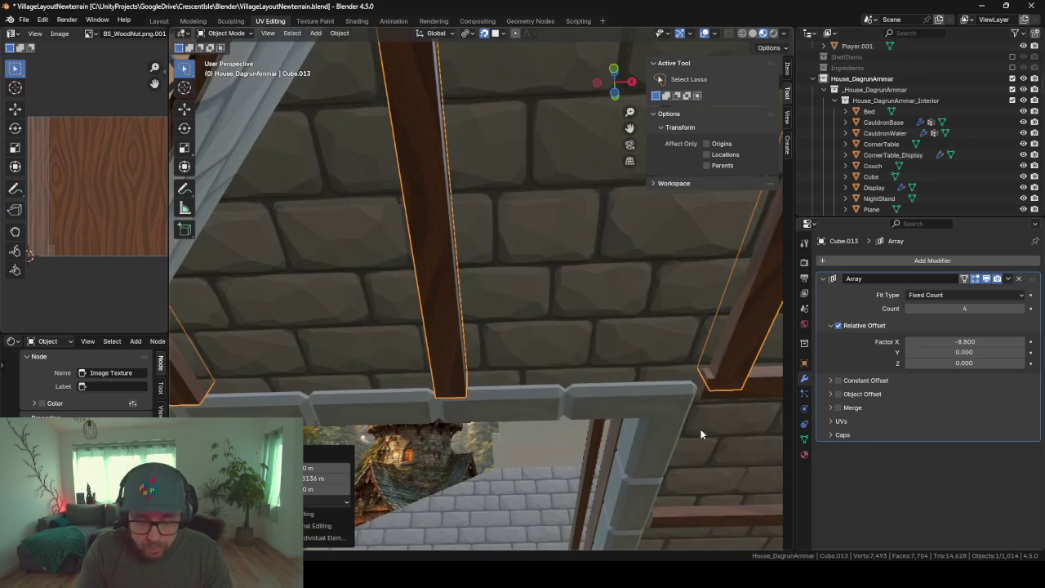
Shift the beams along X into place and reduce the array count from 4 to 2
key("g")
key("x")
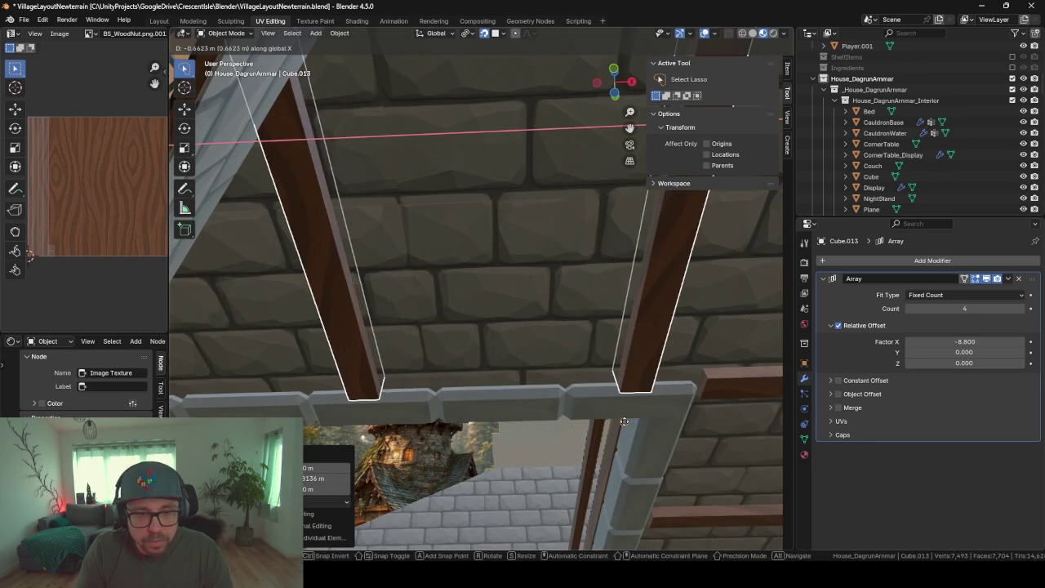
left_click(624, 421)
key("g")
key("x")
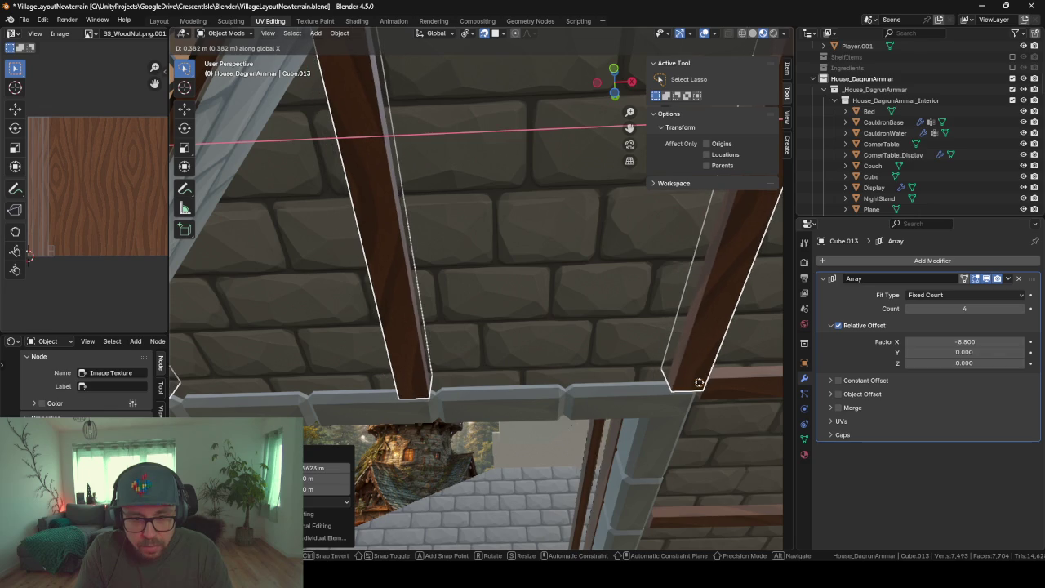
left_click(705, 382)
mouse_move(705, 382)
middle_mouse_down()
mouse_move(543, 390)
mouse_move(586, 391)
mouse_move(487, 335)
mouse_move(639, 292)
mouse_move(563, 347)
mouse_move(447, 329)
middle_mouse_up()
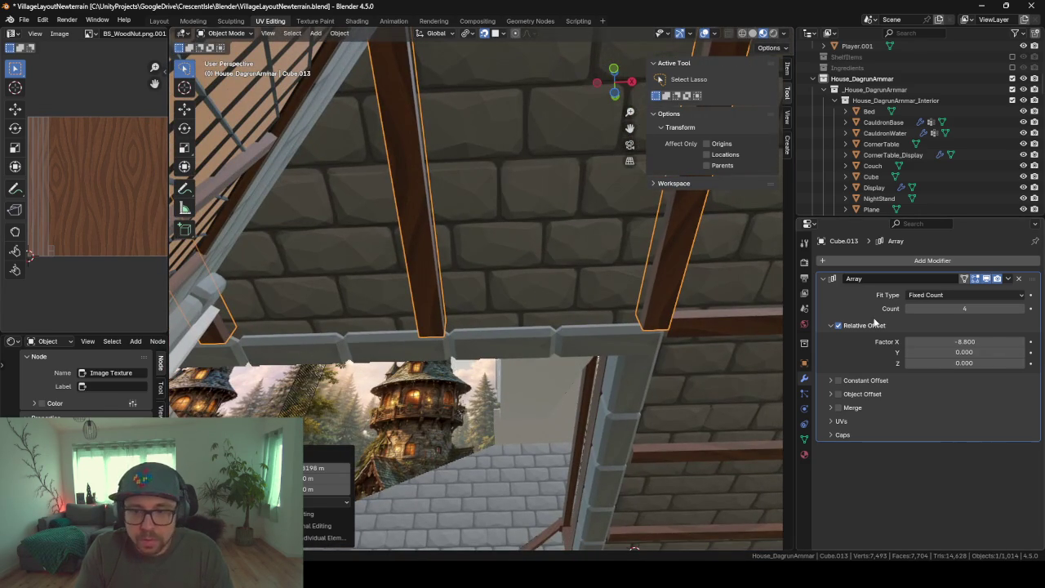
left_click(910, 308)
left_click(910, 308)
middle_click_drag(433, 299, 418, 327)
Snap the Cube.013 beam's end face onto the adjoining block's corner, then return to Object Mode
key("Tab")
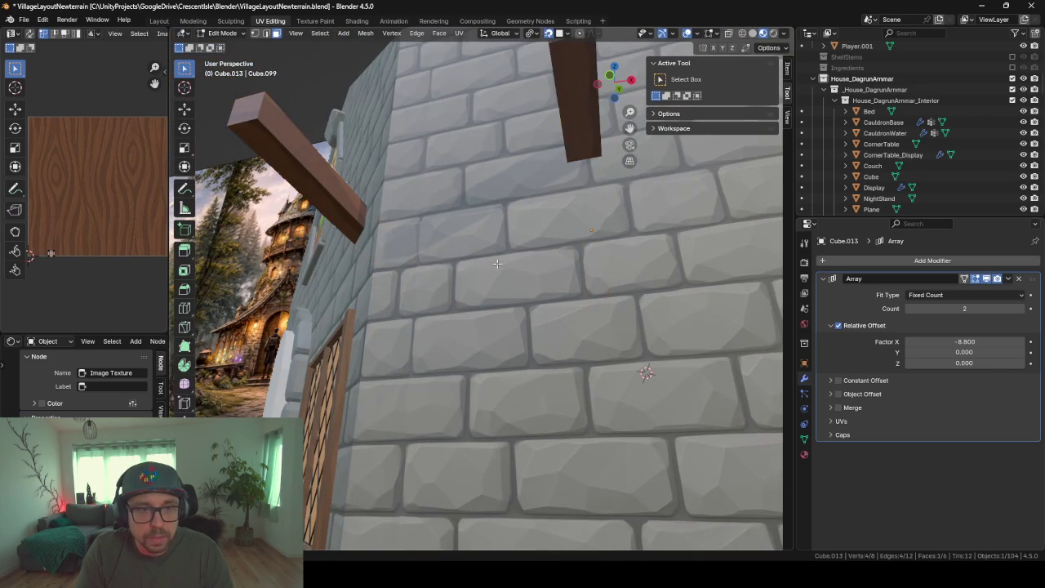
middle_click_drag(497, 263, 489, 140)
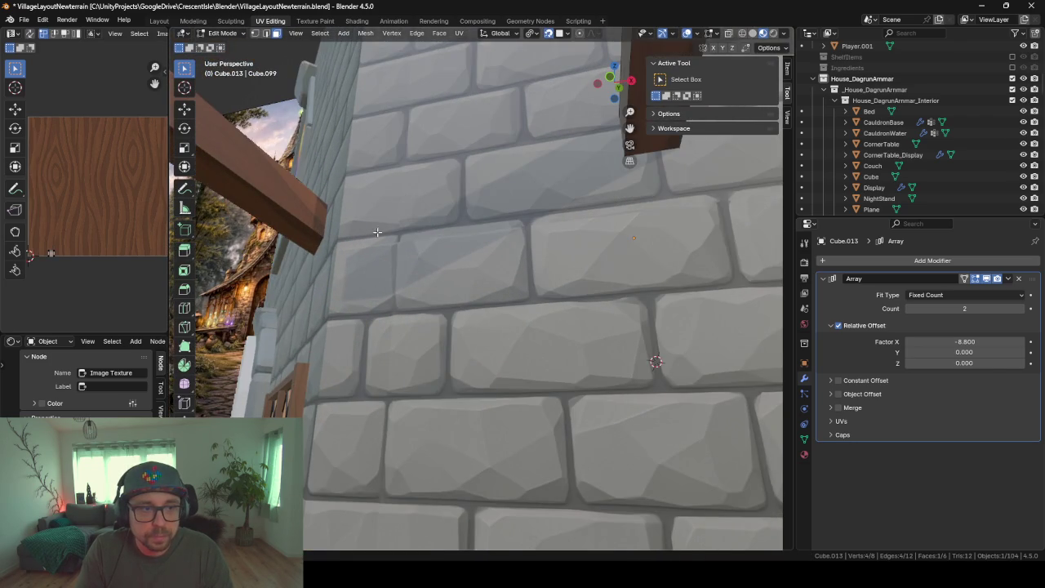
scroll(420, 211, "down", 4)
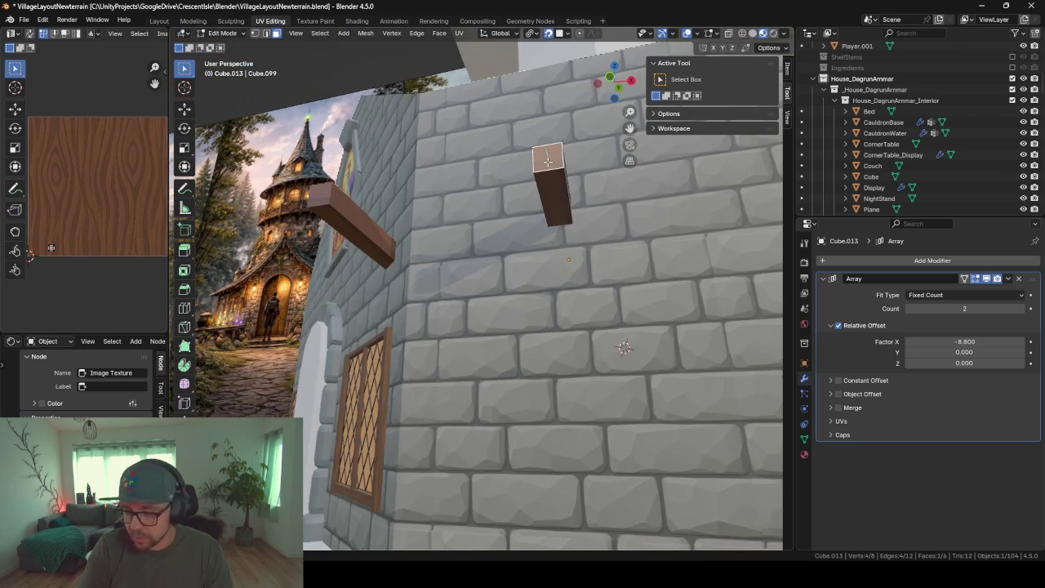
key("KP_Decimal")
mouse_move(713, 372)
middle_mouse_down()
mouse_move(546, 396)
mouse_move(588, 384)
mouse_move(583, 392)
mouse_move(580, 368)
middle_mouse_up()
scroll(586, 387, "up", 3)
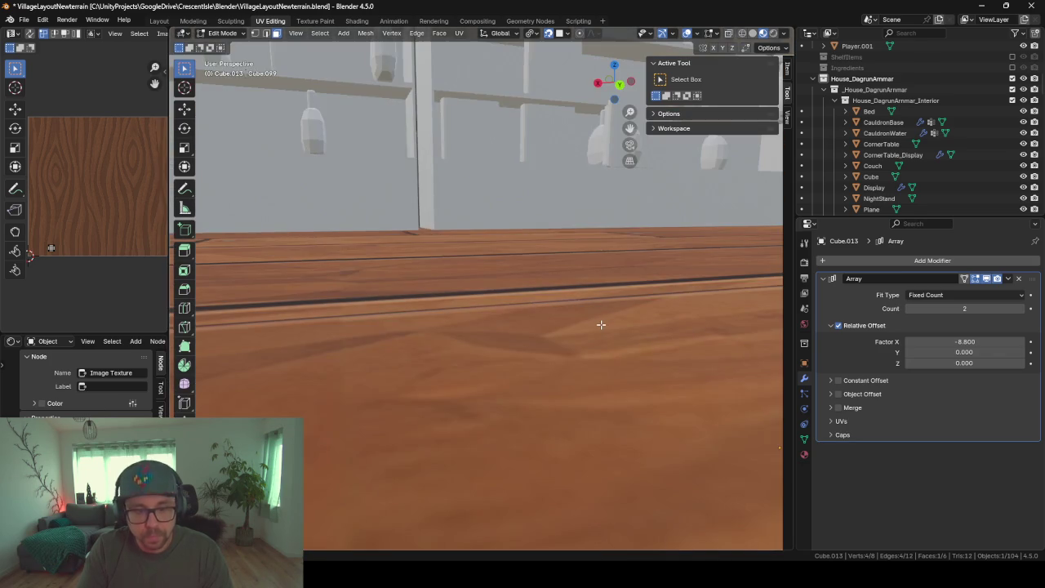
middle_click_drag(601, 324, 642, 303)
key("g")
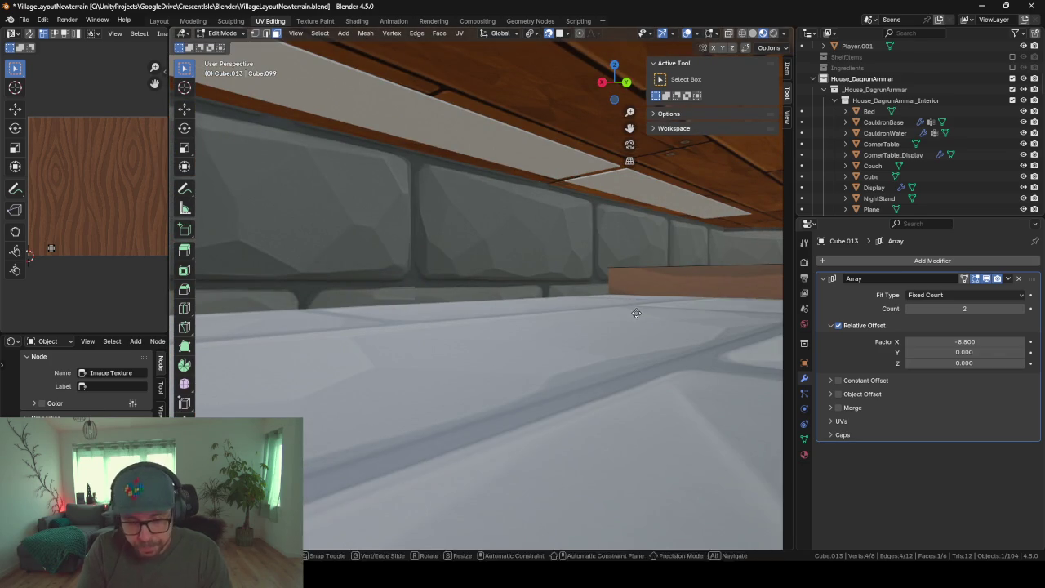
left_click(606, 289)
scroll(609, 389, "down", 5)
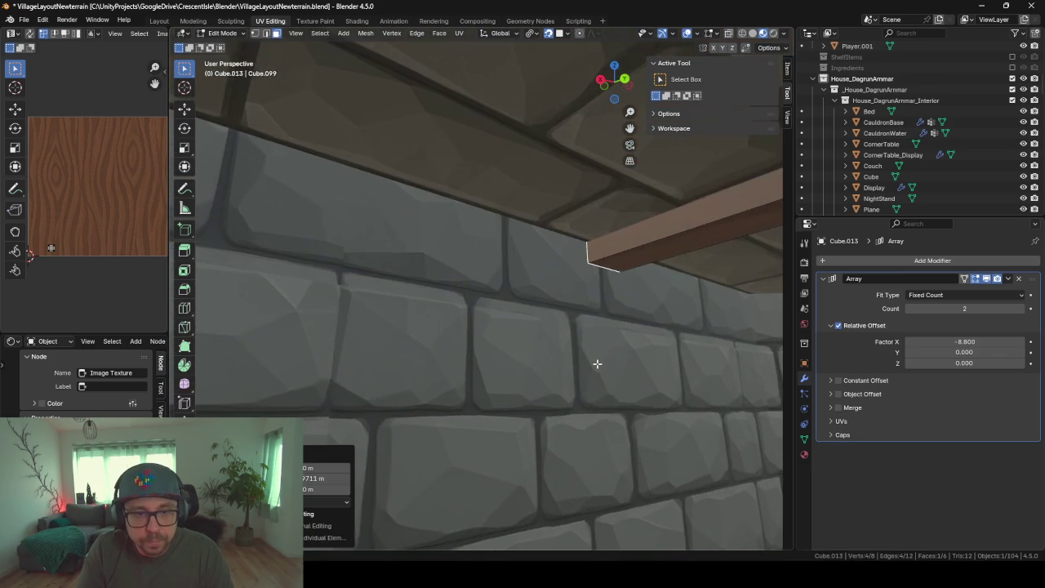
key("Tab")
mouse_move(458, 375)
middle_mouse_down()
mouse_move(575, 392)
mouse_move(385, 374)
mouse_move(490, 412)
mouse_move(535, 361)
middle_mouse_up()
scroll(535, 360, "up", 5)
scroll(535, 361, "down", 5)
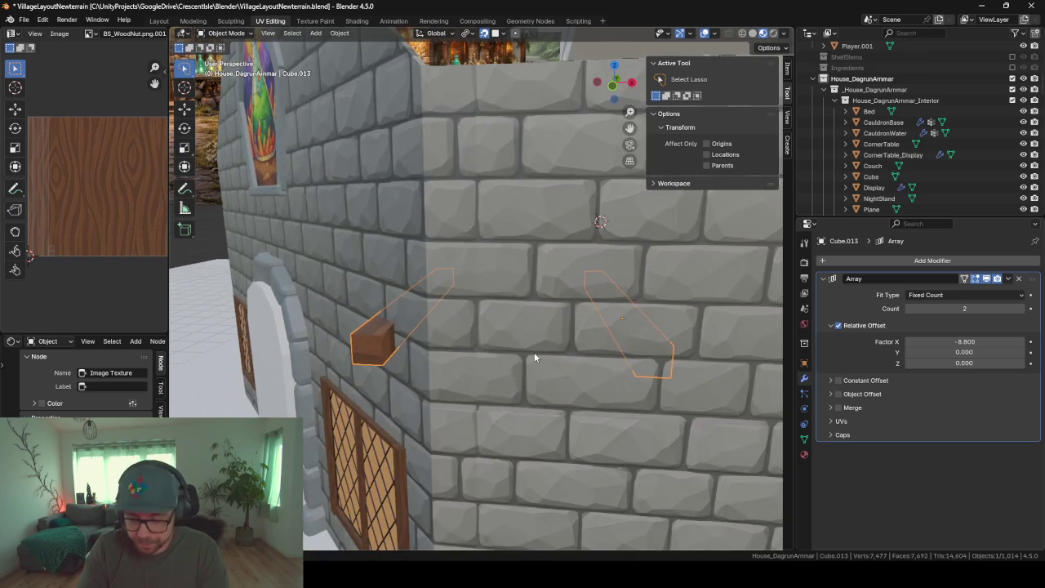
Orbit up to the ceiling and select the arrayed beam Cube.012
scroll(493, 356, "up", 3)
scroll(709, 365, "up", 4)
mouse_move(709, 365)
middle_mouse_down()
mouse_move(327, 433)
mouse_move(543, 369)
mouse_move(597, 280)
mouse_move(557, 292)
middle_mouse_up()
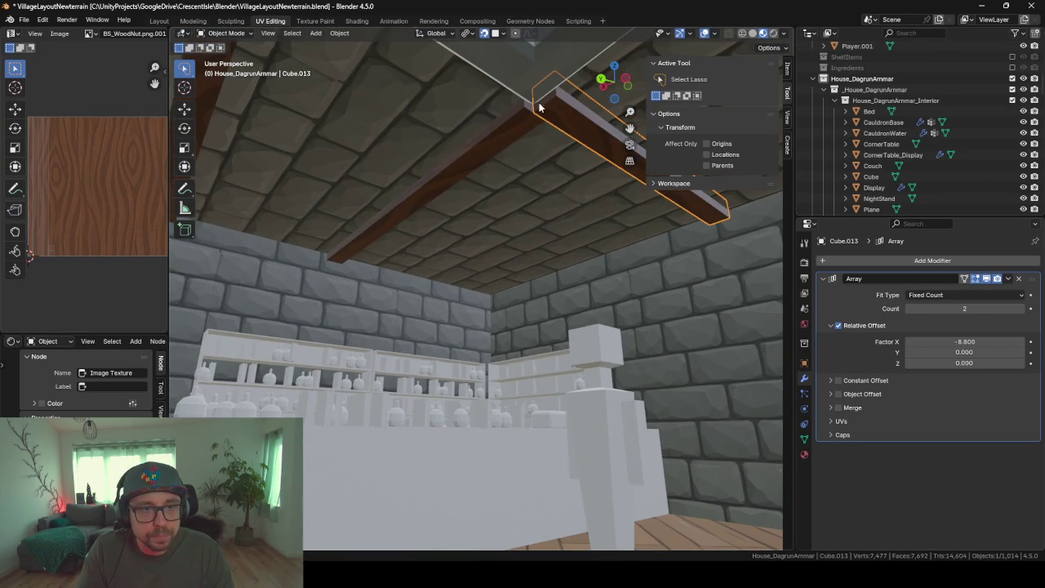
scroll(527, 88, "up", 2)
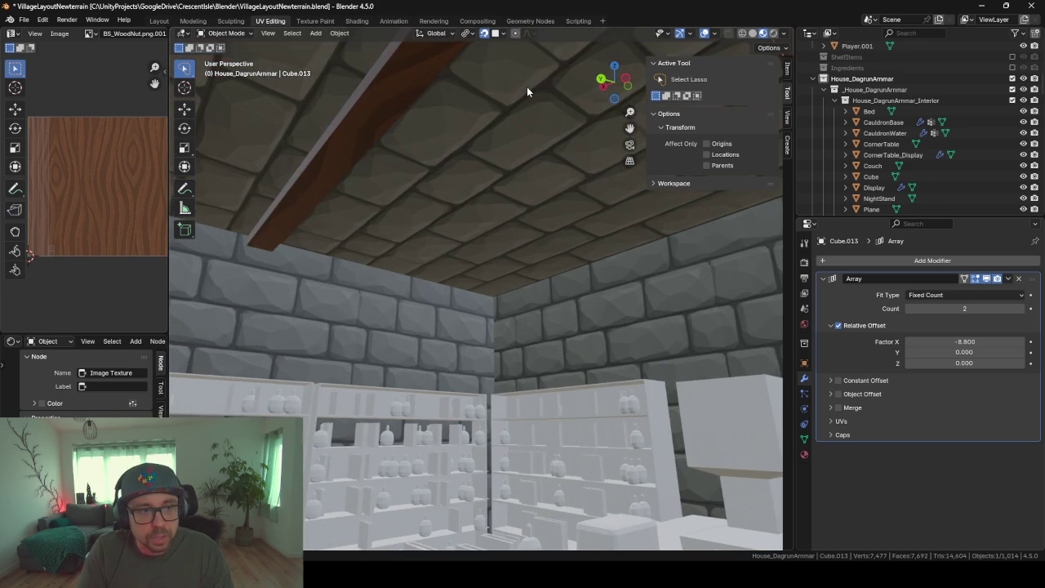
scroll(526, 88, "down", 2)
scroll(527, 86, "up", 2)
scroll(531, 98, "up", 2)
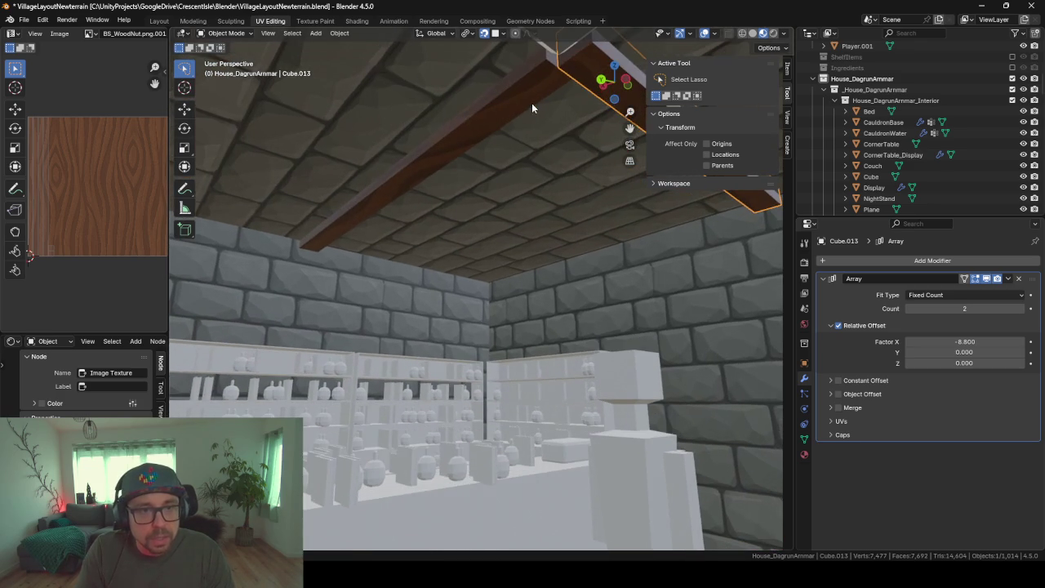
left_click(535, 96)
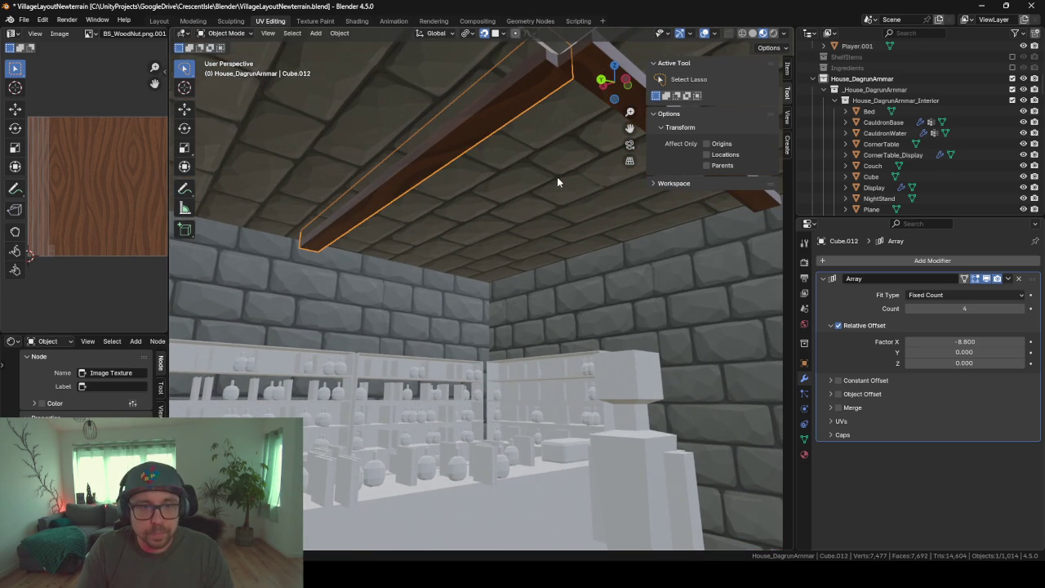
Duplicate Cube.012 in place as Cube.014, cancelling the move
scroll(557, 176, "down", 3)
middle_click_drag(557, 176, 458, 190)
scroll(458, 190, "down", 3)
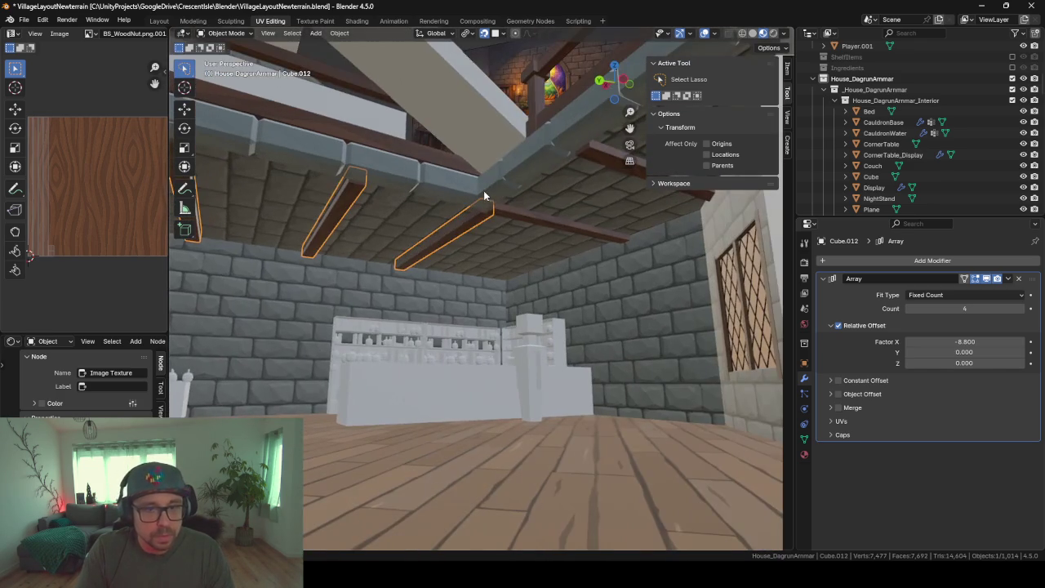
key("shift+s")
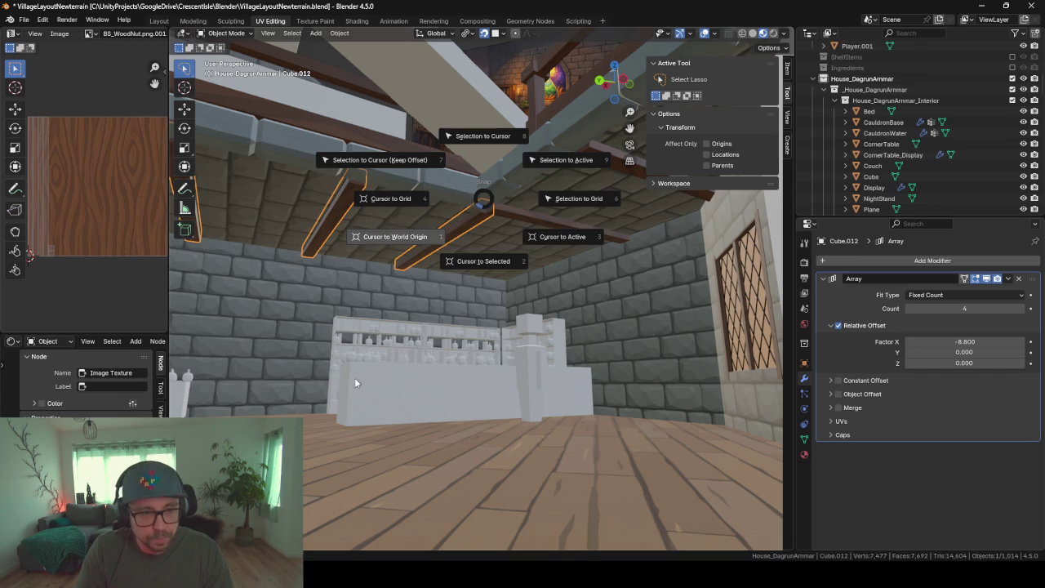
left_click(364, 283)
key("shift+d")
right_click(392, 291)
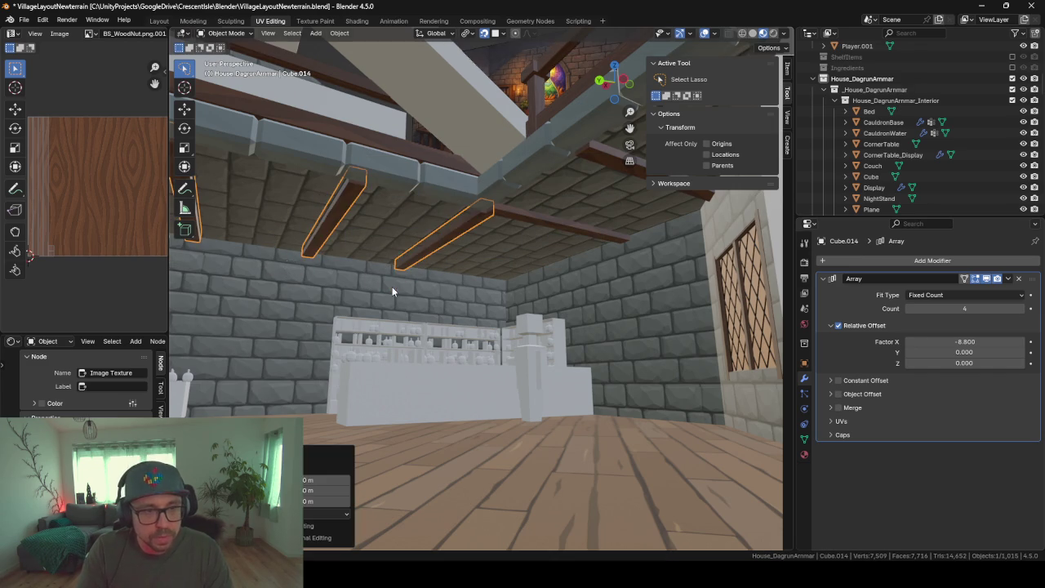
Remove the Array modifier from the duplicated beam and frame it
left_click(1019, 279)
mouse_move(381, 272)
middle_mouse_down()
mouse_move(348, 291)
mouse_move(345, 345)
middle_mouse_up()
key("KP_Decimal")
scroll(345, 345, "down", 5)
middle_click_drag(519, 410, 514, 472)
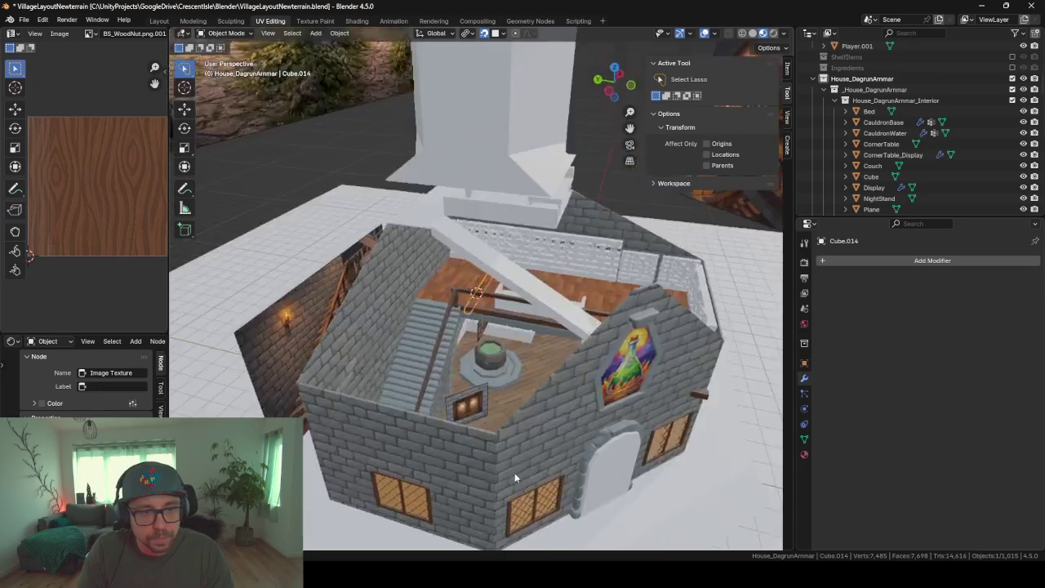
scroll(515, 473, "up", 5)
mouse_move(455, 382)
middle_mouse_down()
mouse_move(523, 410)
mouse_move(520, 387)
middle_mouse_up()
Rotate the beam 90° about X to stand it upright, then shift it vertically
key("r")
type("x")
type("9")
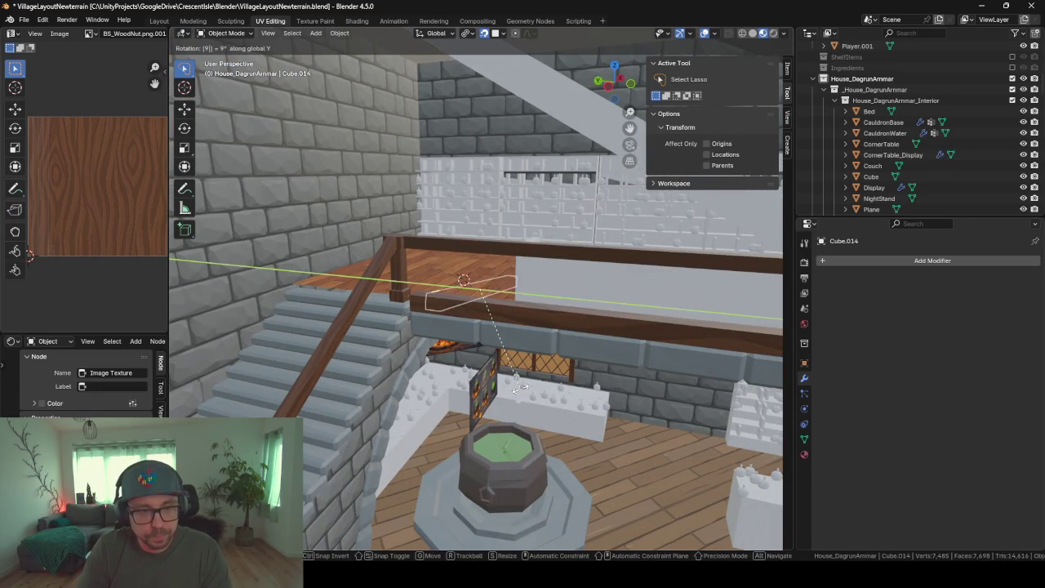
type("0")
key("Return")
key("z")
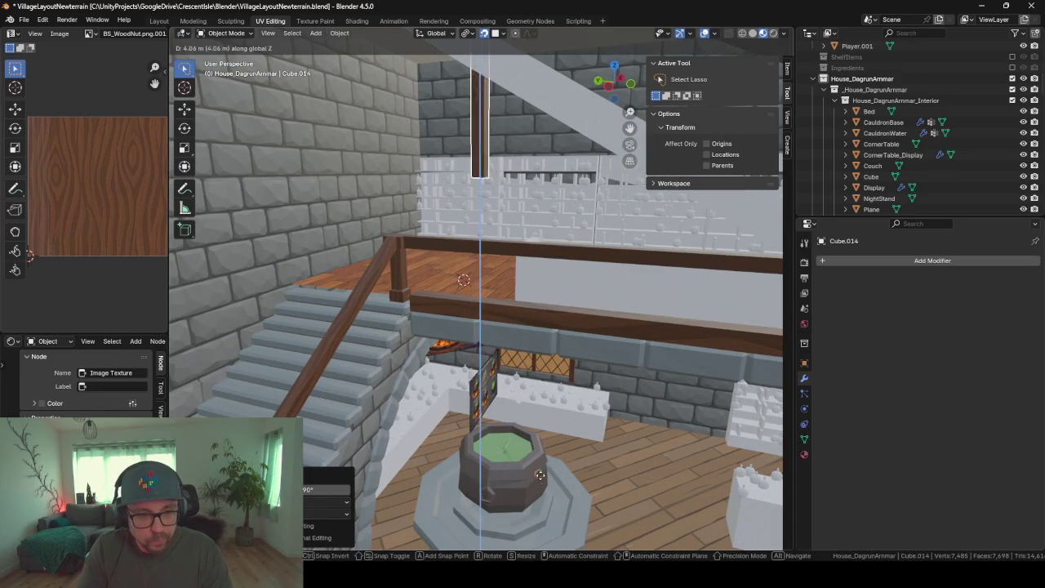
left_click(596, 499)
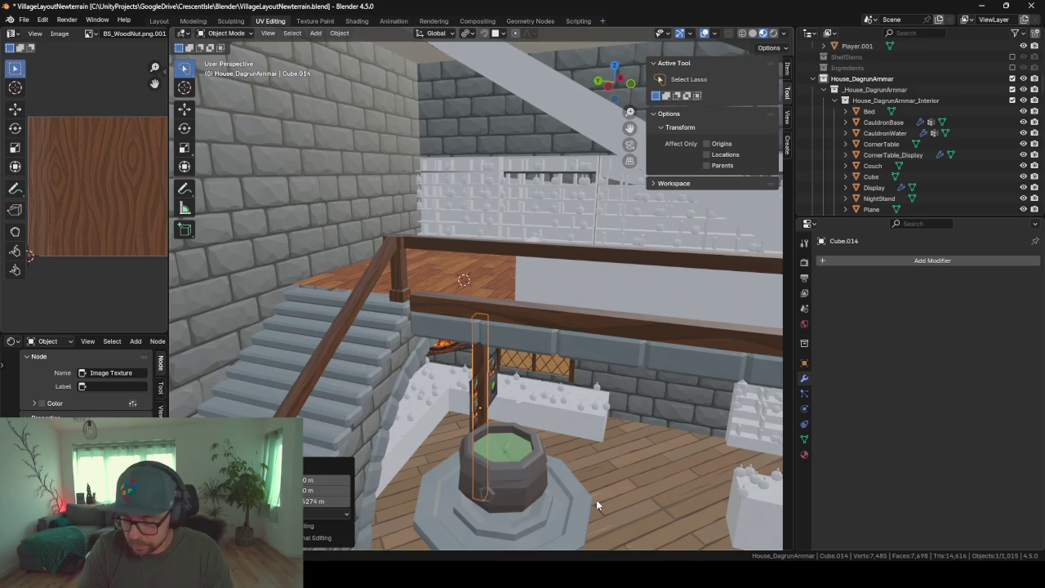
scroll(596, 500, "up", 3)
scroll(575, 507, "down", 6)
middle_click_drag(575, 507, 583, 451)
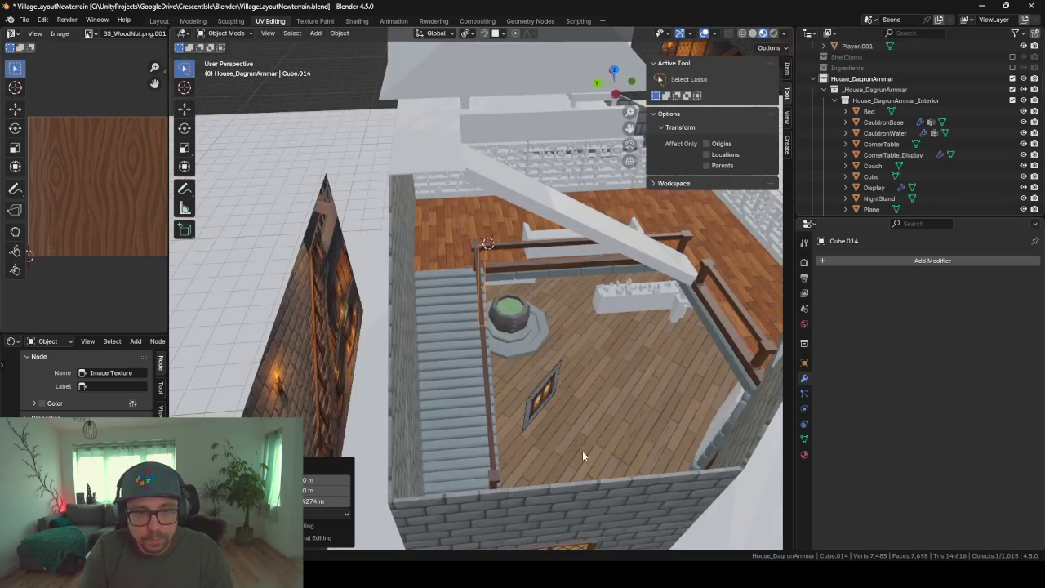
Hide the ground wall and the white DoorCutter shape
left_click(708, 494)
key("h")
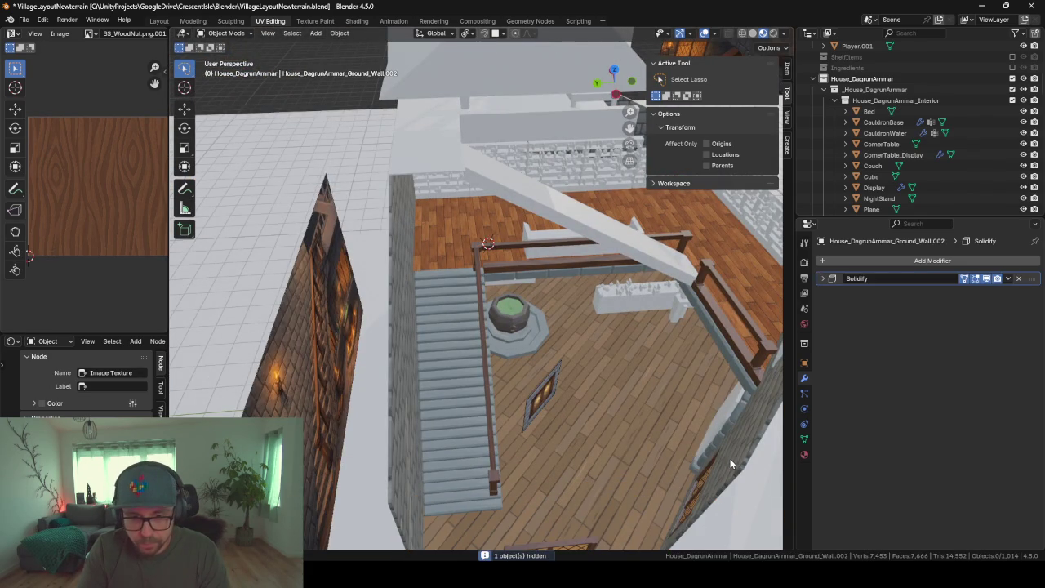
left_click(702, 448)
middle_click_drag(687, 439, 665, 408)
left_click(705, 379)
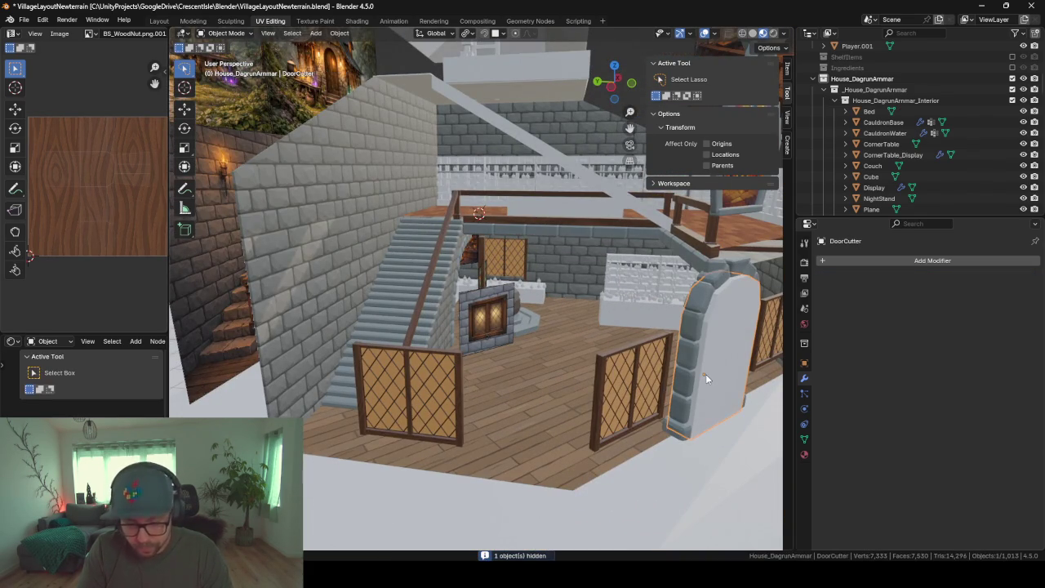
key("h")
mouse_move(476, 296)
middle_mouse_down()
mouse_move(479, 261)
mouse_move(494, 341)
middle_mouse_up()
Place the thin wooden post beside the arch and raise it 0.404 m along Z
left_click(479, 261)
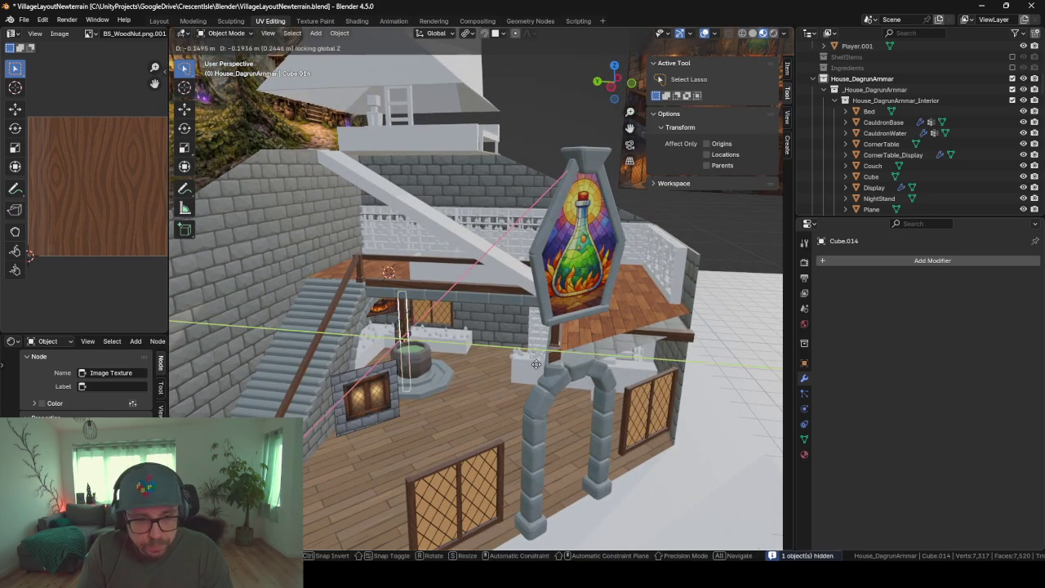
left_click(687, 393)
mouse_move(687, 393)
middle_mouse_down()
mouse_move(634, 374)
mouse_move(537, 223)
mouse_move(607, 226)
mouse_move(602, 217)
mouse_move(586, 263)
middle_mouse_up()
key("KP_Decimal")
scroll(632, 374, "down", 3)
scroll(586, 263, "up", 2)
key("g")
key("z")
left_click(531, 144)
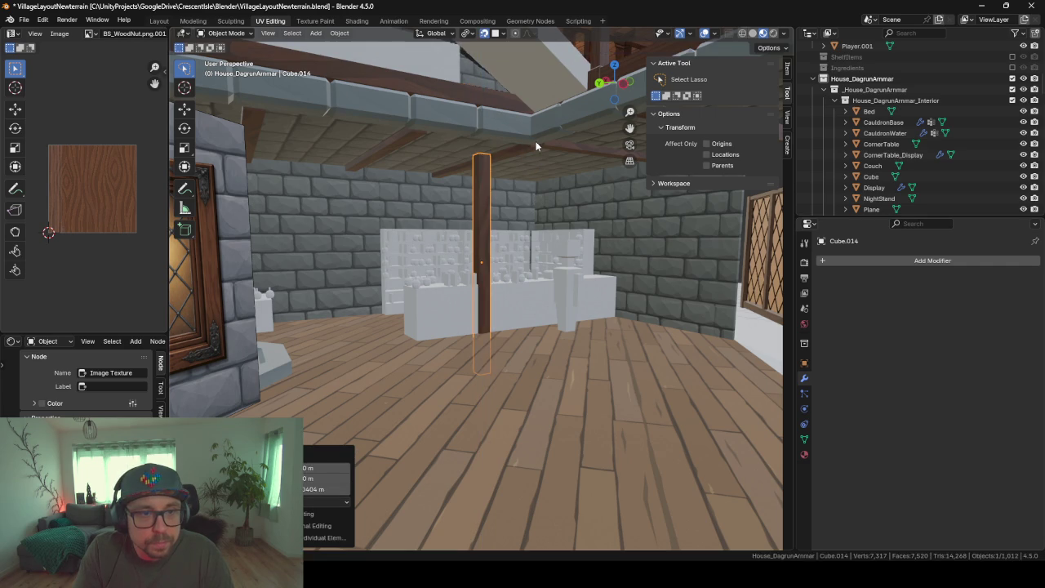
Slide the post horizontally, keeping its height, then adjust it along Y
key("g")
key("shift+z")
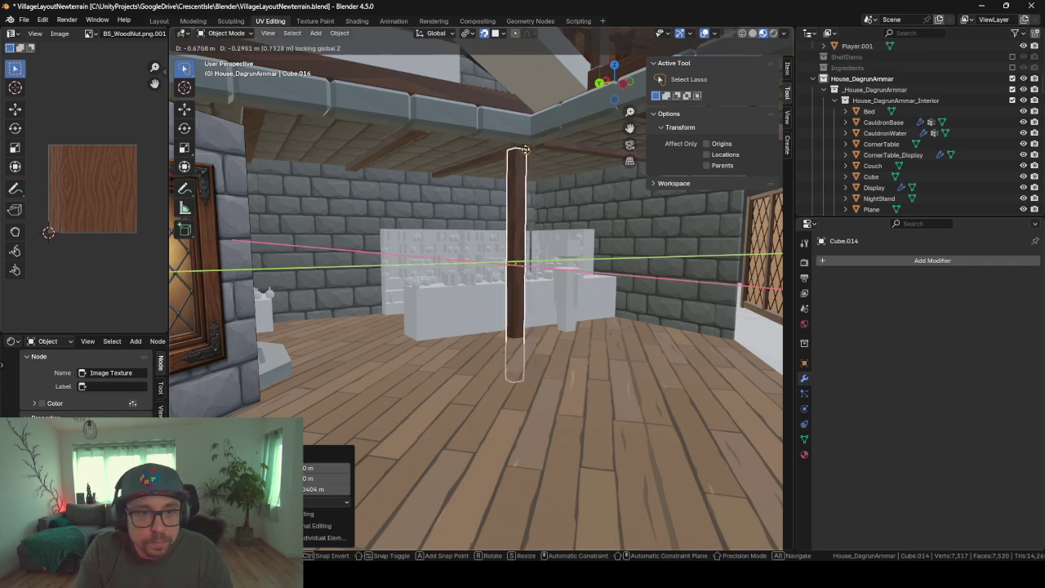
left_click(530, 132)
mouse_move(530, 132)
middle_mouse_down()
mouse_move(546, 168)
mouse_move(546, 120)
middle_mouse_up()
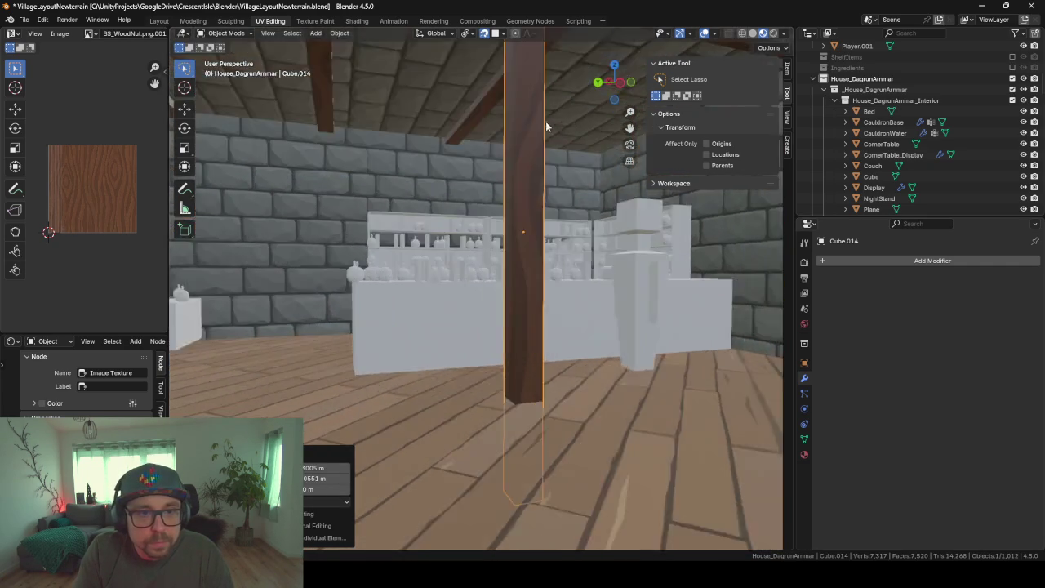
scroll(462, 293, "up", 3)
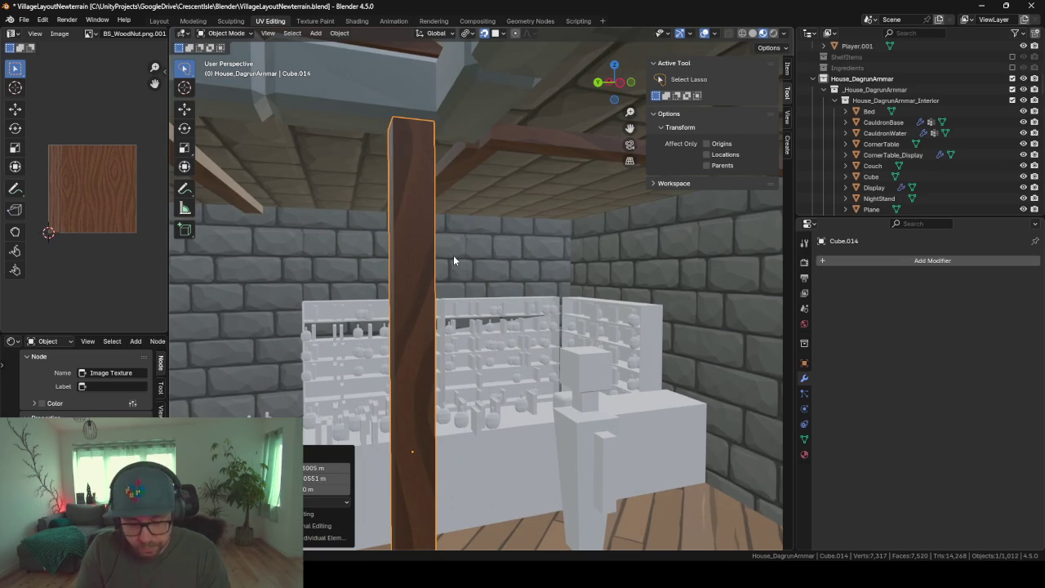
key("g")
key("y")
key("x")
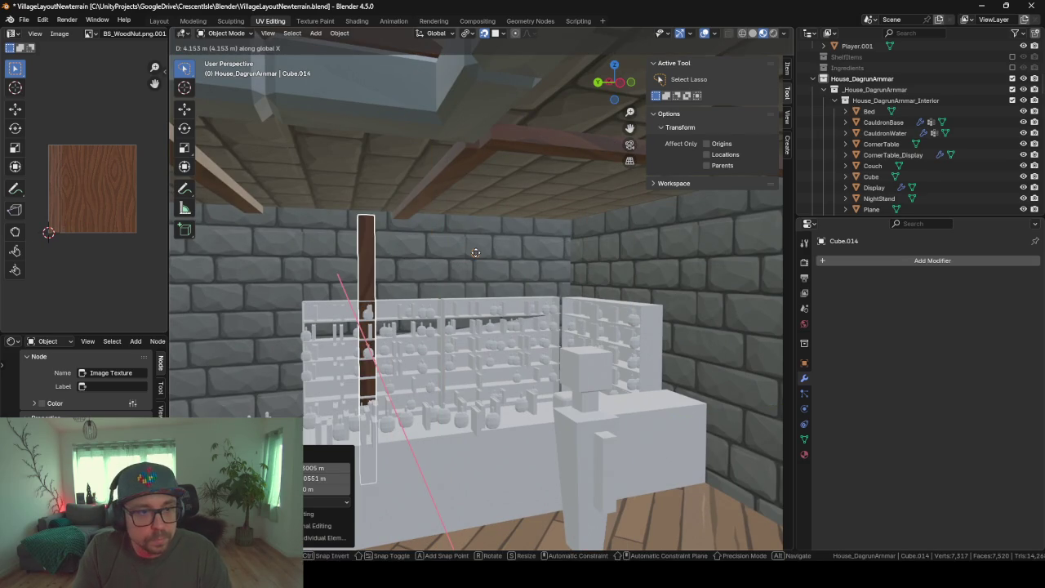
key("y")
left_click(503, 244)
mouse_move(503, 244)
middle_mouse_down()
mouse_move(527, 222)
mouse_move(565, 235)
middle_mouse_up()
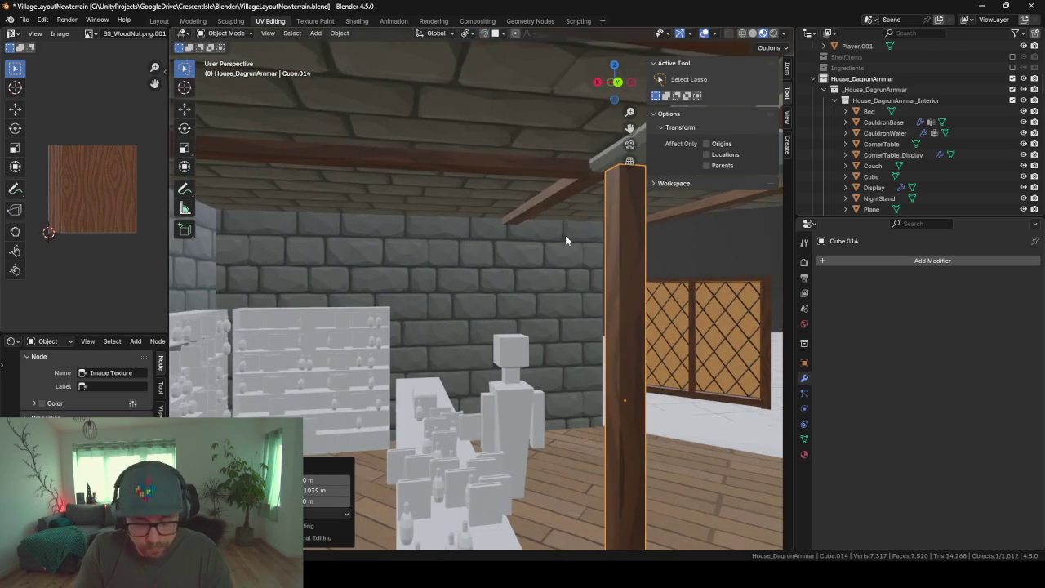
Reposition the post horizontally in front of the shelves and frame it
key("g")
key("shift+z")
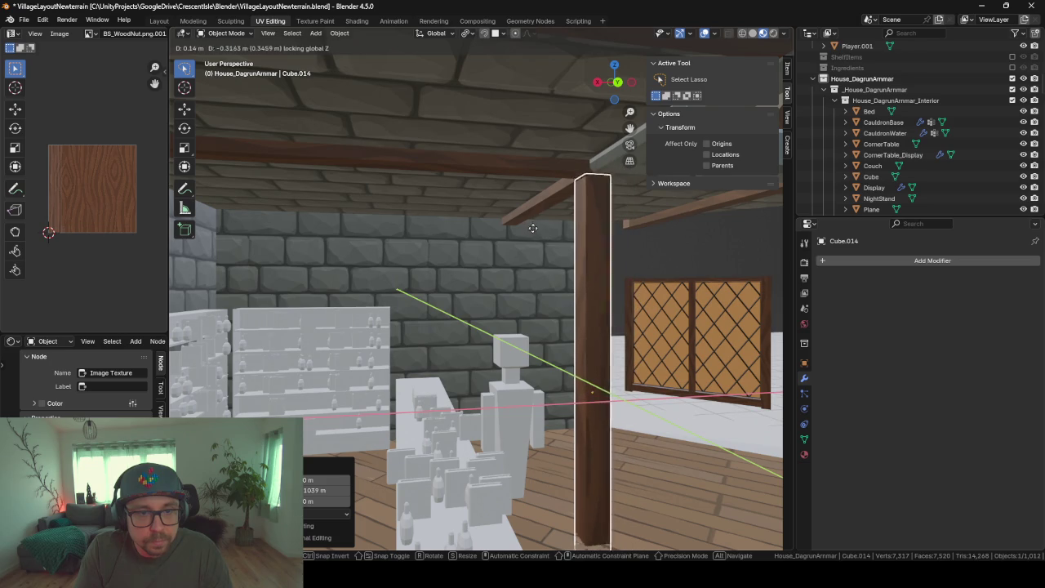
left_click(532, 231)
mouse_move(622, 217)
middle_mouse_down()
mouse_move(608, 229)
mouse_move(550, 203)
mouse_move(588, 297)
mouse_move(543, 286)
middle_mouse_up()
key("KP_Decimal")
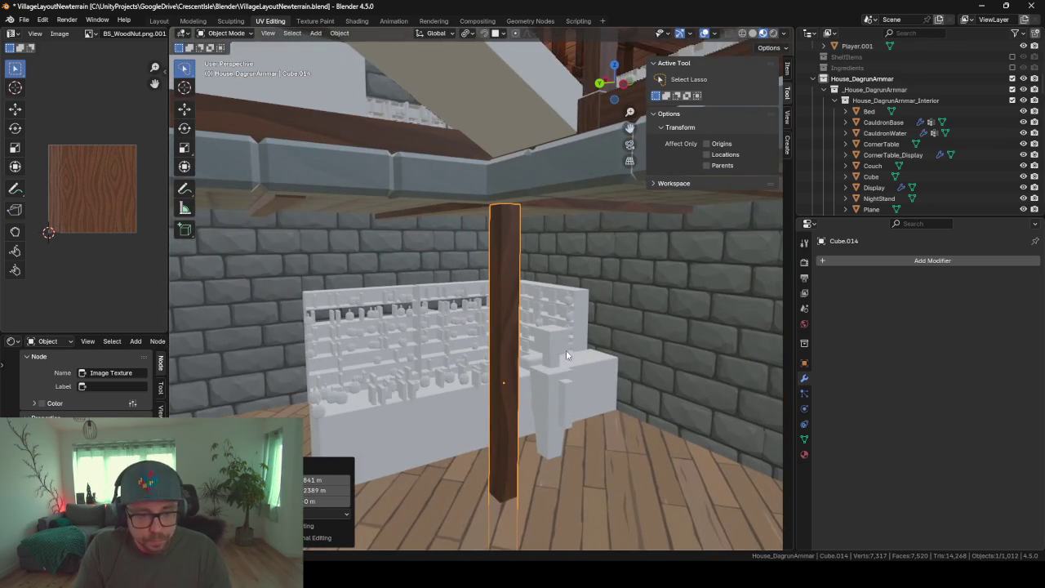
mouse_move(702, 444)
middle_mouse_down()
mouse_move(651, 379)
mouse_move(619, 396)
mouse_move(624, 421)
mouse_move(583, 366)
mouse_move(583, 384)
mouse_move(581, 371)
mouse_move(491, 501)
middle_mouse_up()
Hide the blocking plane and lower the post's bottom face to the floor
key("Tab")
key("Tab")
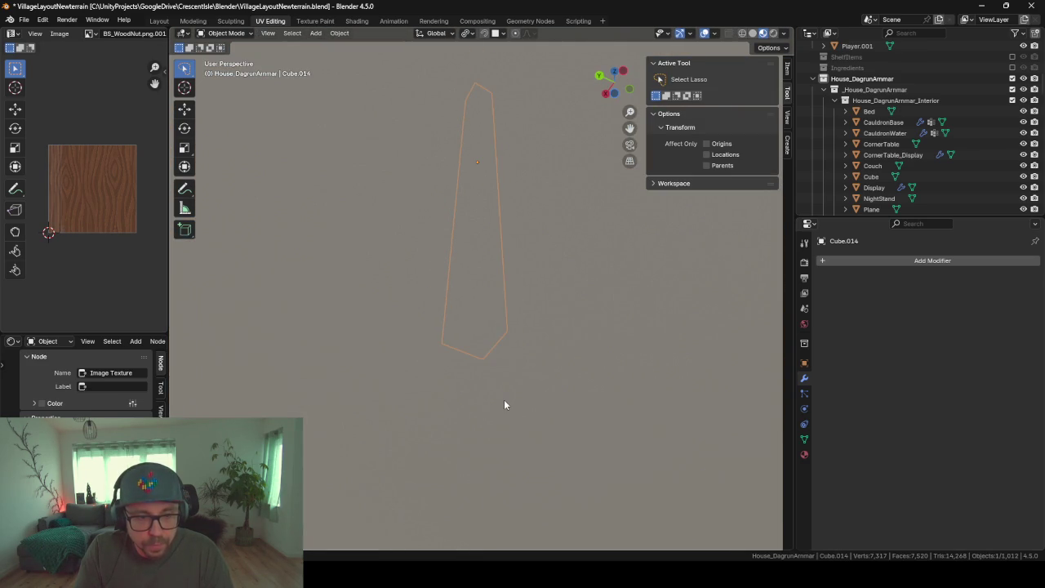
left_click(504, 399)
key("h")
left_click(484, 346)
key("Tab")
left_click(483, 343)
mouse_move(491, 339)
middle_mouse_down()
mouse_move(520, 361)
mouse_move(523, 415)
middle_mouse_up()
key("g")
key("z")
left_click(554, 463)
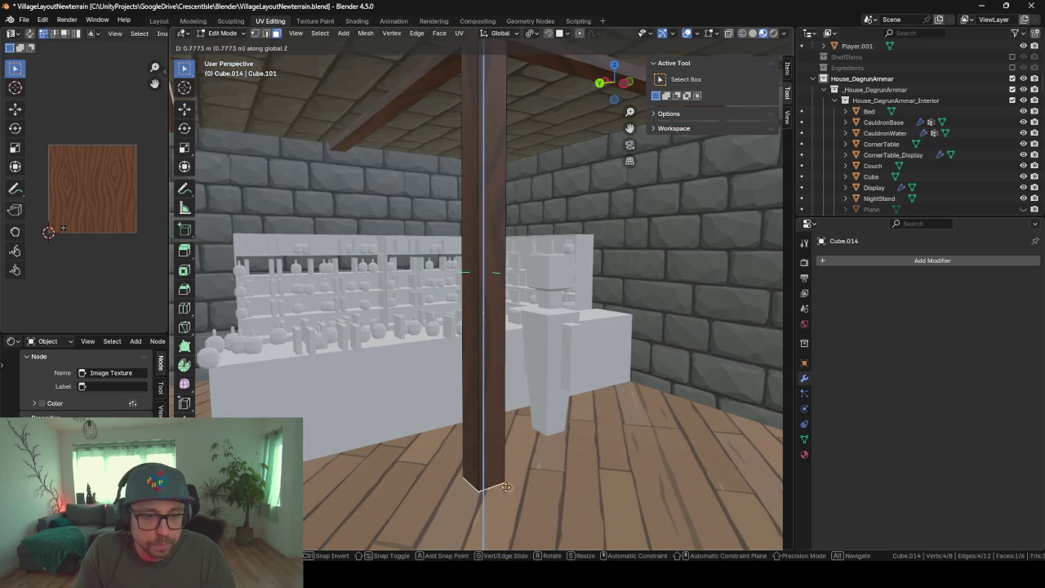
key("Tab")
scroll(481, 366, "down", 3)
mouse_move(481, 367)
middle_mouse_down()
mouse_move(540, 369)
mouse_move(467, 370)
mouse_move(484, 367)
middle_mouse_up()
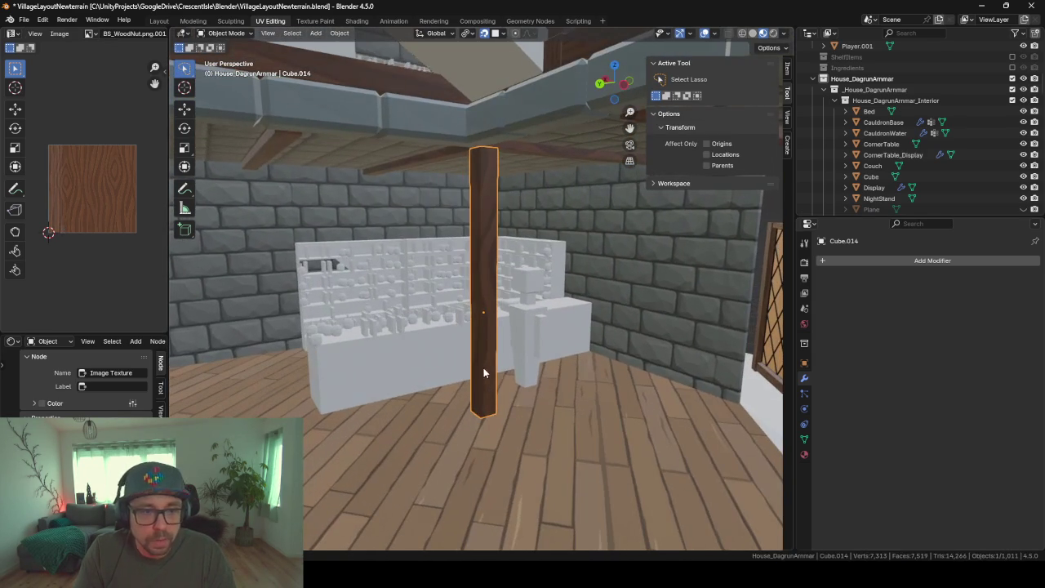
Widen the post mesh about 1.47 times horizontally and reveal all hidden objects
key("Tab")
key("s")
key("shift+z")
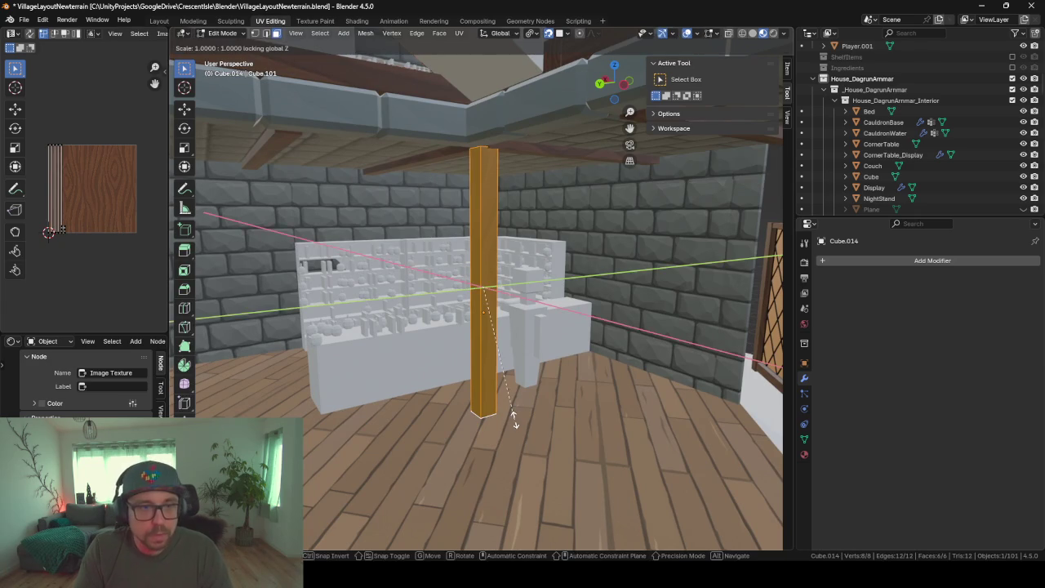
left_click(637, 416)
key("Tab")
key("KP_Divide")
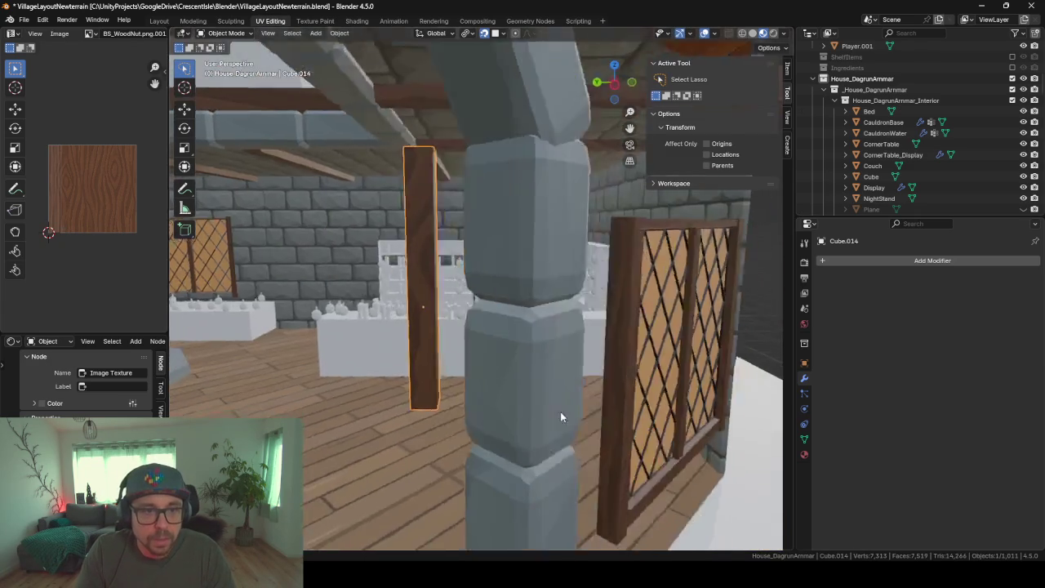
mouse_move(433, 377)
middle_mouse_down()
mouse_move(672, 366)
mouse_move(552, 377)
mouse_move(675, 401)
mouse_move(661, 397)
mouse_move(718, 374)
mouse_move(470, 382)
mouse_move(438, 396)
mouse_move(440, 356)
middle_mouse_up()
Move the Player figure nearer the arch
key("Tab")
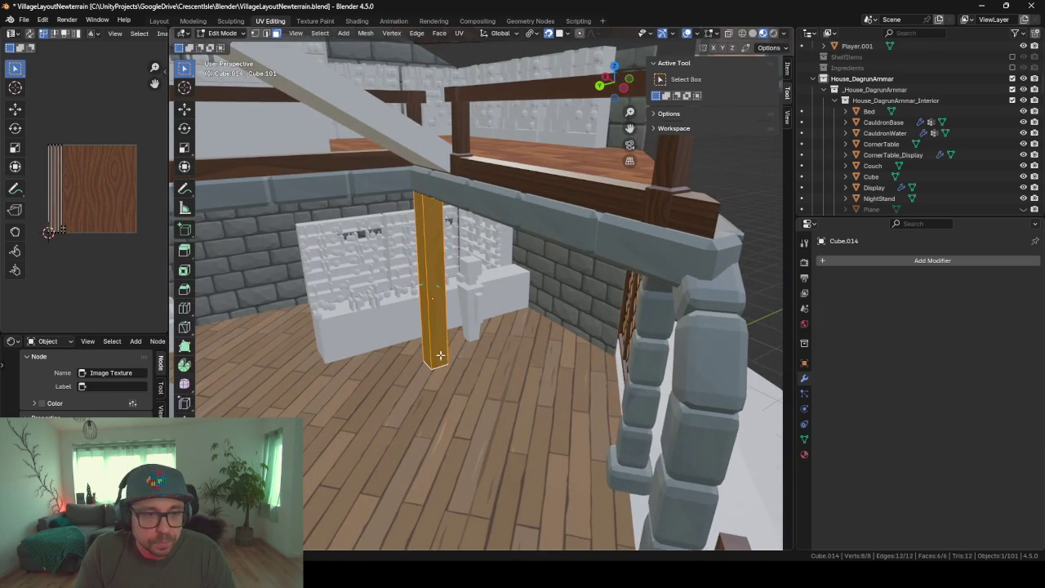
key("Tab")
left_click(474, 307)
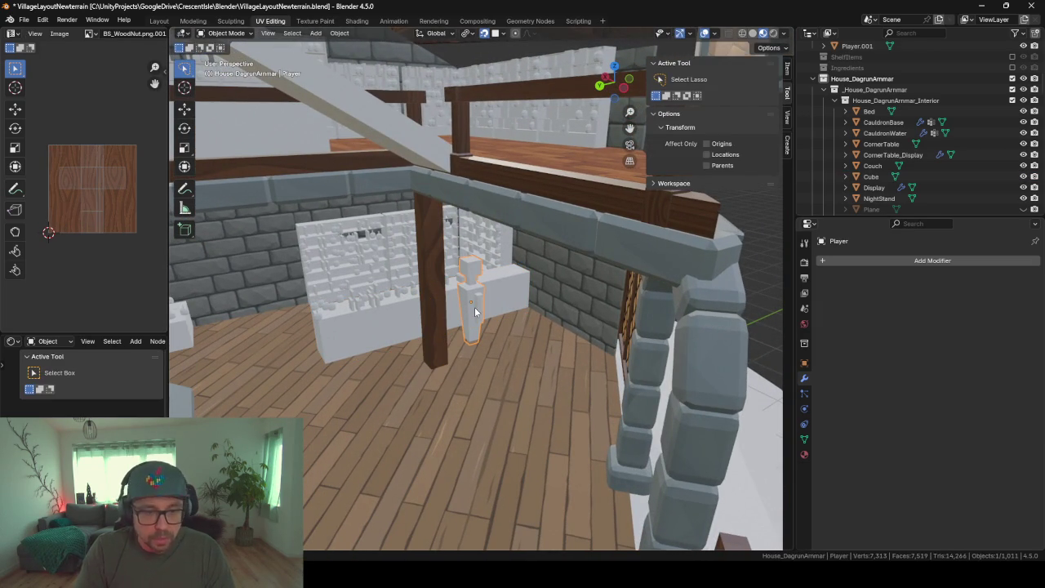
key("g")
left_click(554, 421)
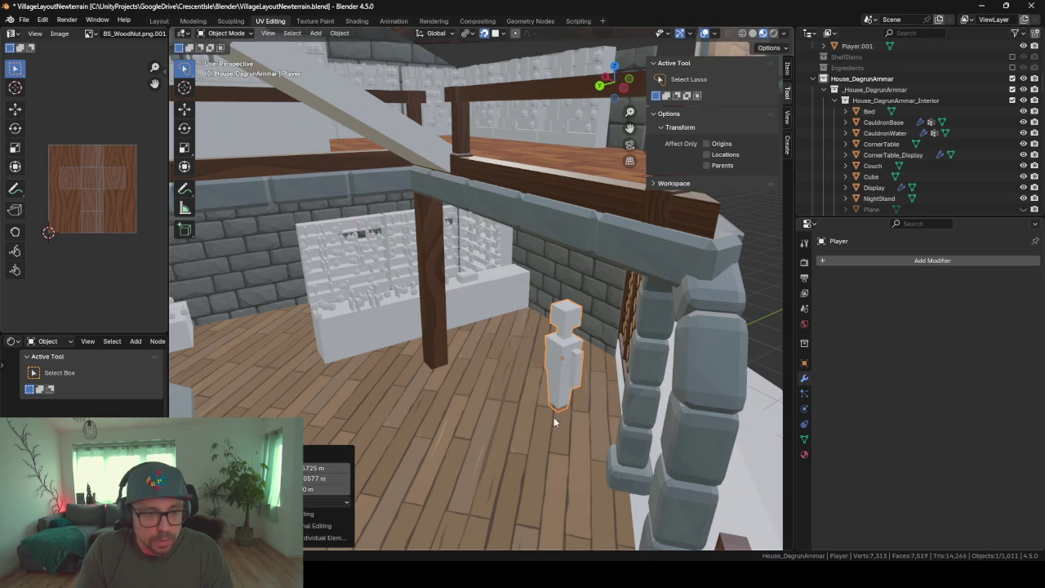
Shift the long counter Cube along X
left_click(378, 331)
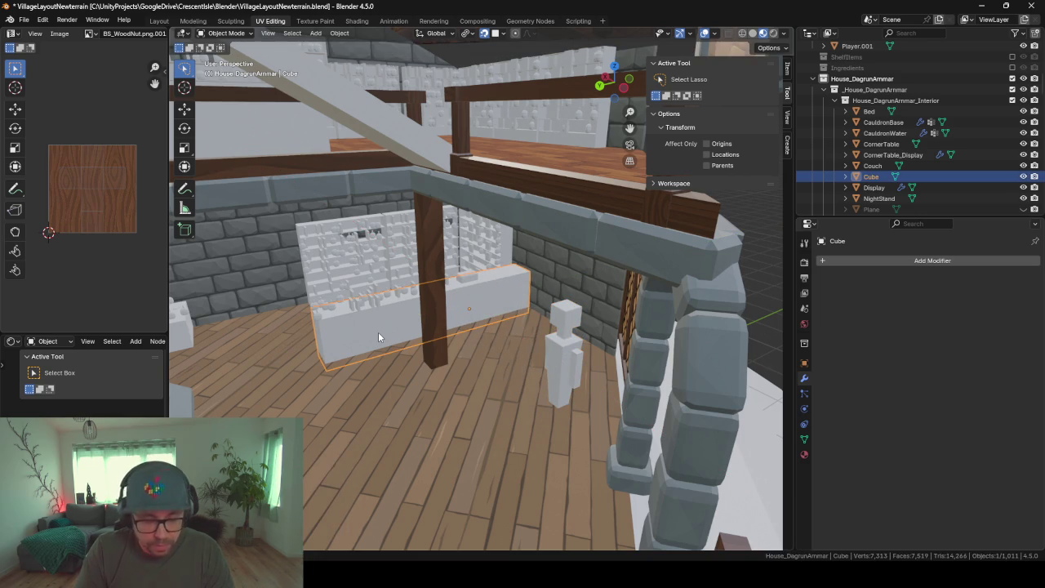
left_click(482, 275)
key("g")
key("x")
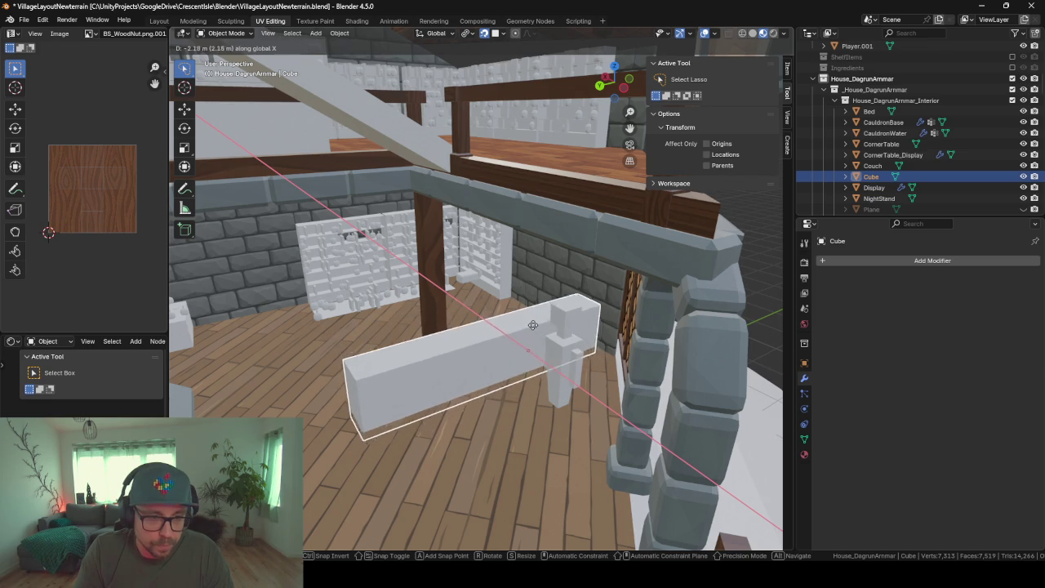
left_click(511, 308)
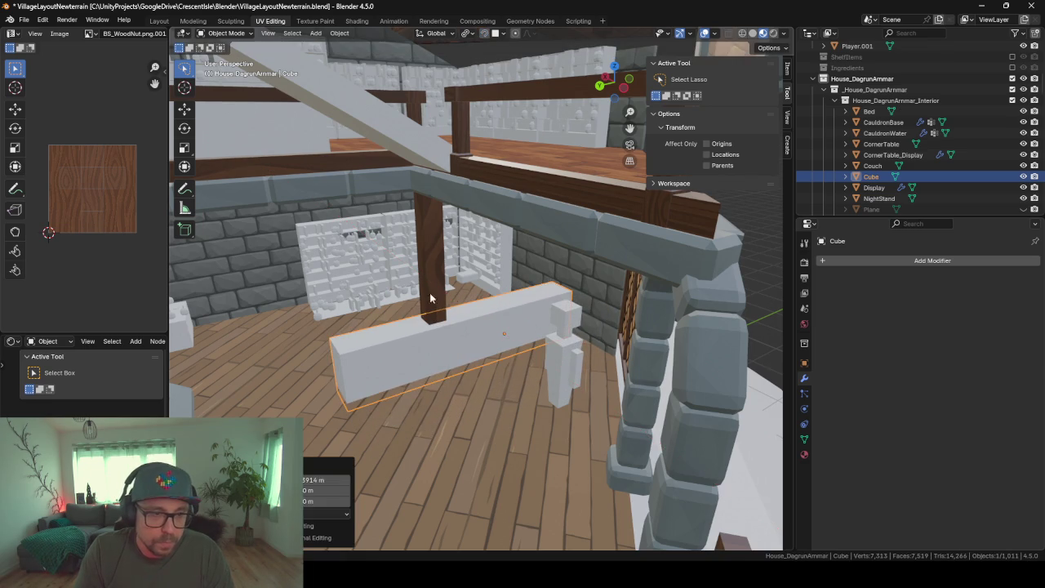
Shift the Display bottles and the small box Cube.006 along X
left_click(370, 302)
key("g")
key("x")
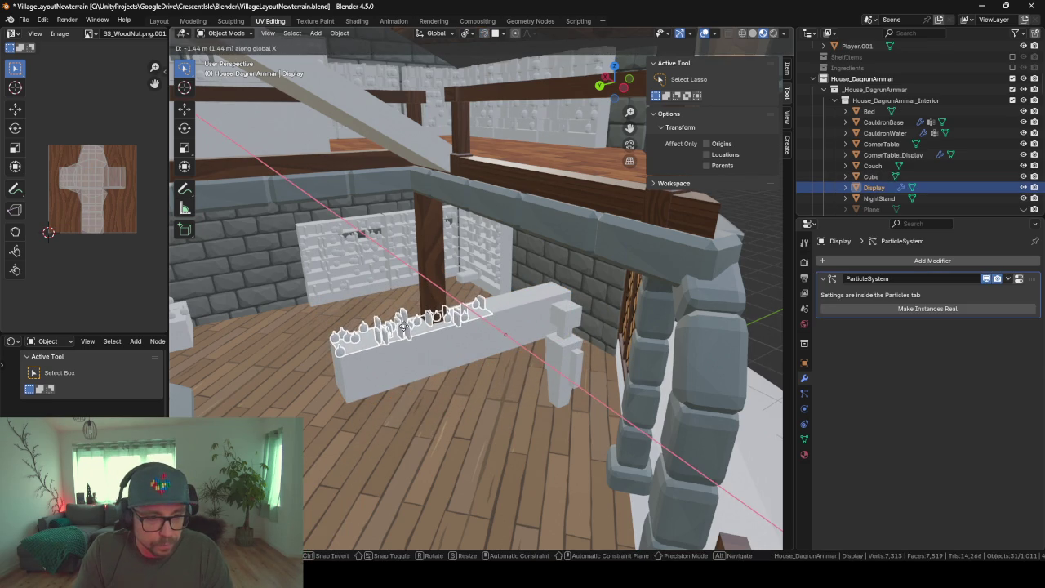
left_click(403, 327)
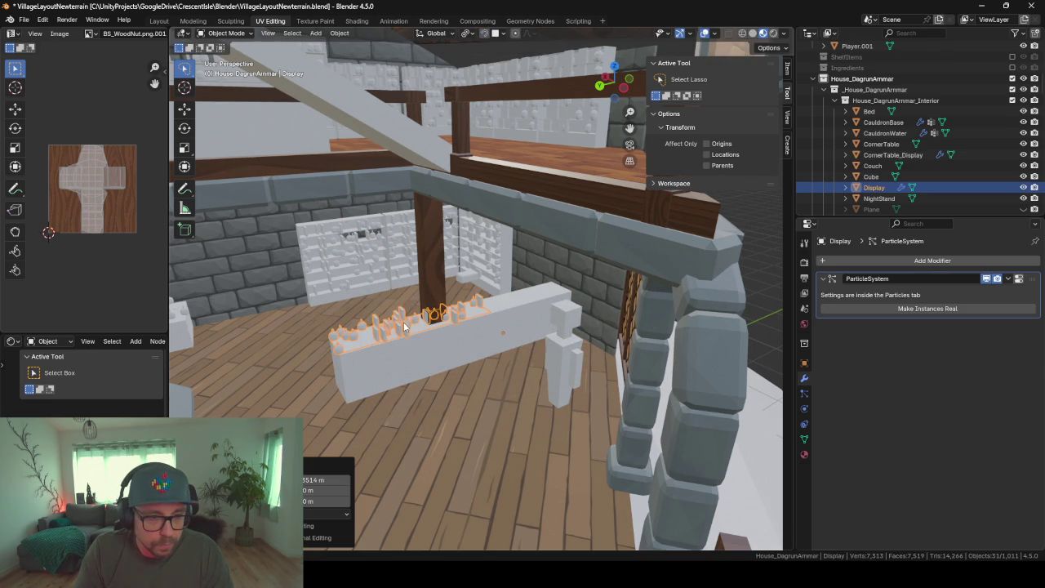
left_click(471, 280)
key("g")
key("x")
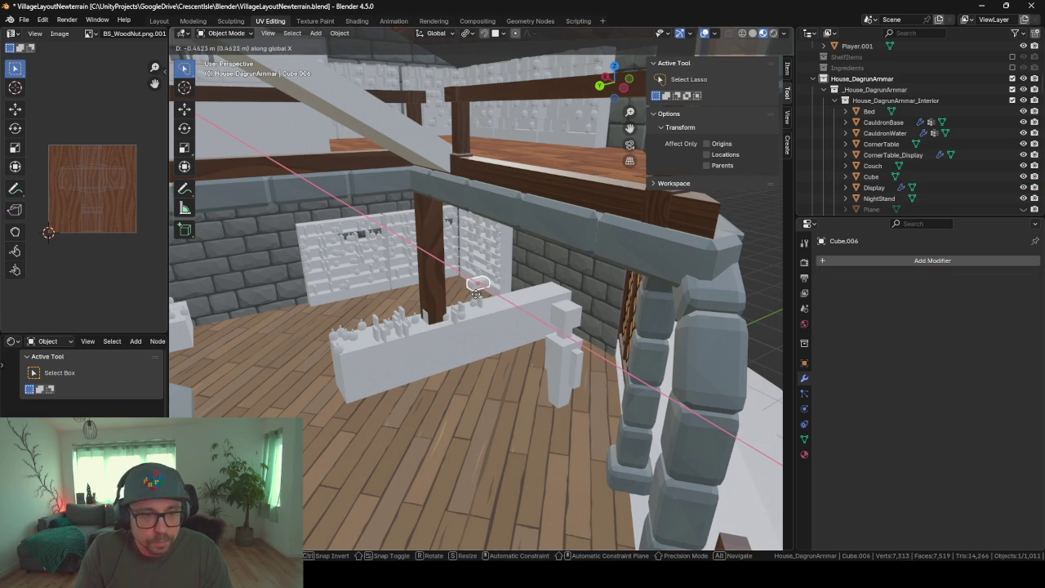
left_click(503, 305)
key("KP_Decimal")
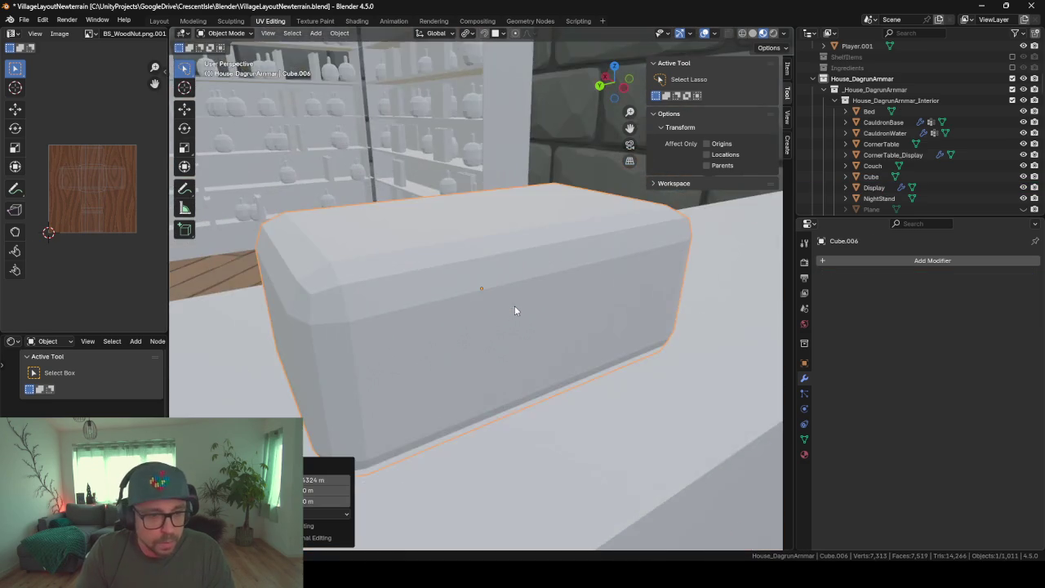
Add a centred edge loop across the Display mesh
scroll(515, 306, "down", 3)
middle_click_drag(512, 315, 362, 347)
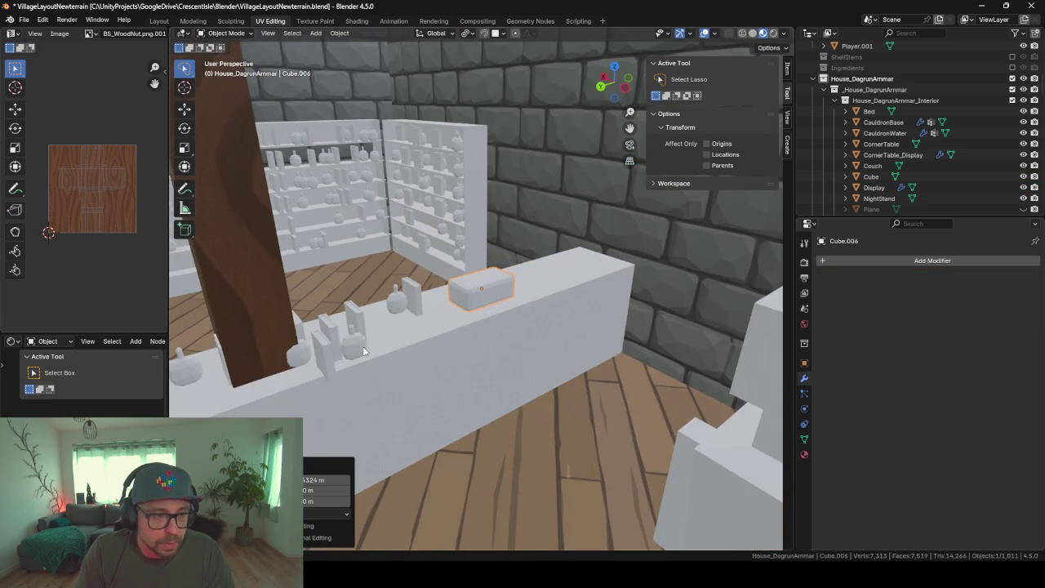
left_click(364, 351)
key("Tab")
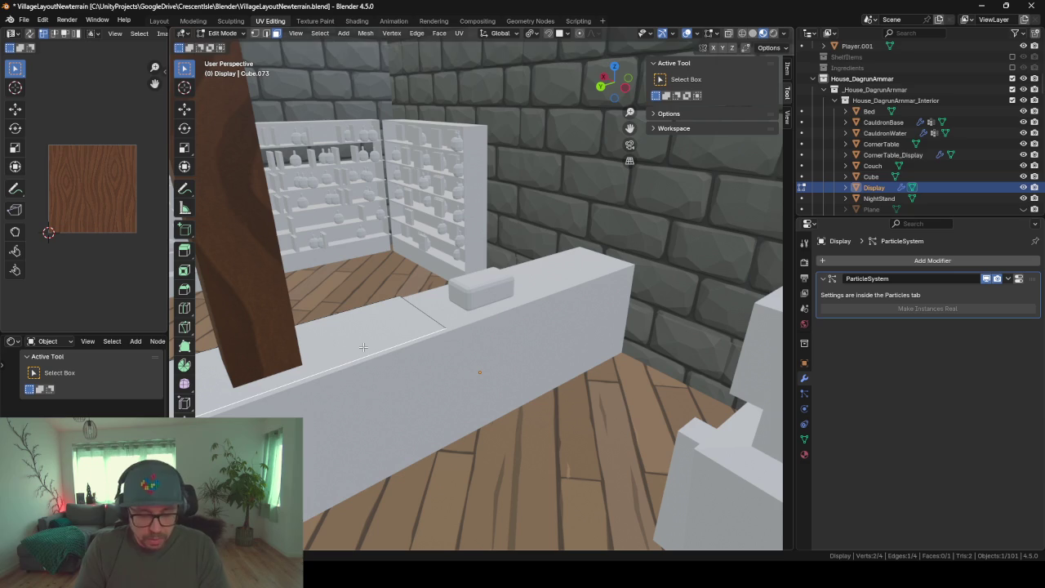
key("ctrl+r")
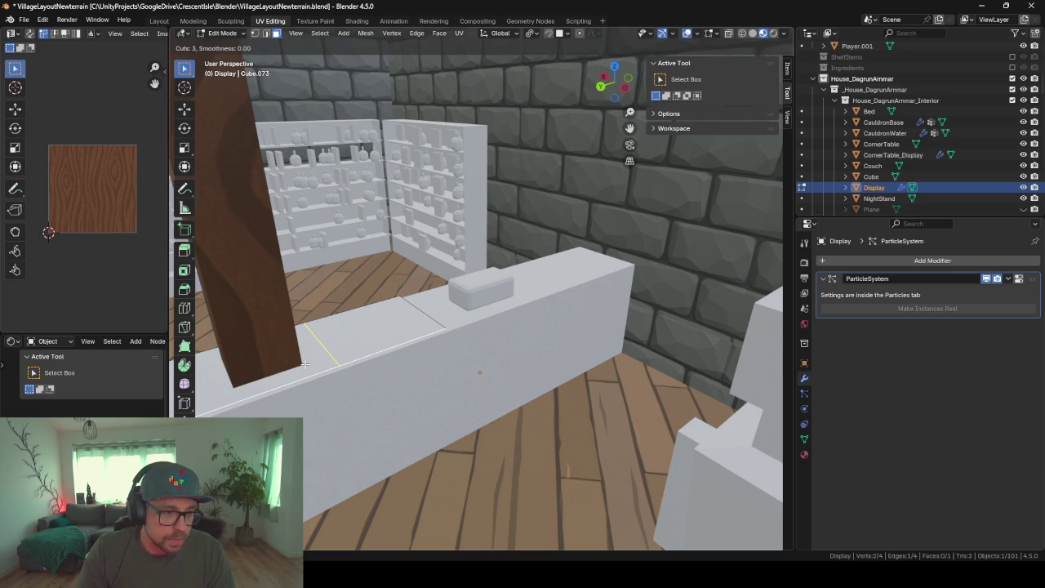
right_click(304, 365)
mouse_move(303, 389)
middle_mouse_down()
mouse_move(558, 393)
mouse_move(539, 395)
middle_mouse_up()
key("ctrl+r")
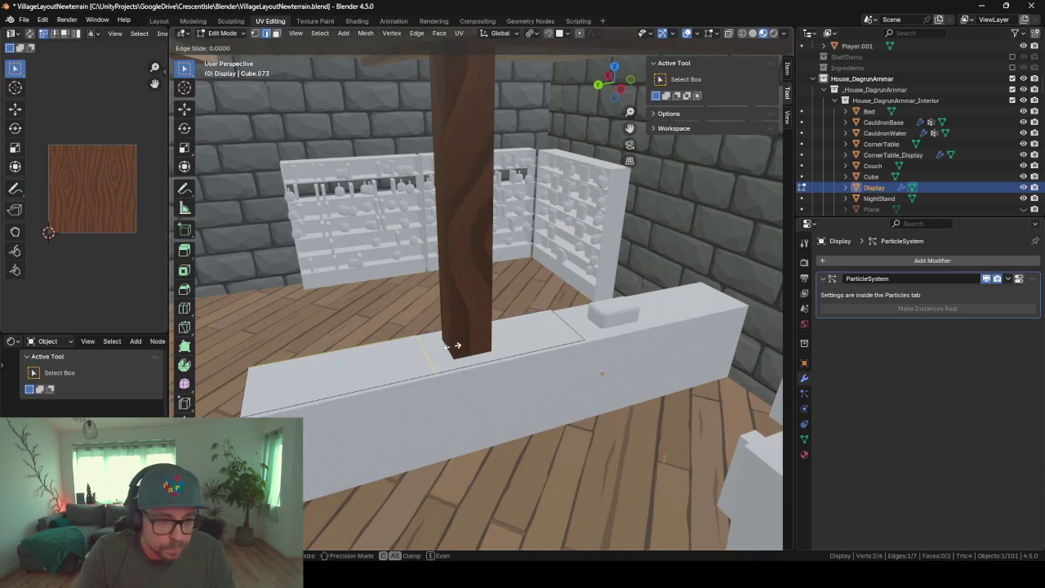
left_click(458, 346)
right_click(501, 350)
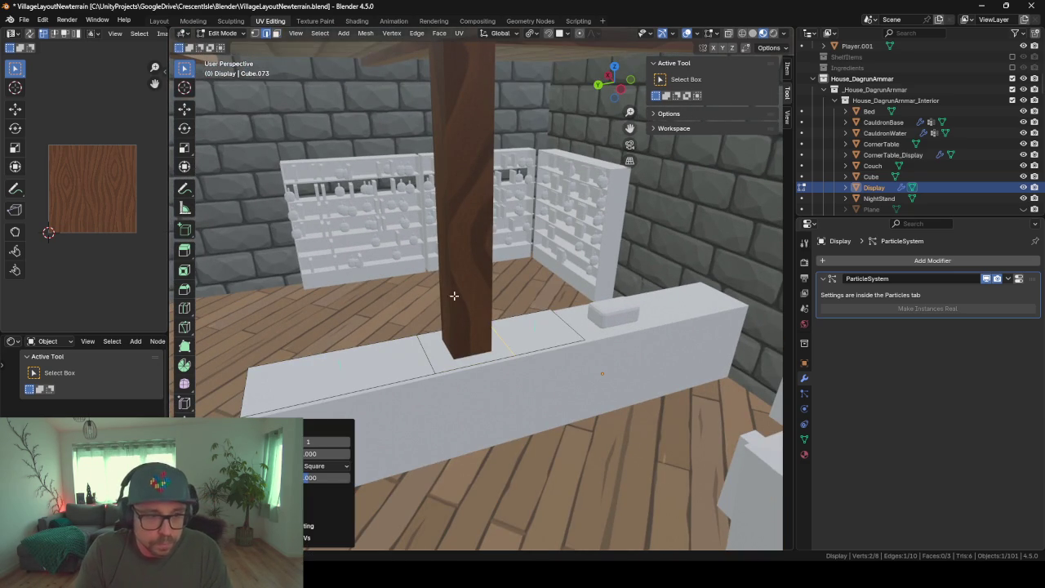
Delete the Display face under the wooden post
left_click(276, 34)
left_click(458, 360)
key("x")
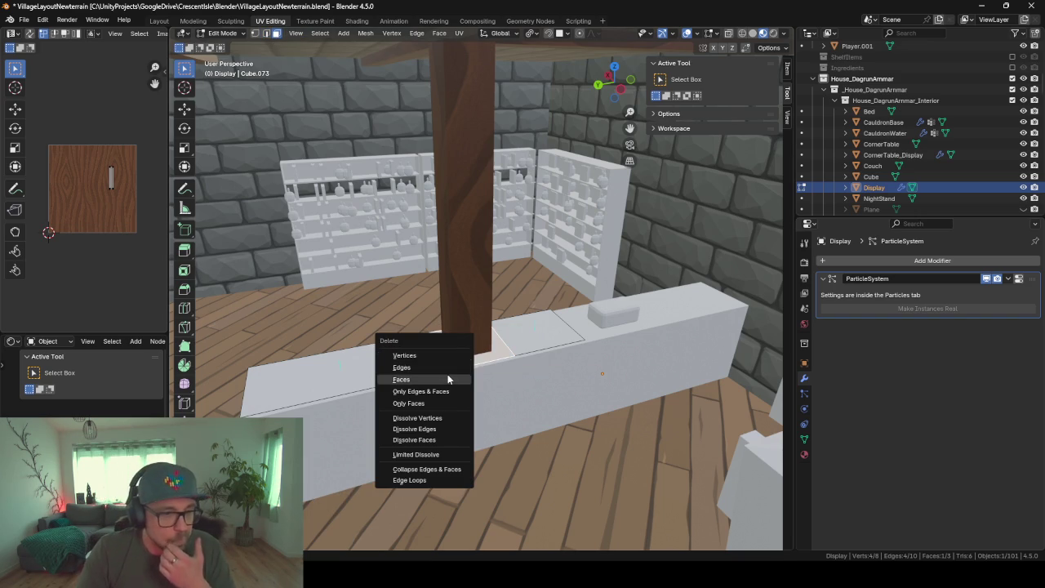
left_click(447, 378)
key("Tab")
mouse_move(617, 372)
middle_mouse_down()
mouse_move(572, 373)
mouse_move(610, 370)
middle_mouse_up()
Select and frame the Cube counter object
key("Tab")
key("Tab")
left_click(517, 396)
key("KP_Decimal")
mouse_move(517, 397)
middle_mouse_down()
mouse_move(590, 400)
mouse_move(536, 374)
middle_mouse_up()
Exit local view and hide the house ground shell to expose the interior
scroll(545, 376, "down", 5)
key("KP_Divide")
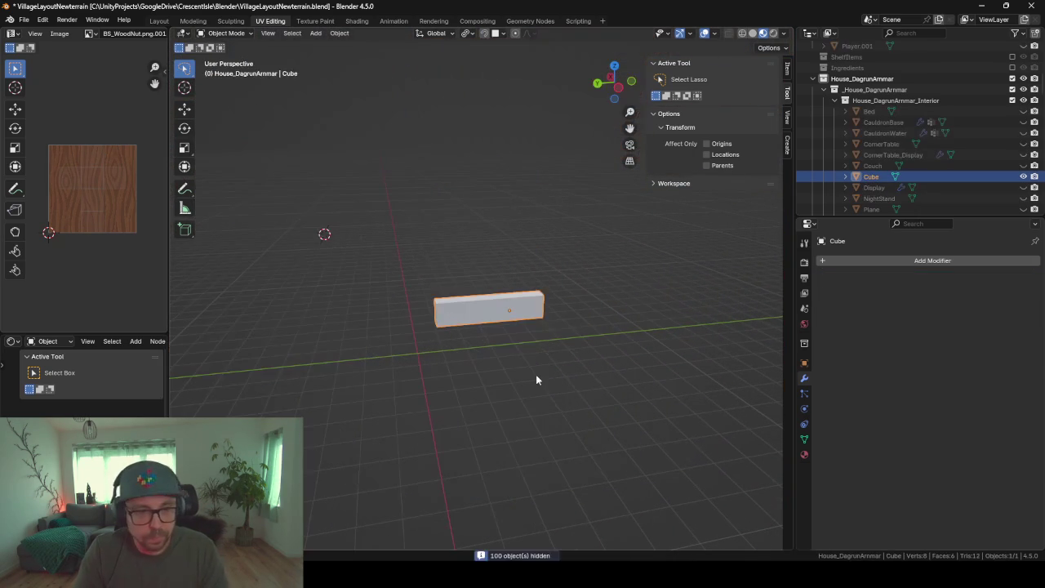
key("KP_Divide")
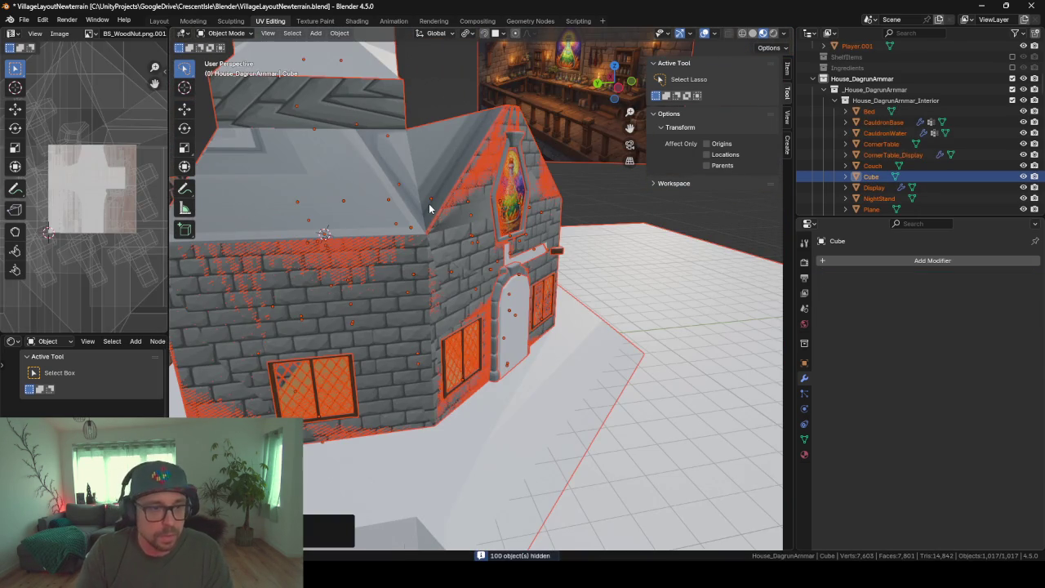
left_click(412, 173)
key("h")
Delete the Floor_1.5 wooden floor strip beside the stairs
mouse_move(468, 221)
middle_mouse_down()
mouse_move(502, 260)
mouse_move(497, 311)
middle_mouse_up()
scroll(530, 289, "up", 3)
scroll(589, 352, "up", 5)
mouse_move(589, 352)
middle_mouse_down()
mouse_move(557, 320)
mouse_move(580, 343)
mouse_move(532, 343)
mouse_move(522, 329)
mouse_move(559, 297)
mouse_move(536, 305)
middle_mouse_up()
scroll(522, 329, "down", 3)
scroll(536, 305, "up", 4)
mouse_move(468, 307)
middle_mouse_down()
mouse_move(433, 332)
mouse_move(425, 327)
middle_mouse_up()
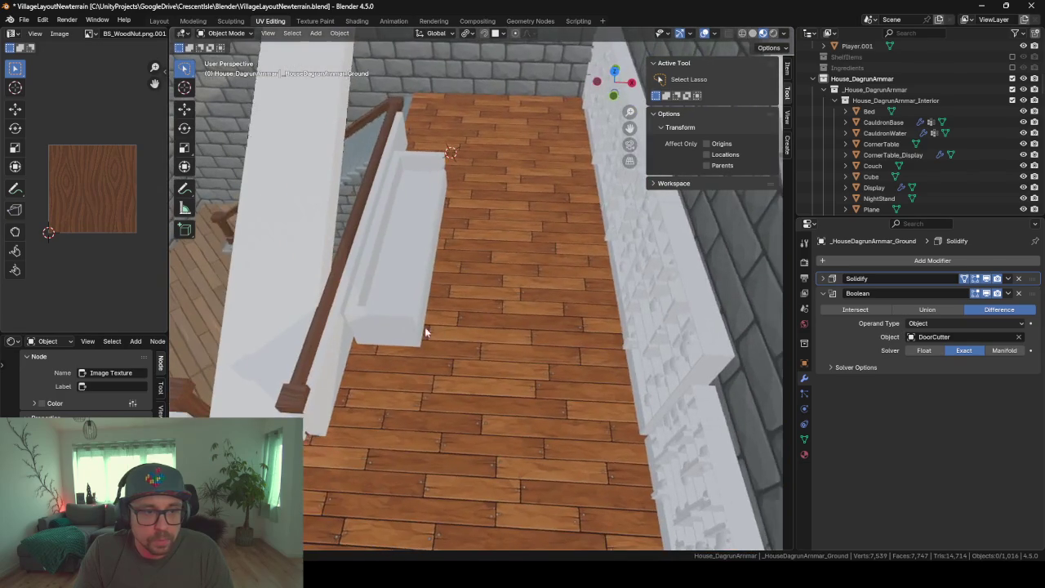
left_click(324, 376)
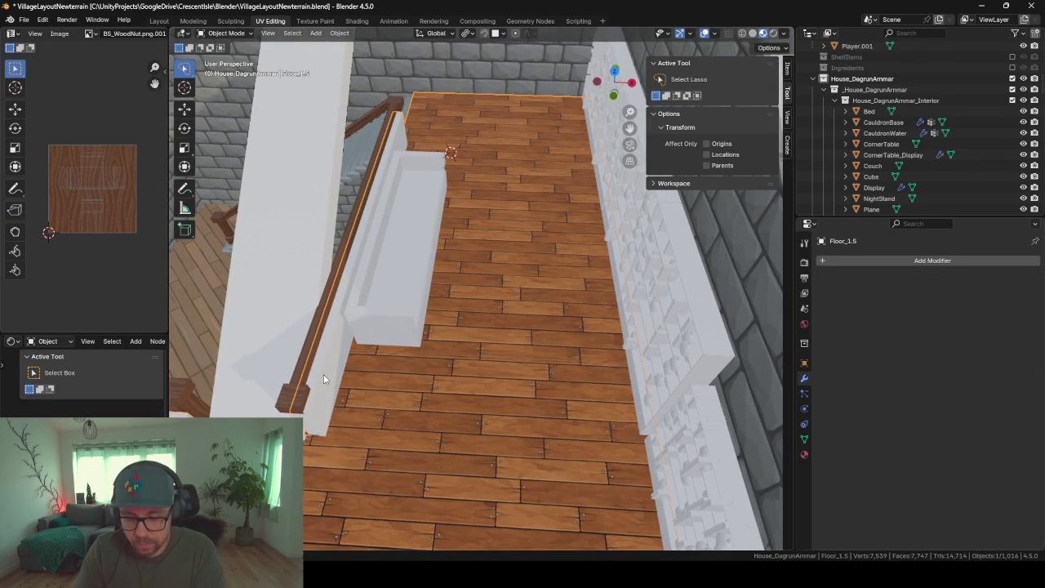
key("Delete")
Select the Plane.002 ceiling near the stone wall
mouse_move(323, 374)
middle_mouse_down()
mouse_move(354, 370)
mouse_move(425, 327)
mouse_move(385, 350)
mouse_move(453, 335)
mouse_move(458, 298)
mouse_move(438, 339)
mouse_move(351, 319)
mouse_move(404, 324)
mouse_move(424, 258)
middle_mouse_up()
scroll(453, 335, "down", 3)
left_click(425, 103)
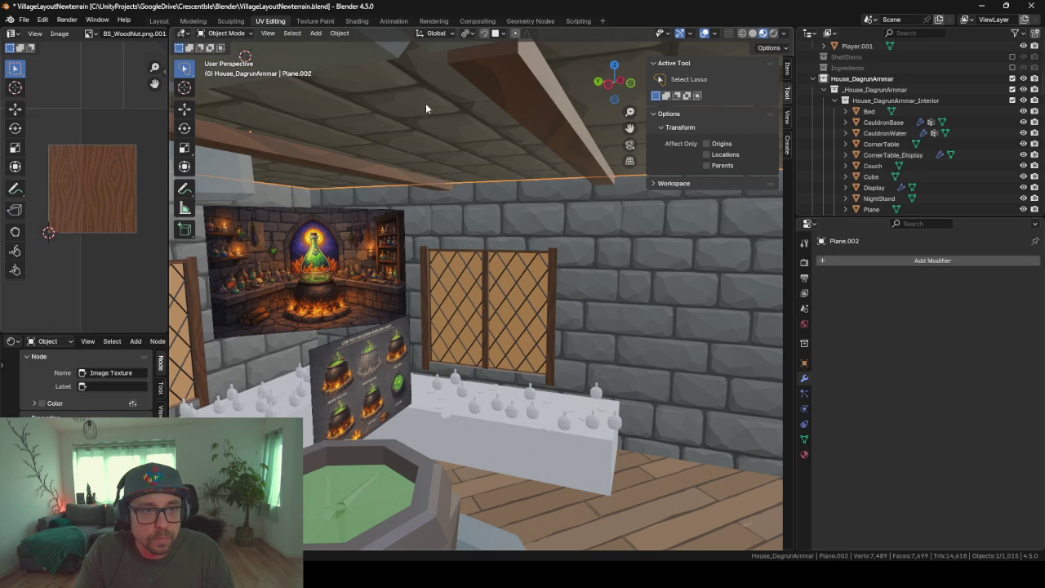
In Edit Mode on Plane.002, check shading and overlays and recalculate normals inside
key("Tab")
mouse_move(483, 223)
middle_mouse_down()
mouse_move(401, 280)
mouse_move(436, 273)
mouse_move(449, 310)
middle_mouse_up()
left_click(786, 34)
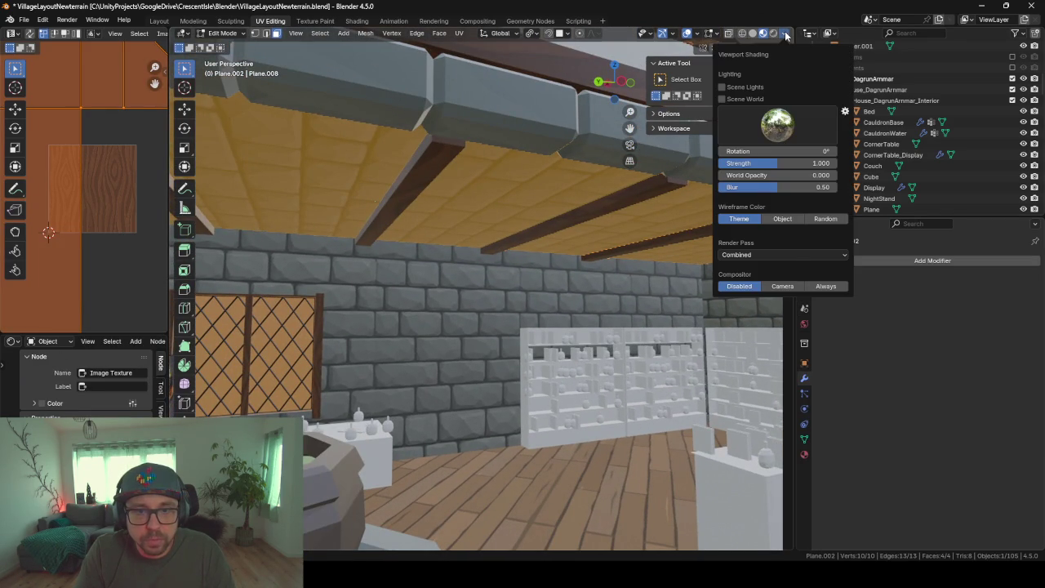
left_click(716, 34)
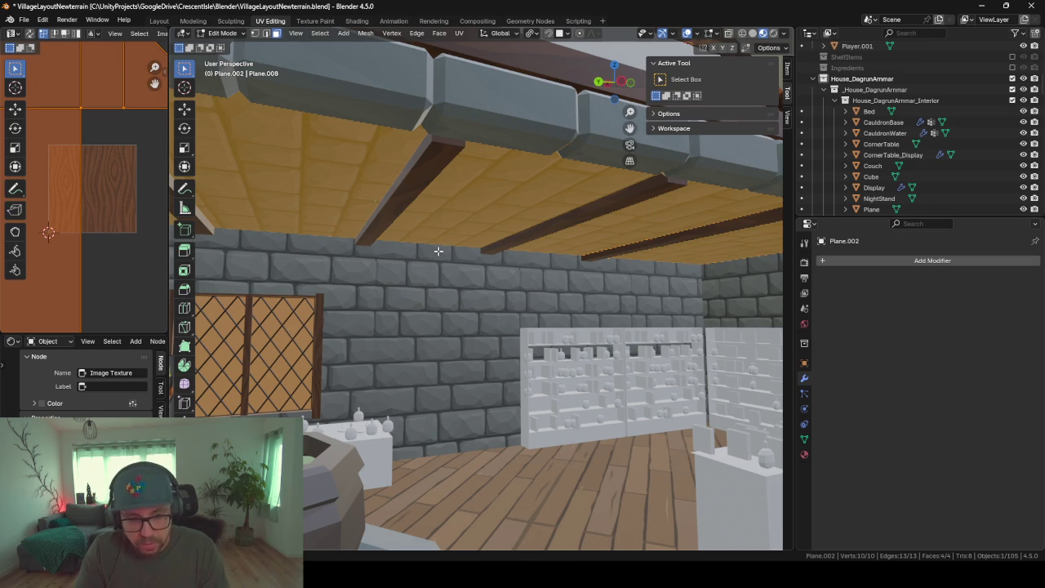
key("alt+n")
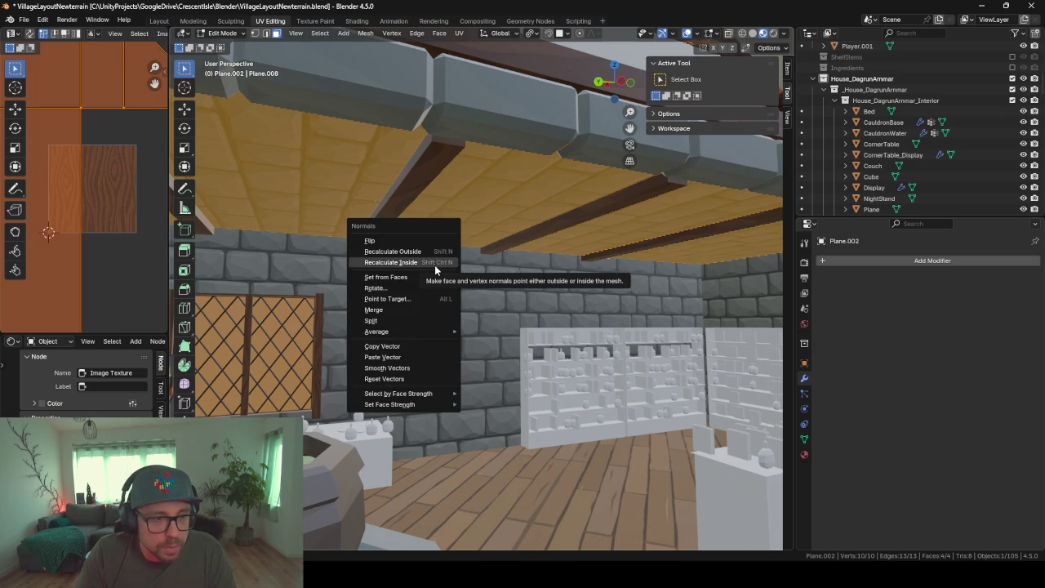
left_click(426, 250)
Flip Plane.002's normals, return to Object Mode, and orbit to inspect the room
key("alt+n")
left_click(343, 240)
key("Tab")
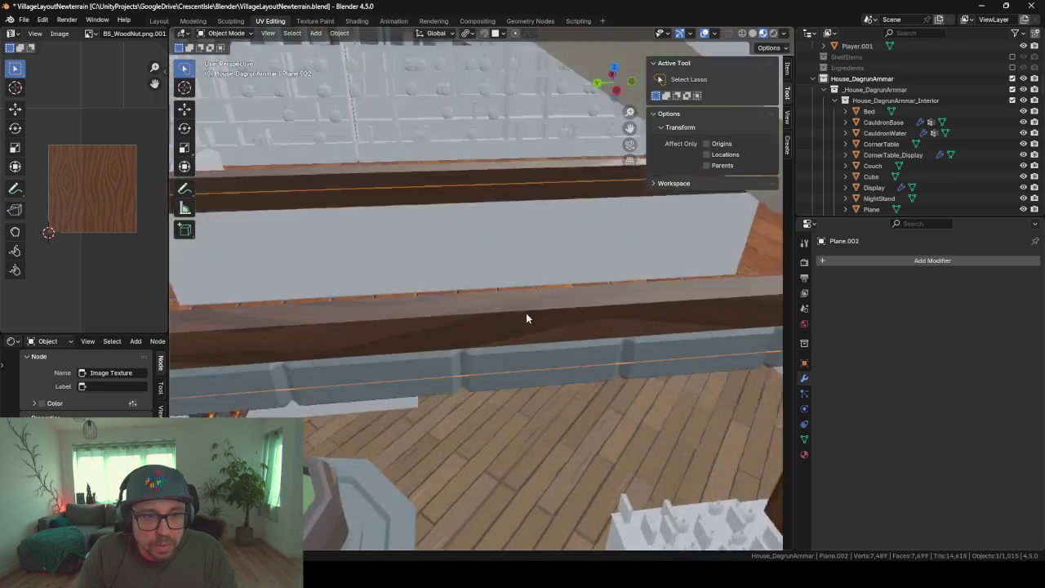
middle_click_drag(526, 313, 535, 271)
scroll(533, 273, "down", 3)
scroll(531, 275, "down", 2)
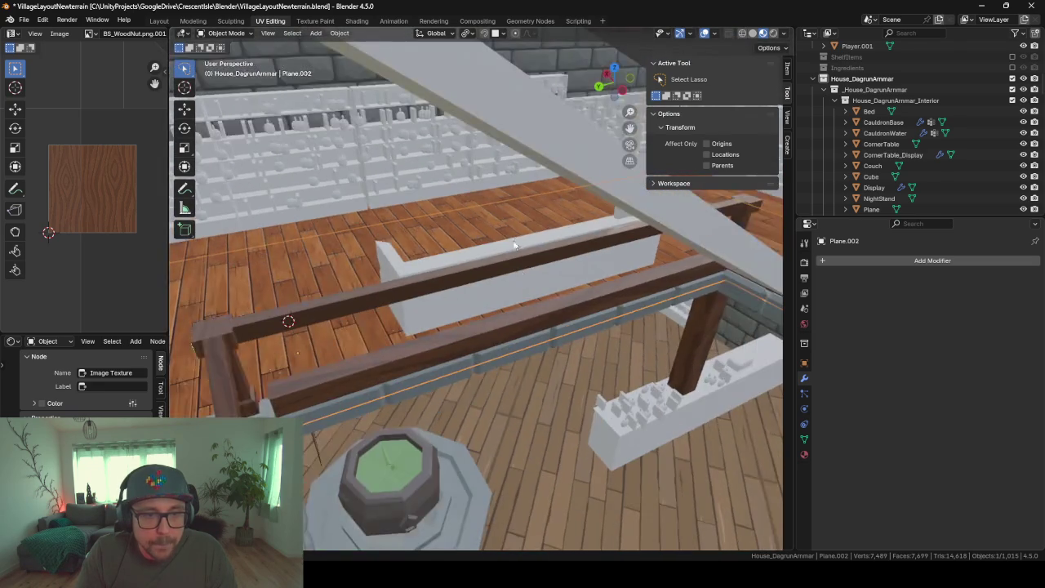
scroll(506, 315, "down", 2)
middle_click_drag(508, 315, 519, 315)
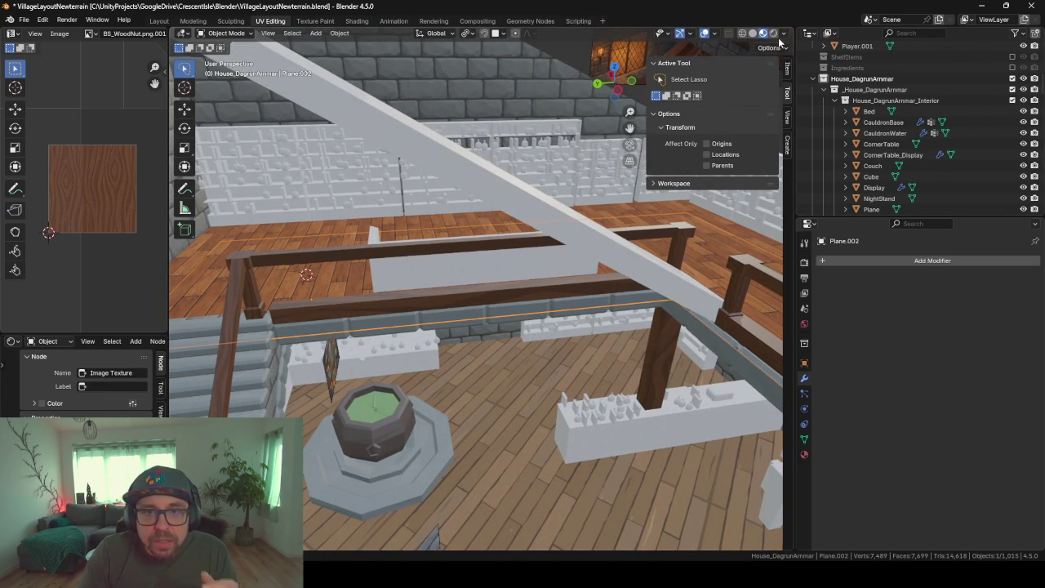
Inspect the Viewport Shading render passes, view settings, and Render and View Layer properties
left_click(784, 33)
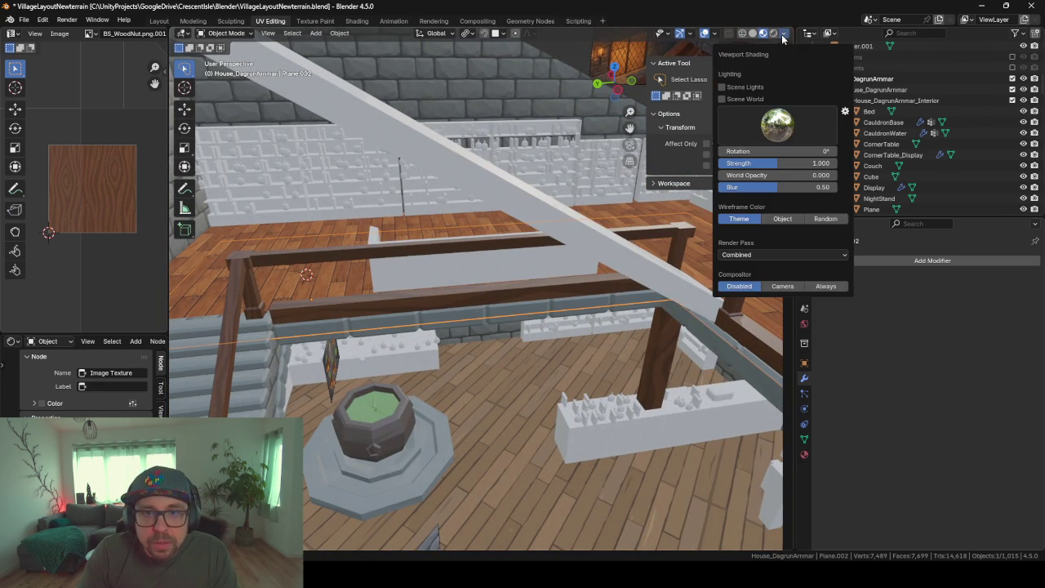
left_click(806, 257)
left_click(805, 254)
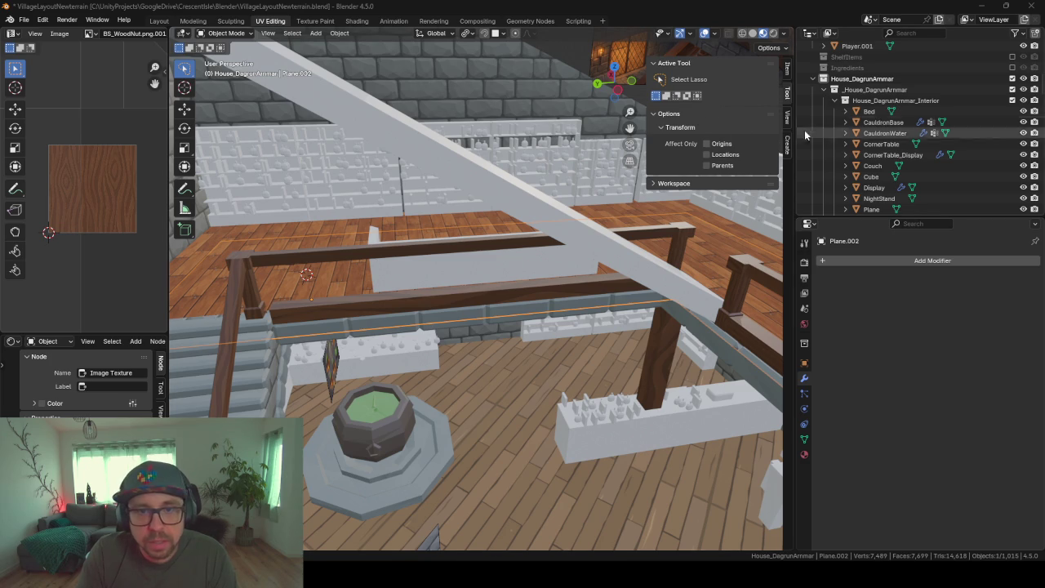
left_click(788, 118)
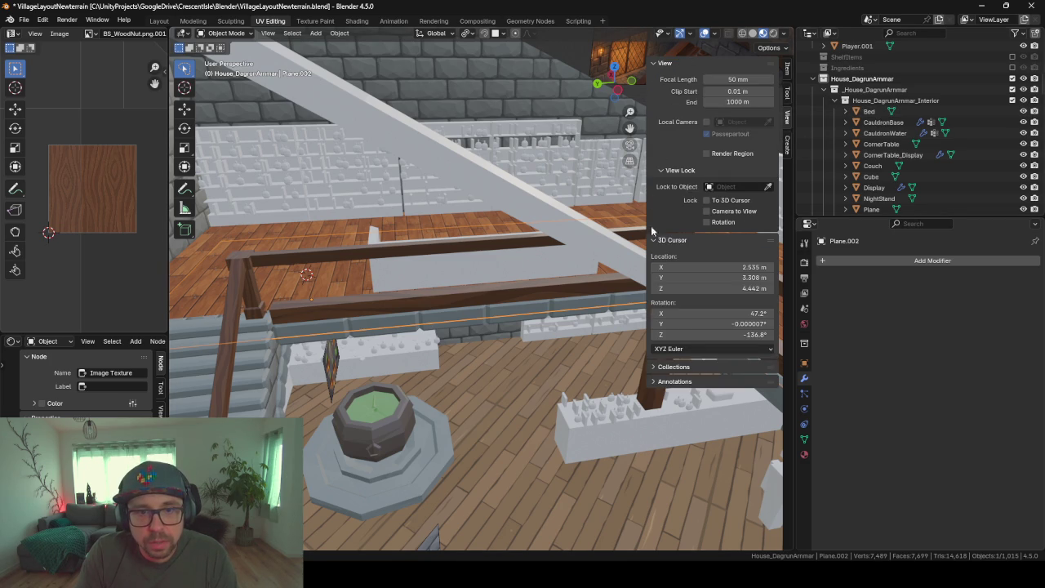
left_click(804, 263)
scroll(832, 299, "down", 2)
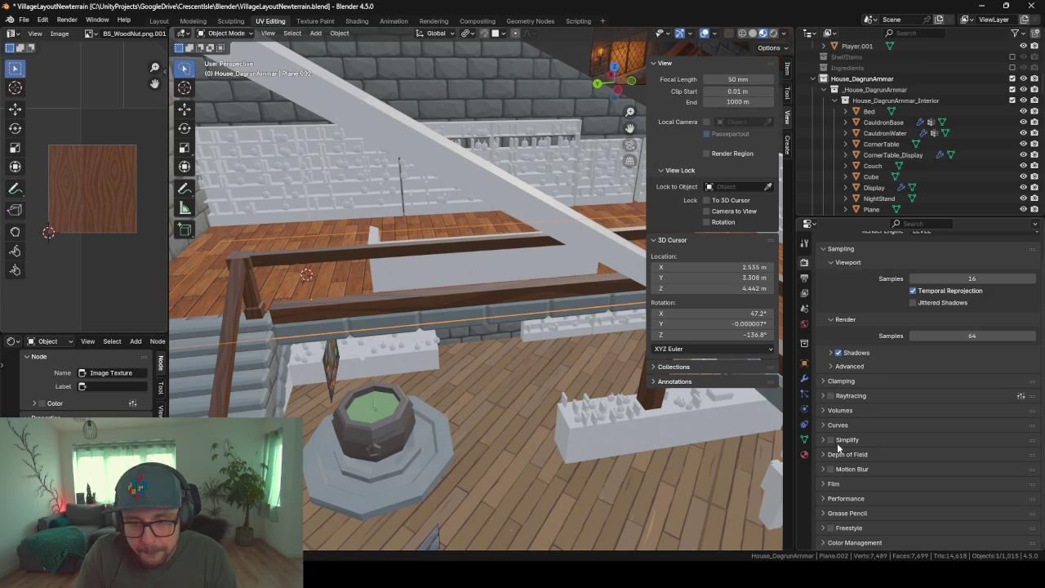
left_click(804, 294)
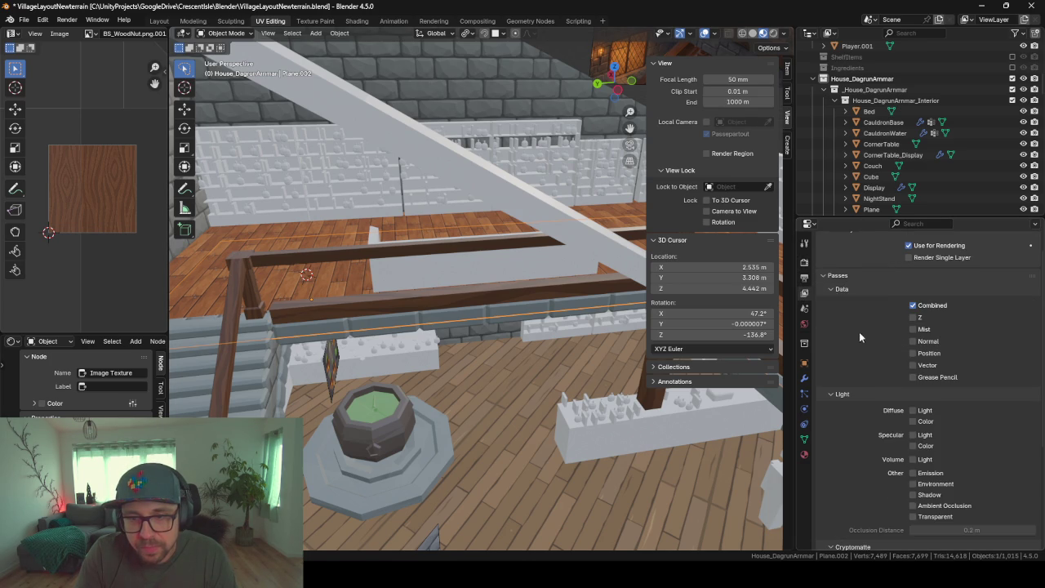
scroll(860, 335, "down", 3)
scroll(861, 342, "down", 4)
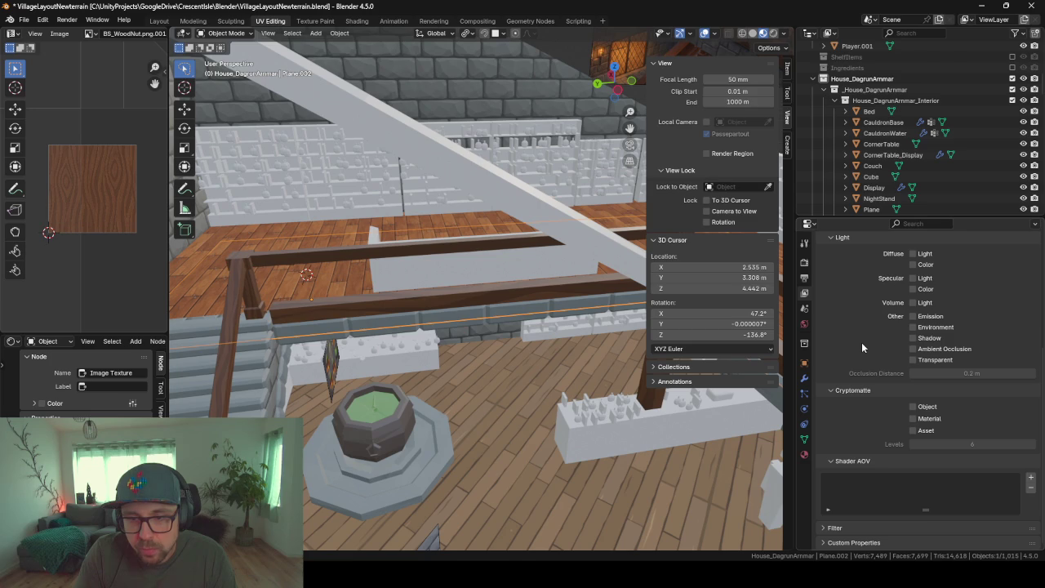
Select the House_DagrunAmmar collection and export it to FBX
key("F3")
type("backface")
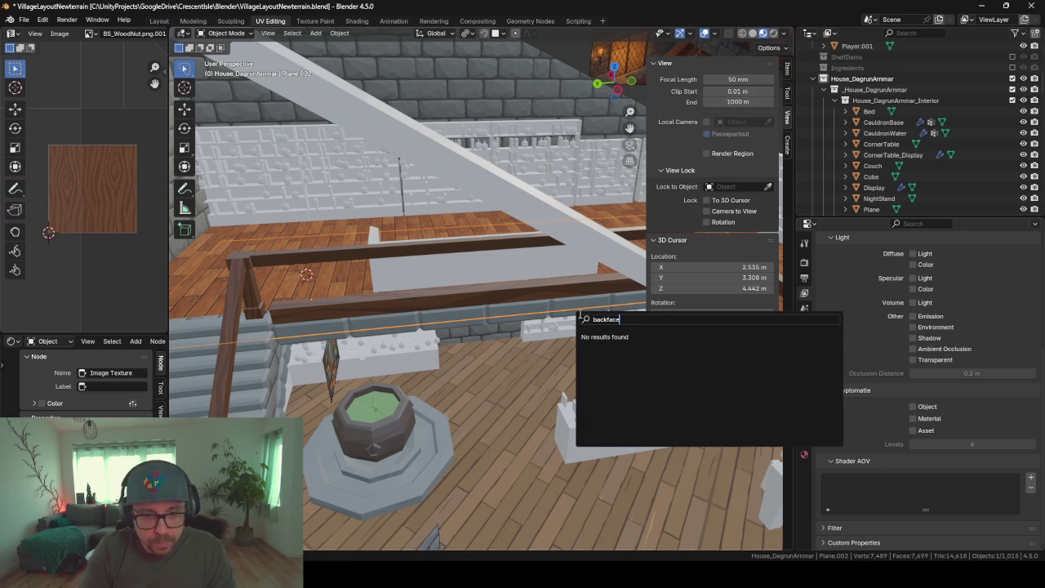
key("Escape")
key("F3")
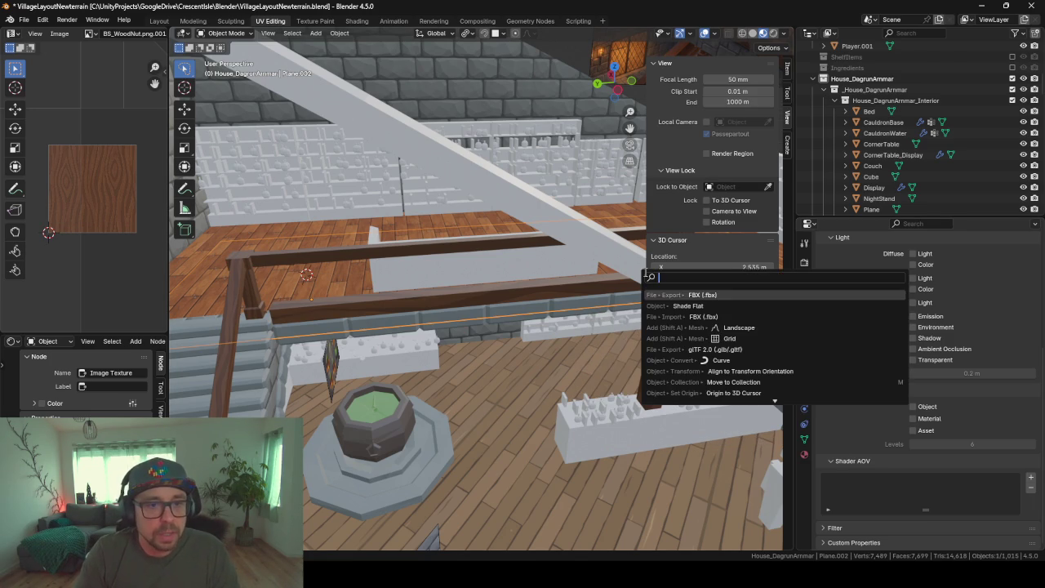
left_click(868, 78)
key("F3")
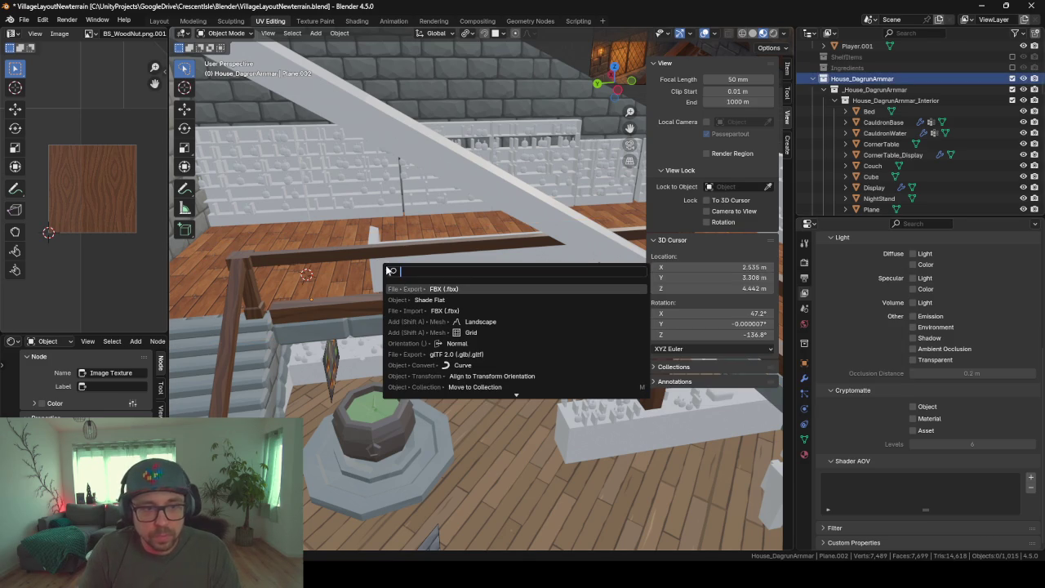
key("Return")
left_click(710, 467)
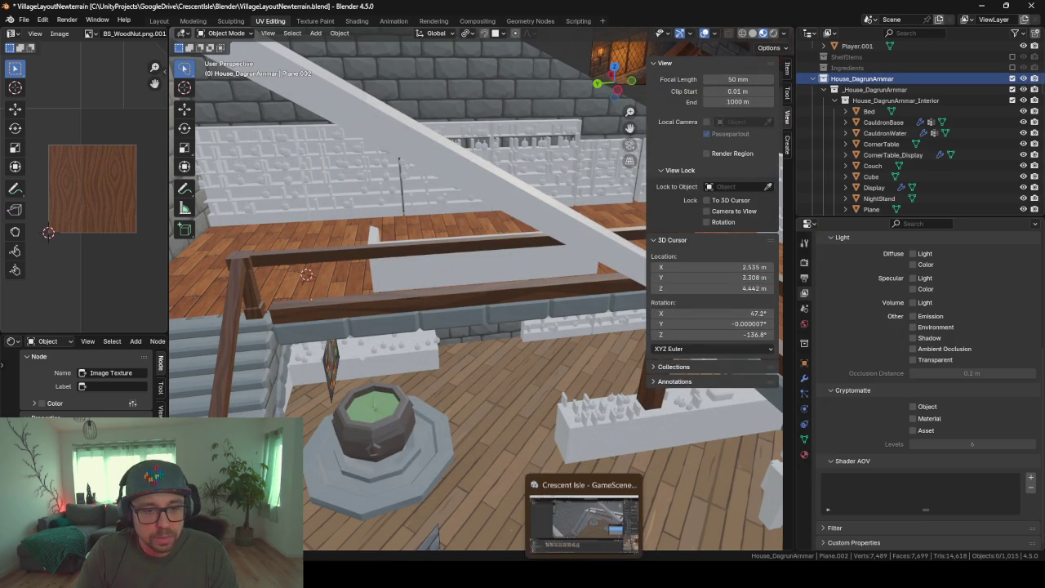
In Unity, fly through the re-imported house and select the Plane.001 floor
left_click(583, 511)
mouse_move(516, 322)
right_mouse_down()
mouse_move(701, 324)
mouse_move(729, 292)
mouse_move(604, 309)
right_mouse_up()
right_click(604, 309)
left_click(526, 311)
left_click(526, 316)
mouse_move(527, 317)
right_mouse_down()
mouse_move(451, 341)
mouse_move(649, 230)
mouse_move(539, 227)
mouse_move(649, 335)
mouse_move(554, 236)
mouse_move(811, 250)
mouse_move(490, 232)
mouse_move(572, 252)
right_mouse_up()
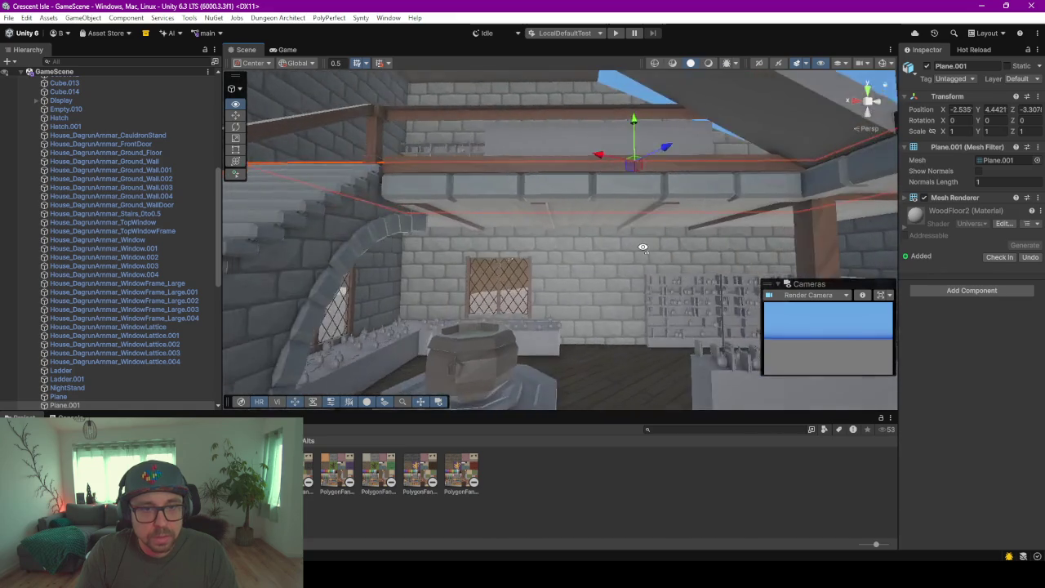
Fly to the ceiling beams and inspect the concept object, Plane.002 and Plane.001
right_click_drag(572, 251, 707, 226)
mouse_move(613, 242)
right_mouse_down()
mouse_move(538, 198)
mouse_move(521, 353)
mouse_move(599, 372)
mouse_move(597, 303)
mouse_move(625, 285)
mouse_move(585, 293)
right_mouse_up()
left_click(563, 259)
left_click(540, 191)
left_click(602, 360)
left_click(597, 303)
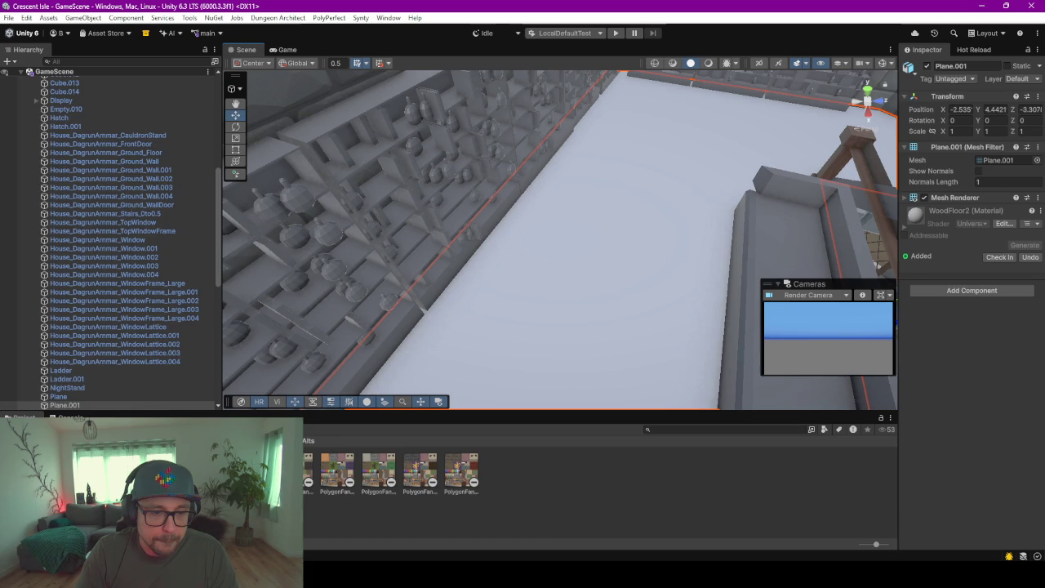
Enlarge the Project panel and open the Assets/BS/Data/Images/Textures folder
left_click(522, 521)
left_click(523, 520)
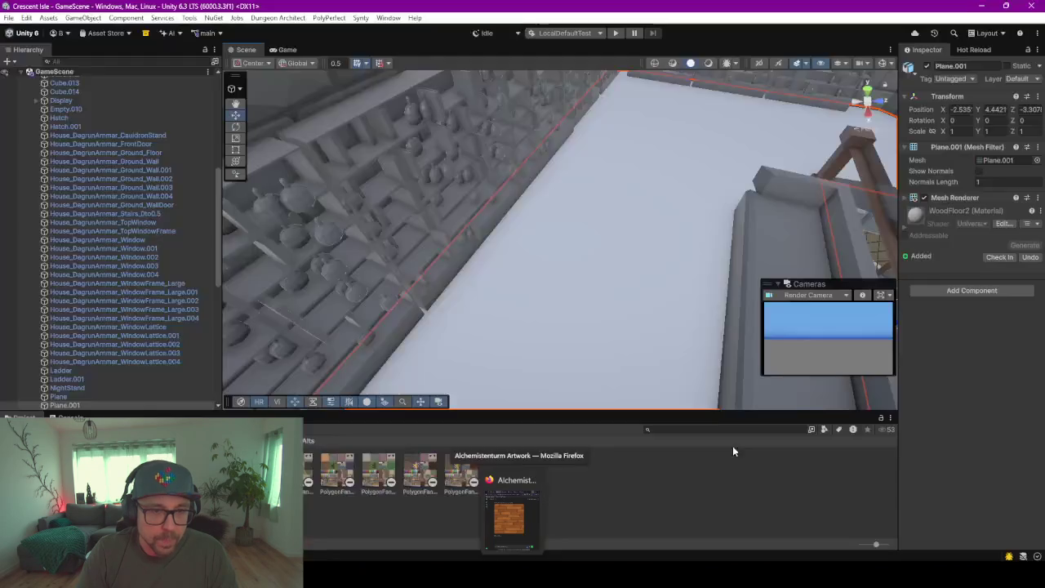
left_click_drag(524, 414, 523, 332)
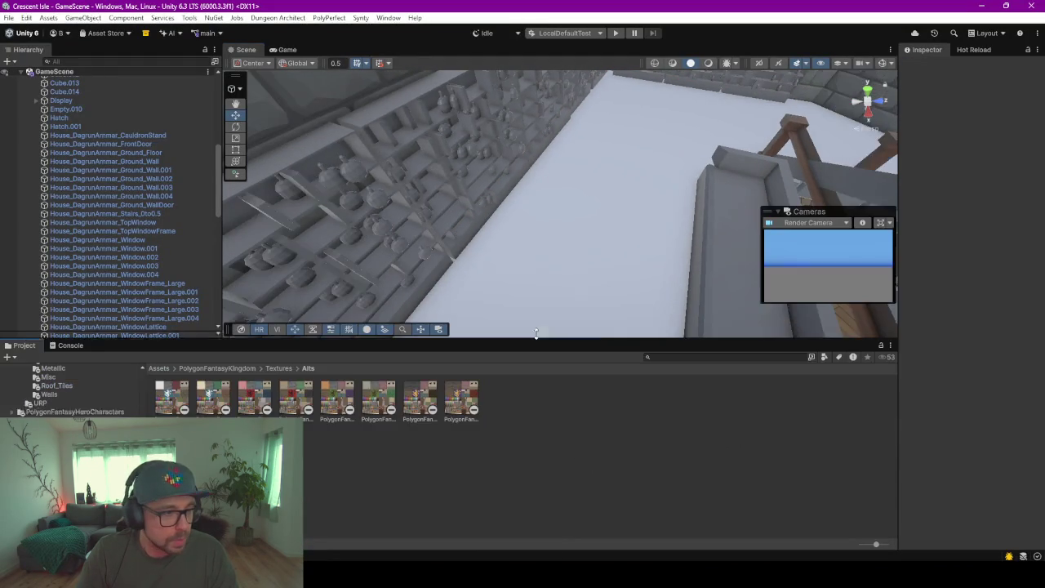
scroll(74, 384, "down", 3)
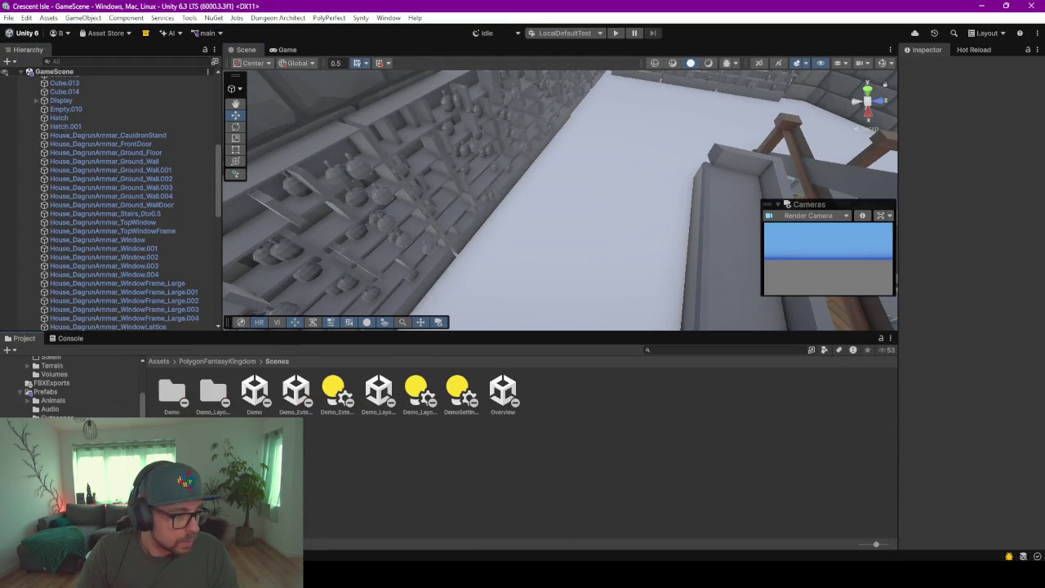
scroll(62, 415, "down", 3)
scroll(61, 413, "up", 2)
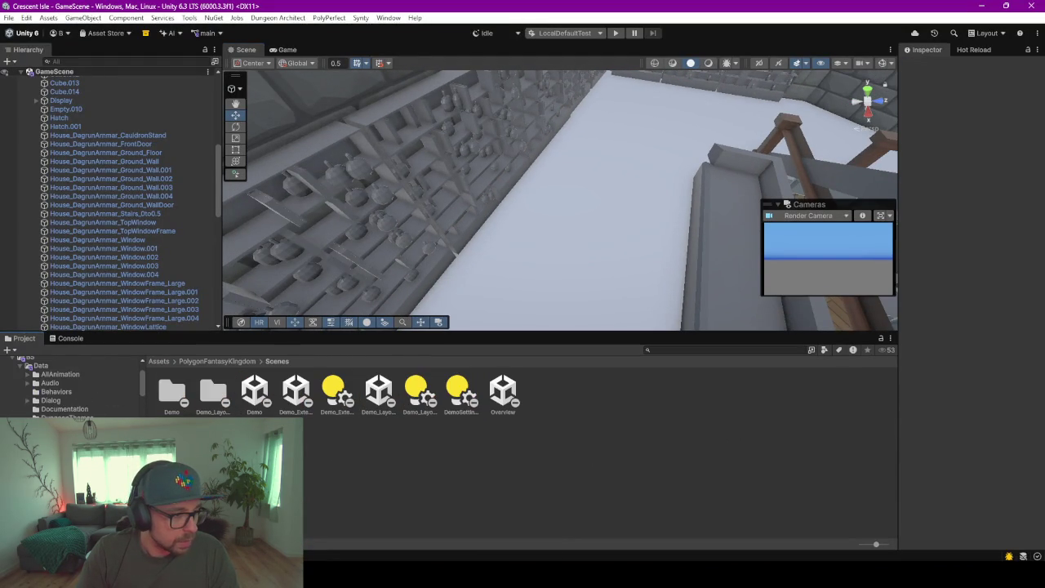
left_click(51, 444)
double_click(434, 392)
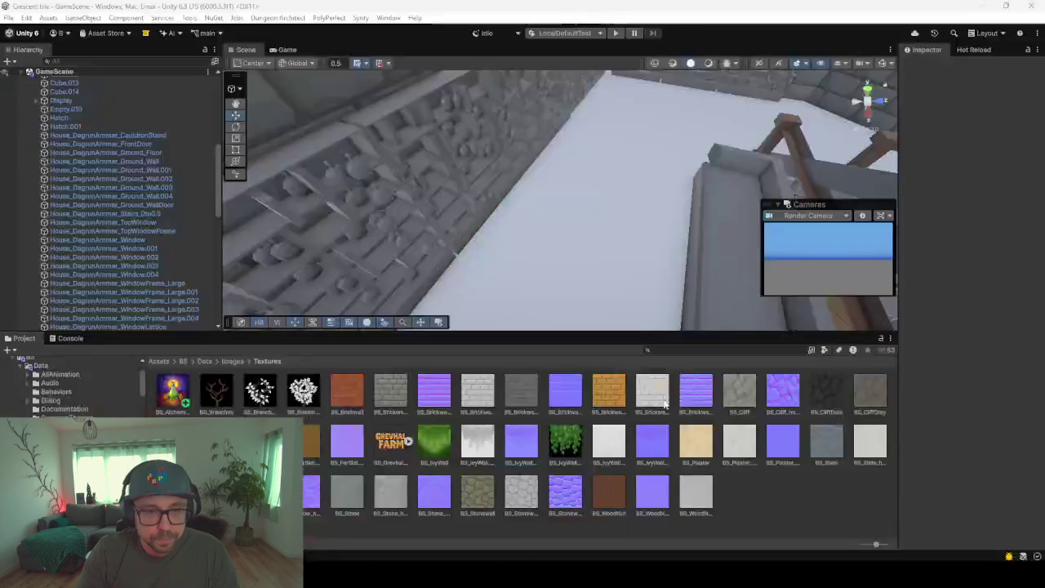
Rename the AlchemistTower wood-plank image to BS_WoodFloorAlchemist.png and minimize Explorer
key("alt+Tab")
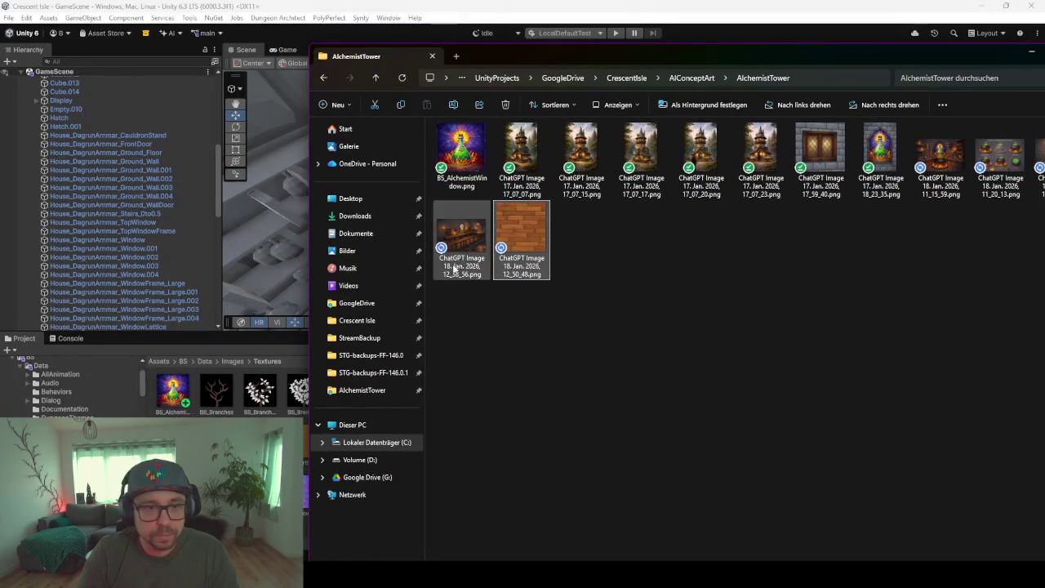
key("F2")
type("BS_")
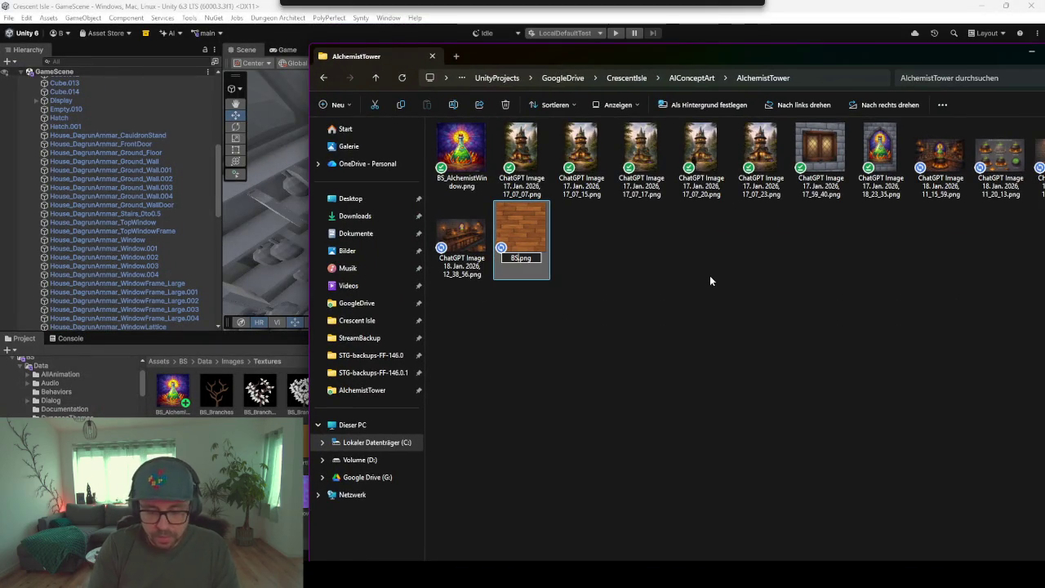
type("WoodFloo")
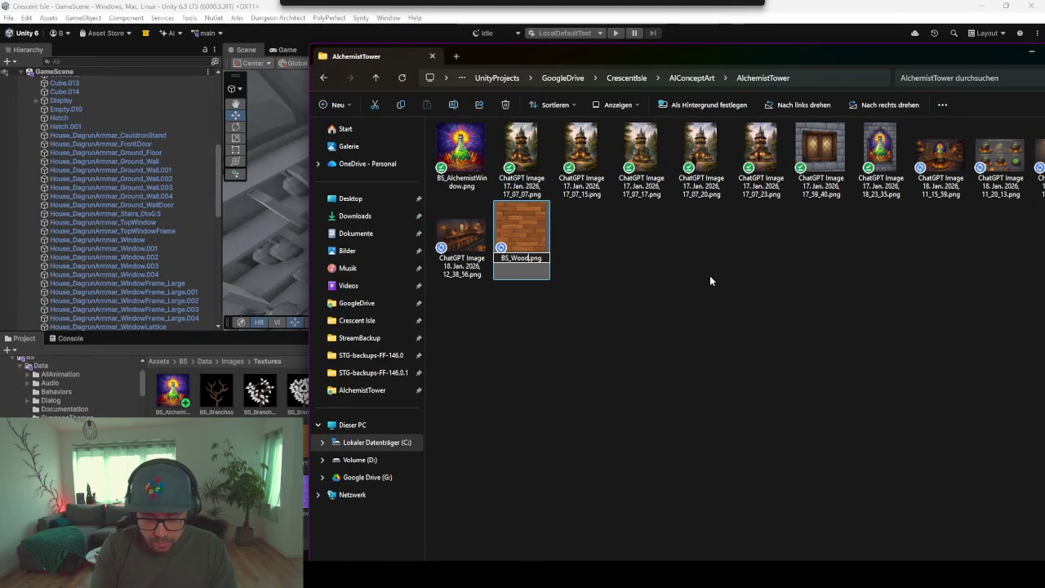
type("rAl")
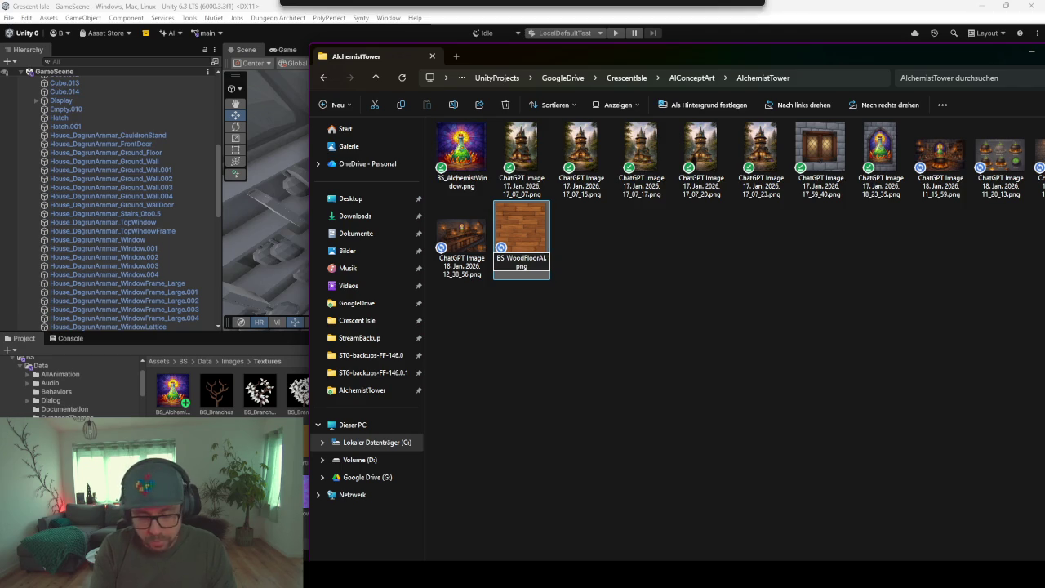
type("chemist")
key("Return")
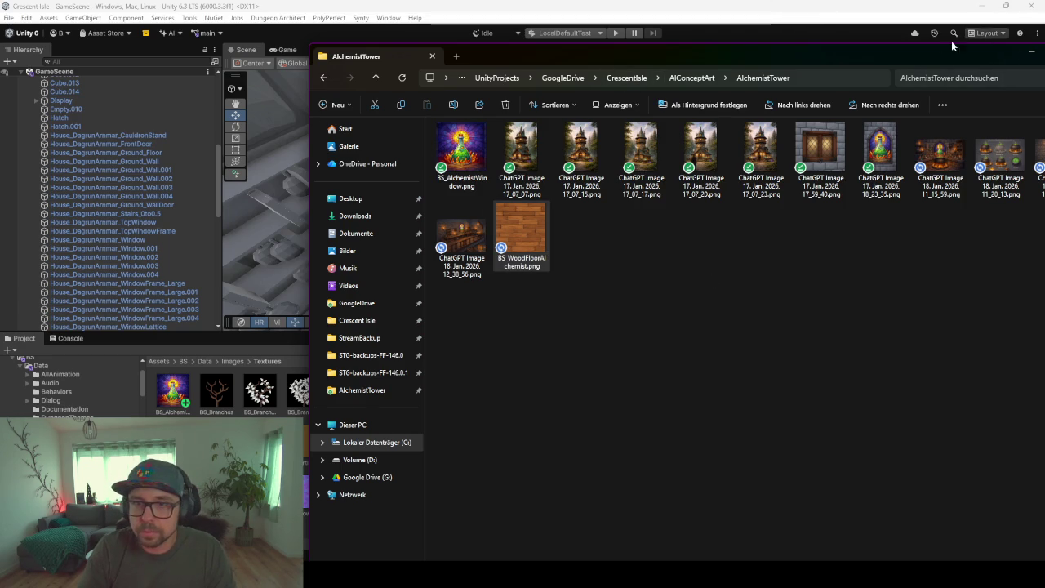
left_click(1032, 51)
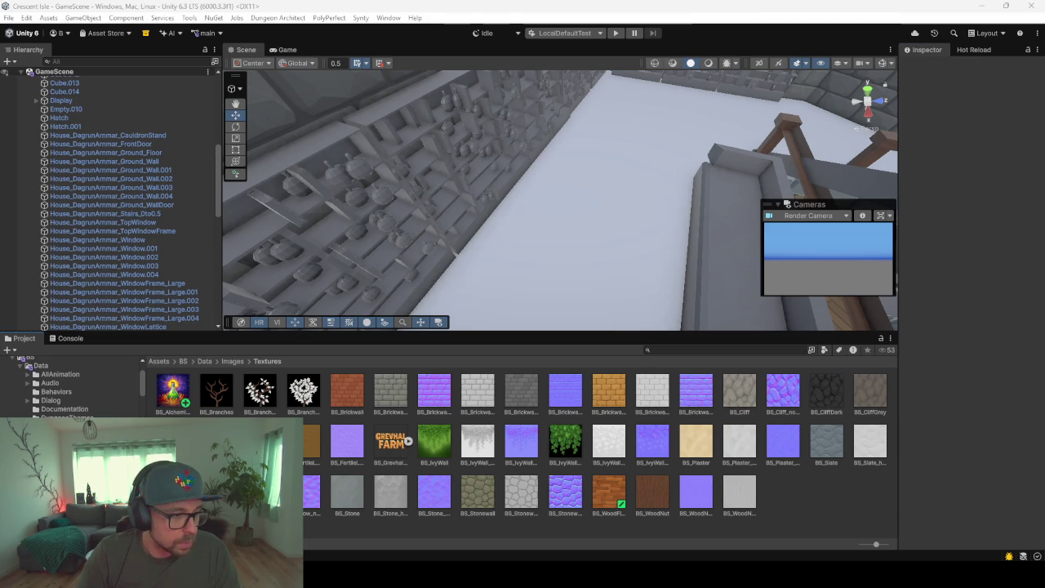
In Materials, duplicate BS_WoodNut as a new material named BS_WoodFloorAlchemist
left_click(52, 419)
left_click(69, 446)
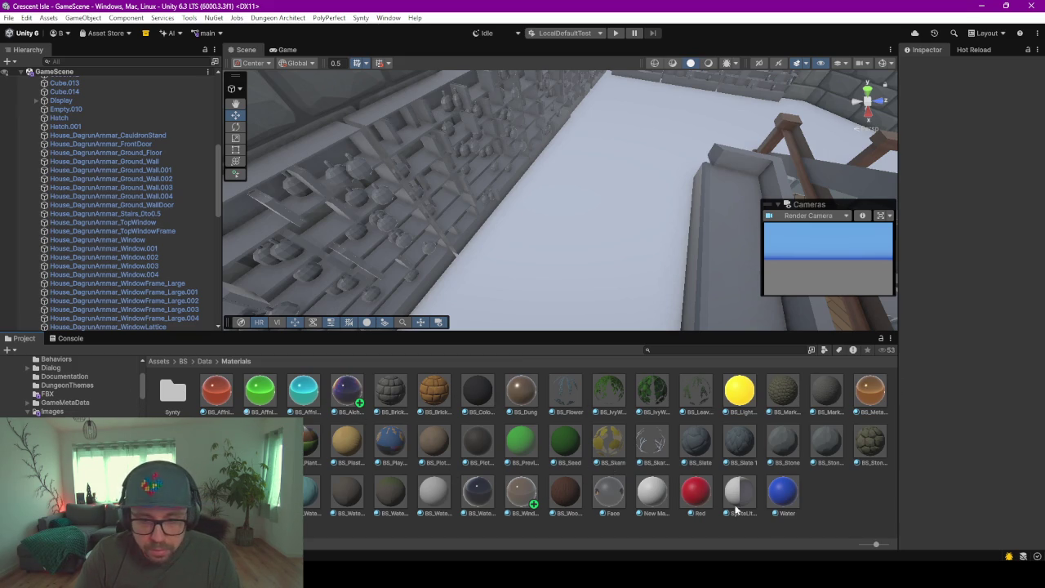
left_click(562, 495)
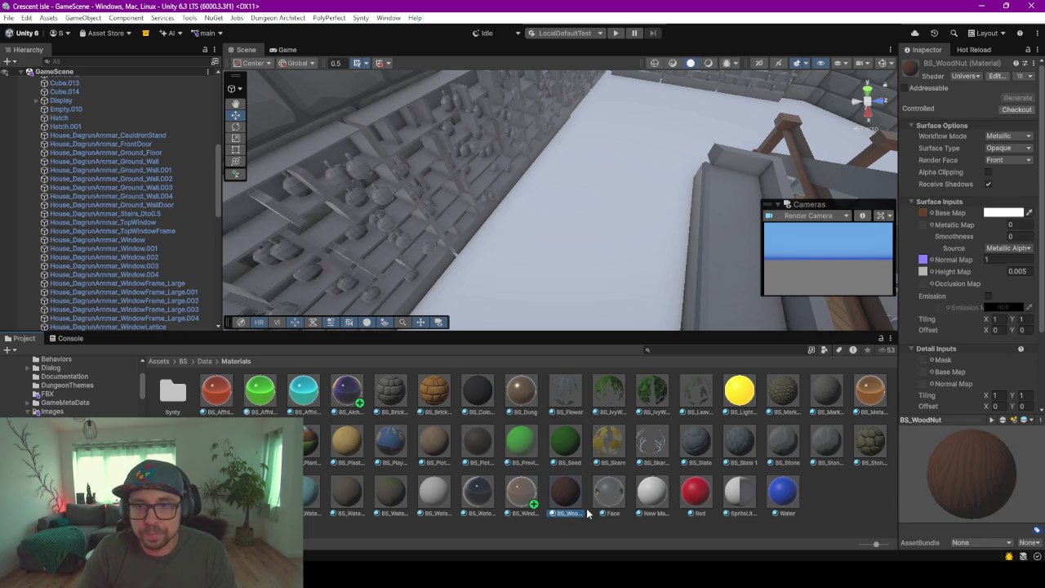
key("ctrl+d")
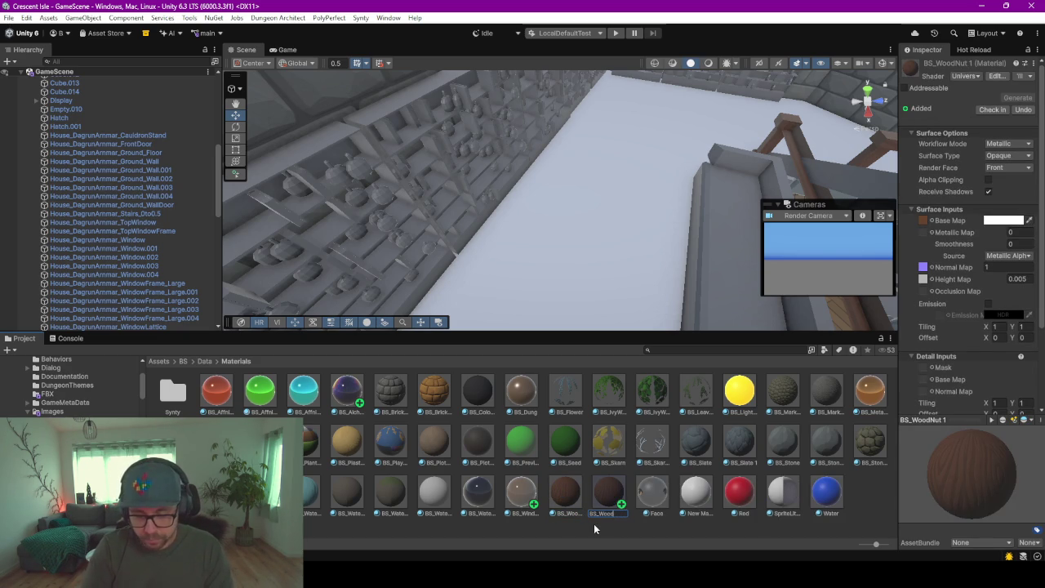
type("Ac")
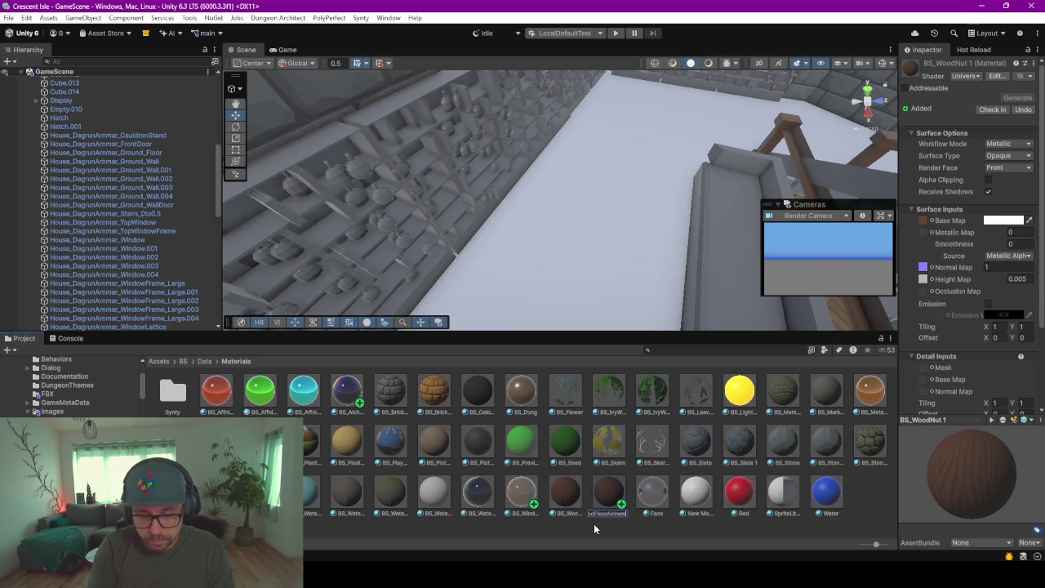
type("st")
key("Return")
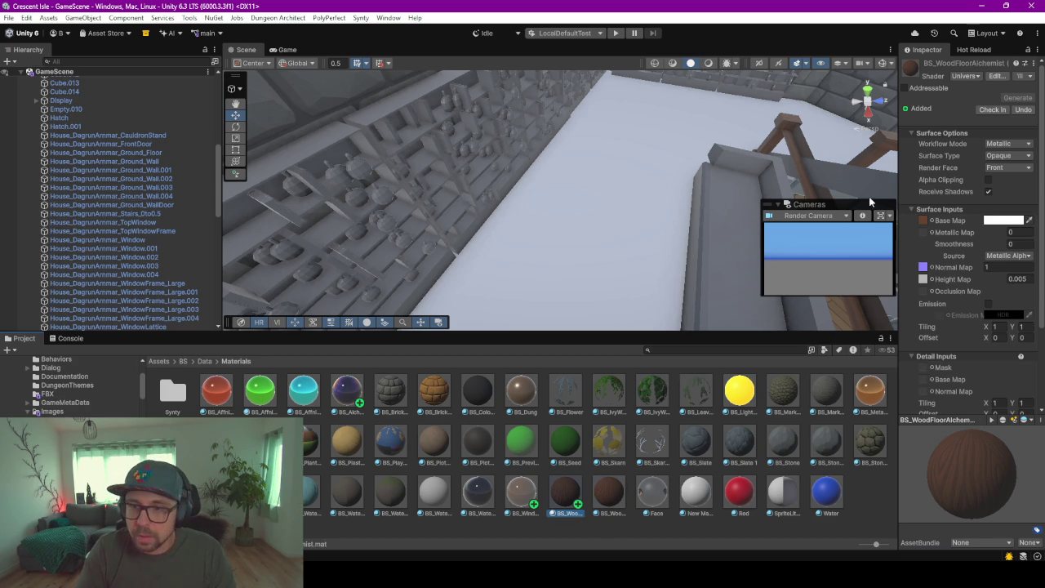
Set the material's Base Map to the BS_WoodFloorAlchemist texture
left_click(930, 220)
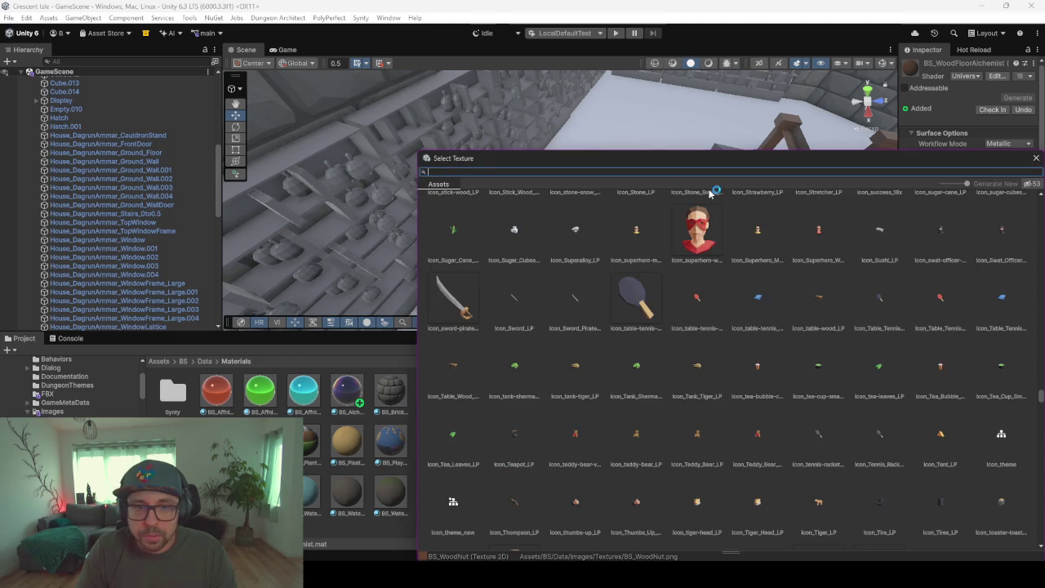
scroll(784, 294, "up", 1)
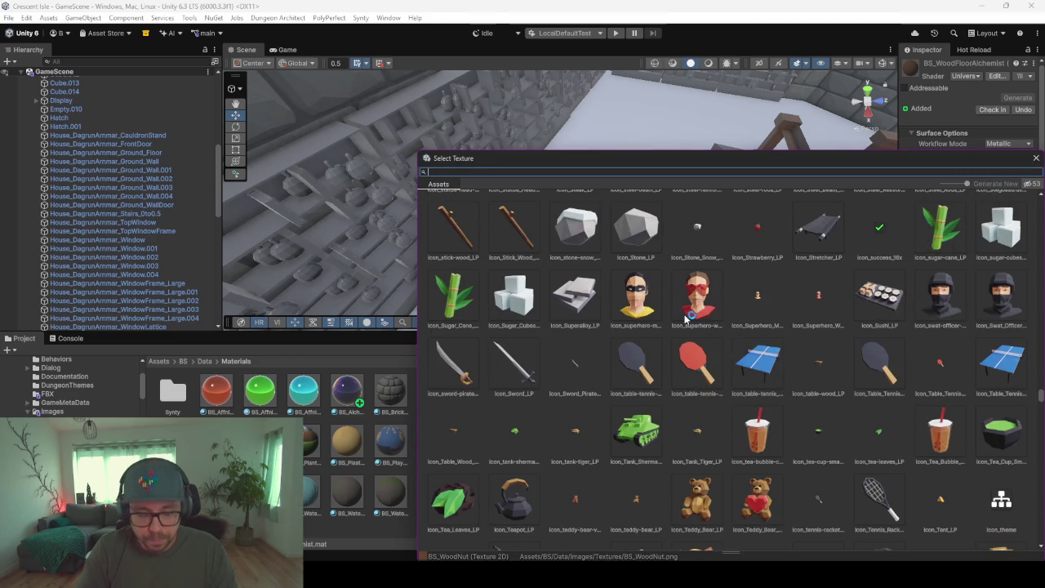
type("wood")
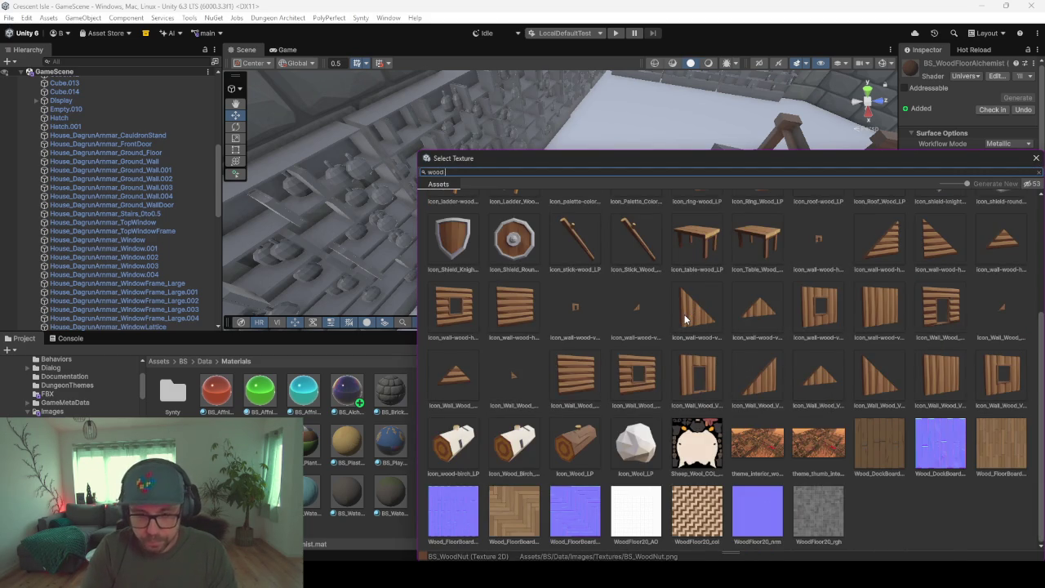
type(" floo")
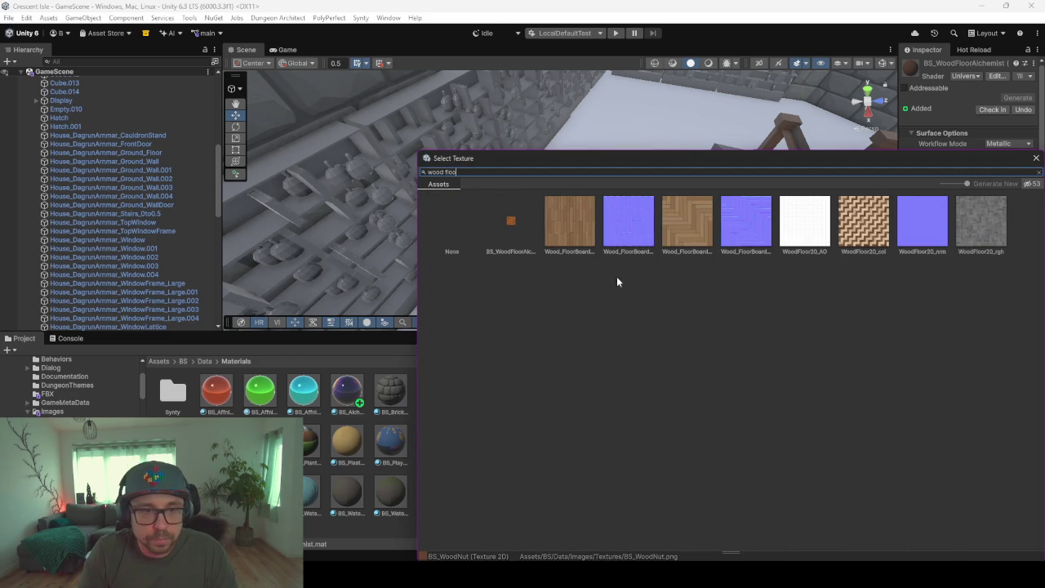
double_click(499, 225)
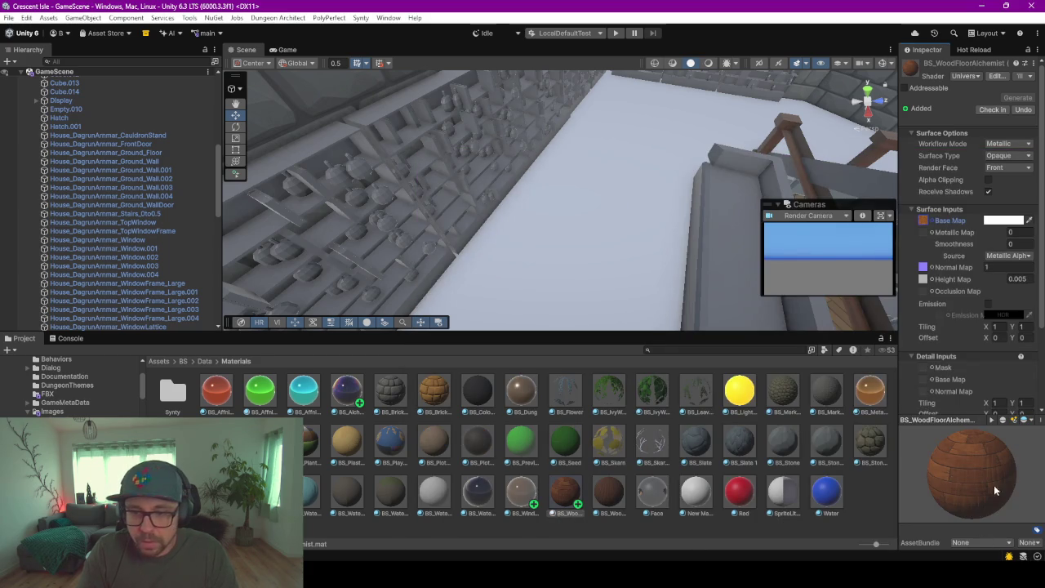
left_click_drag(987, 480, 967, 461)
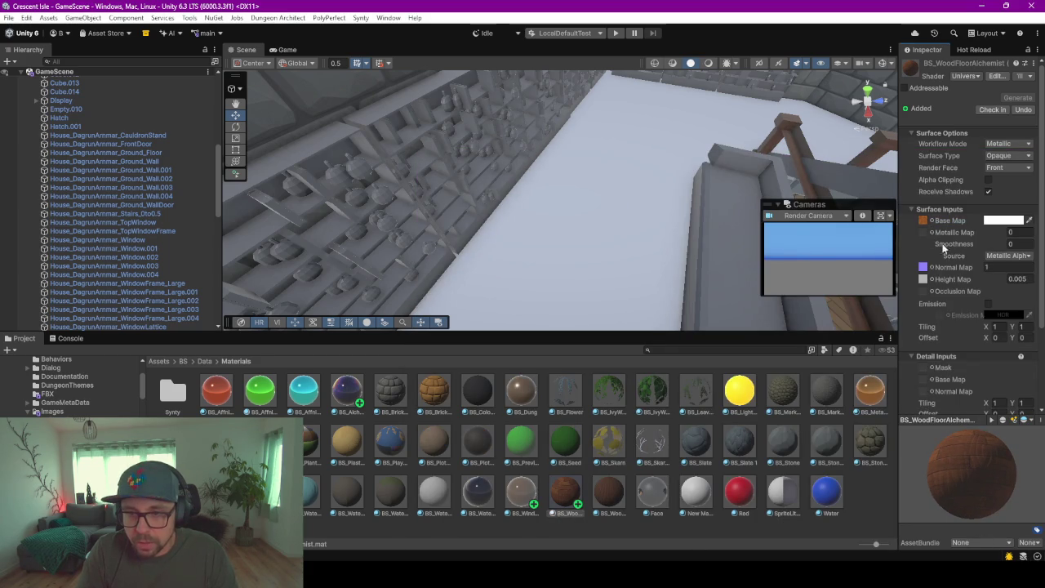
Apply BS_WoodFloorAlchemist to the house floor and fly in to inspect the planks
left_click_drag(992, 510, 963, 497)
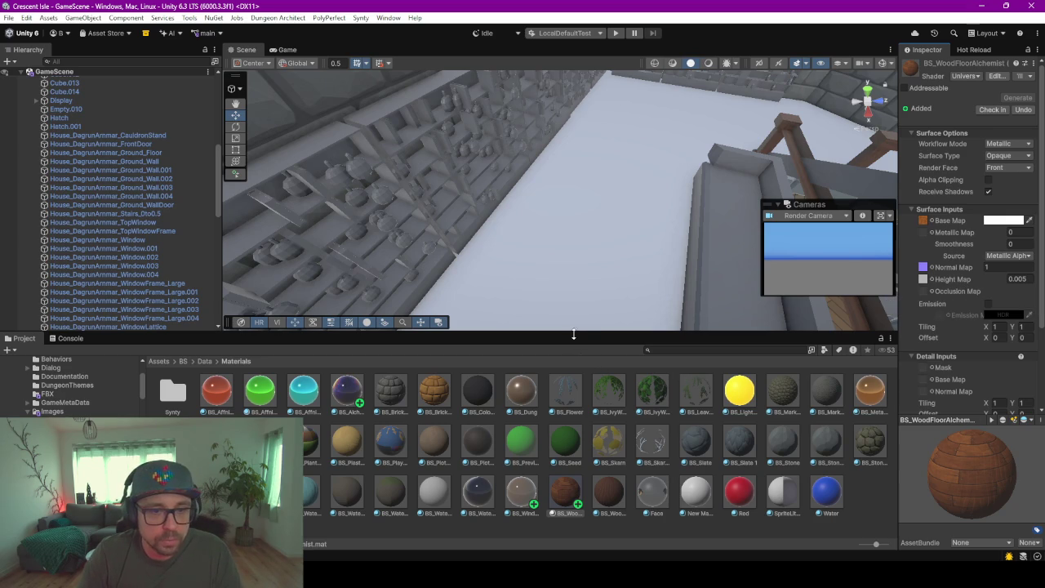
left_click_drag(554, 506, 613, 258)
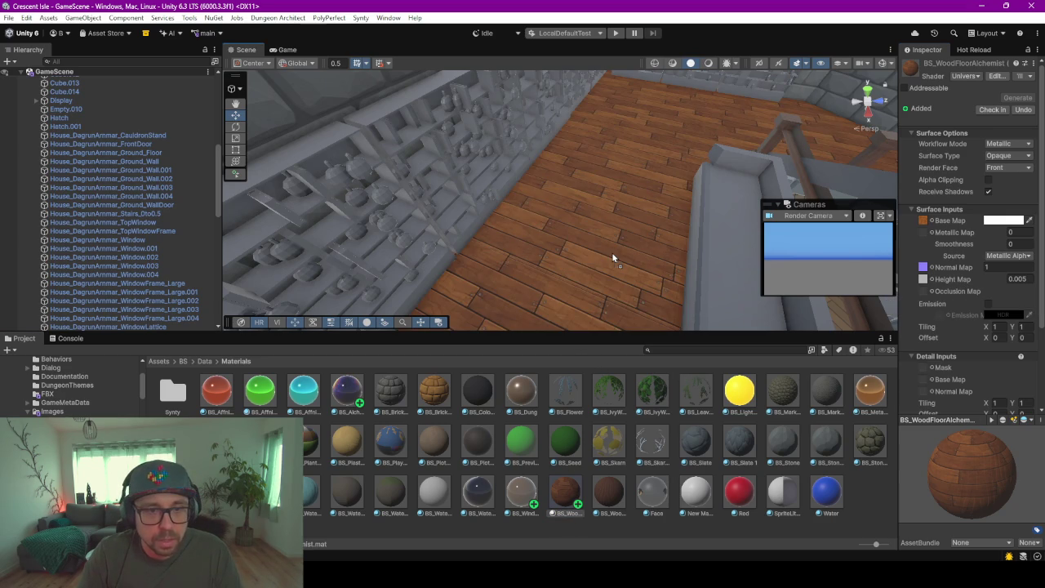
mouse_move(614, 258)
right_mouse_down()
mouse_move(570, 219)
mouse_move(633, 258)
mouse_move(550, 196)
mouse_move(560, 198)
right_mouse_up()
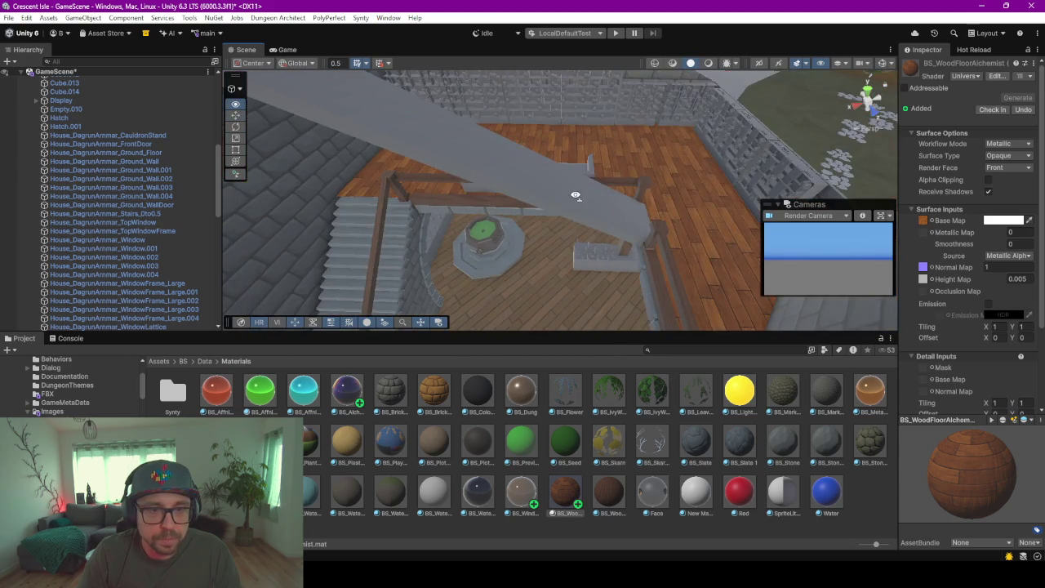
middle_click_drag(571, 230, 622, 185)
mouse_move(621, 185)
right_mouse_down()
mouse_move(567, 209)
mouse_move(566, 201)
mouse_move(624, 189)
mouse_move(548, 104)
mouse_move(554, 157)
right_mouse_up()
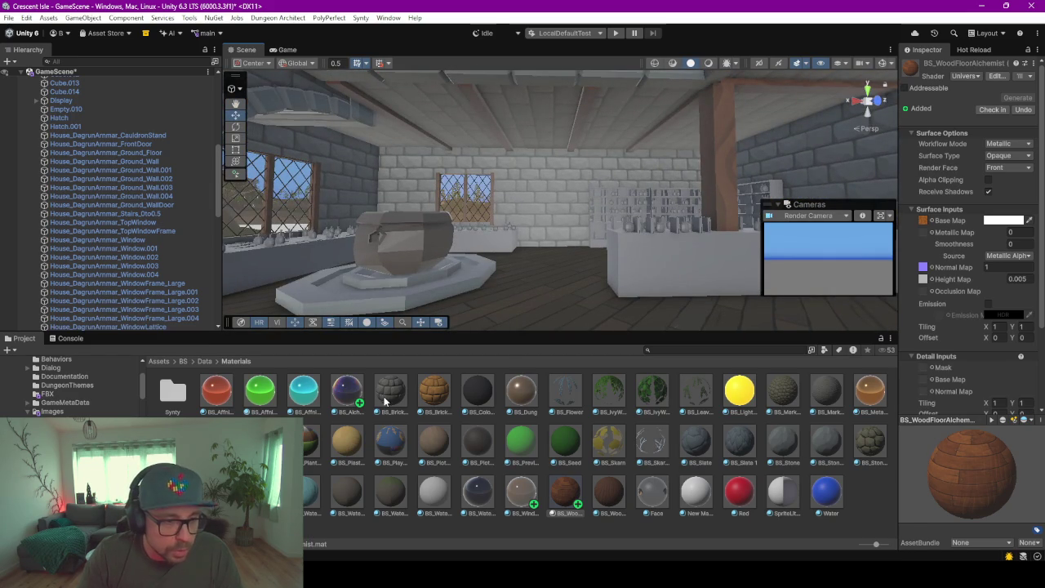
Give the ceiling and vertical beams a dark wood material
left_click_drag(470, 102, 514, 106)
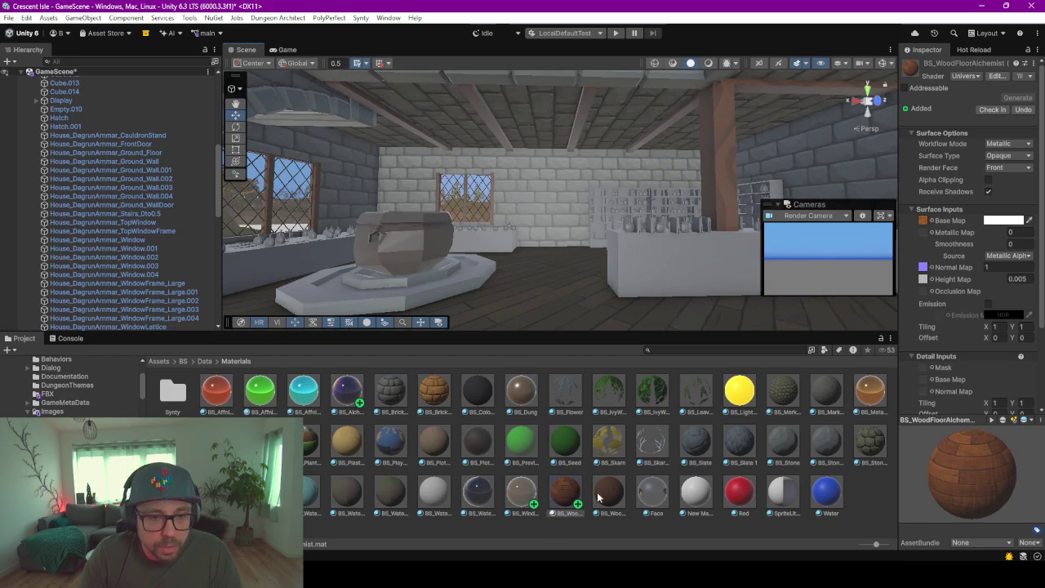
left_click_drag(608, 494, 586, 105)
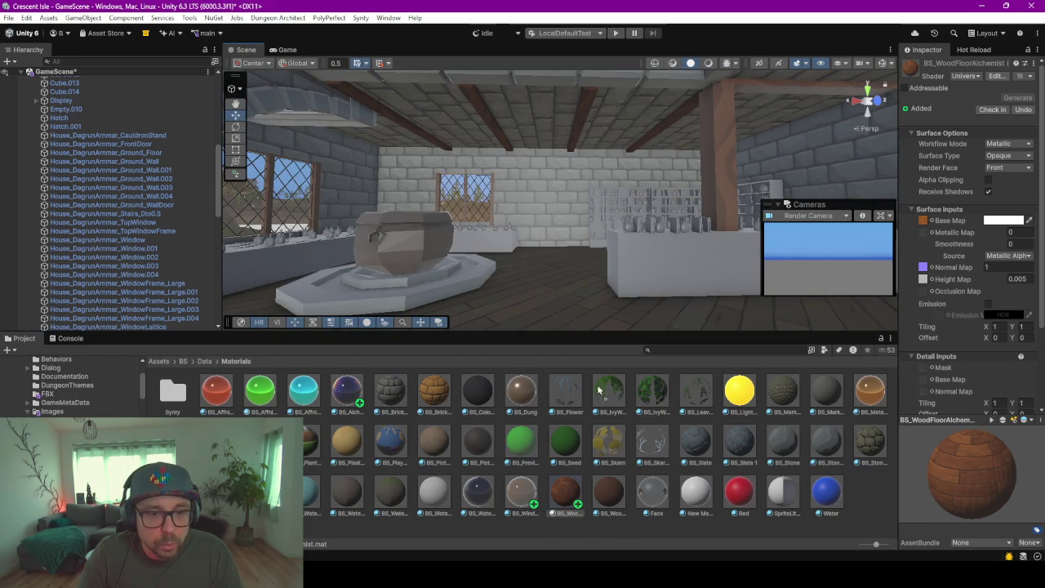
left_click_drag(611, 505, 722, 200)
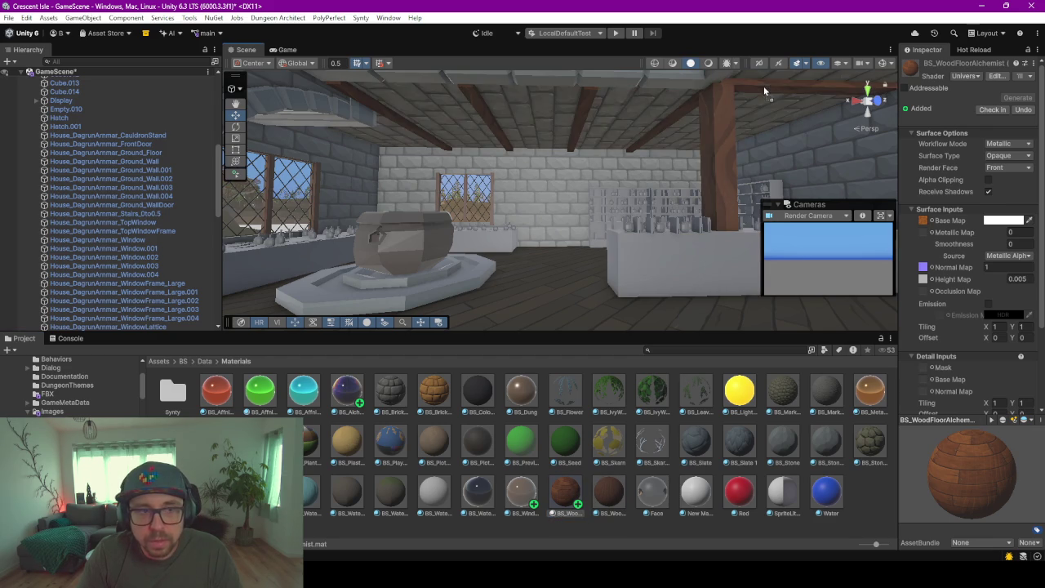
Try a darker wood material on the upper beams and stair railing
key("f")
scroll(670, 136, "down", 3)
scroll(682, 169, "down", 2)
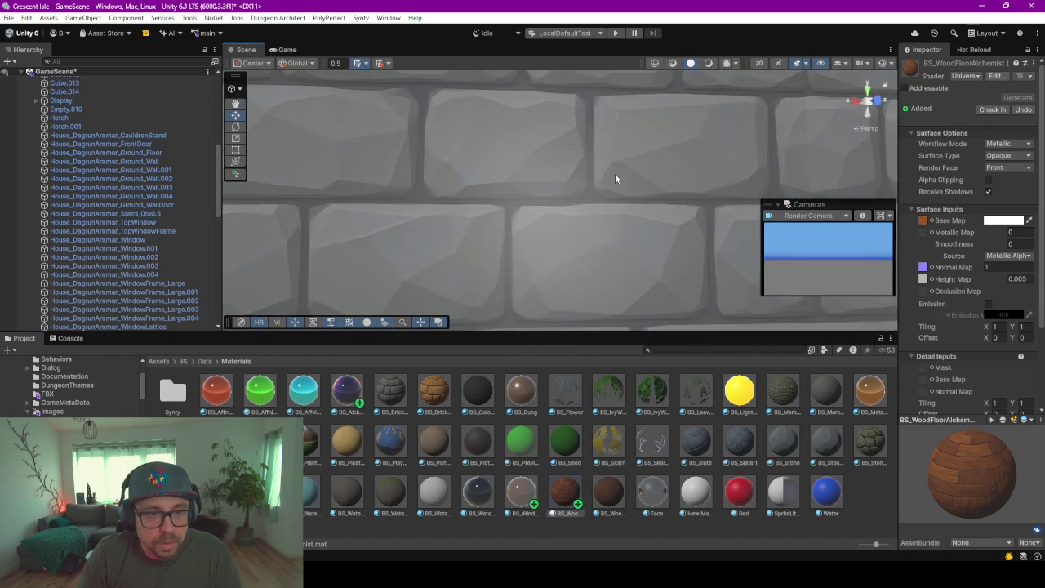
scroll(618, 177, "down", 3)
scroll(613, 213, "down", 3)
left_click_drag(626, 487, 702, 200)
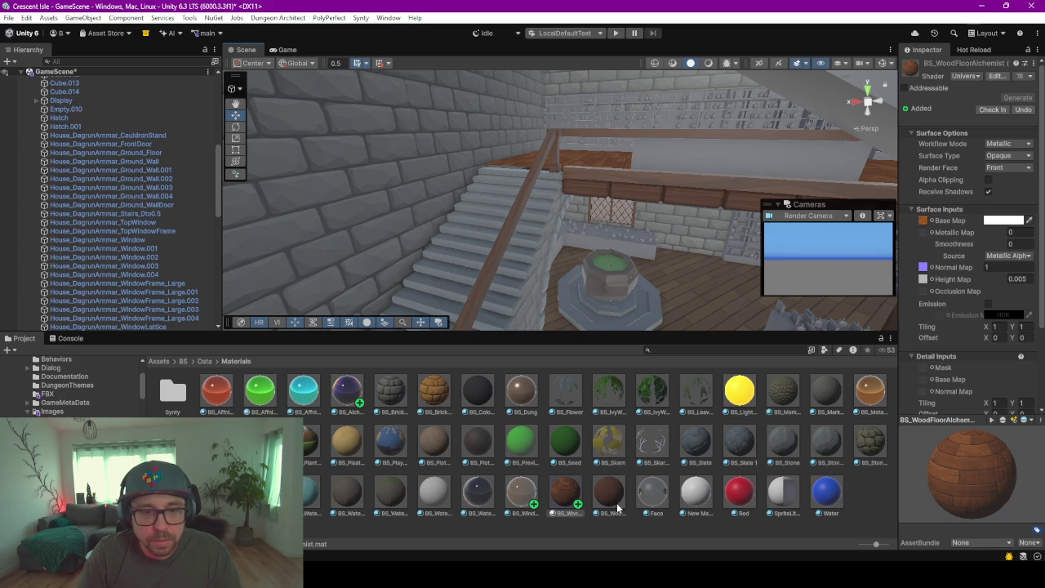
mouse_move(702, 200)
left_mouse_down()
mouse_move(644, 160)
mouse_move(559, 169)
left_mouse_up()
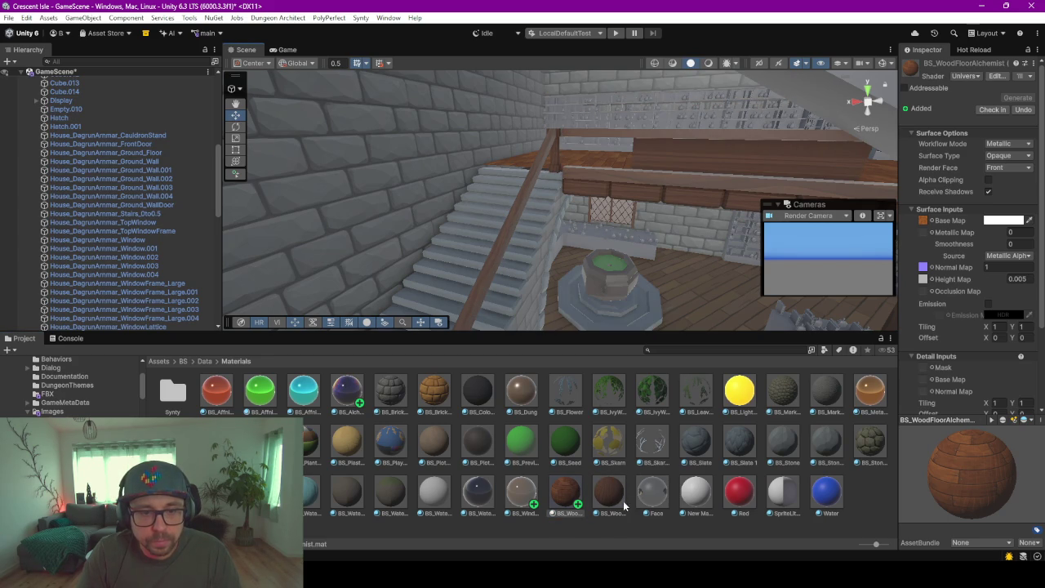
mouse_move(625, 506)
left_mouse_down()
mouse_move(508, 232)
mouse_move(610, 203)
mouse_move(567, 215)
mouse_move(603, 300)
left_mouse_up()
scroll(516, 245, "down", 3)
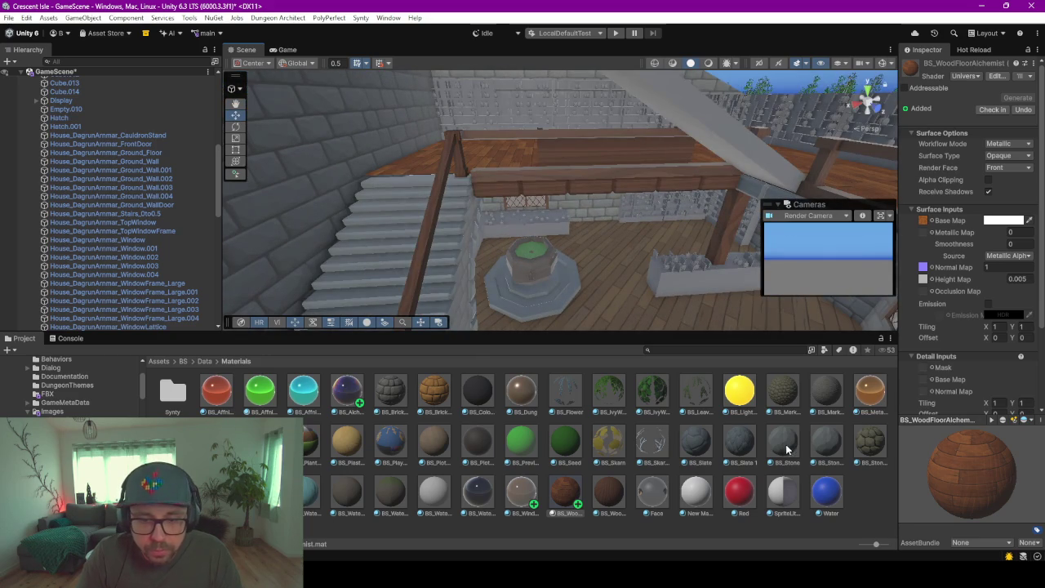
Make the long beam above the stairs BS_Stone, restyle the upper beam, and fly inside
left_click_drag(788, 444, 627, 175)
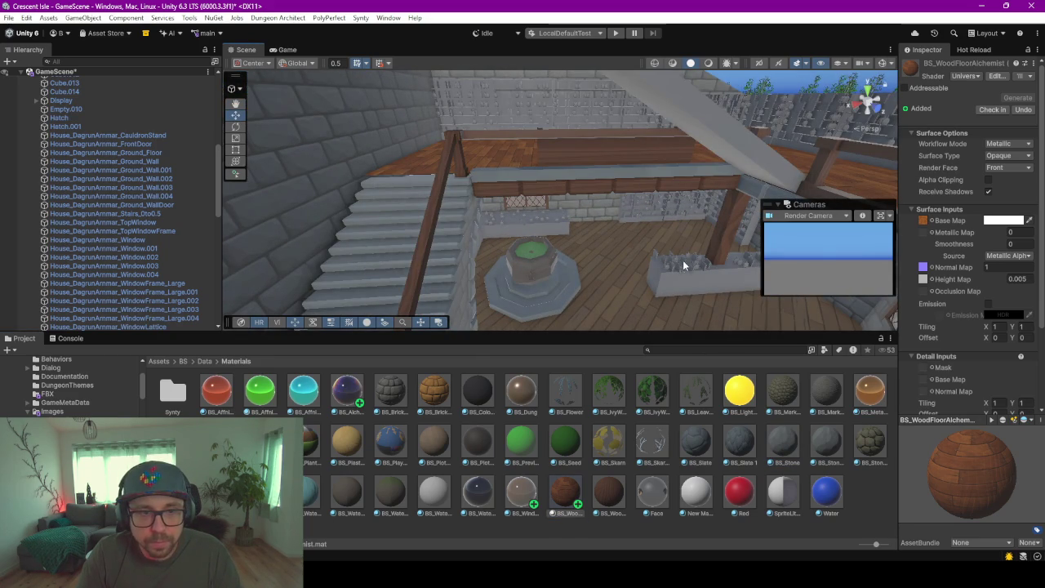
left_click_drag(783, 443, 630, 182)
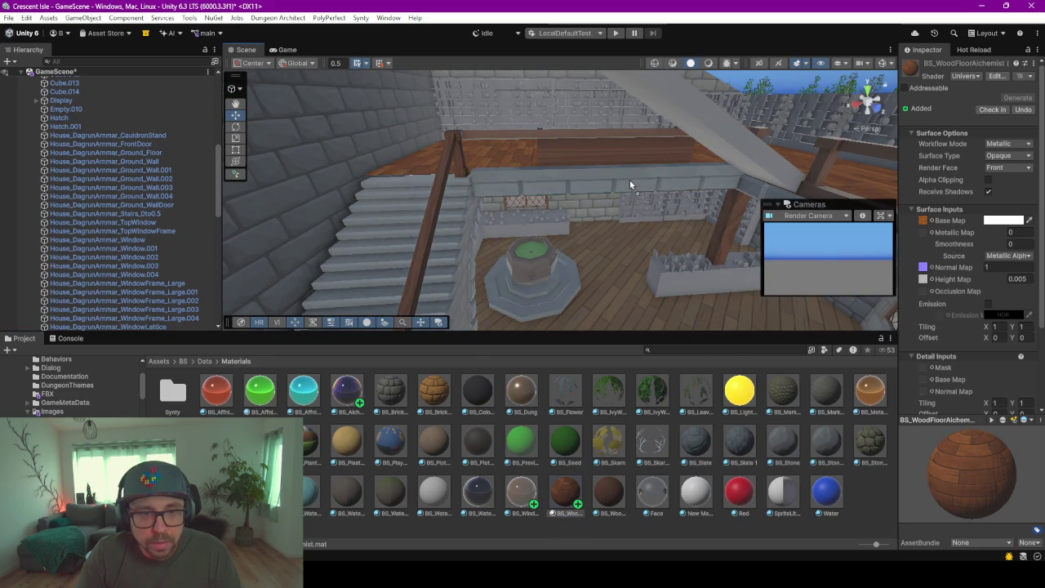
left_click_drag(605, 484, 576, 176)
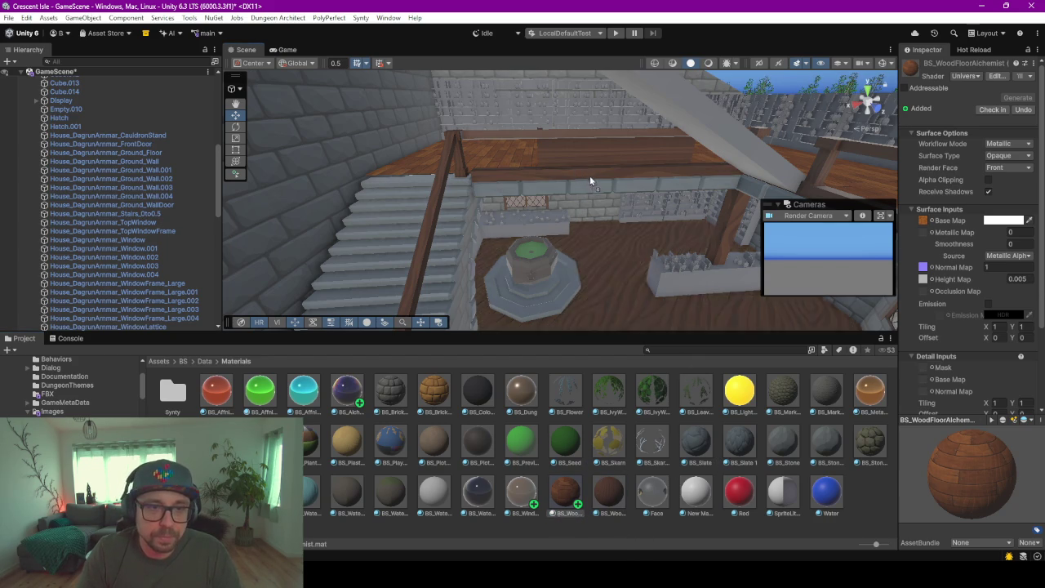
left_click_drag(608, 490, 576, 129)
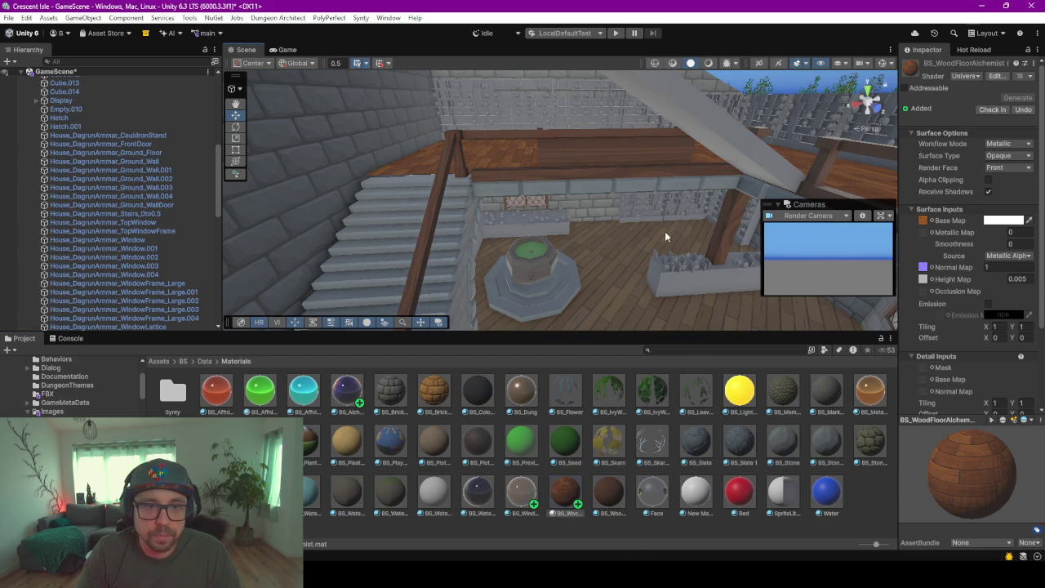
right_click_drag(665, 231, 614, 192)
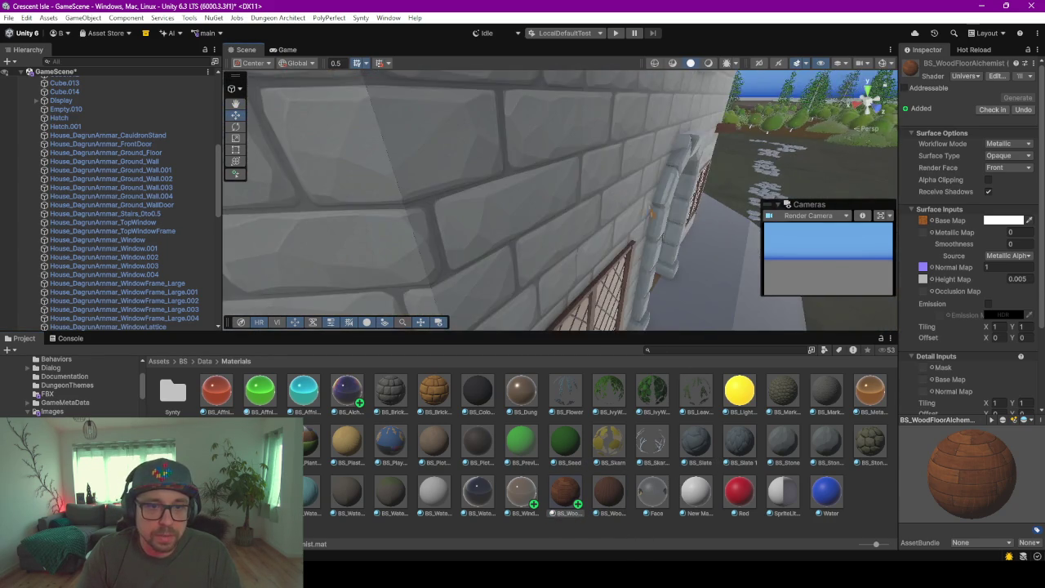
mouse_move(613, 193)
right_mouse_down()
mouse_move(609, 203)
mouse_move(641, 224)
right_mouse_up()
mouse_move(561, 196)
right_mouse_down()
mouse_move(619, 168)
mouse_move(602, 169)
mouse_move(616, 187)
mouse_move(628, 178)
mouse_move(621, 175)
right_mouse_up()
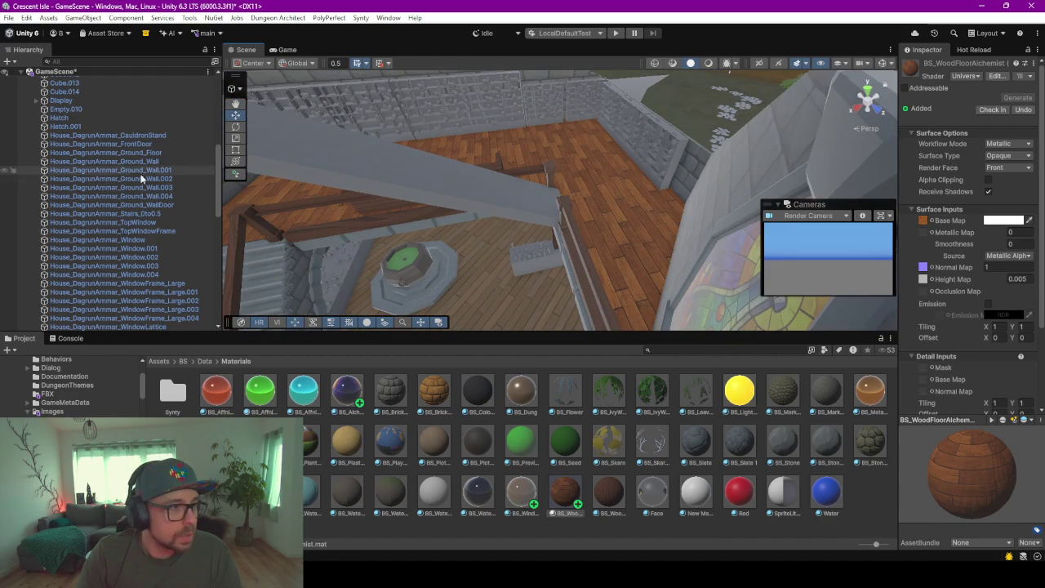
Multi-select the house's shelves, stairs, wooden posts and railings in the Hierarchy
left_click(105, 163)
scroll(105, 167, "up", 4)
scroll(106, 165, "down", 3)
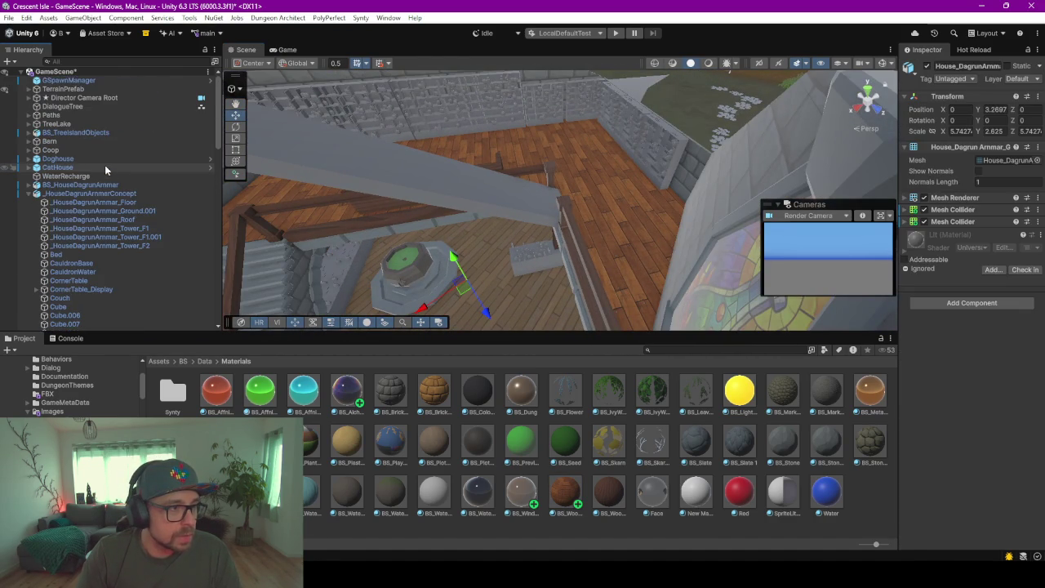
left_click(70, 204)
scroll(119, 218, "down", 5)
scroll(118, 217, "down", 2)
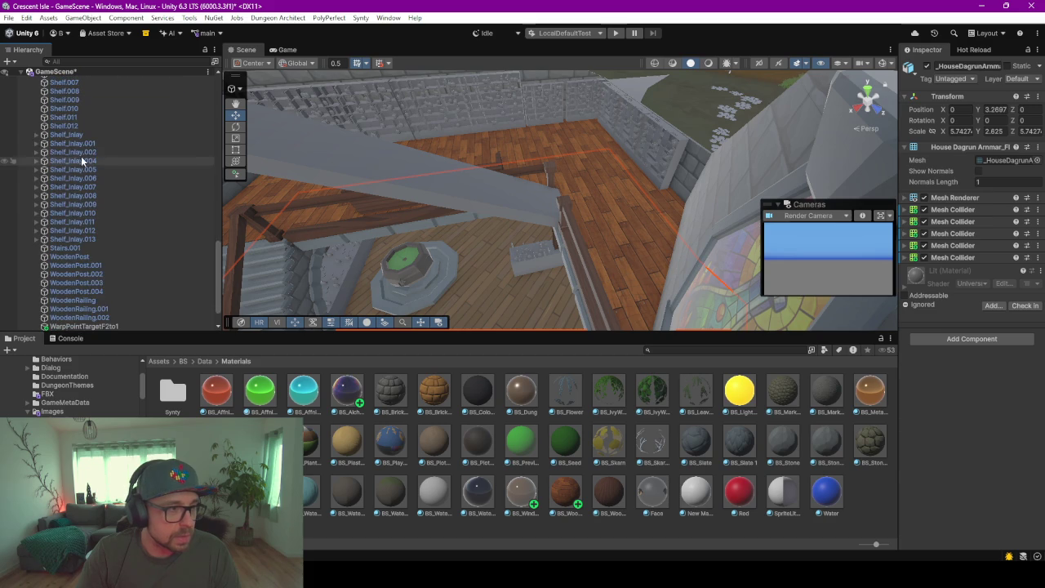
left_click(73, 125, "shift")
left_click(86, 248, "ctrl")
left_click(99, 319, "ctrl+shift")
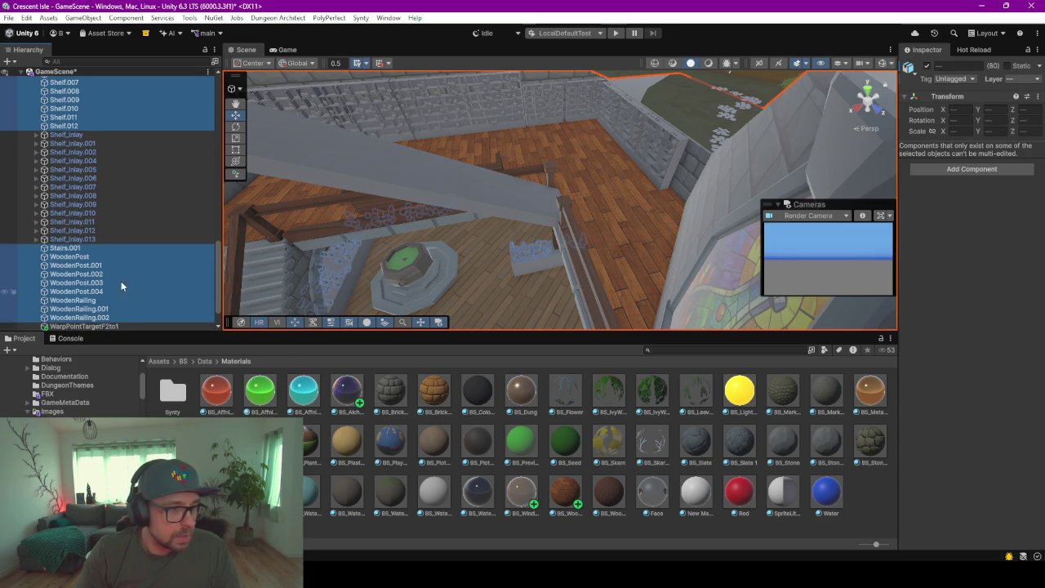
Add a Mesh Collider to the selected objects and verify it on Shelf.009
left_click(959, 170)
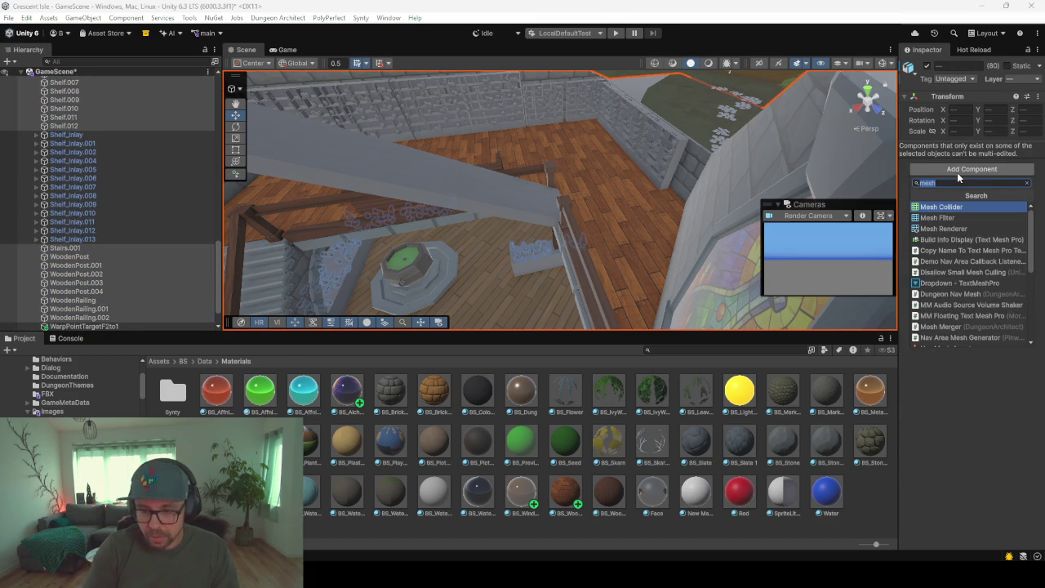
left_click(941, 207)
left_click(126, 101)
scroll(123, 105, "up", 3)
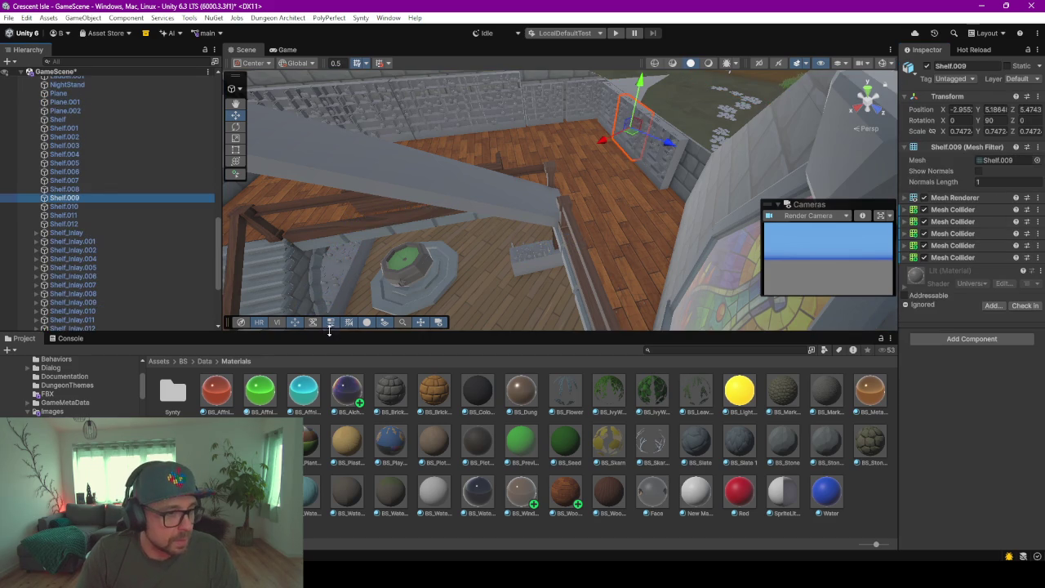
left_click_drag(329, 333, 327, 426)
scroll(309, 285, "down", 5)
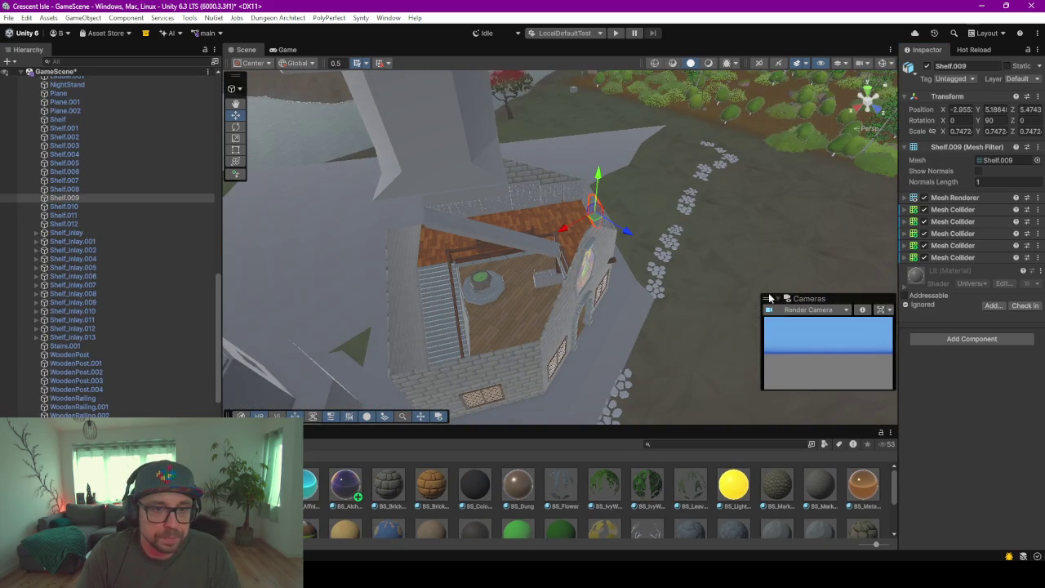
scroll(626, 280, "up", 3)
scroll(572, 223, "up", 3)
scroll(573, 224, "up", 3)
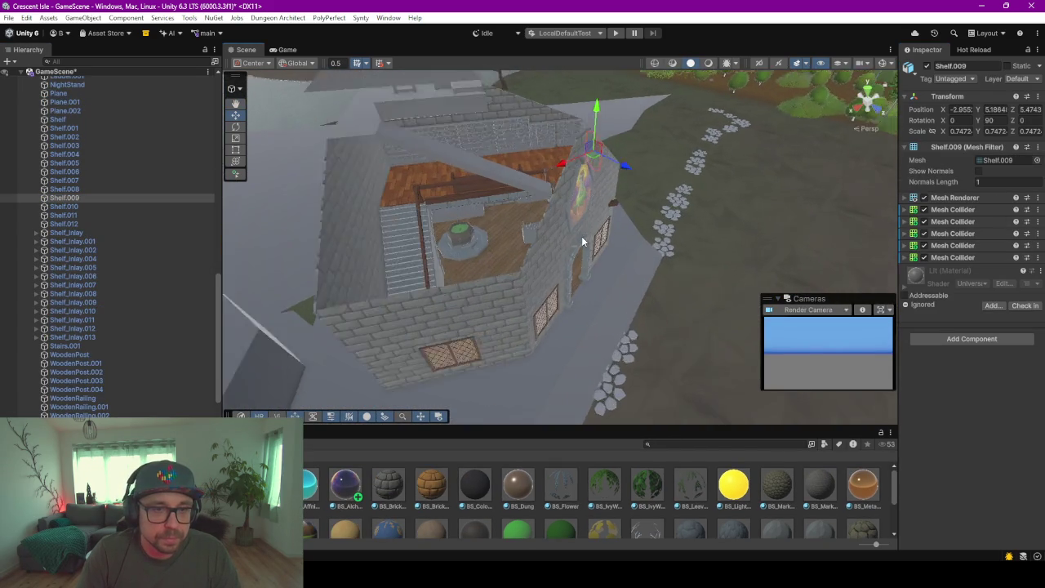
Save the modified scene and enter Play mode, moving the browser aside while it loads
left_click(616, 34)
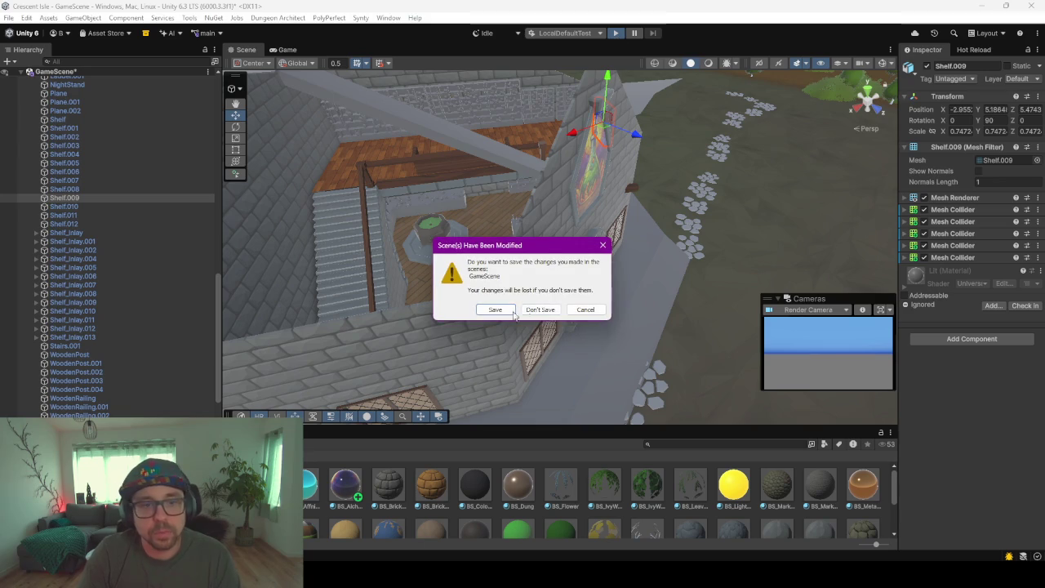
left_click(497, 311)
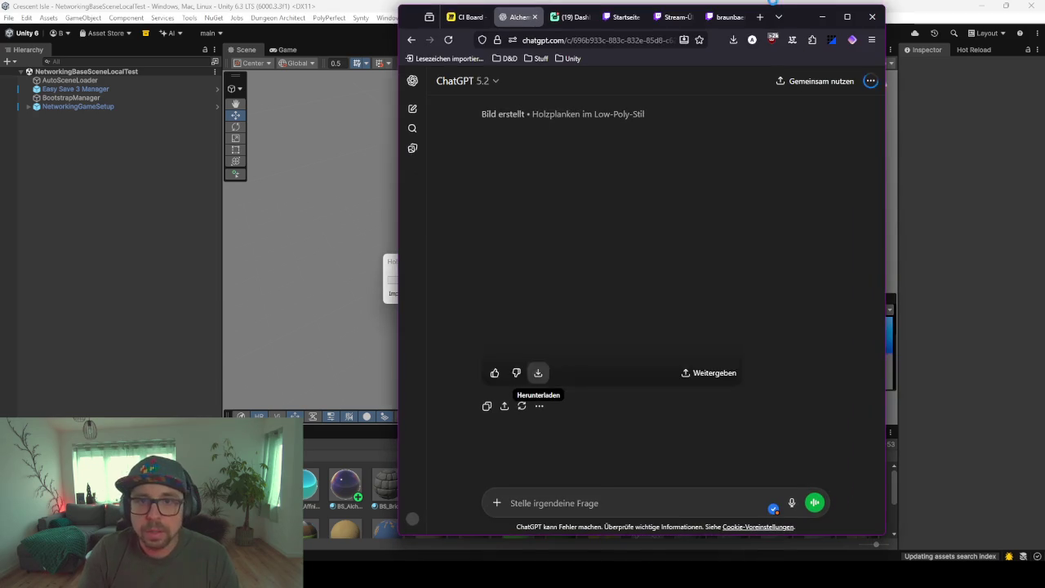
key("alt+Tab")
left_click_drag(801, 11, 997, 84)
left_click(1018, 84)
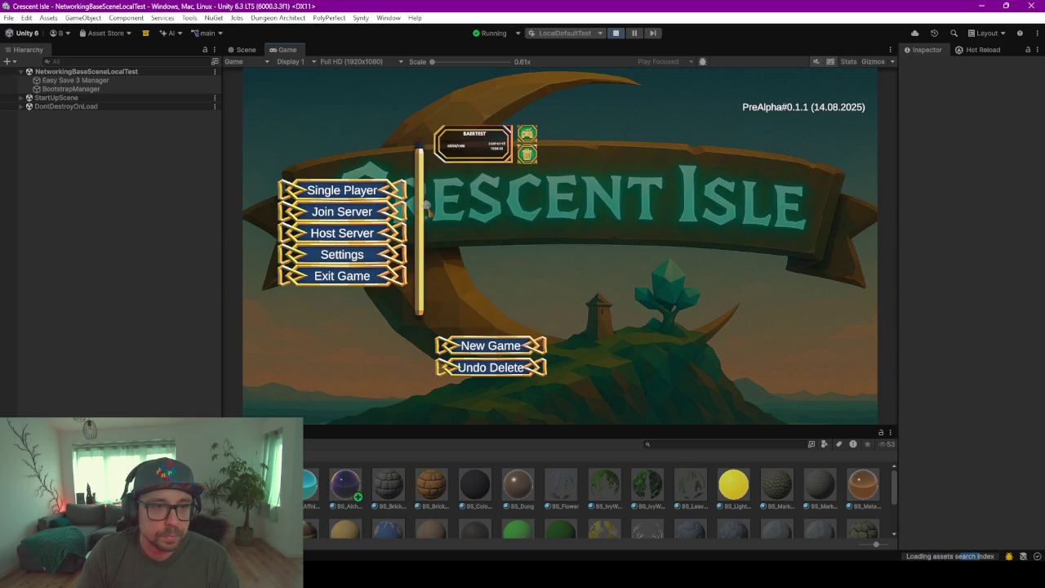
Load the saved game slot, select the existing character and start the game
left_click(484, 143)
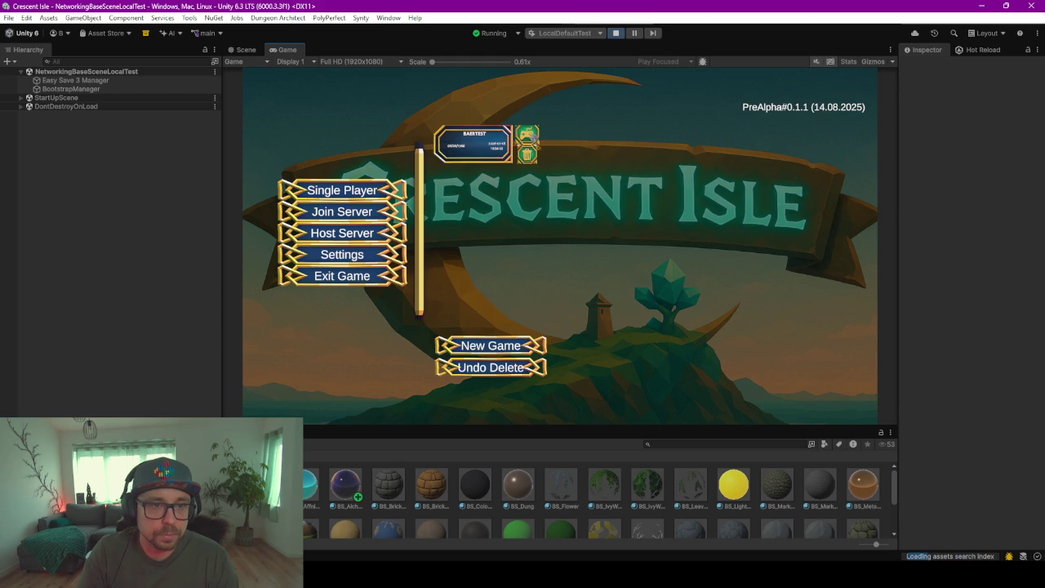
left_click(527, 135)
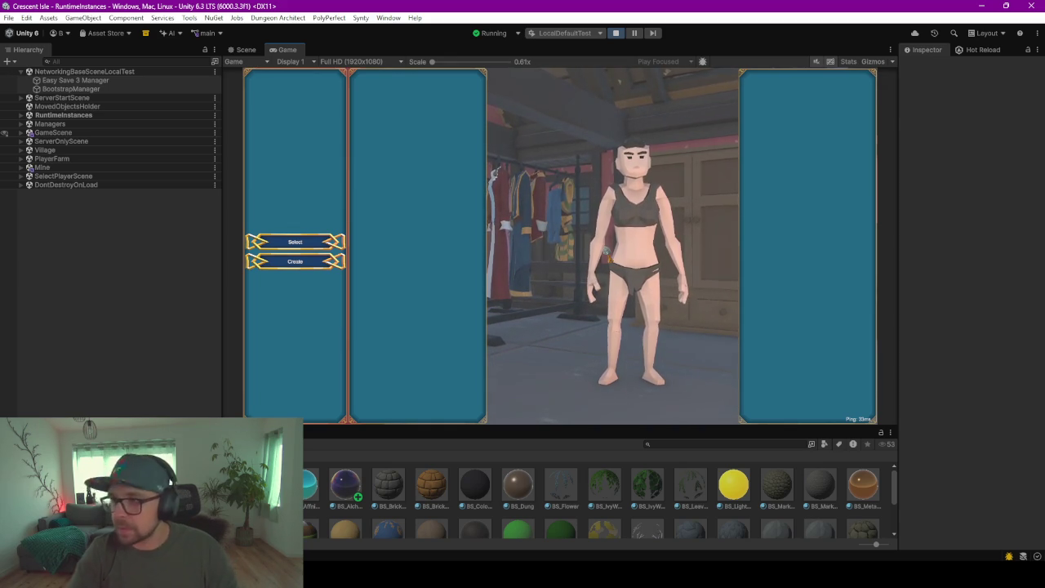
left_click(307, 241)
left_click(825, 417)
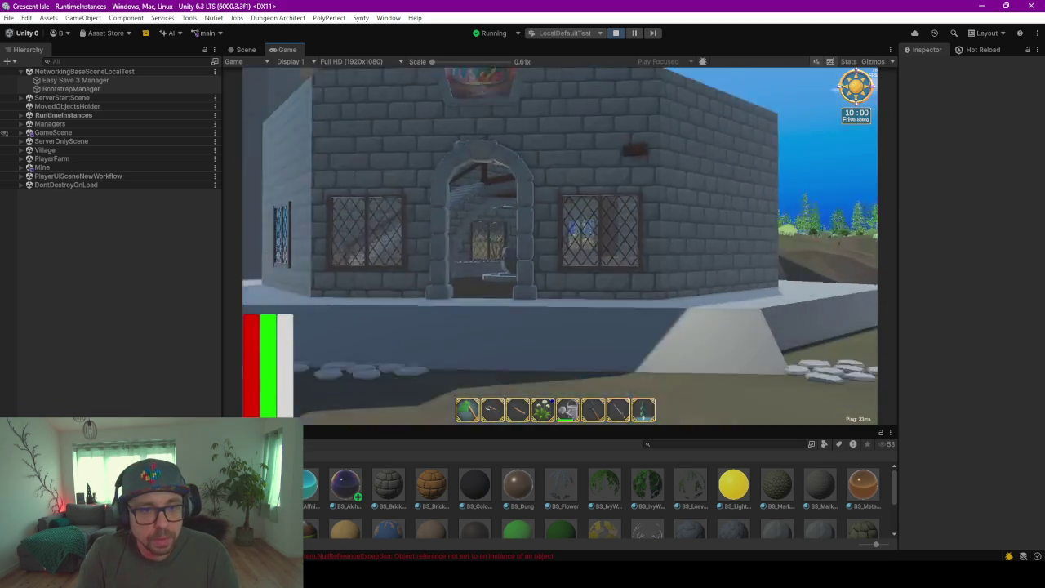
Walk the character into the house past the cauldron and counter, then back to the doorway
key("w")
key("s")
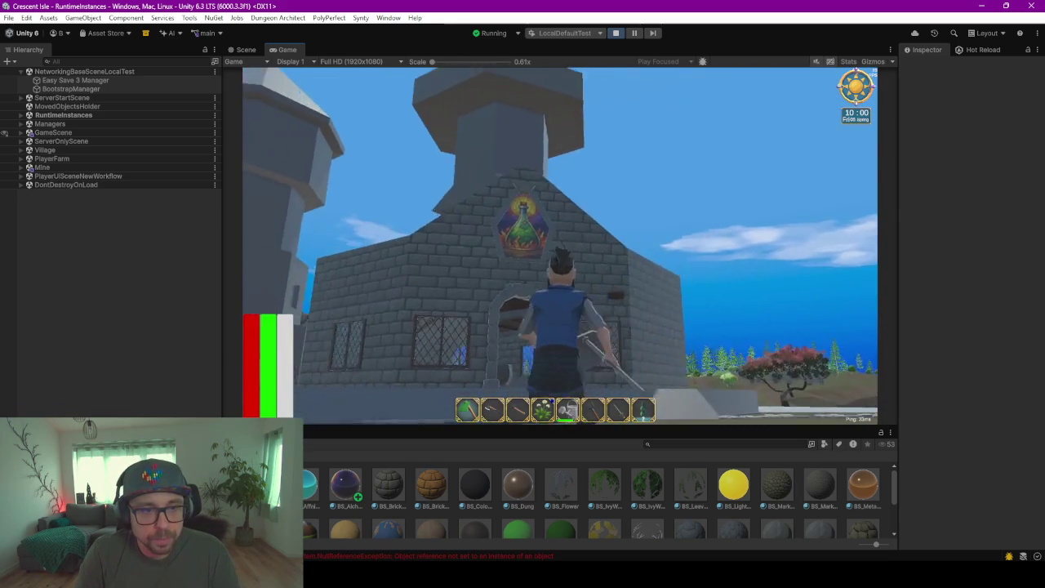
key("w")
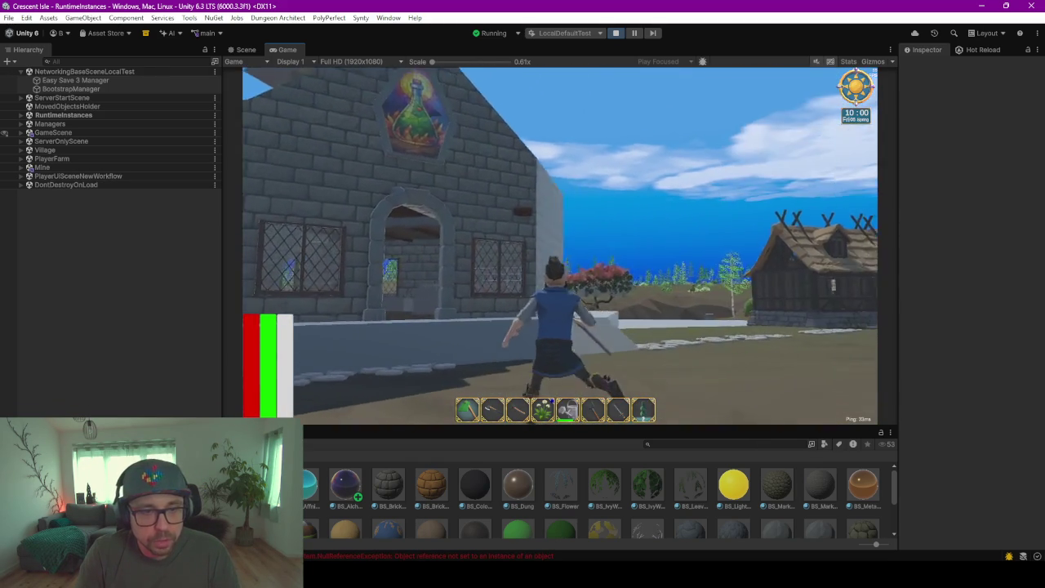
key("w")
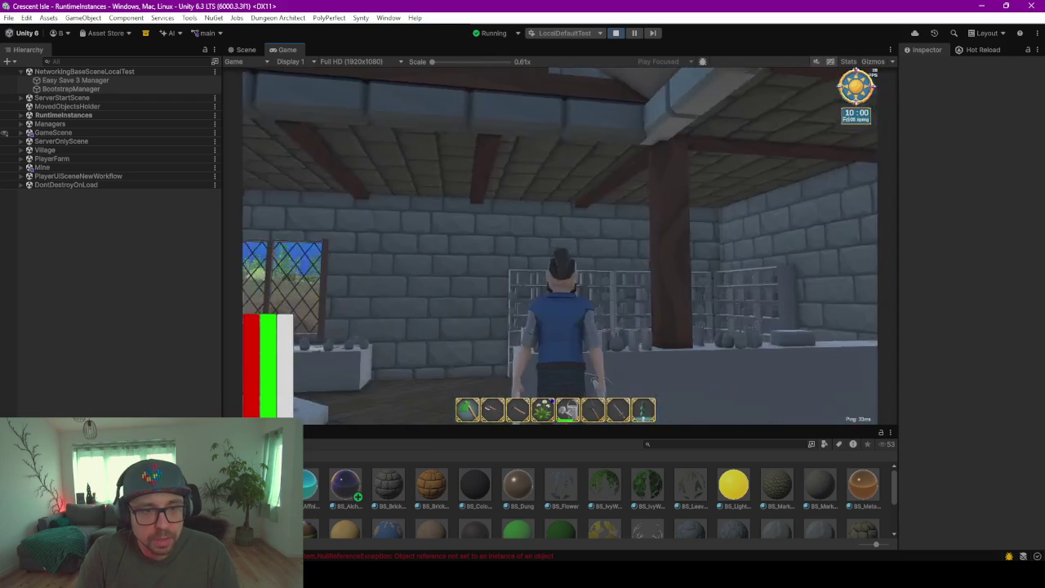
key("a")
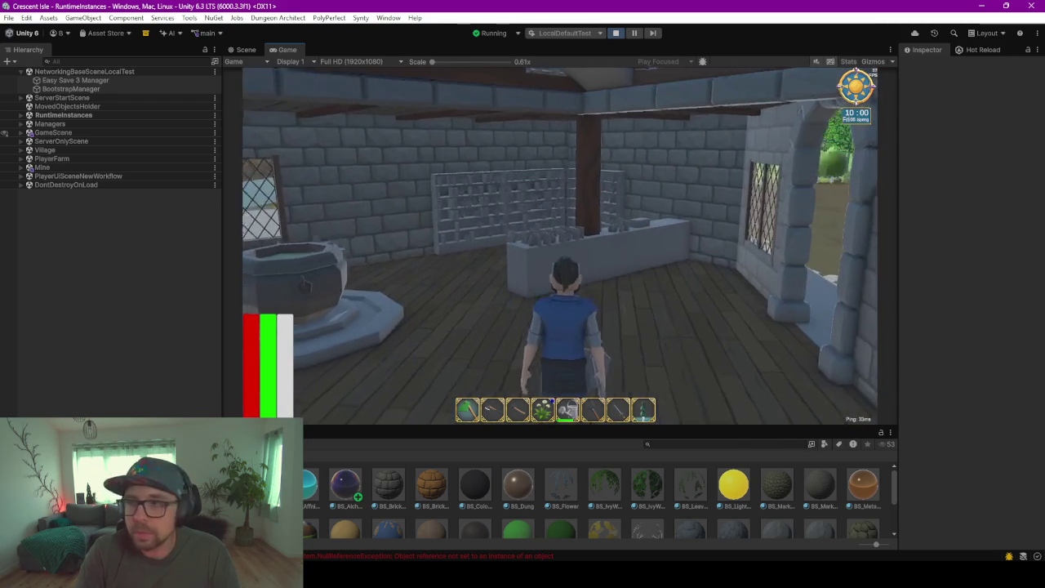
key("w")
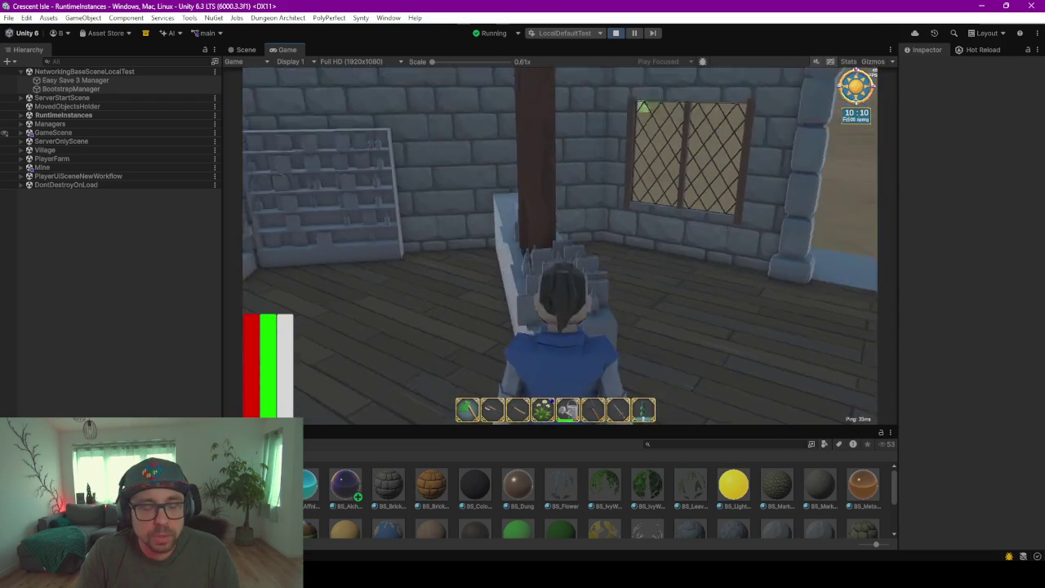
key("a")
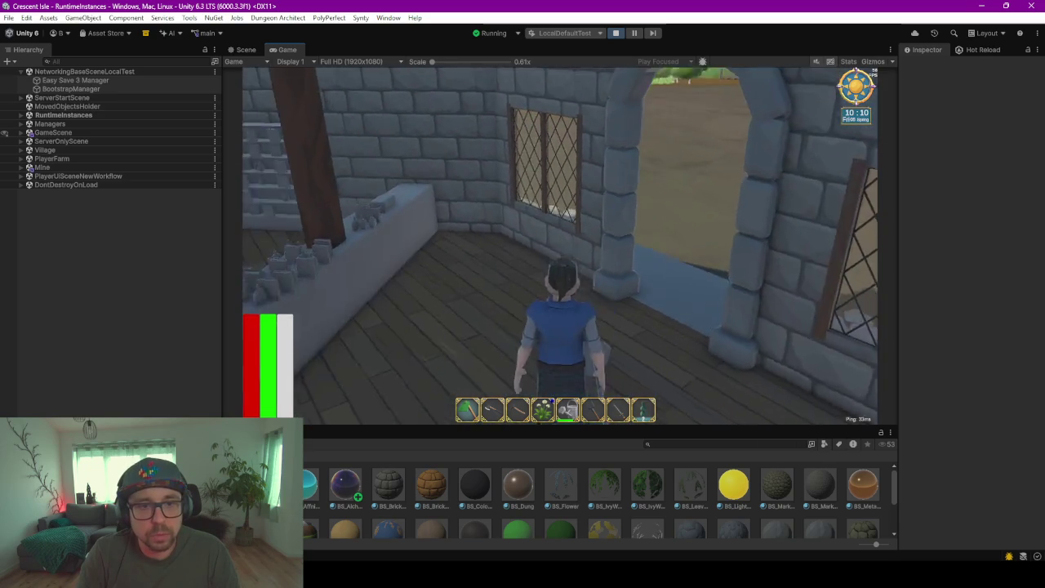
key("s")
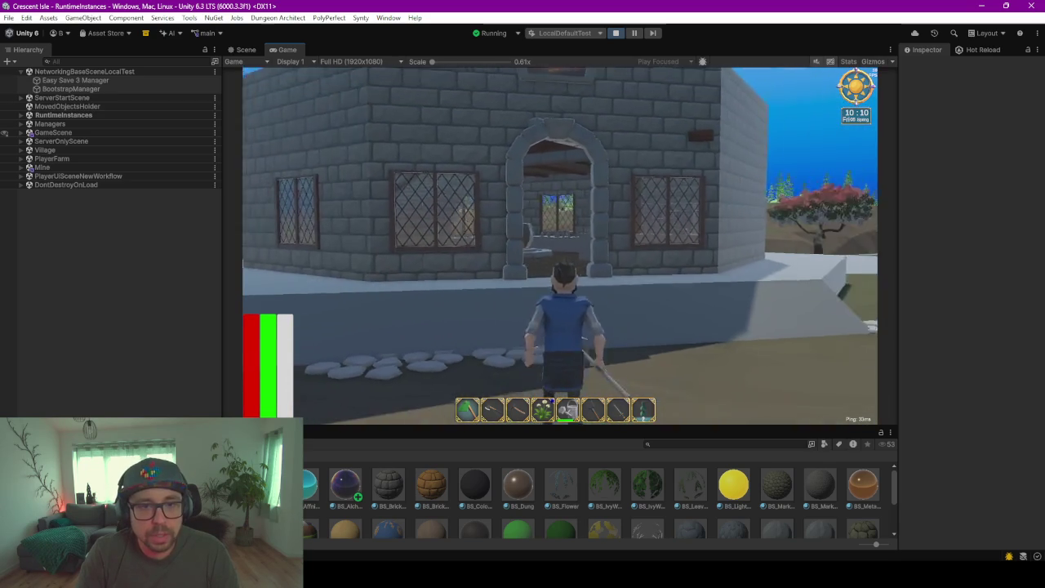
key("w")
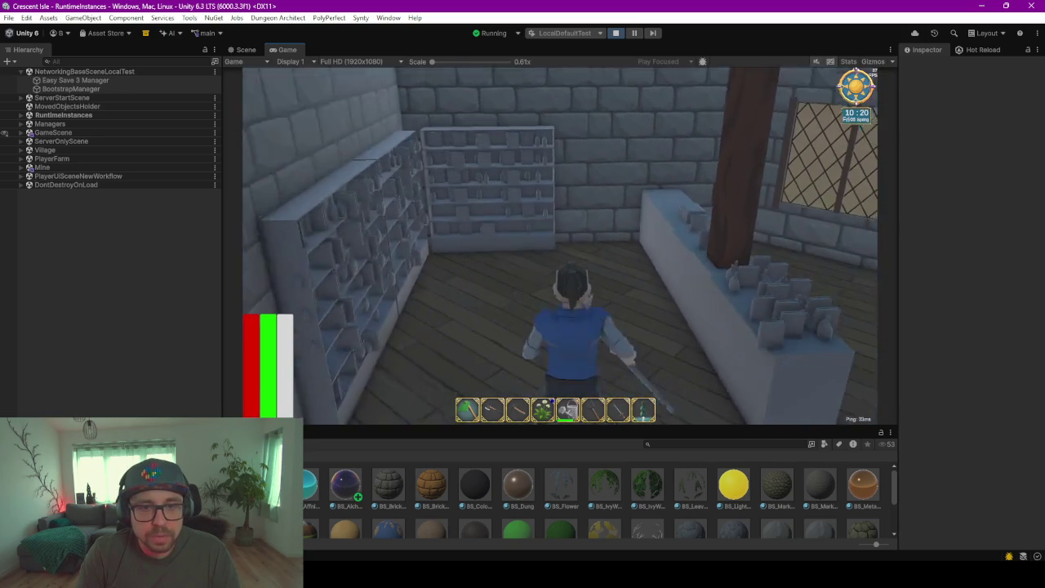
Re-enter the shop interior to view the counter and shelves, then walk back outside
key("w")
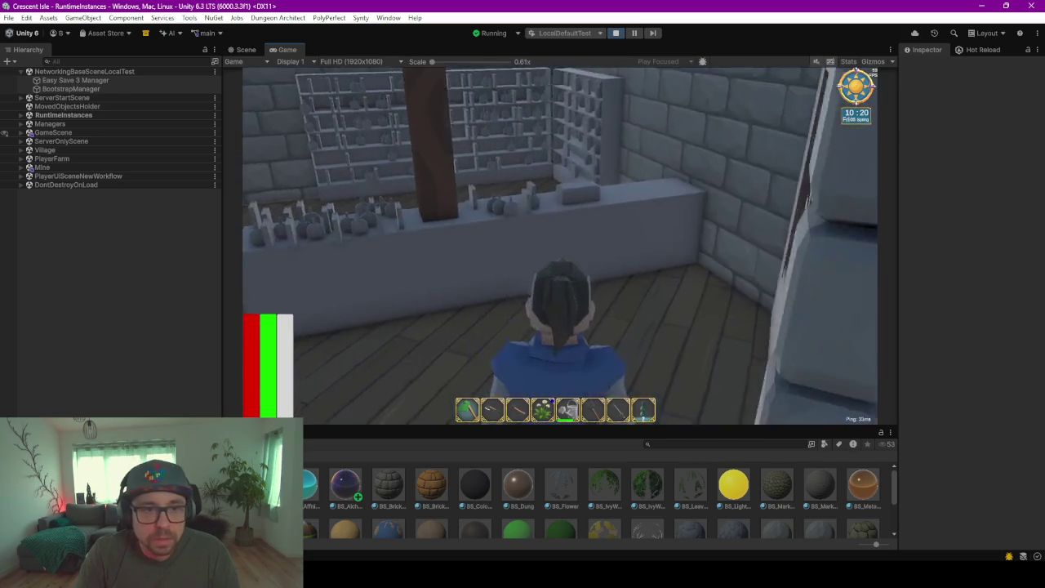
key("a")
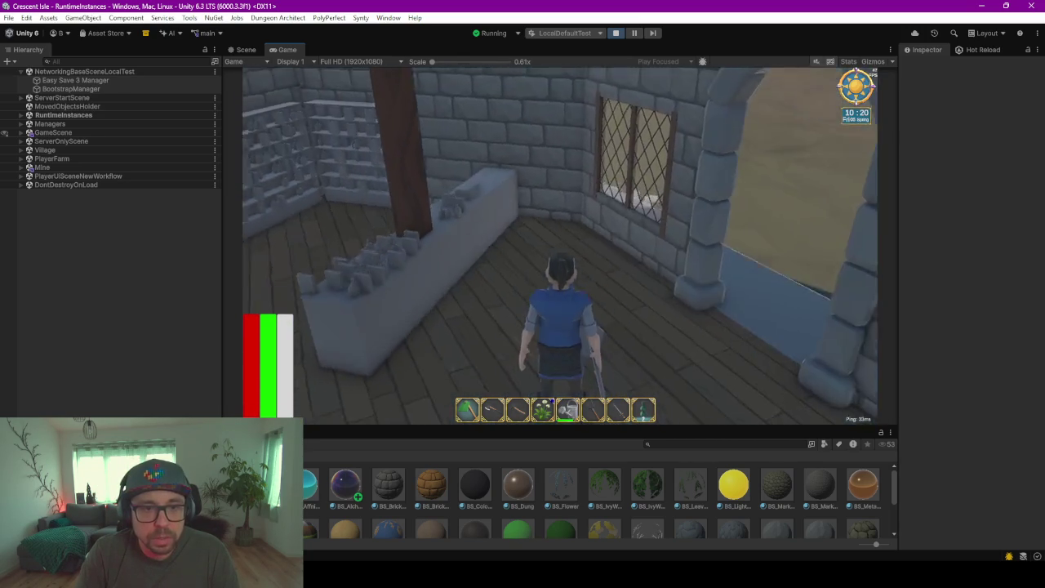
key("d")
key("w")
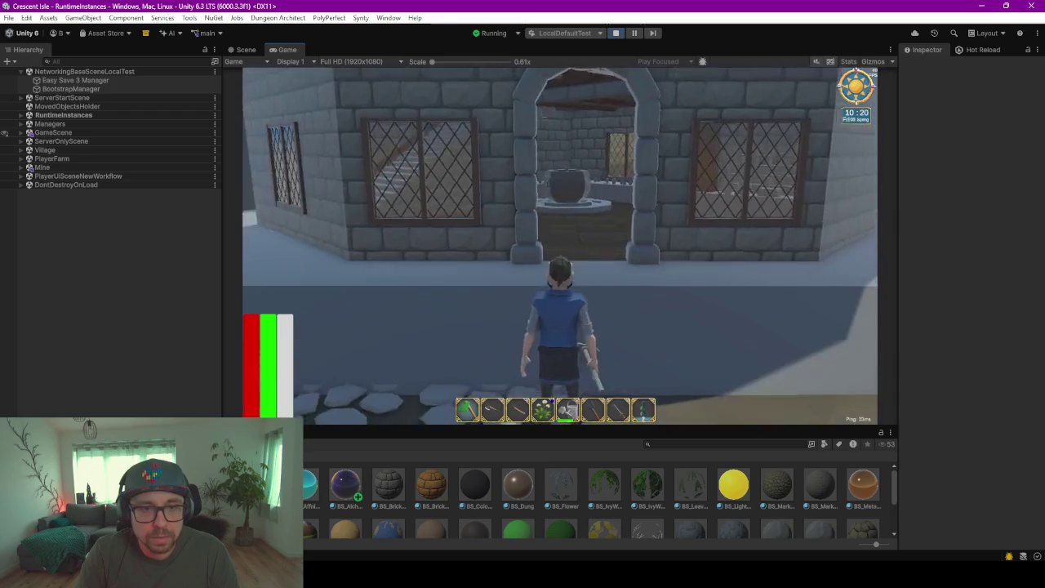
key("a")
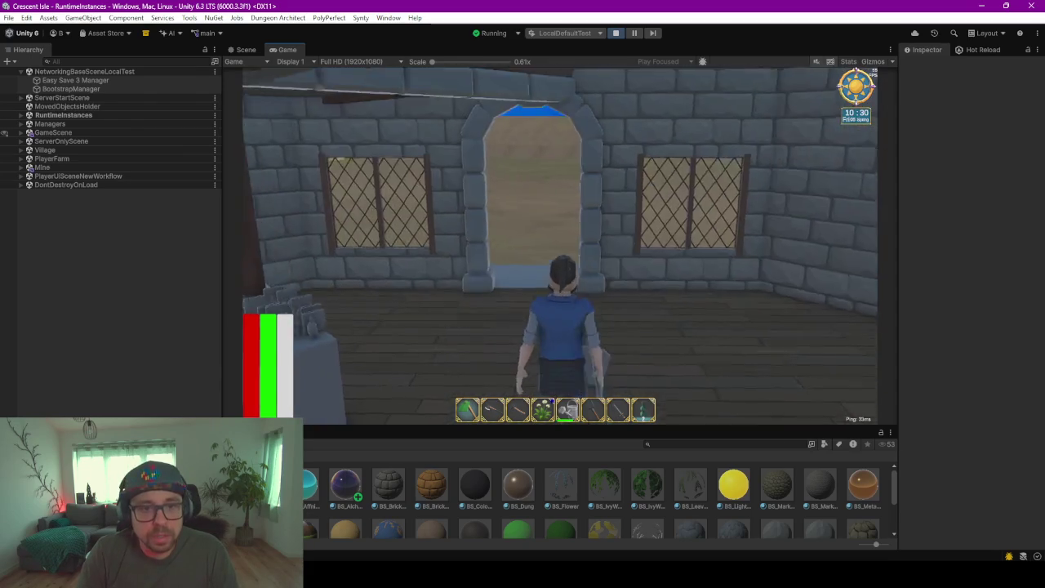
key("w")
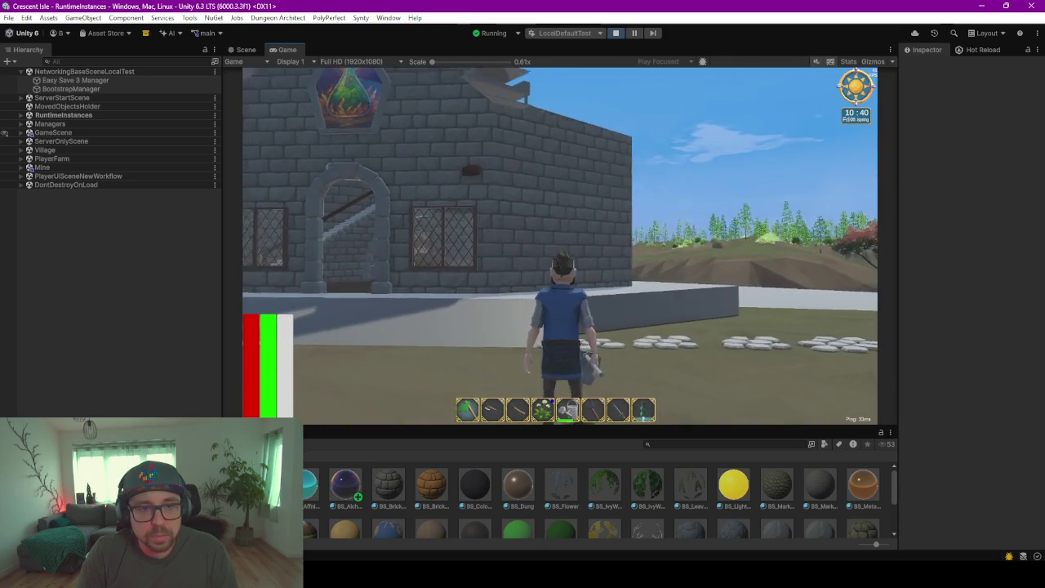
key("alt+Tab")
key("alt+Tab")
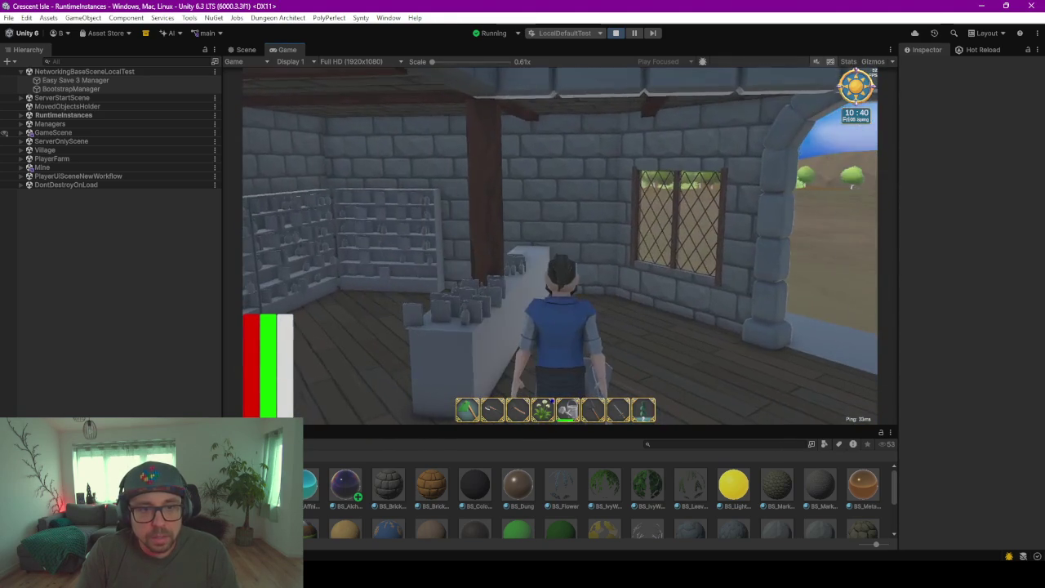
key("alt+Tab")
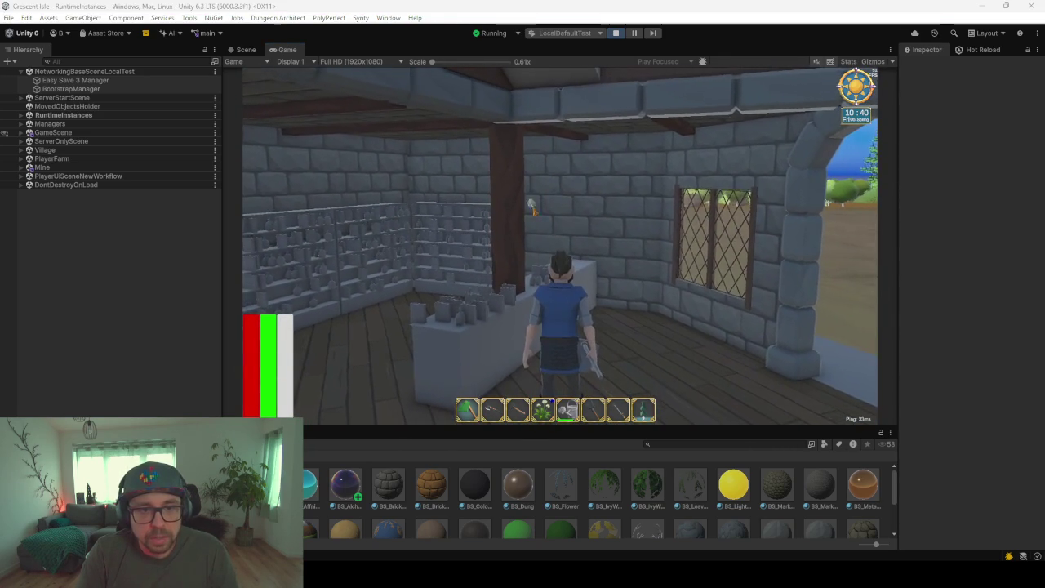
key("alt+Tab")
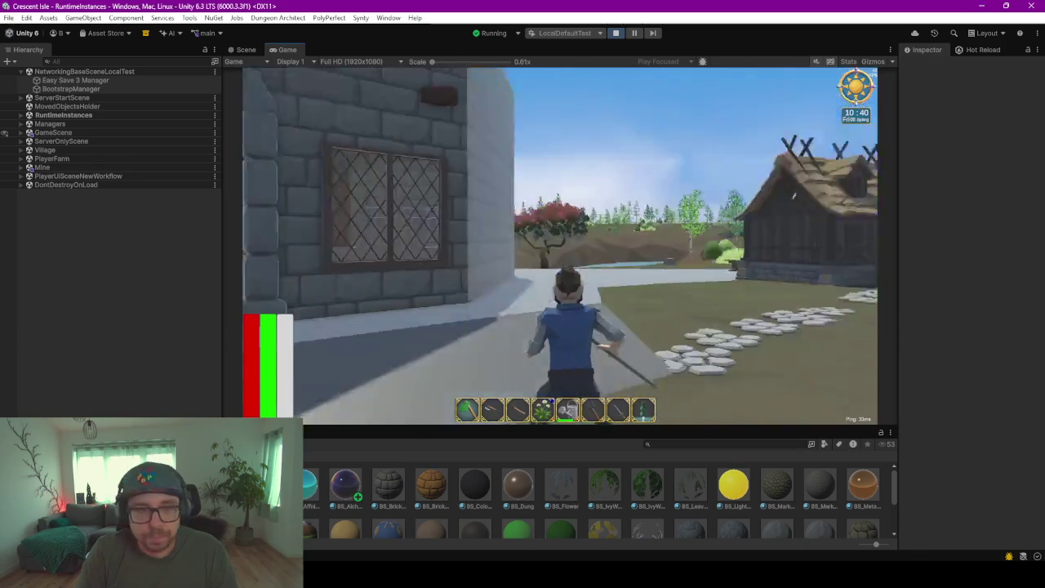
Run and jump along the house's stone exterior wall, past the tower, to the building corner
key("alt+Tab")
key("alt+Tab")
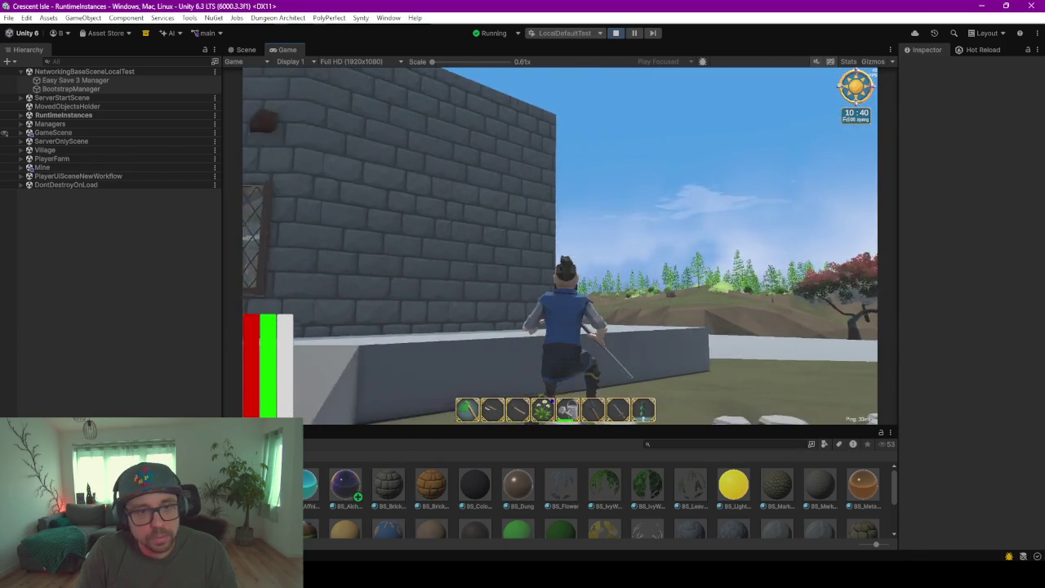
key("w")
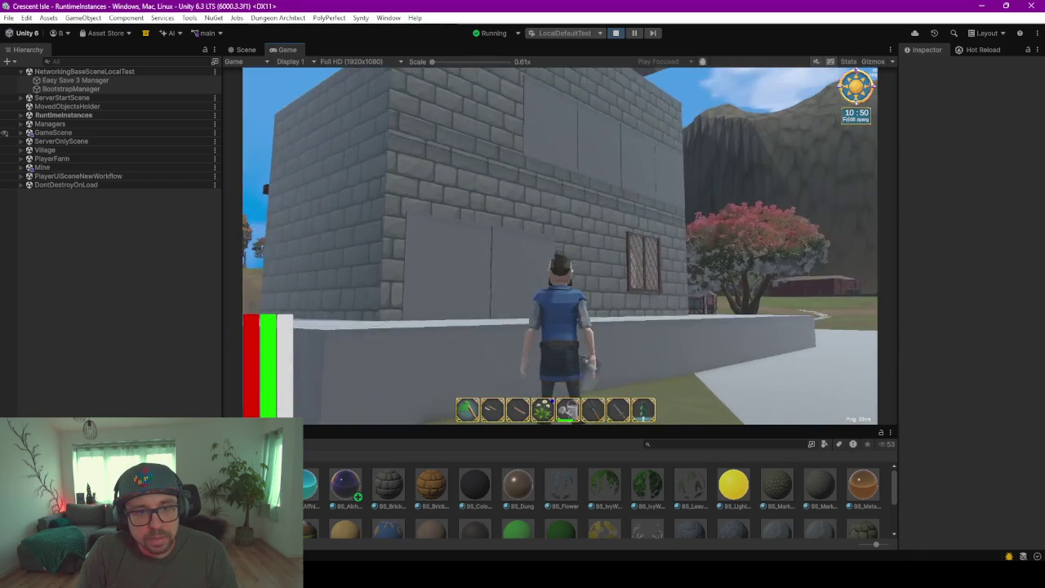
key("space")
key("alt+Tab")
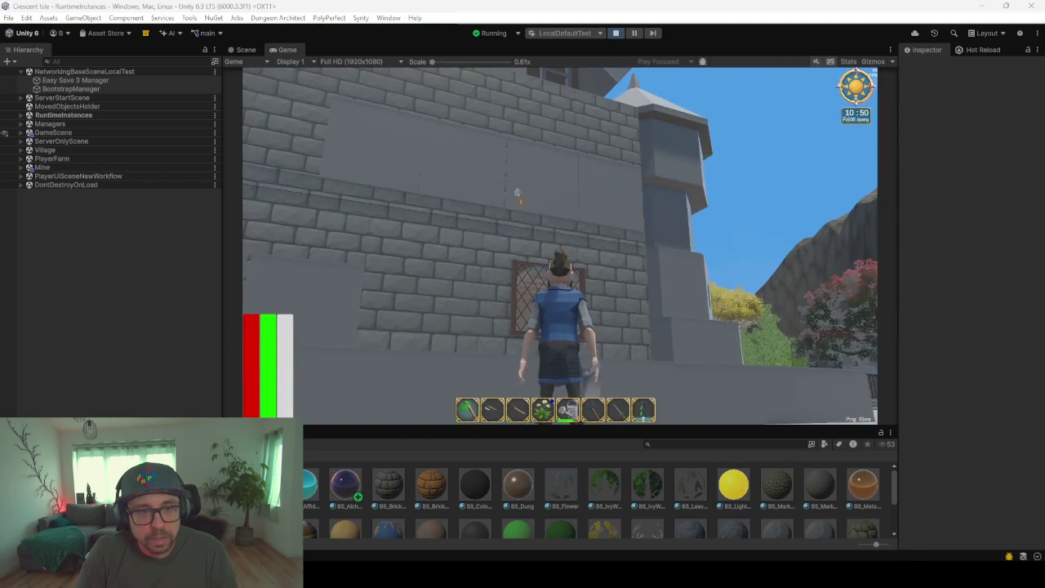
key("alt+Tab")
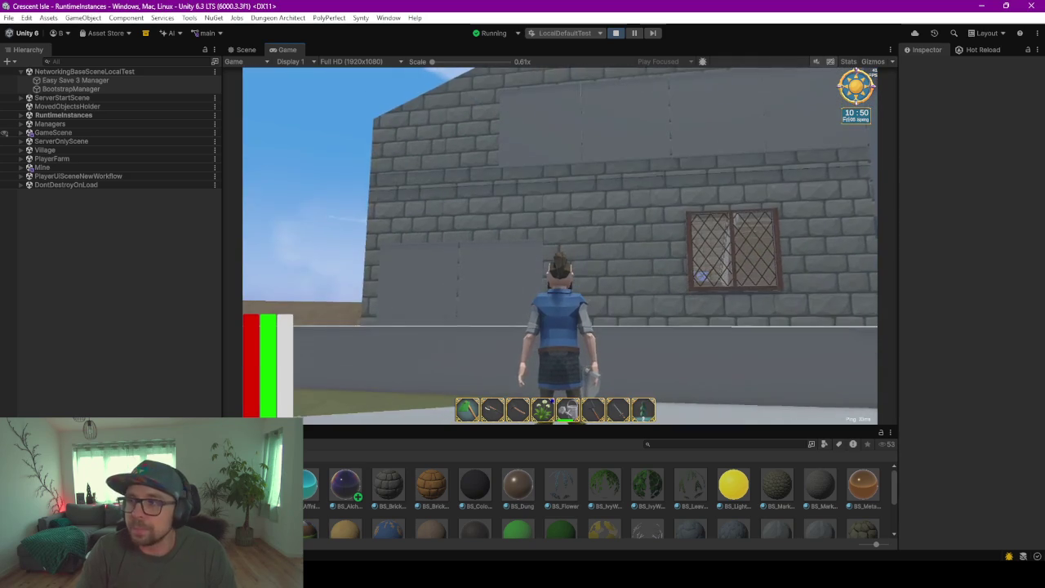
key("w")
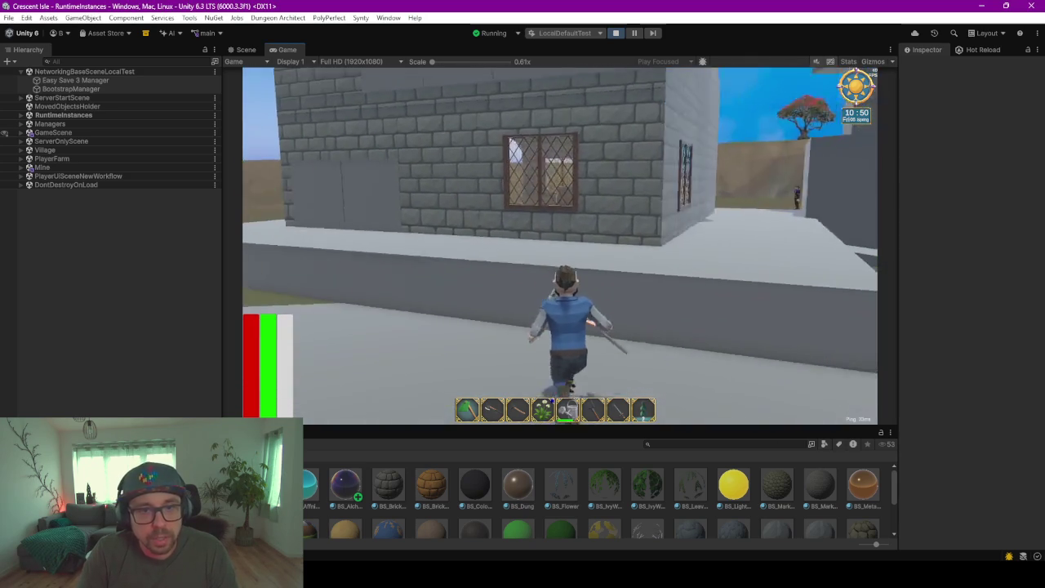
key("s")
key("alt+Tab")
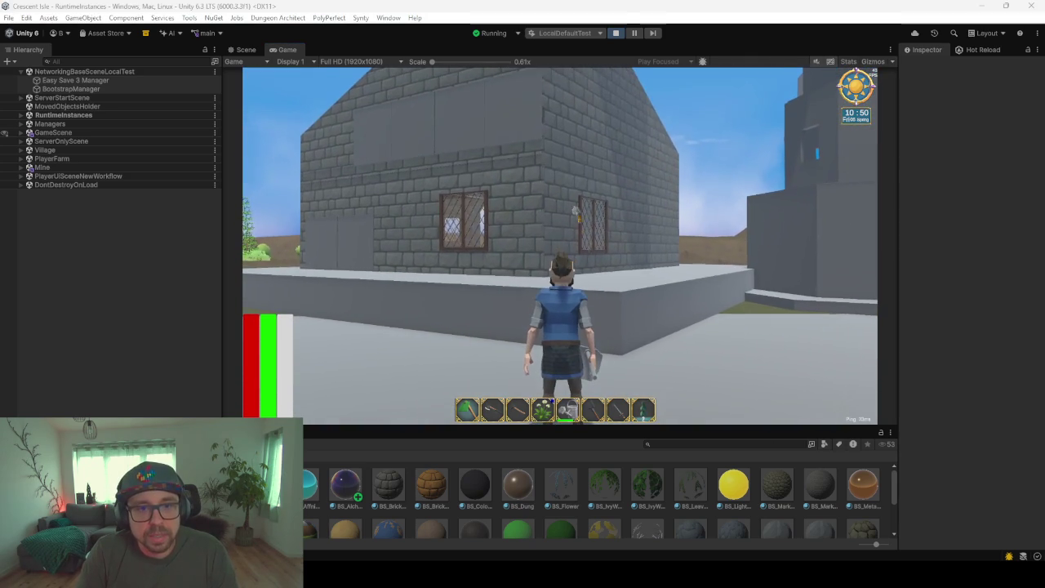
key("alt+Tab")
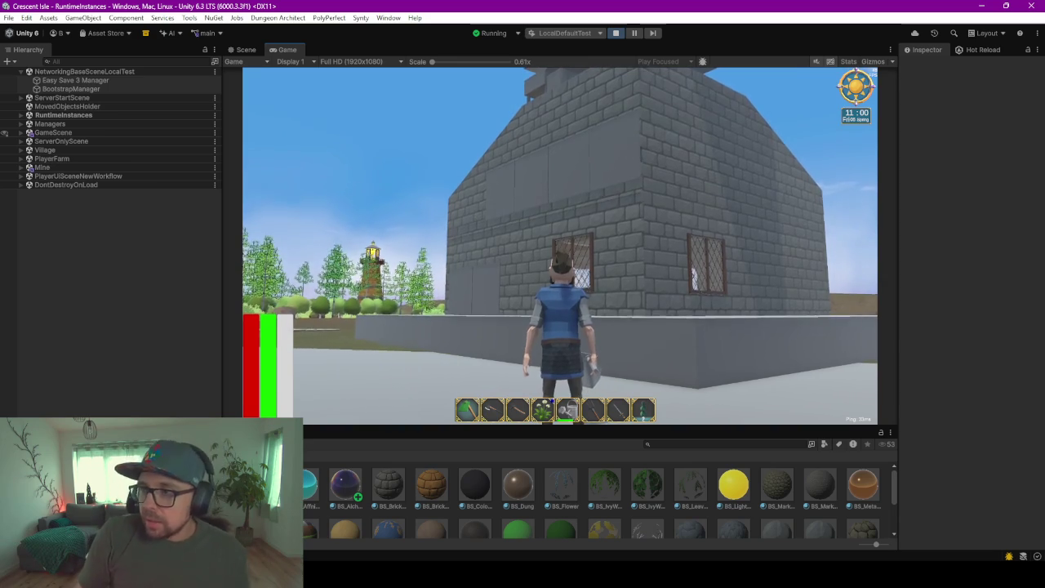
key("w")
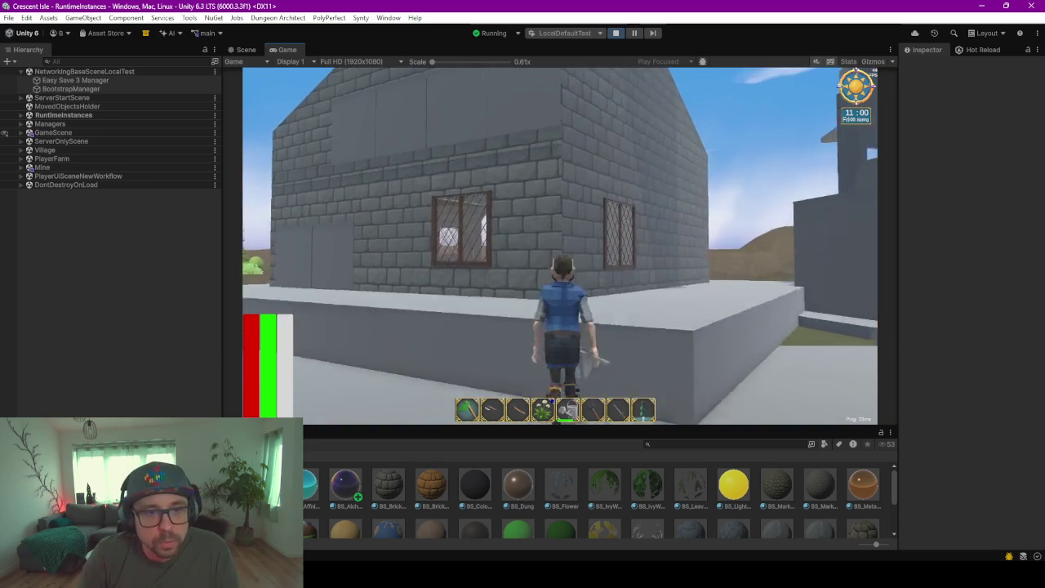
key("space")
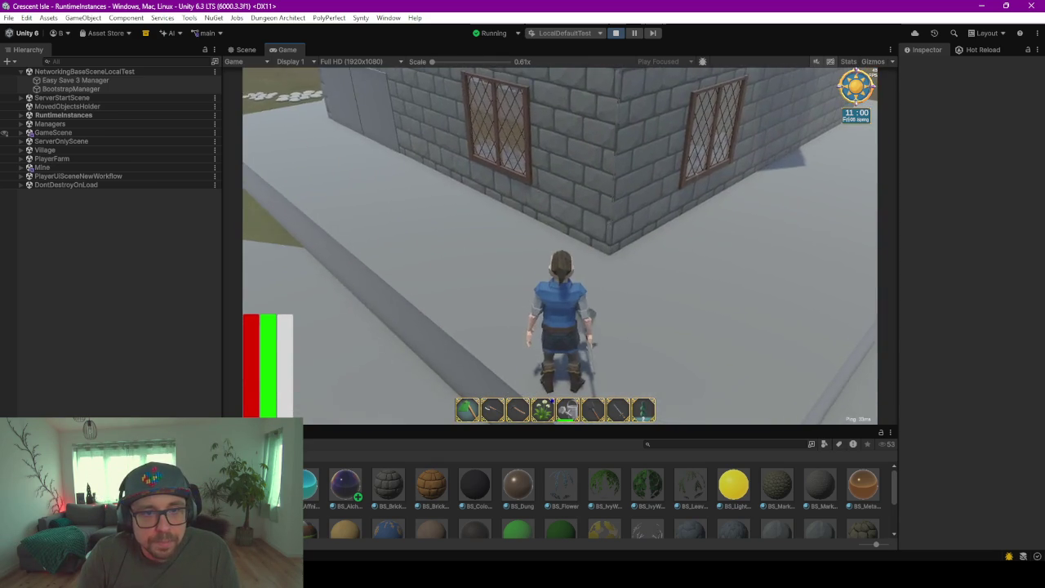
Walk through the arched doorway, look toward the staircase, then run back out around the corner
key("w")
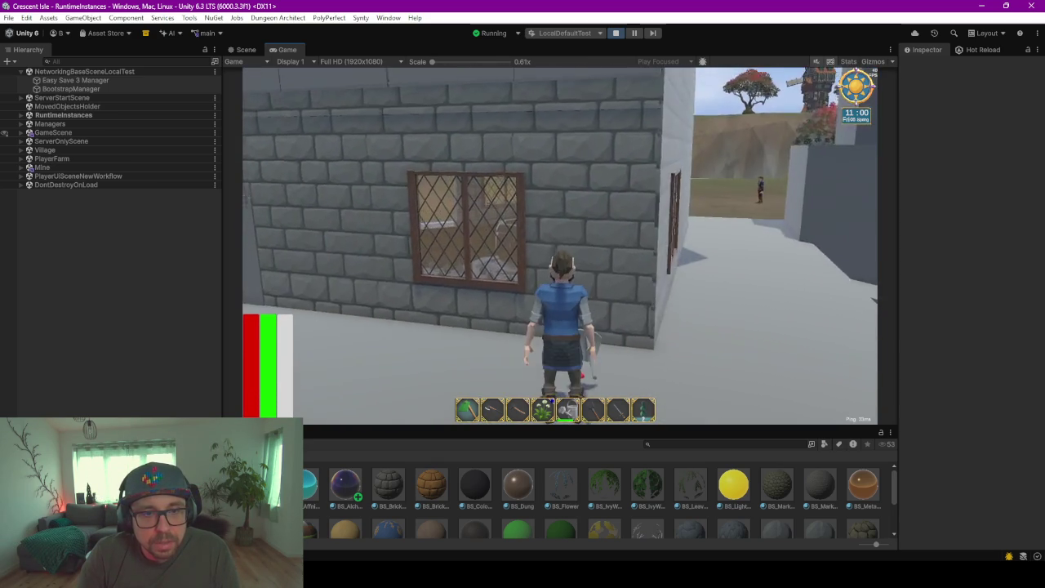
key("a")
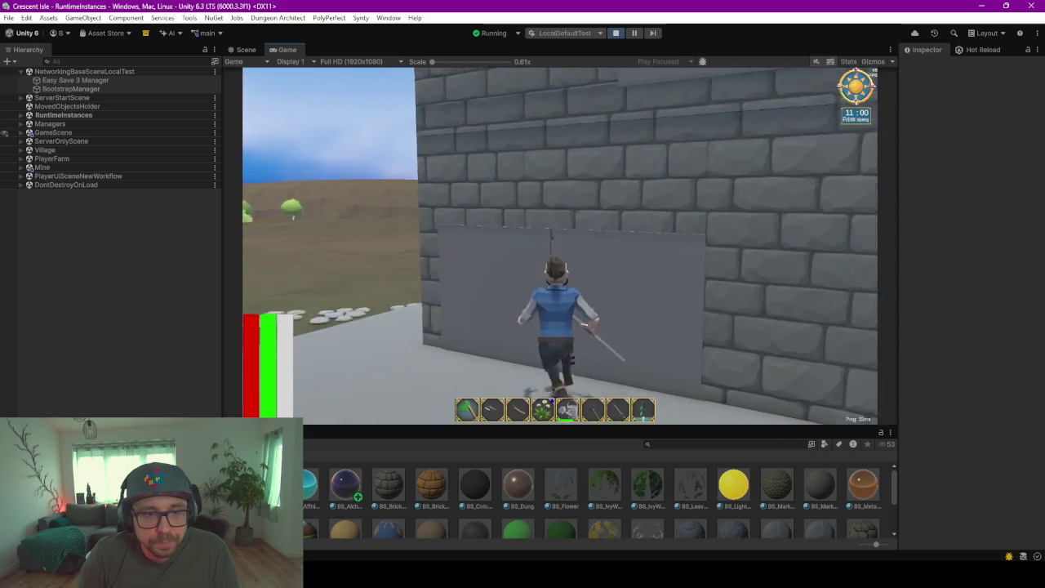
key("w")
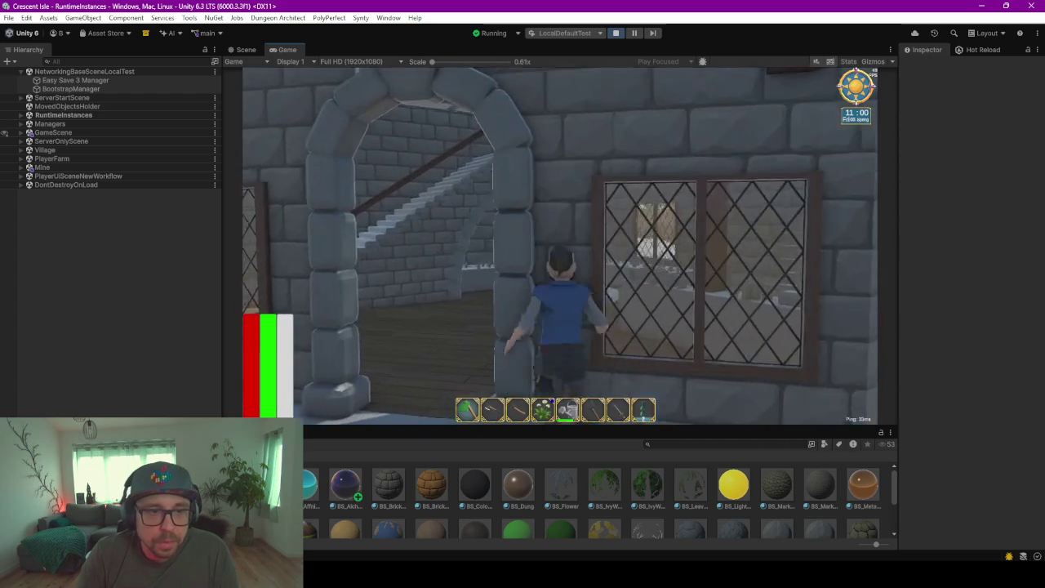
key("w")
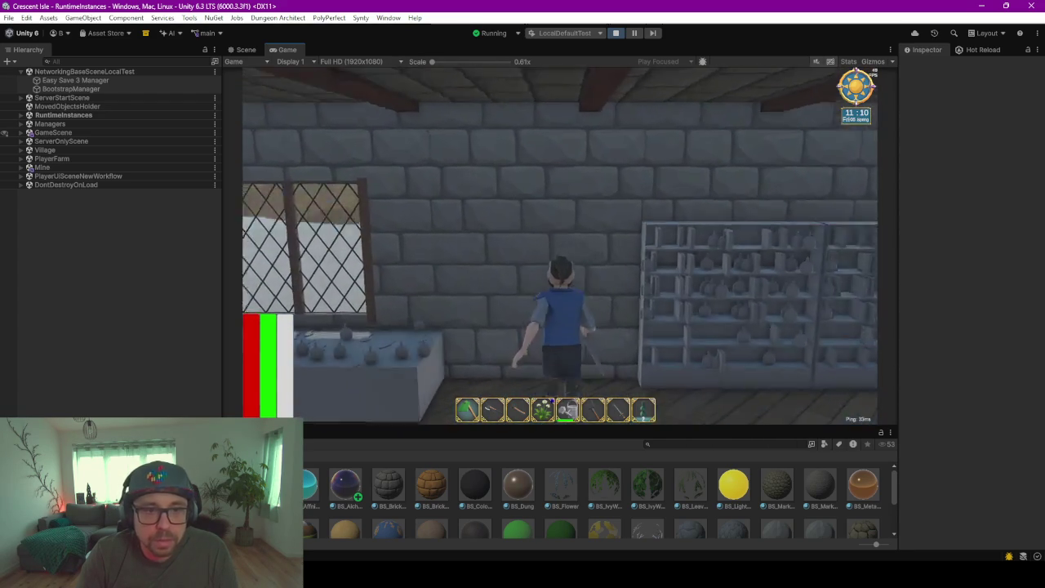
key("s")
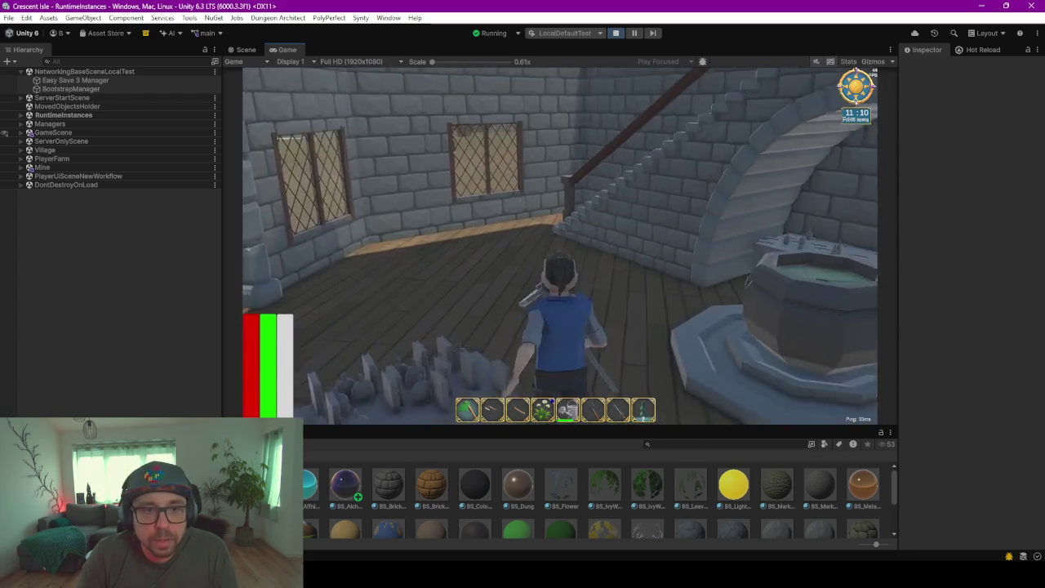
key("w")
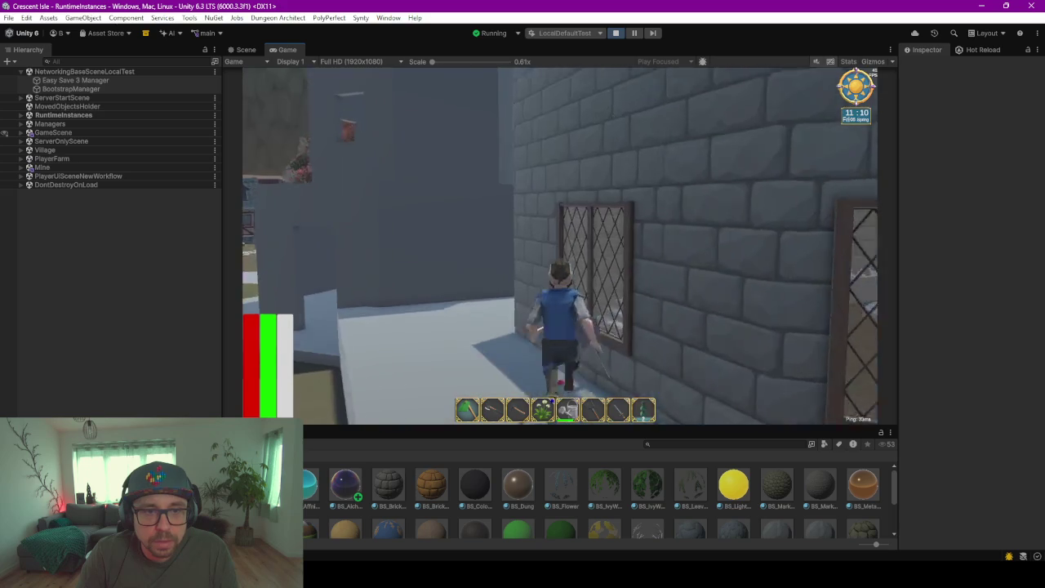
key("w")
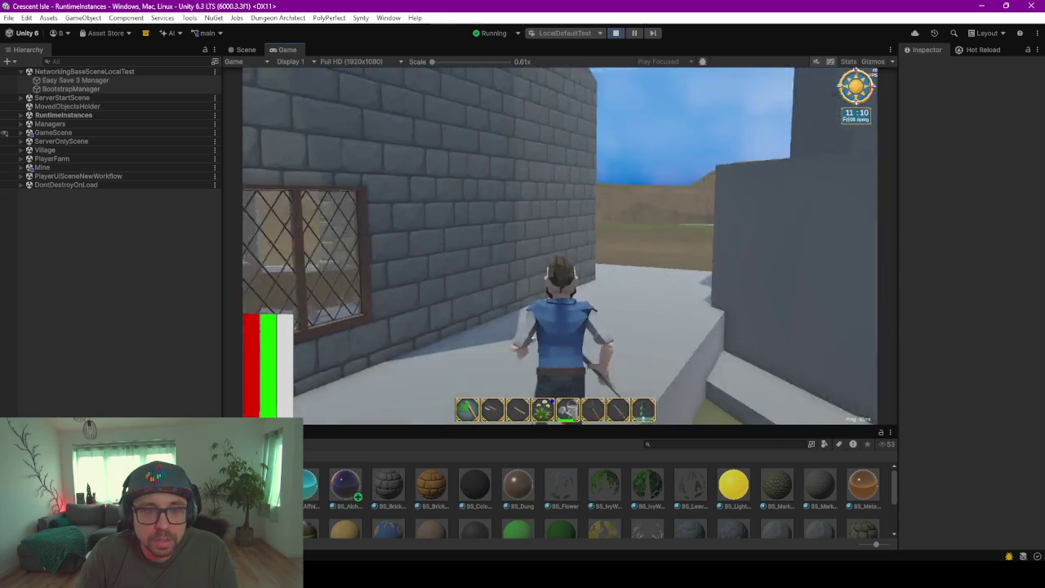
key("w")
key("w")
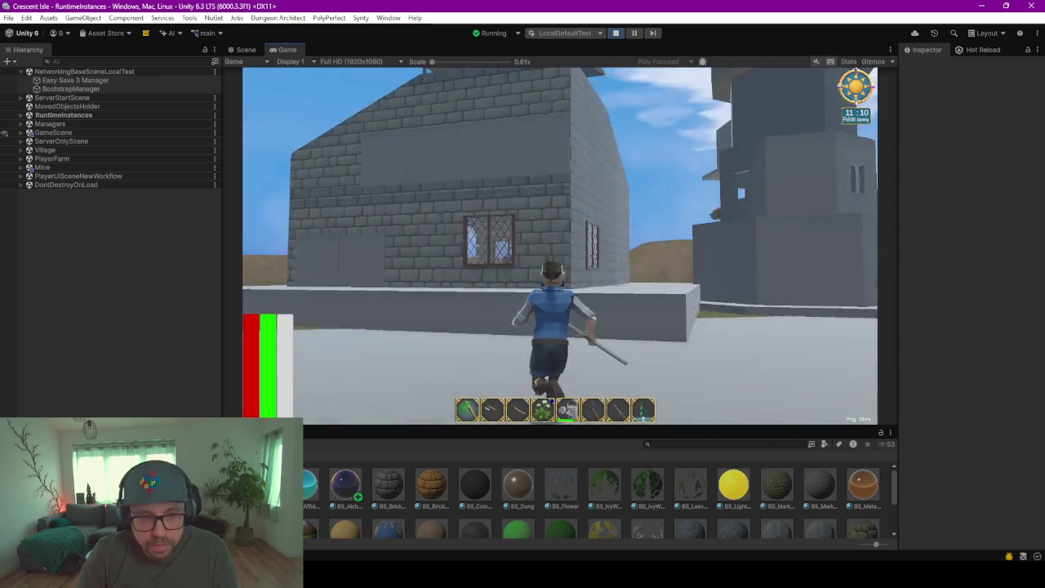
key("w")
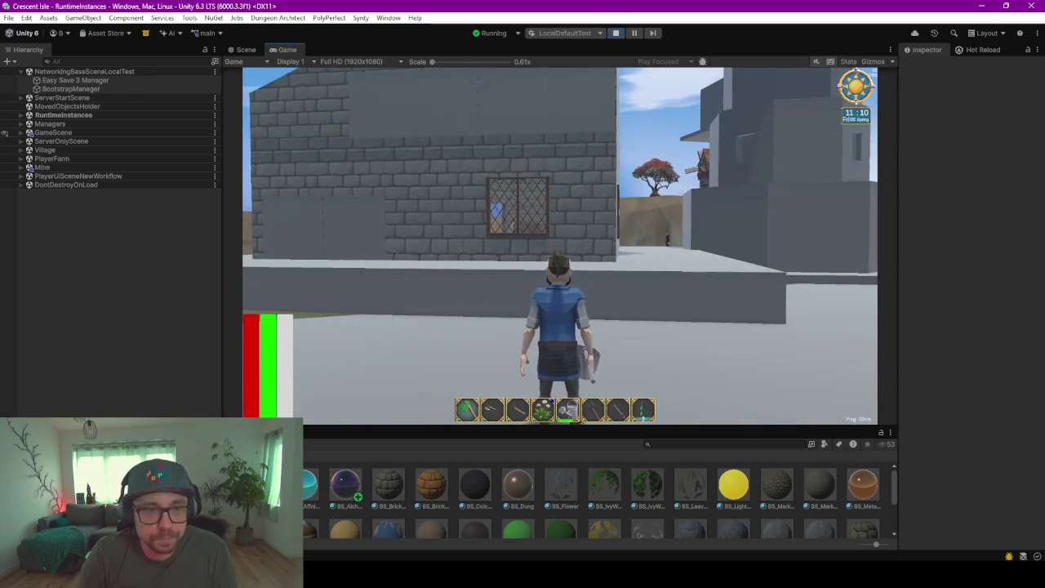
Try jumping up and climbing the house wall beside the lattice window
key("alt+Tab")
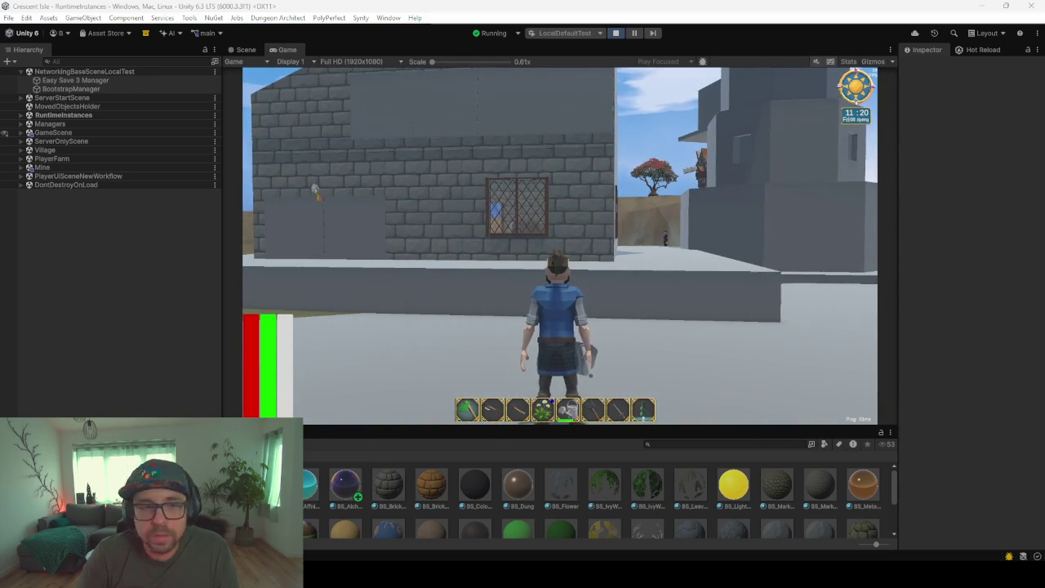
left_click(552, 205)
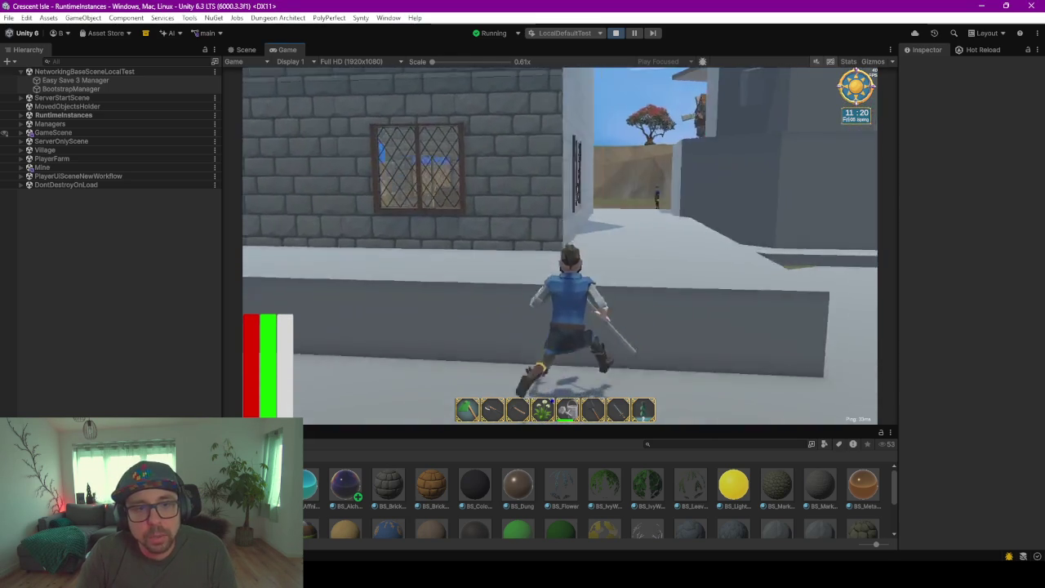
key("space")
key("w")
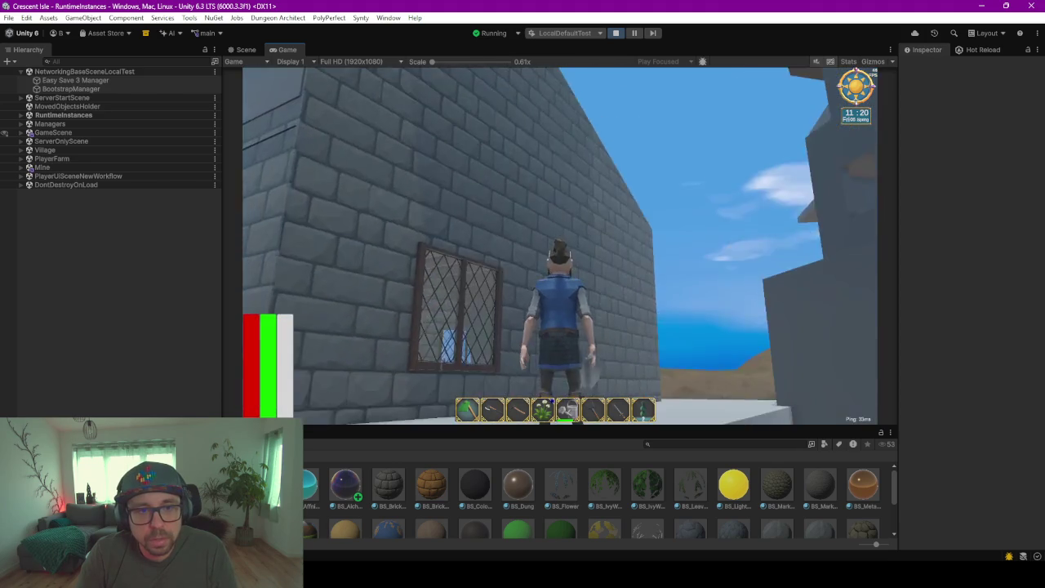
key("w")
Run through the alley back to the doorway and re-enter to the counter under the beams
key("w")
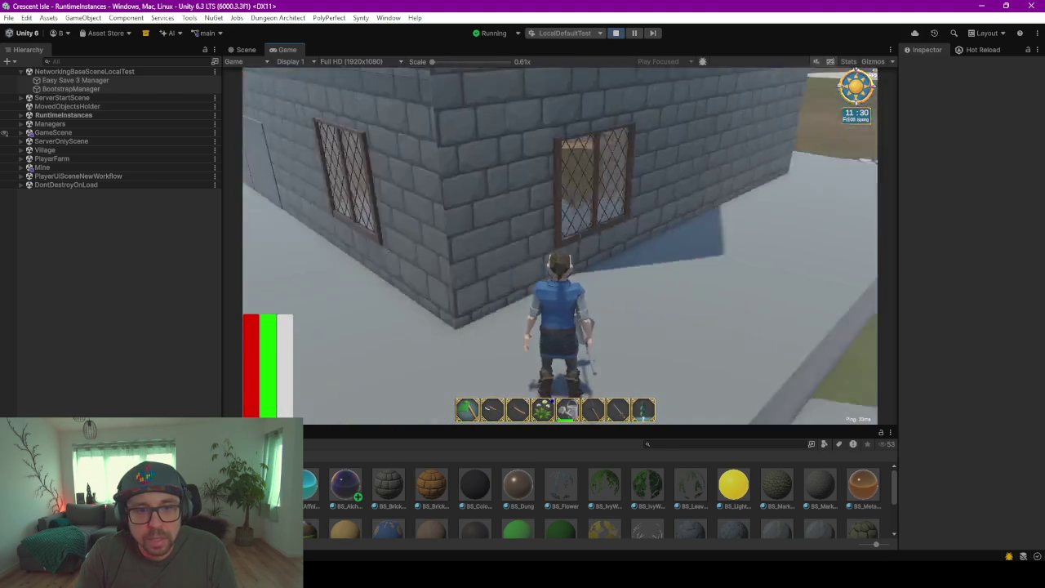
key("w")
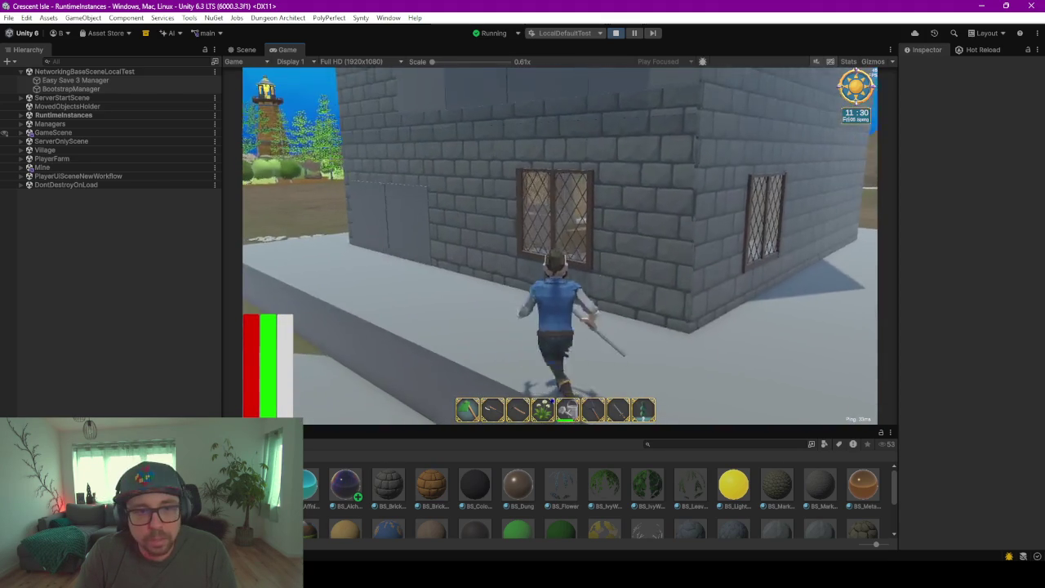
key("w")
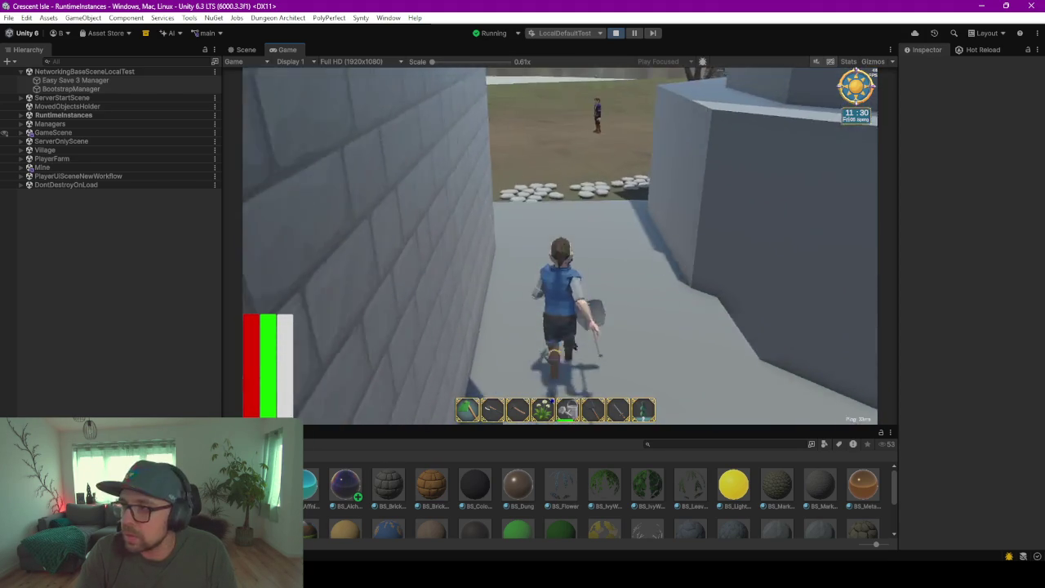
key("w")
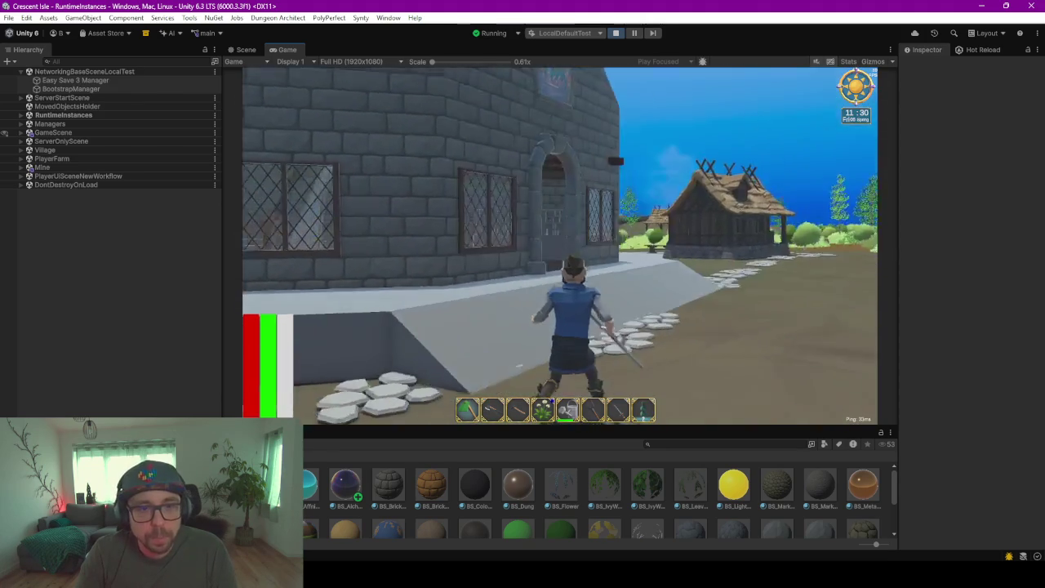
key("w")
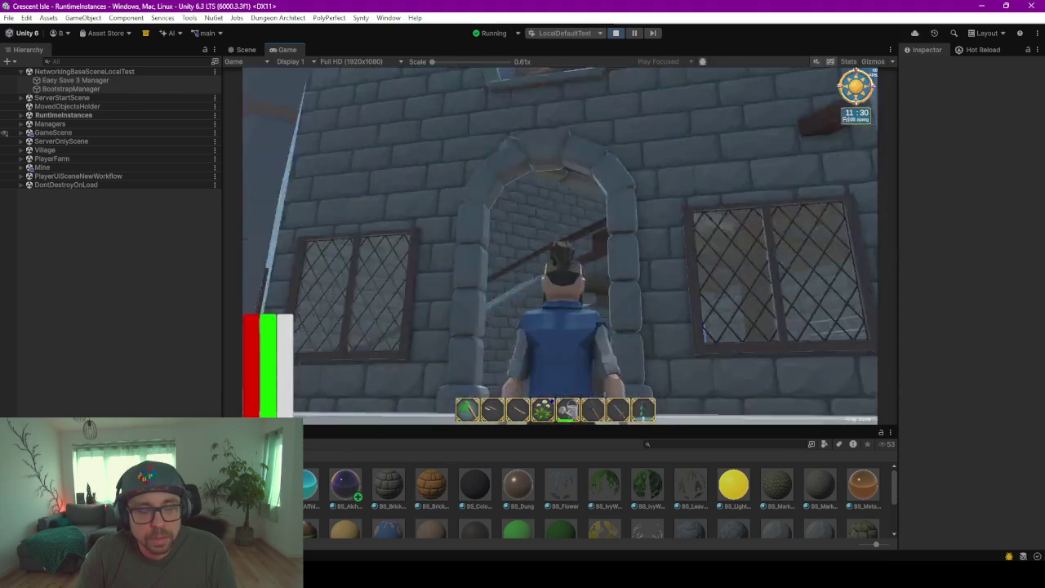
key("w")
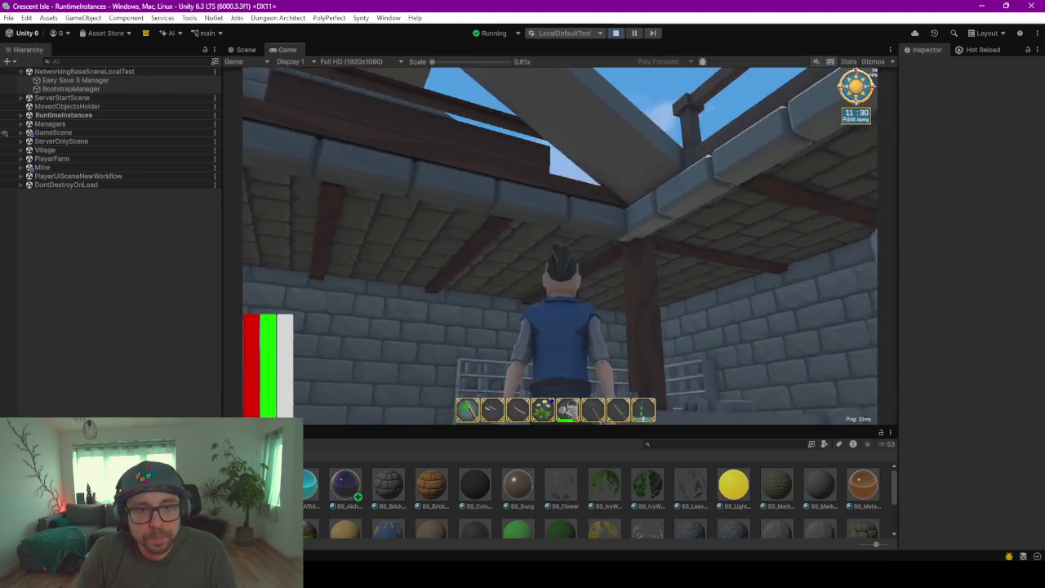
key("w")
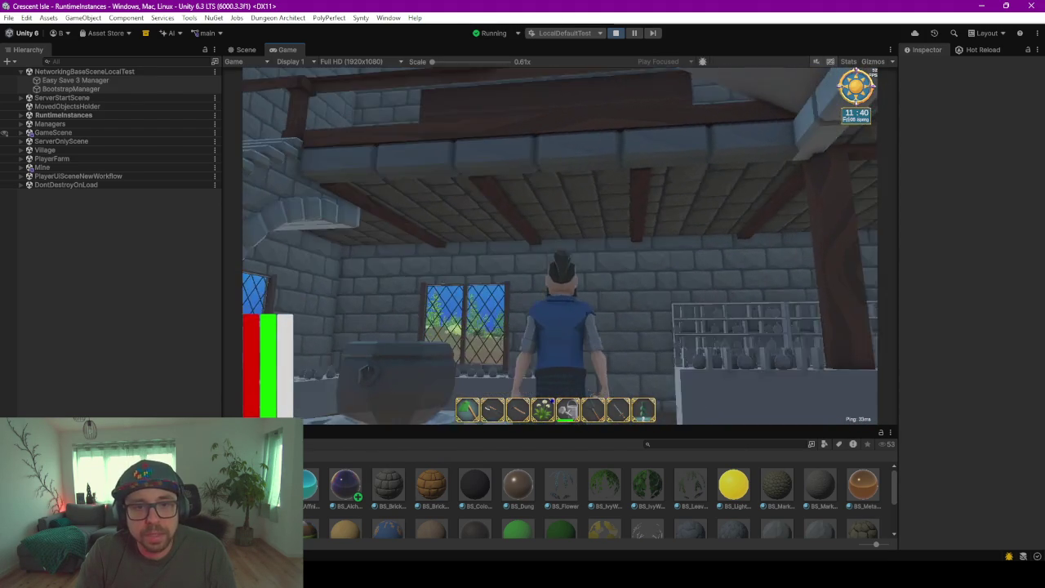
left_click(650, 188)
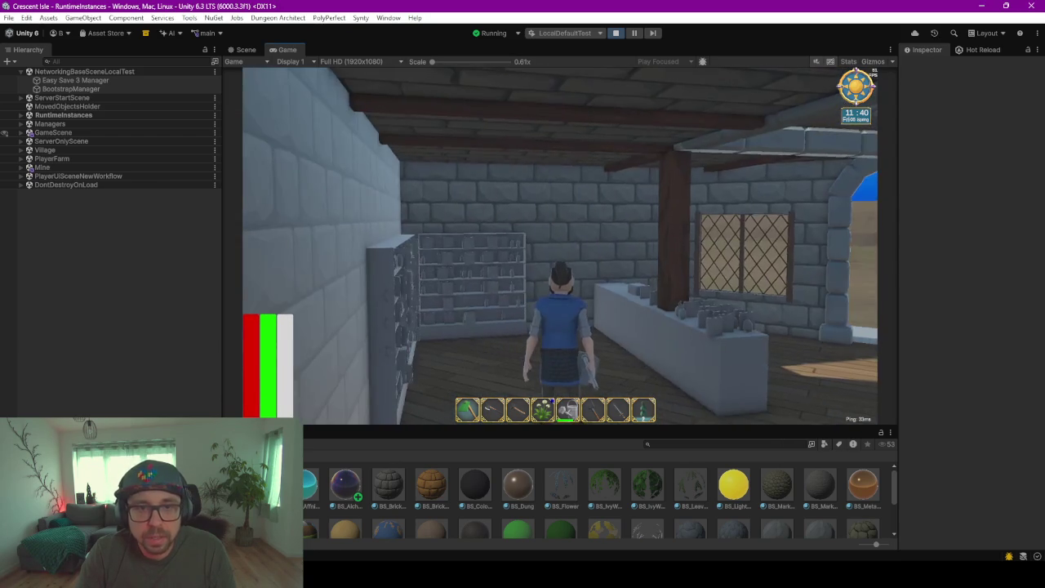
key("w")
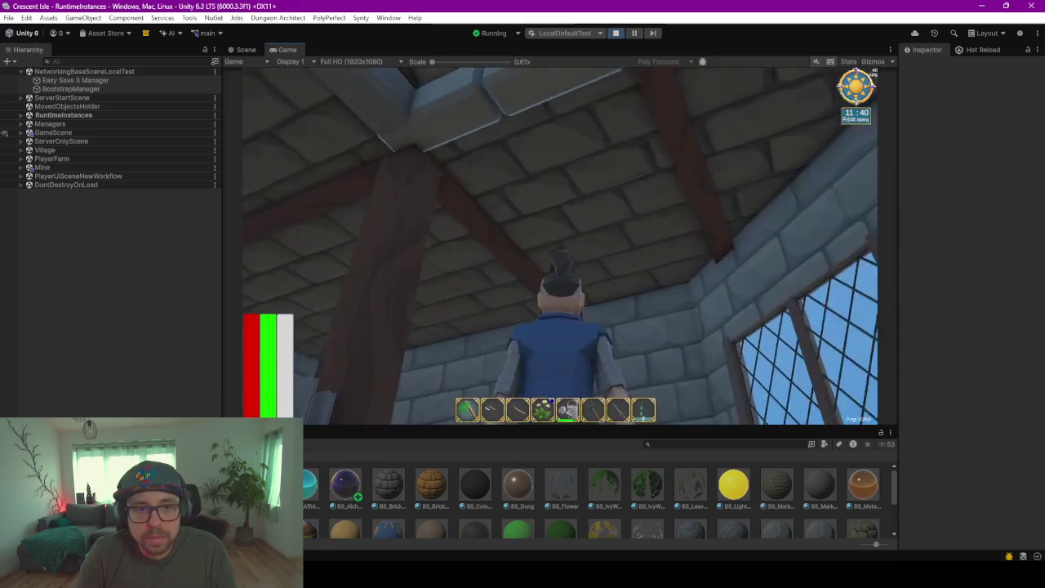
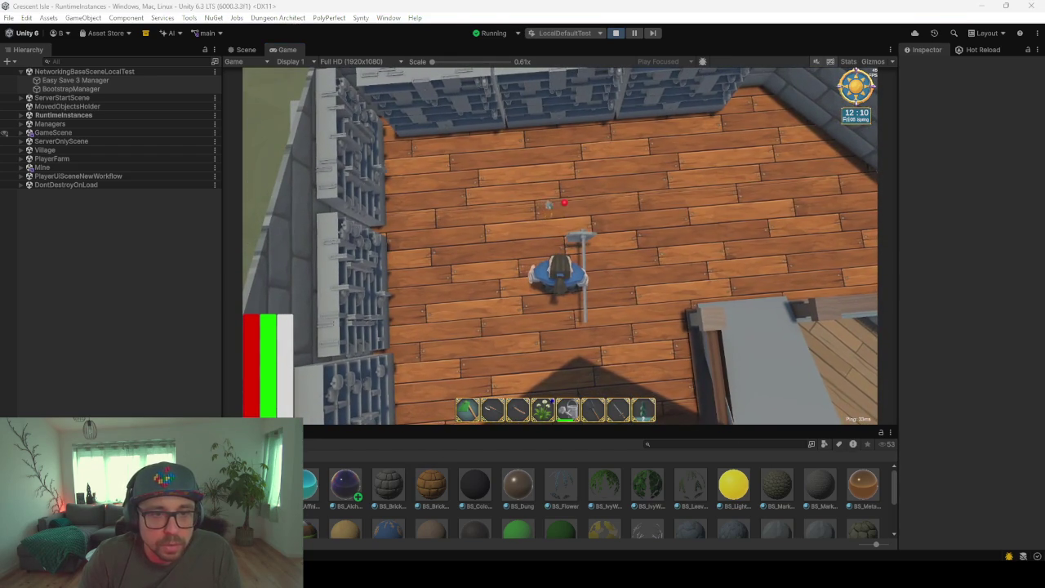
Walk the character through the interior, out the doorway, and run up to the stained-glass stone house
key("alt+Tab")
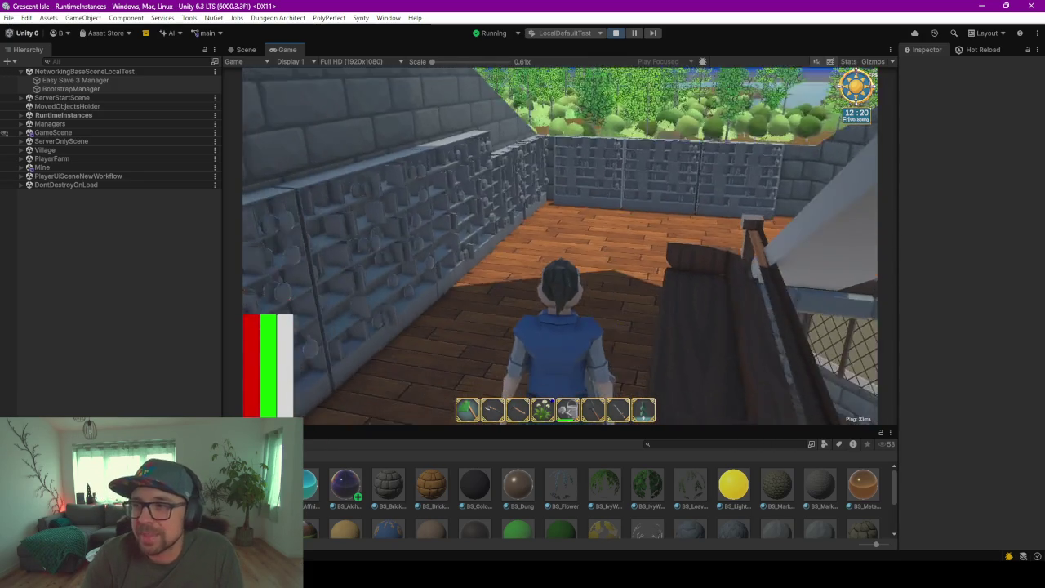
key("w")
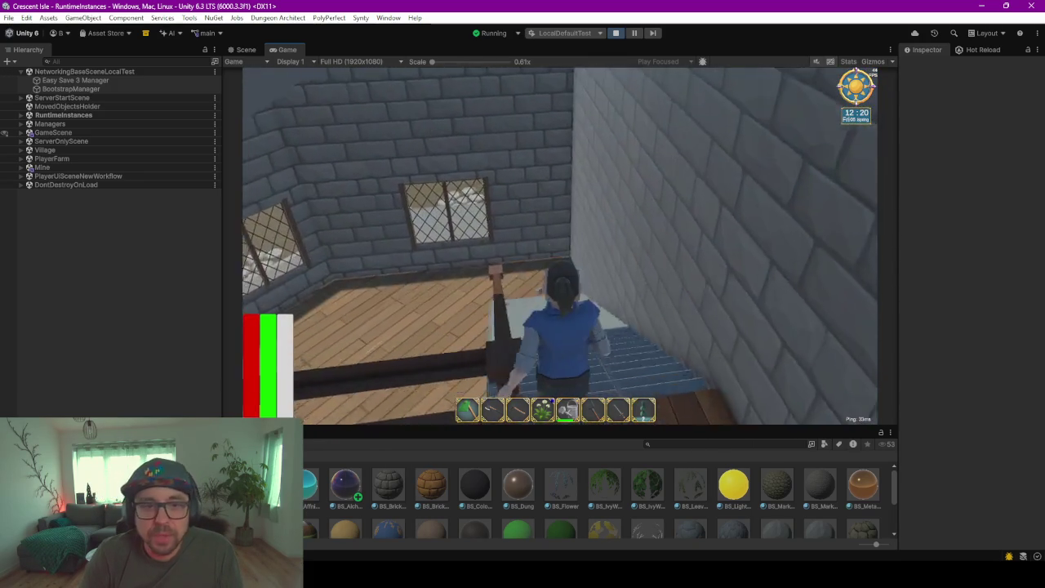
key("w")
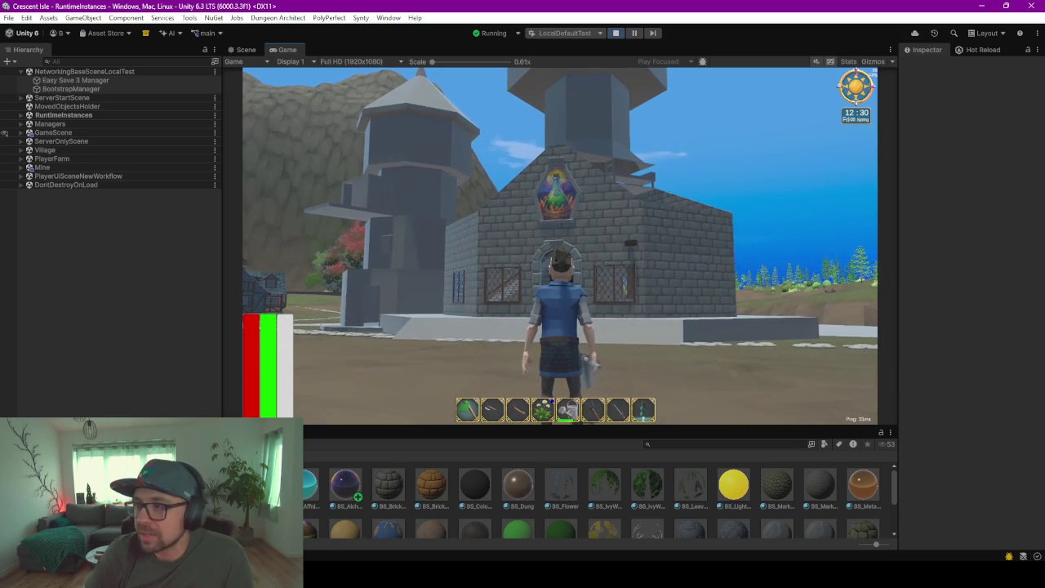
key("w")
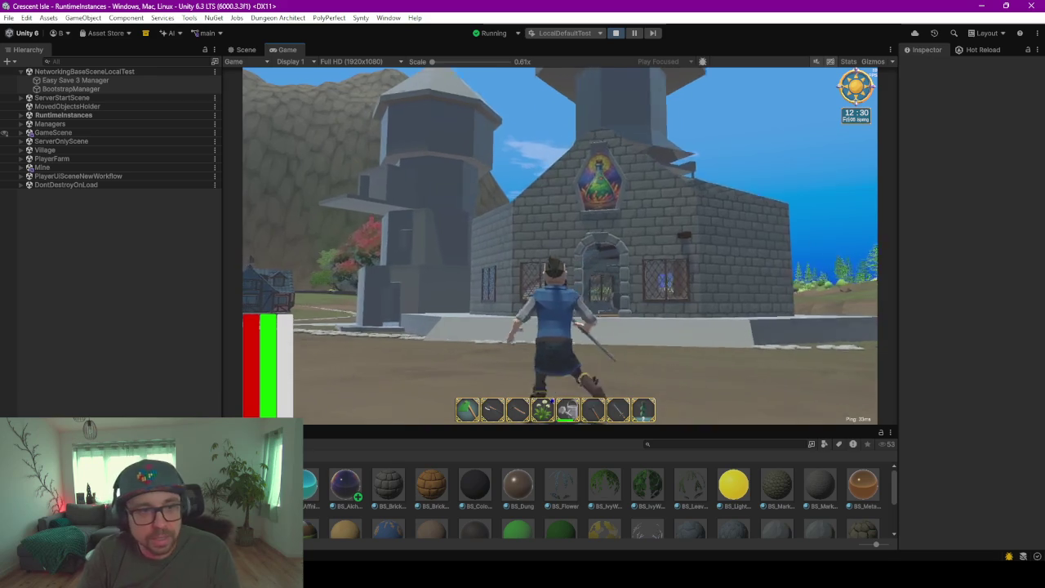
key("w")
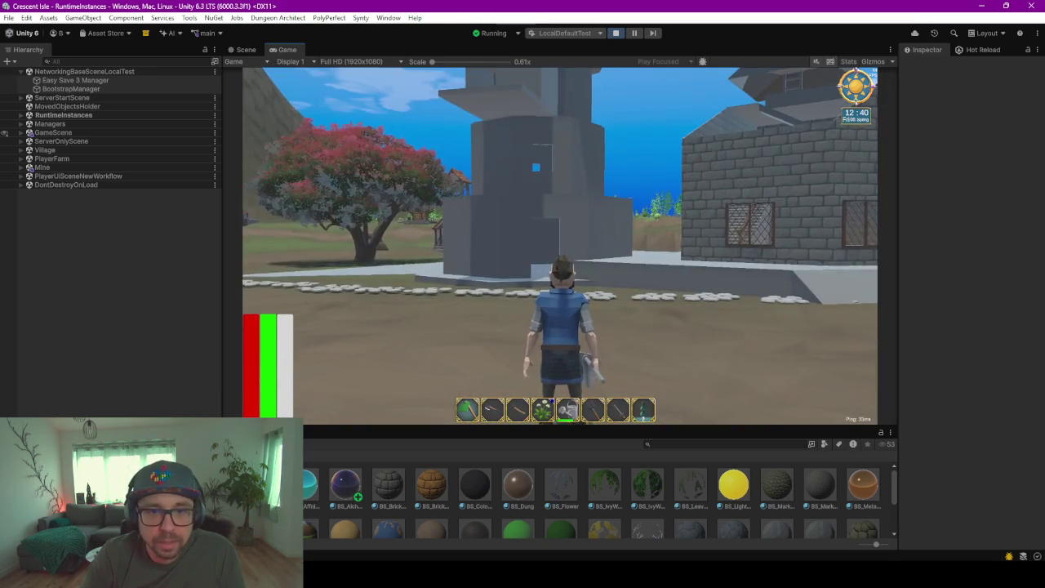
left_click(561, 245)
key("w")
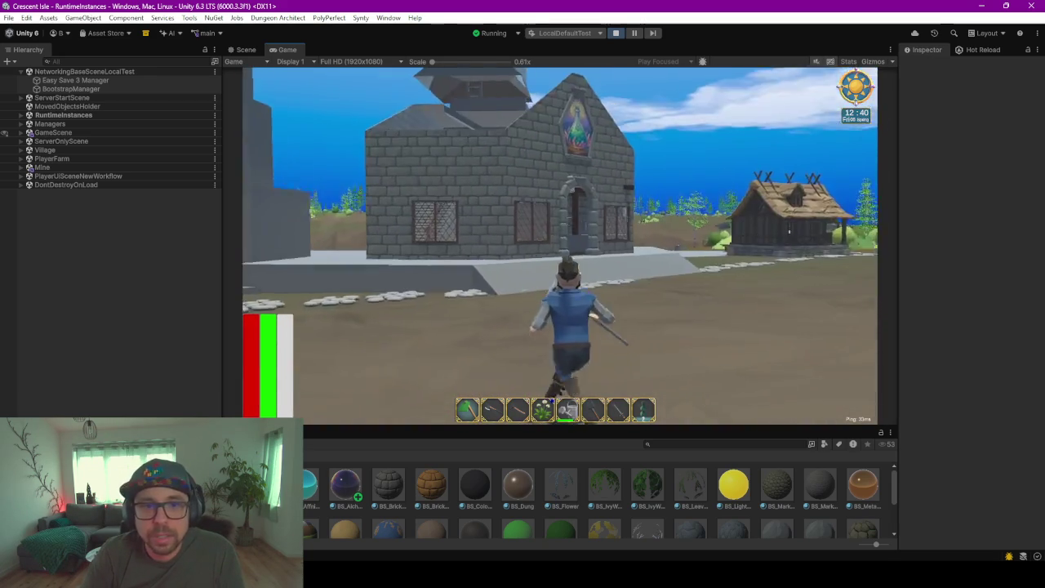
key("w")
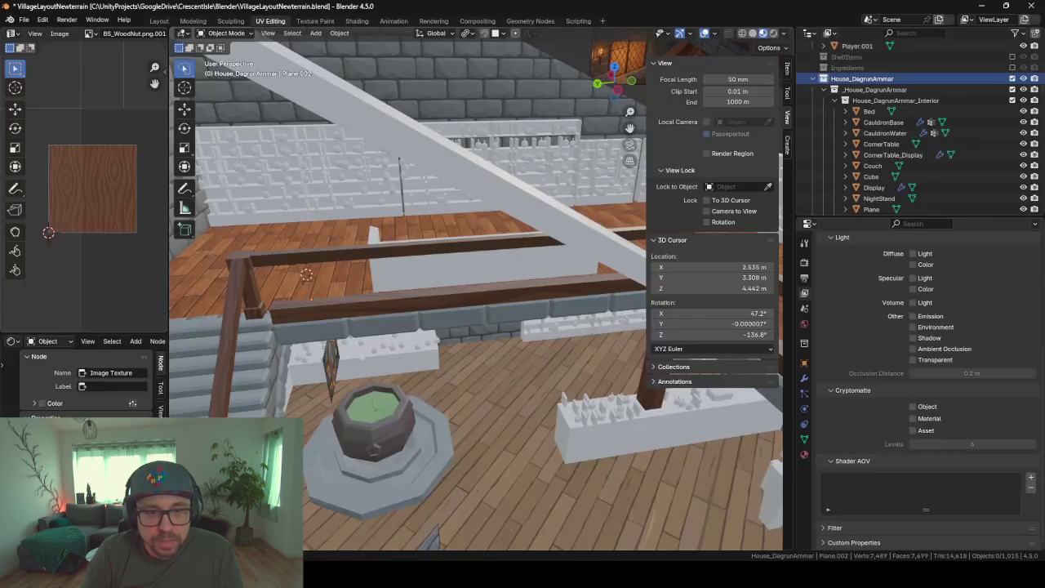
Orbit and zoom the Blender viewport out around the tower, then back in close to the house
scroll(575, 313, "down", 10)
middle_click_drag(574, 313, 433, 256)
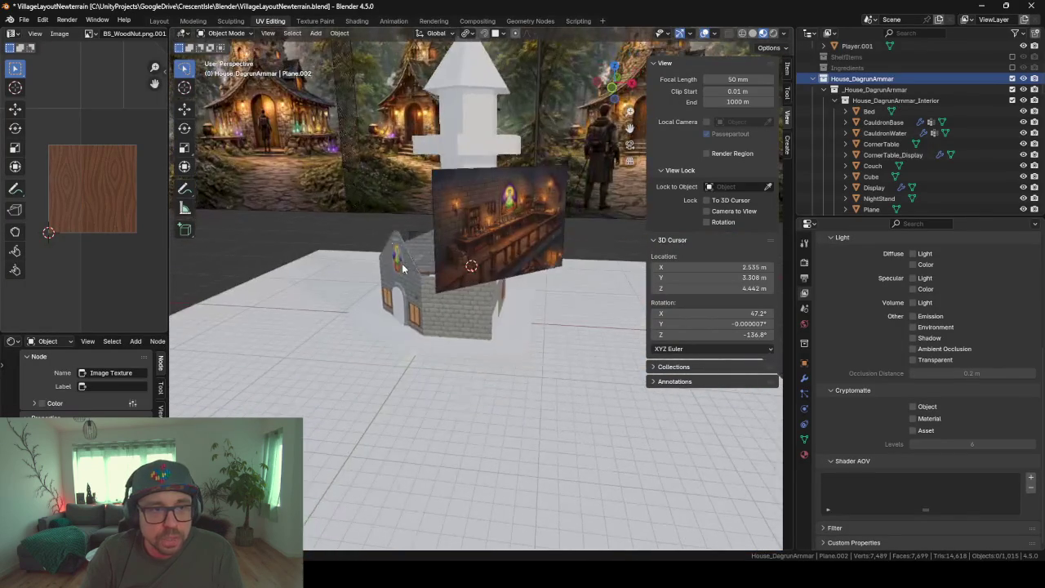
scroll(433, 255, "down", 3)
scroll(457, 245, "down", 3)
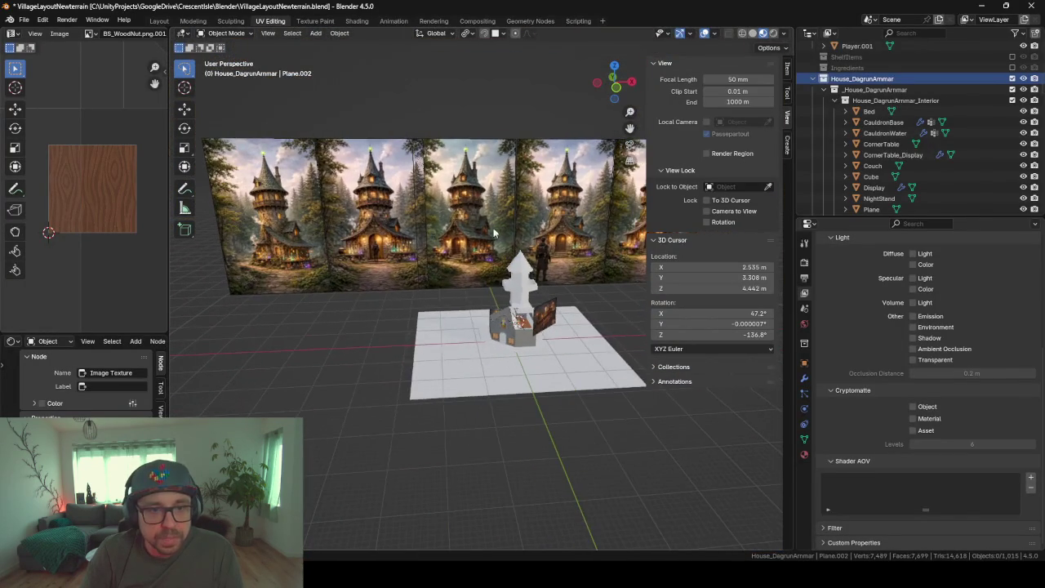
middle_click_drag(458, 243, 578, 216)
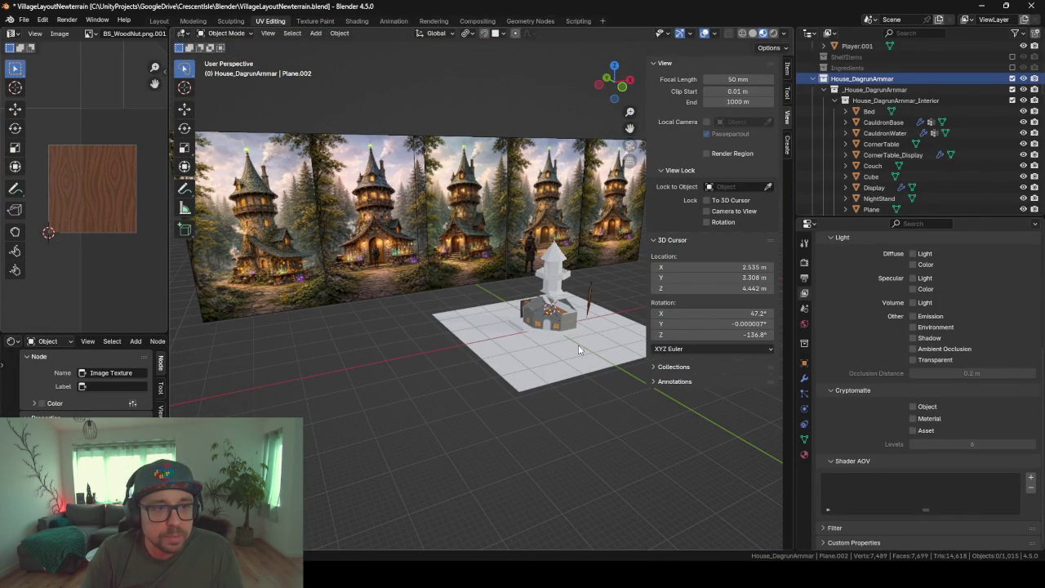
scroll(464, 356, "up", 2)
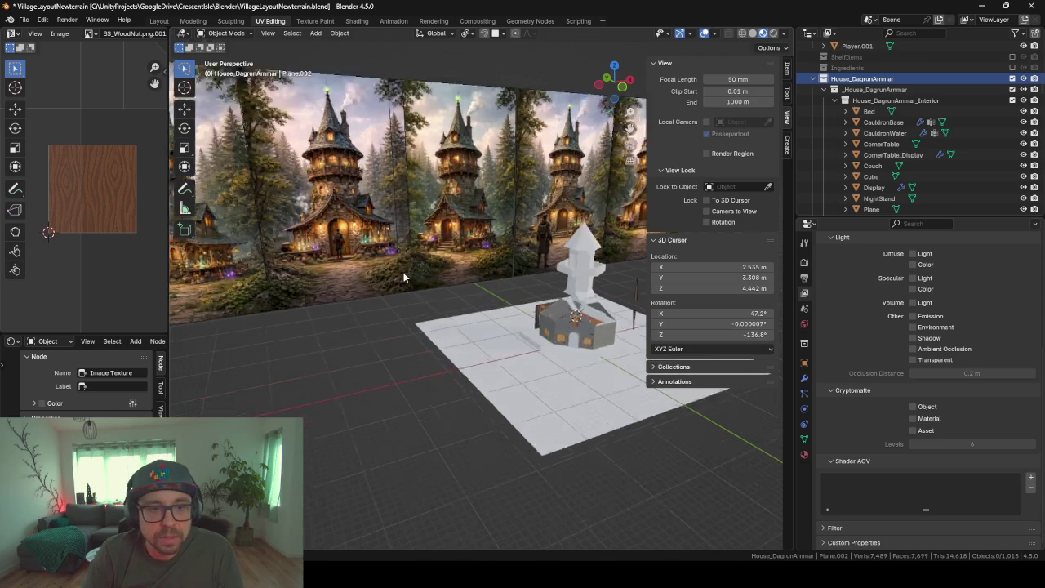
scroll(463, 356, "up", 2)
middle_click_drag(464, 356, 349, 357)
scroll(445, 376, "up", 4)
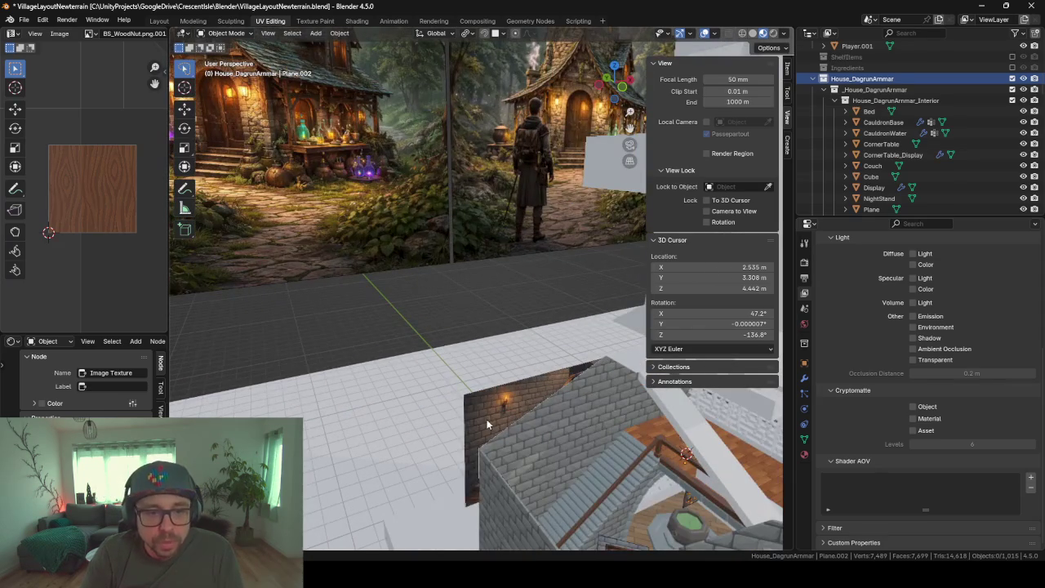
Try a vertical move on the staircase reference image Empty.009, then cancel it to leave it in place
left_click(486, 423)
key("g")
key("z")
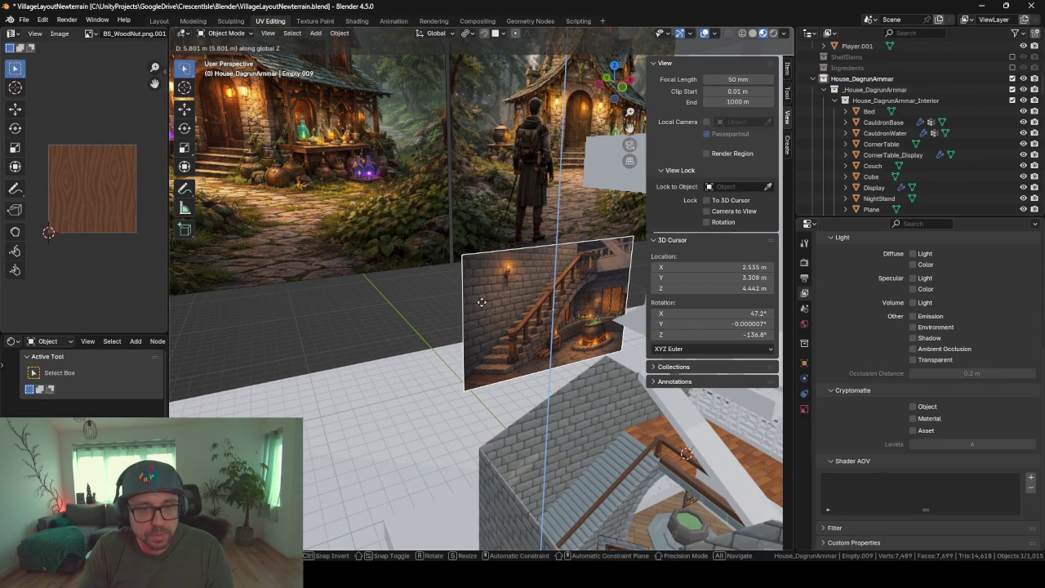
key("Escape")
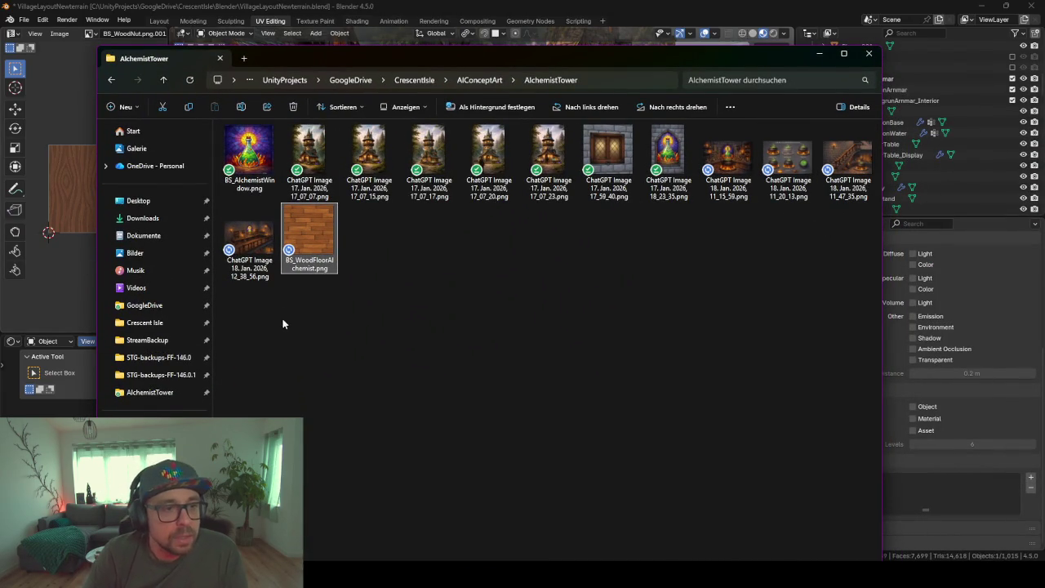
Deselect BS_WoodFloorAlchemist.png and minimise the AlchemistTower folder window
left_click(328, 292)
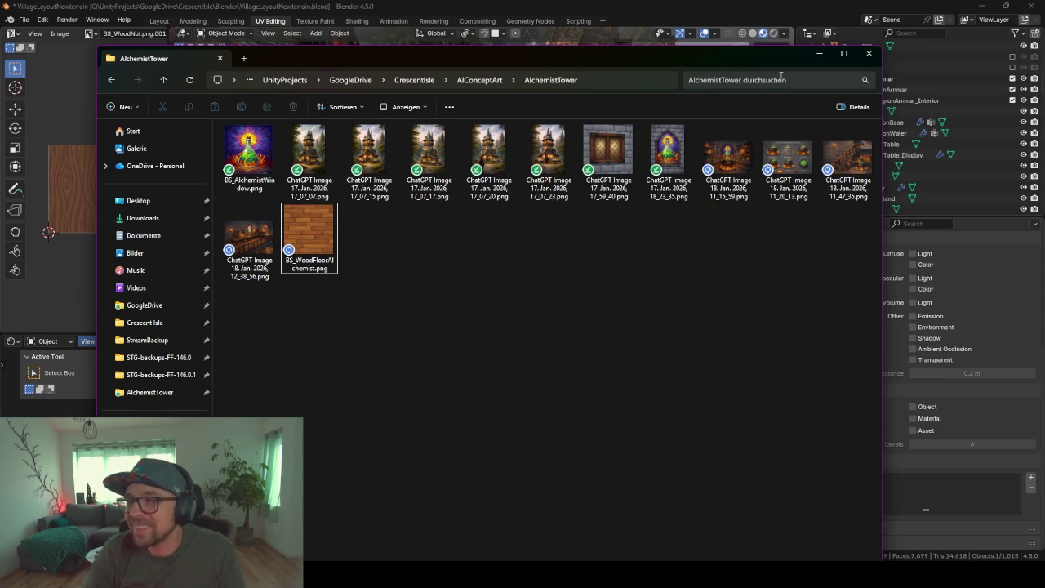
left_click(820, 53)
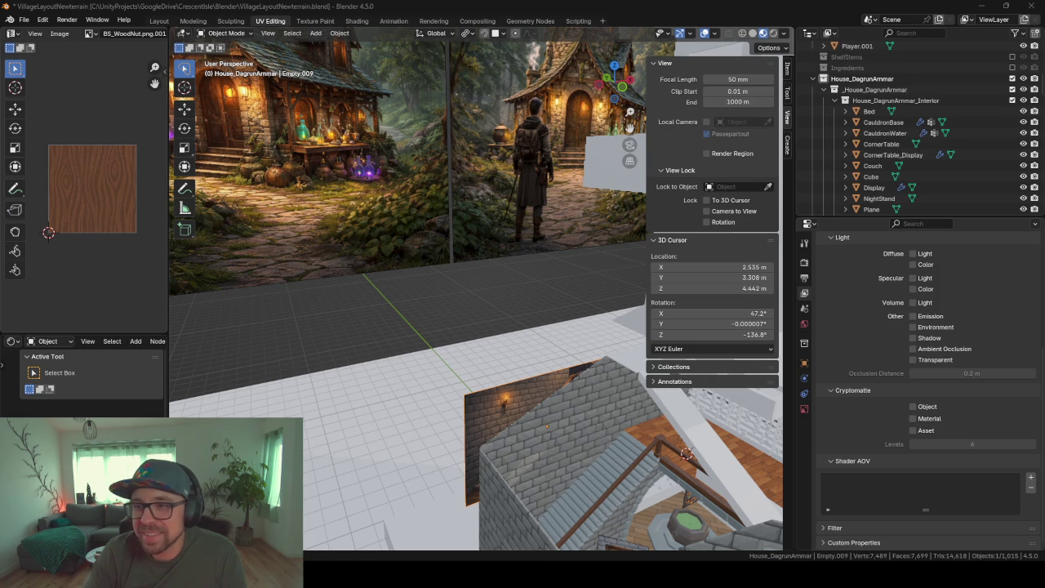
Inspect the tower and Ground_Wall.003 in Blender without changes, then switch back to Unity
right_click(440, 377)
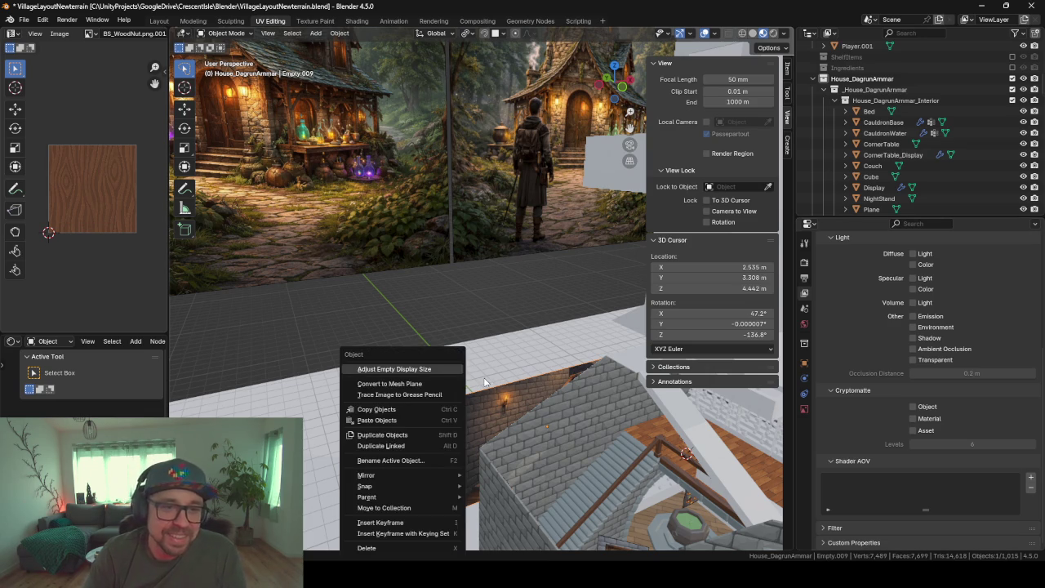
mouse_move(480, 373)
middle_mouse_down()
mouse_move(532, 369)
mouse_move(504, 445)
mouse_move(556, 452)
mouse_move(490, 335)
mouse_move(471, 241)
middle_mouse_up()
right_click(523, 433)
left_click(412, 284)
left_click(447, 323)
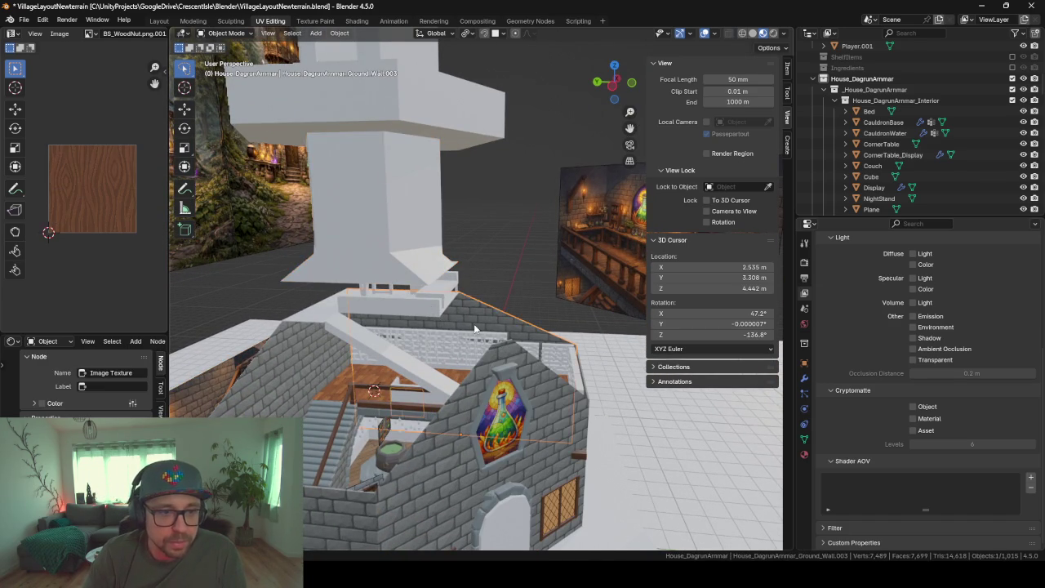
scroll(449, 335, "down", 3)
middle_click_drag(449, 335, 451, 346)
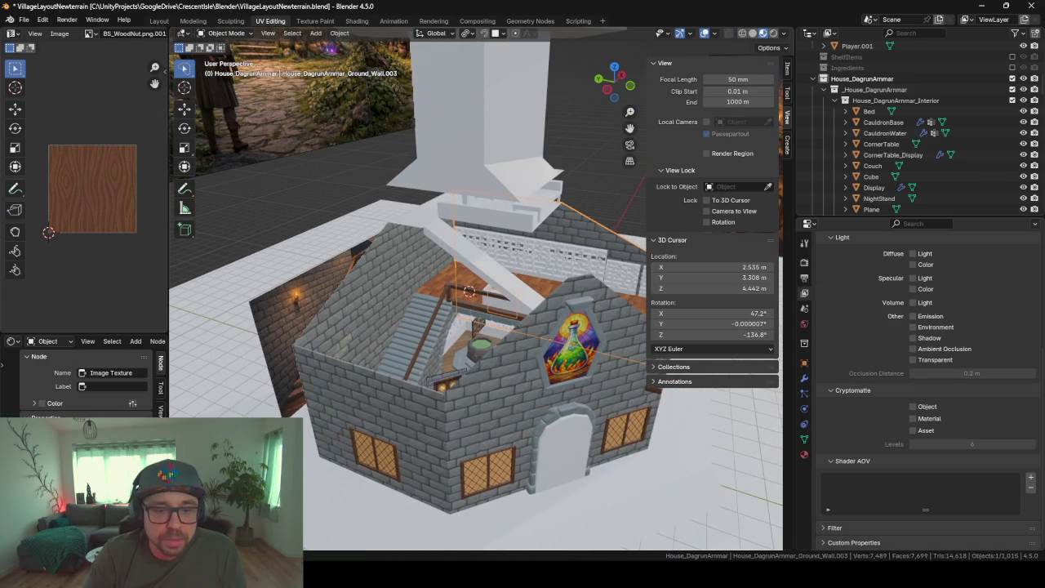
key("alt+Tab")
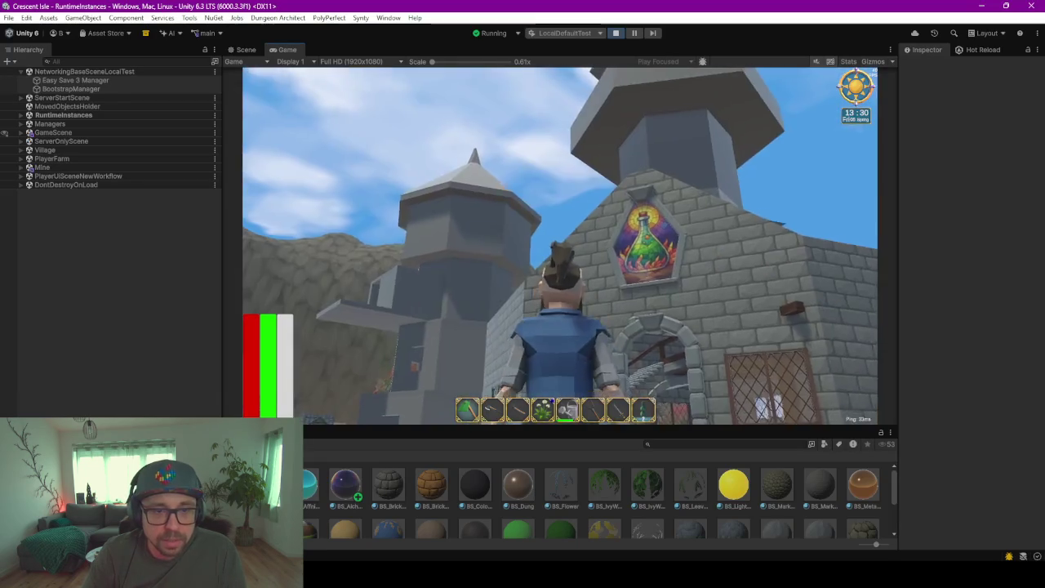
Walk the character along the house front, past the potion window, to the other doorway
key("w")
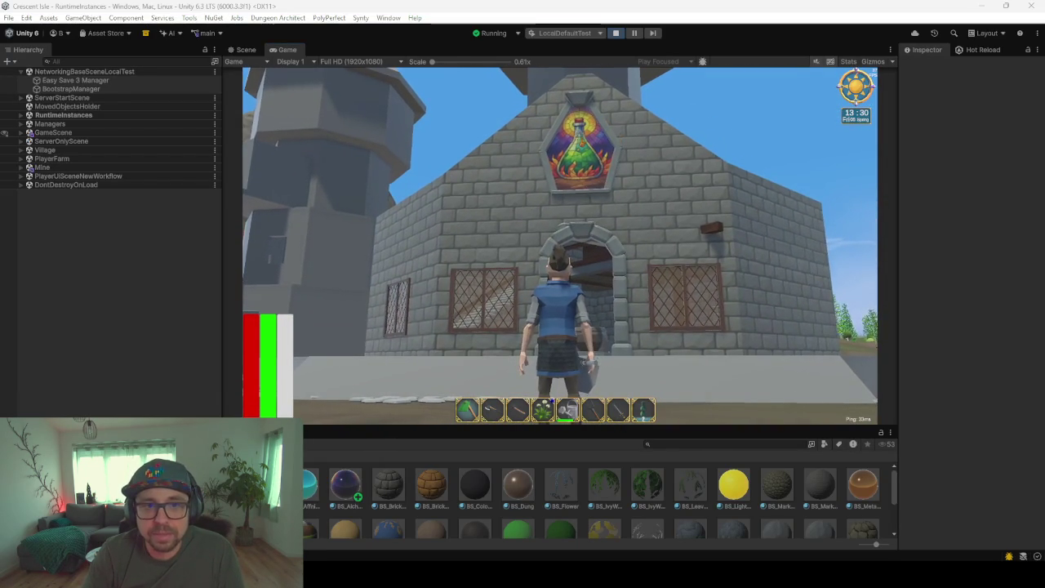
key("w")
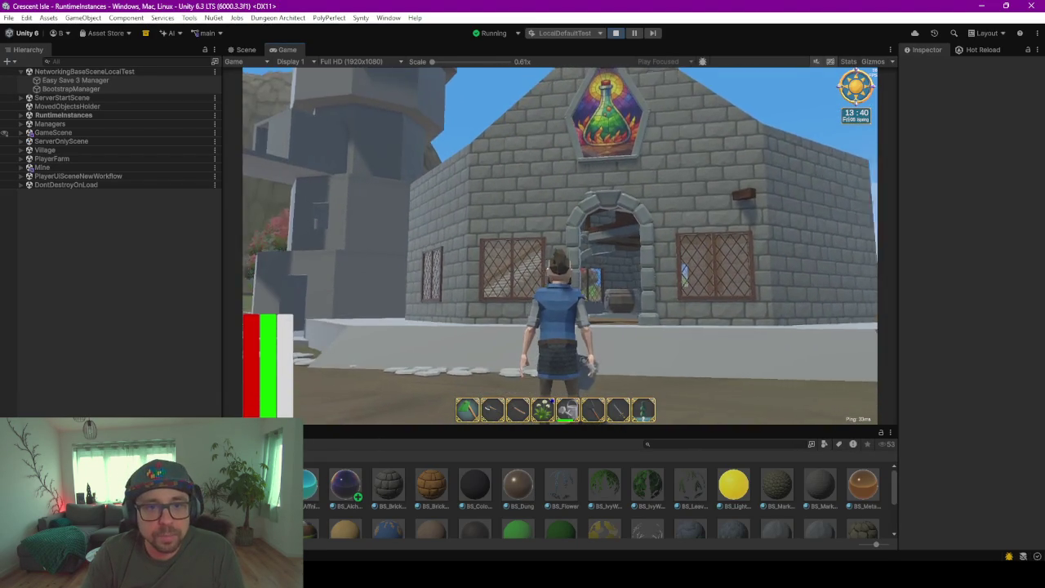
key("s")
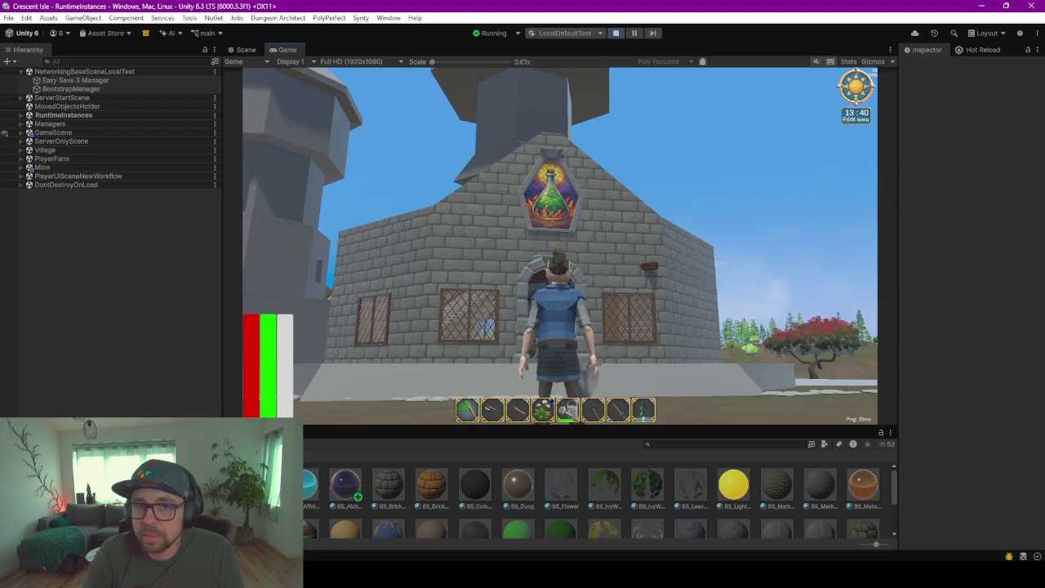
key("w")
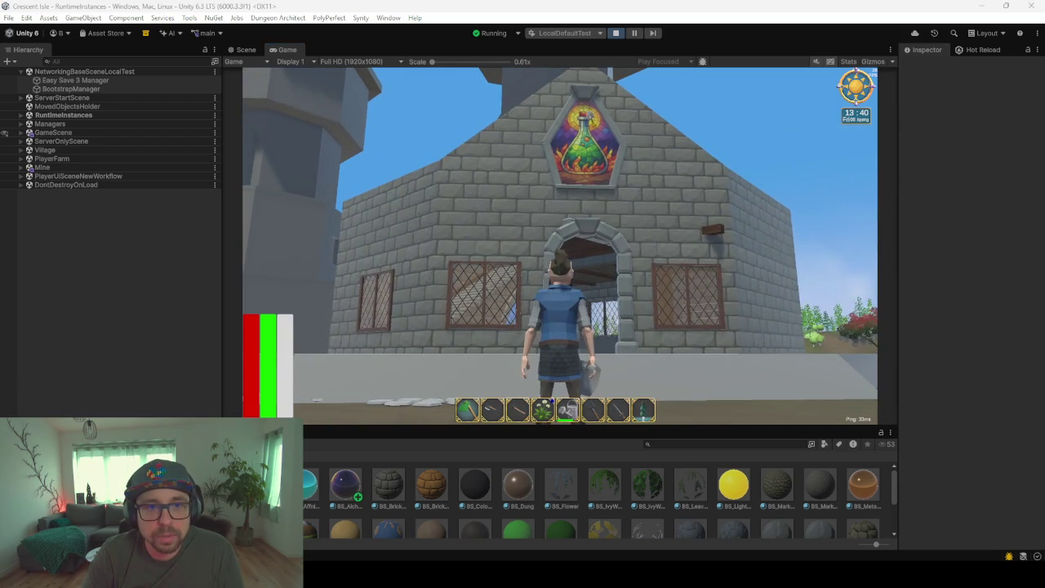
left_click(578, 378)
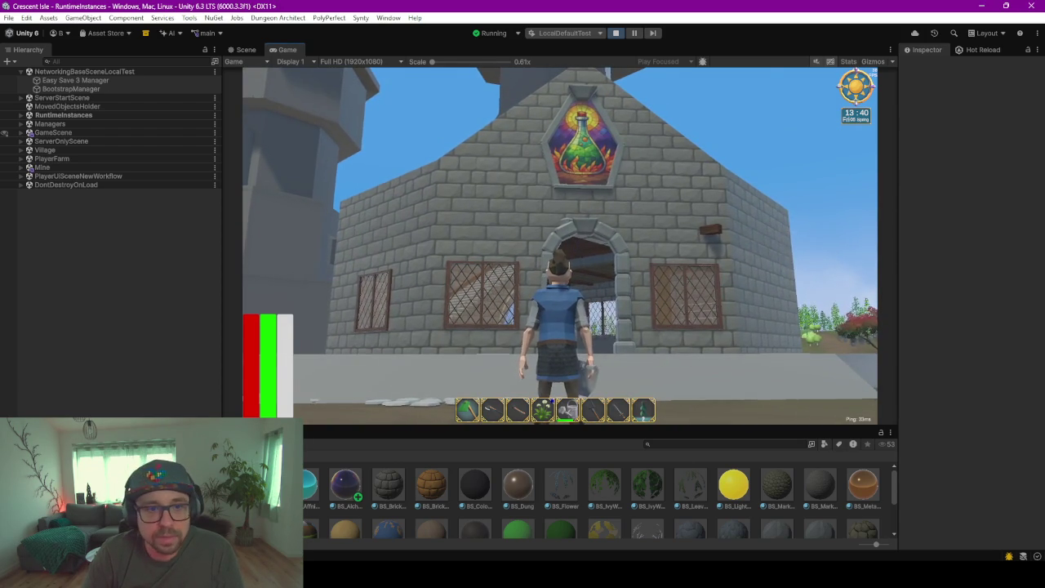
key("w")
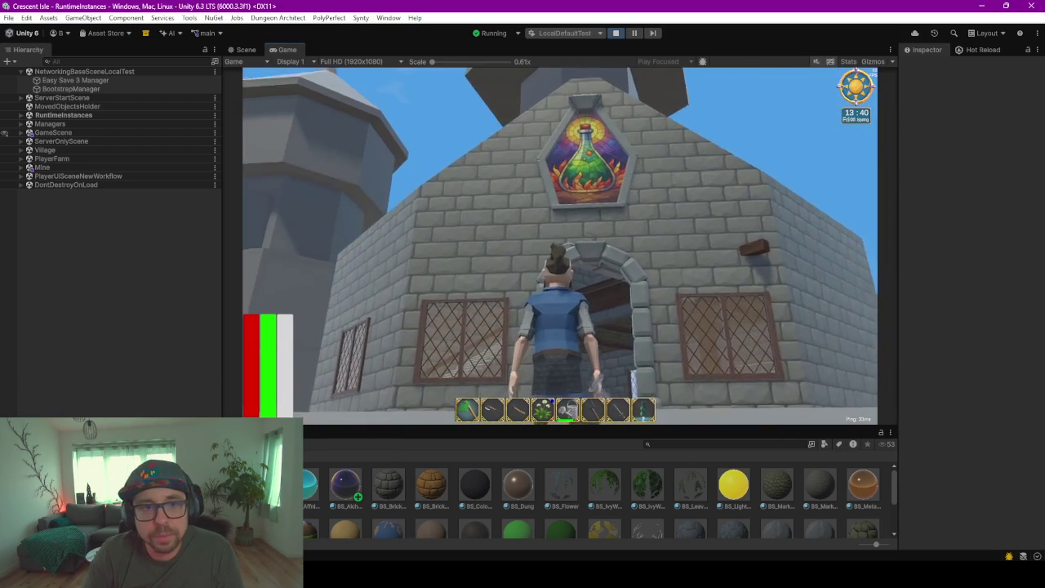
key("s")
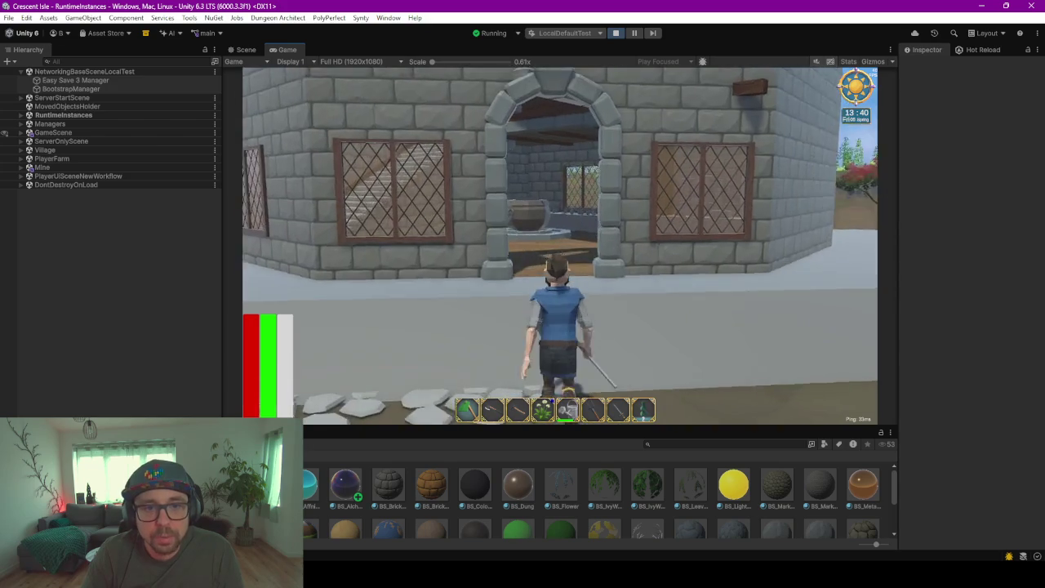
key("w")
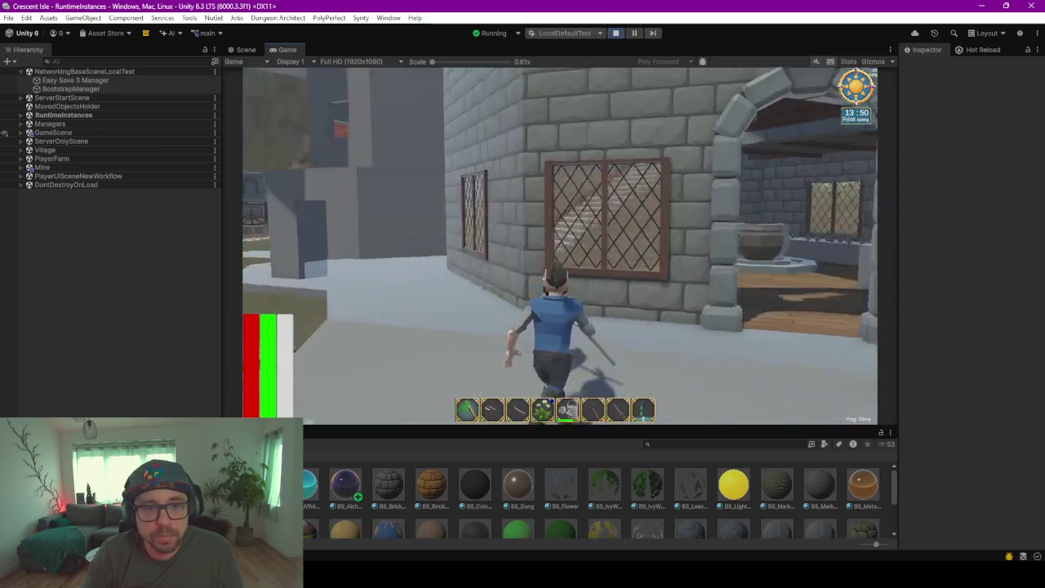
Walk inside past the shelves and back counter to the green cauldron by the stairs
key("w")
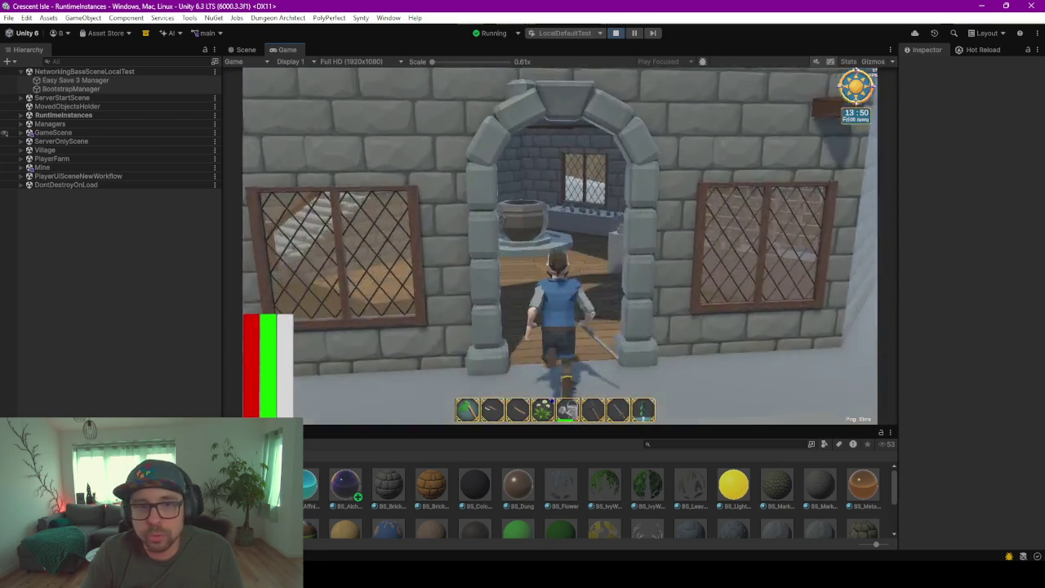
key("w")
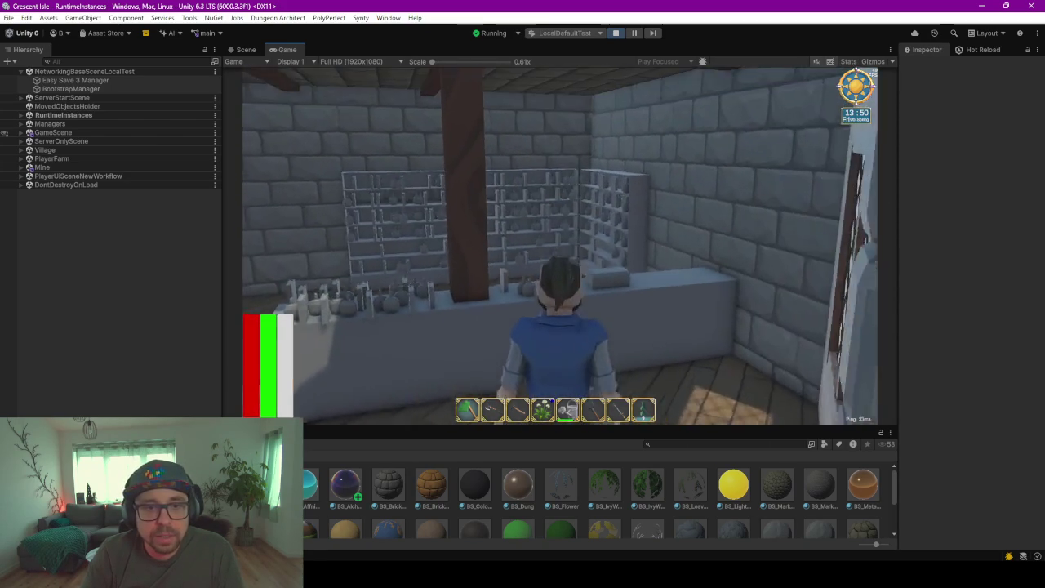
key("w")
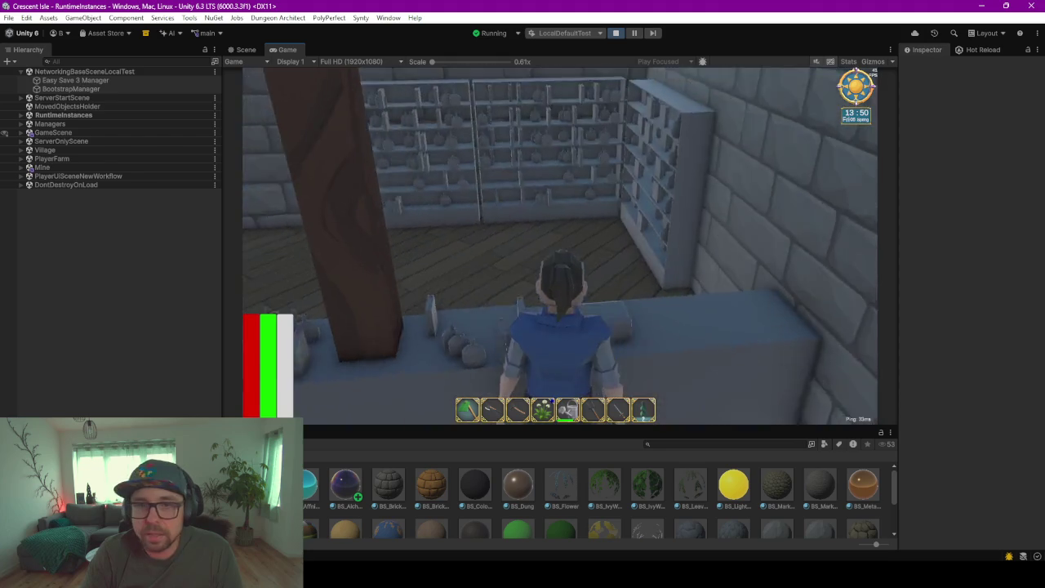
key("w")
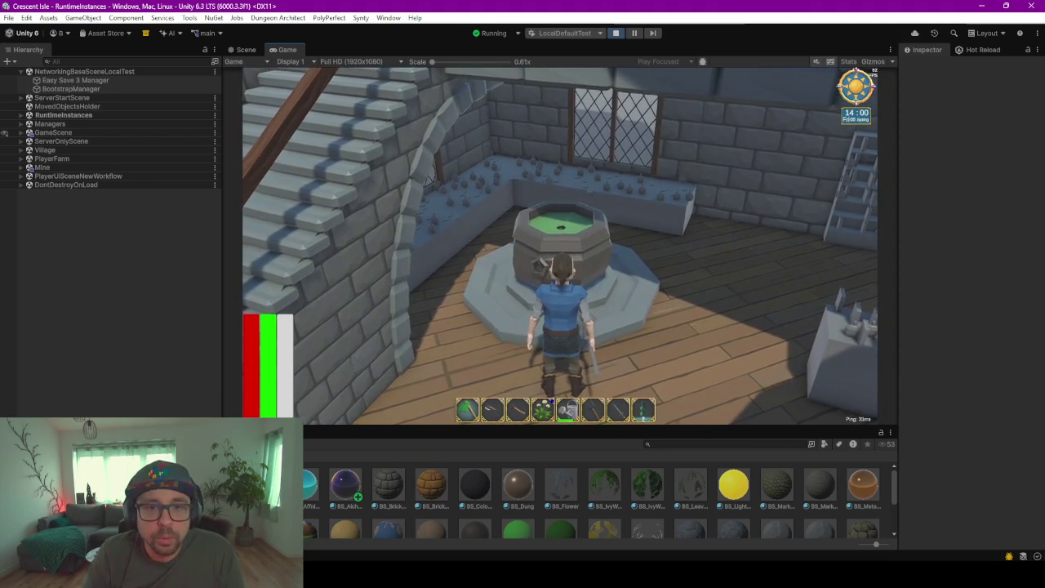
key("w")
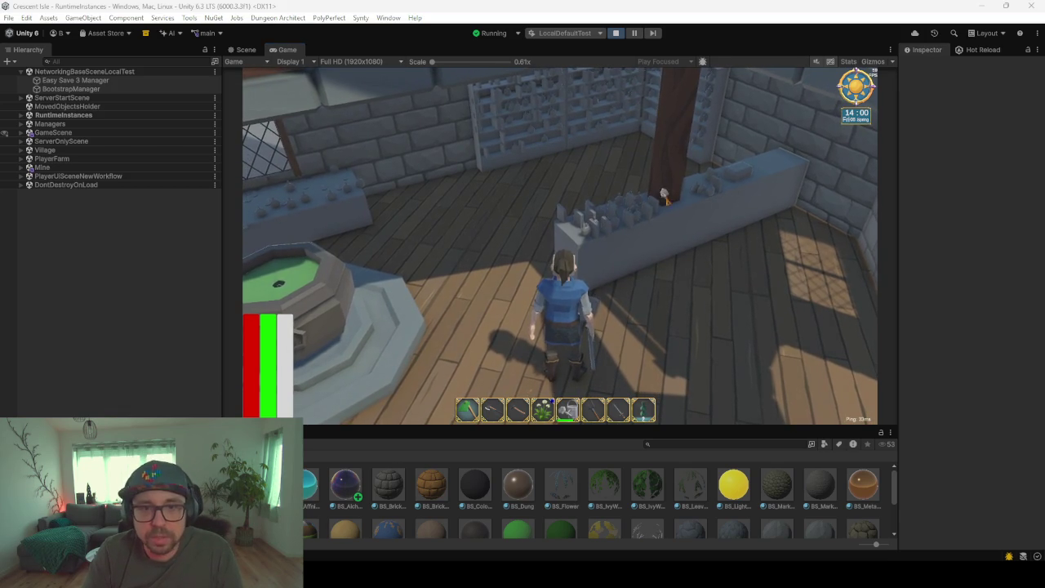
left_click(641, 233)
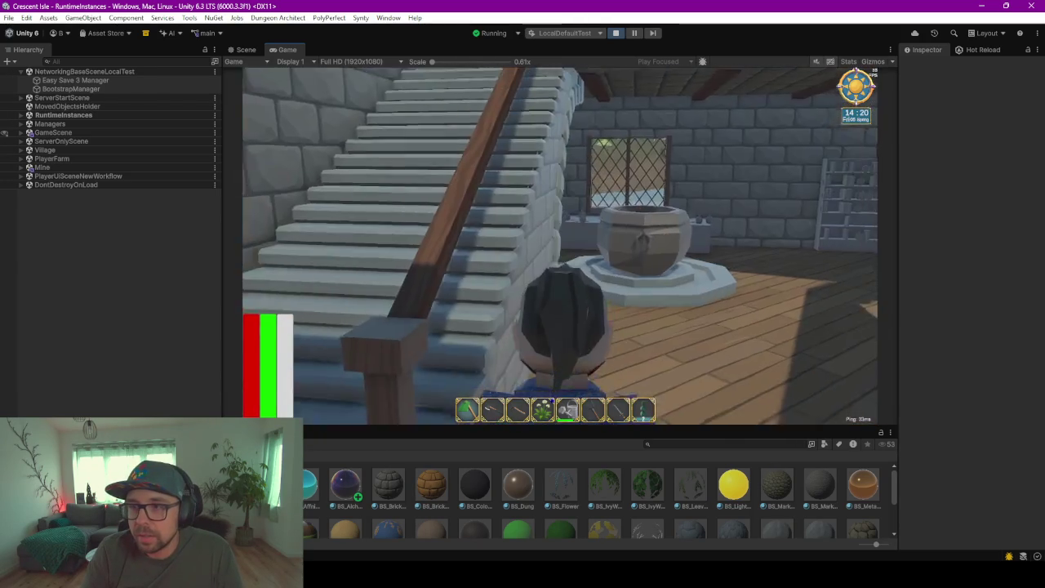
Climb the stairs and ladder to the rooftop, jump off the ledge, and face the potion shop
key("w")
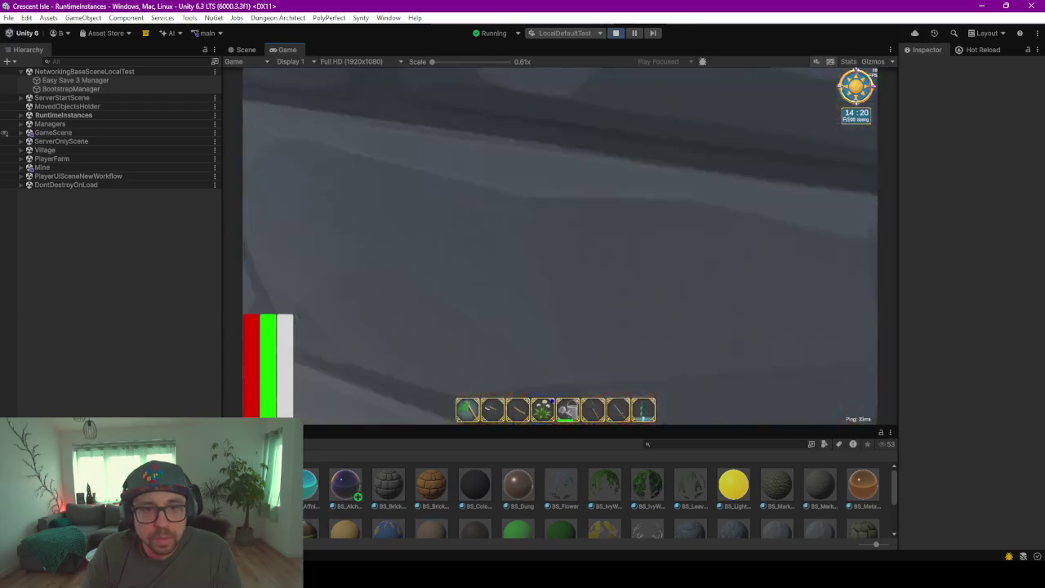
key("w")
key("w")
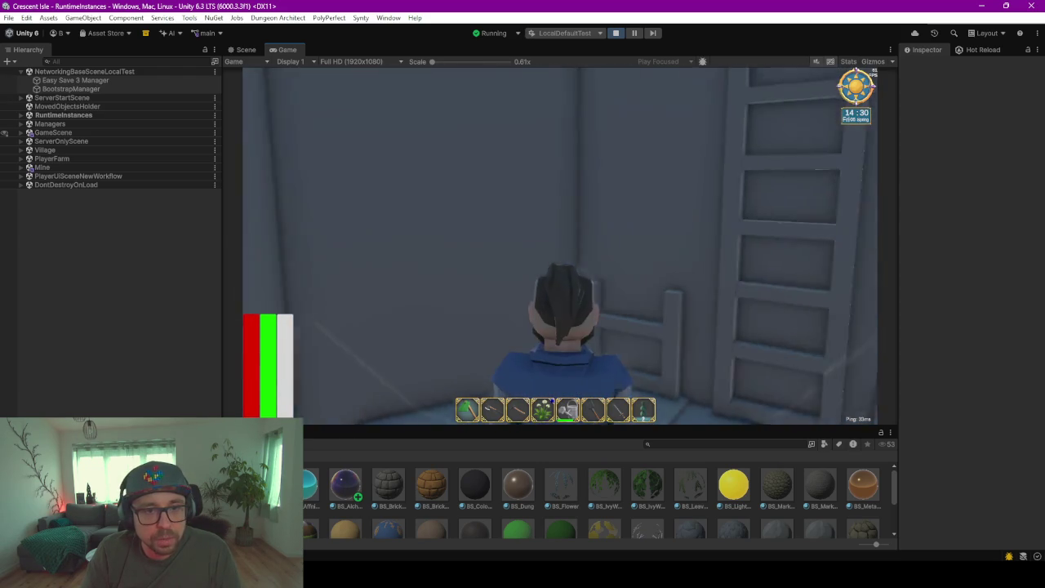
key("w")
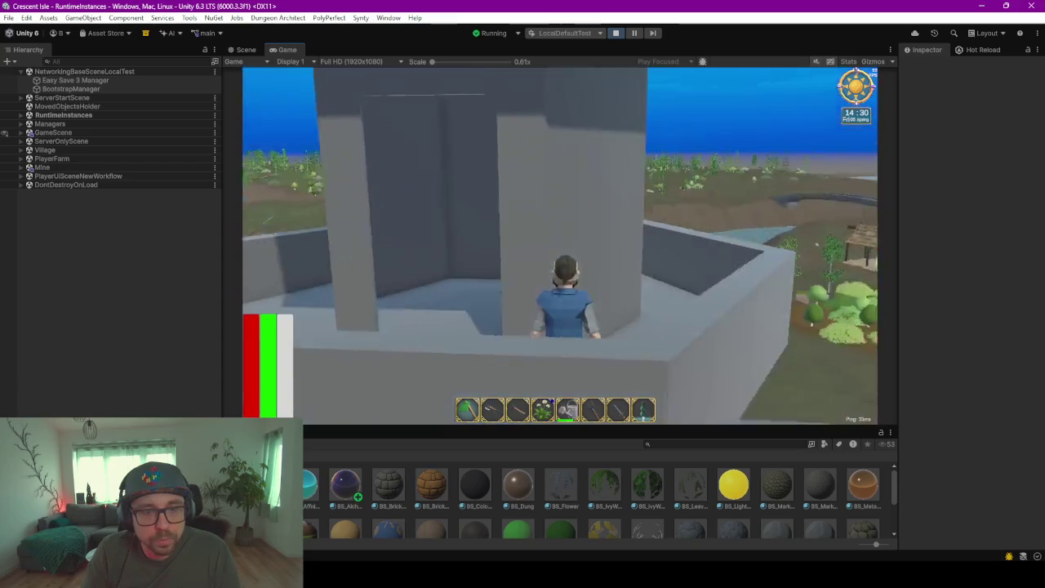
key("w")
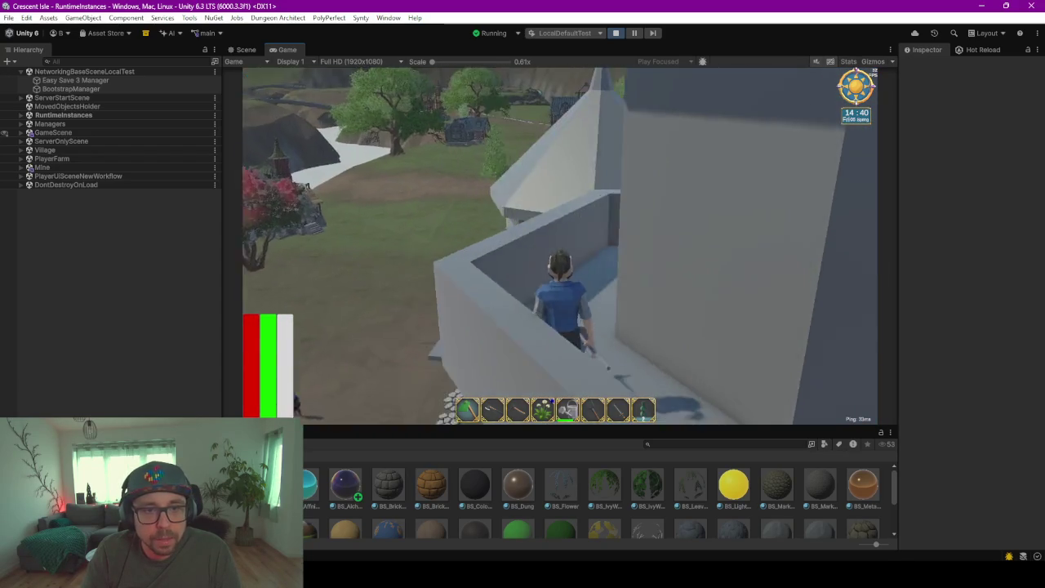
key("w")
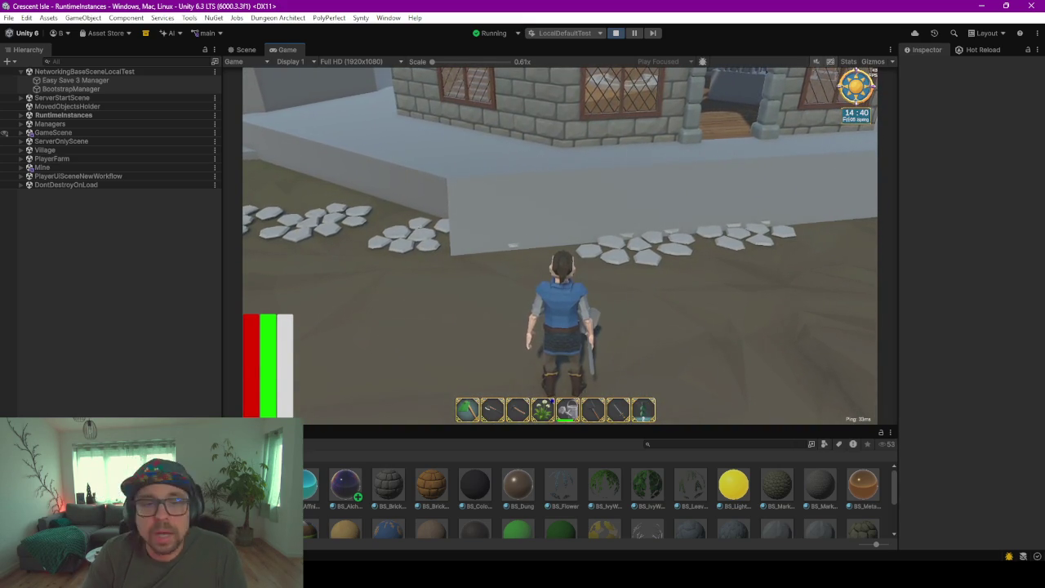
key("w")
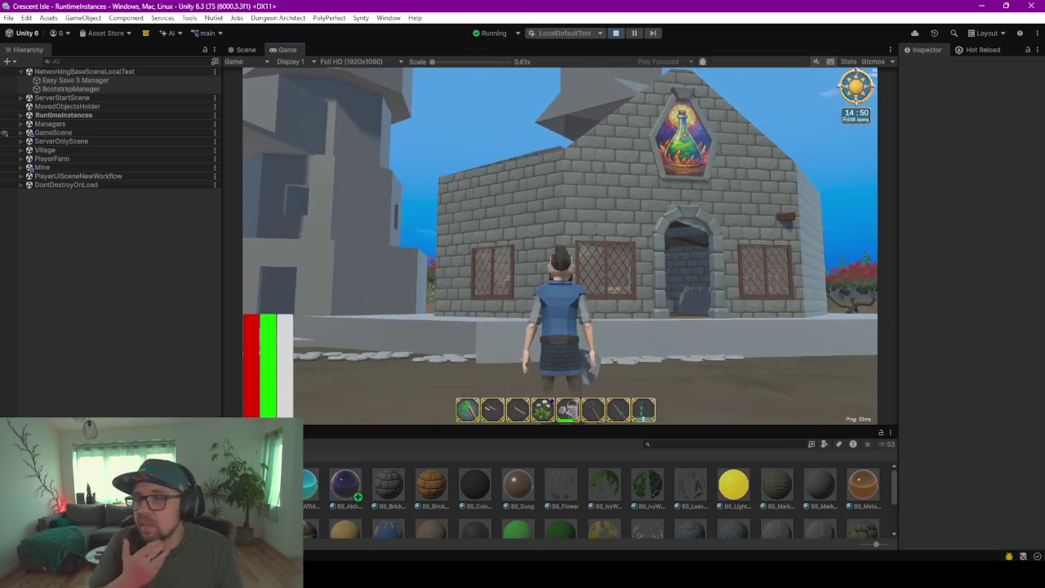
Run around the potion-shop building toward the arched doorway
key("w")
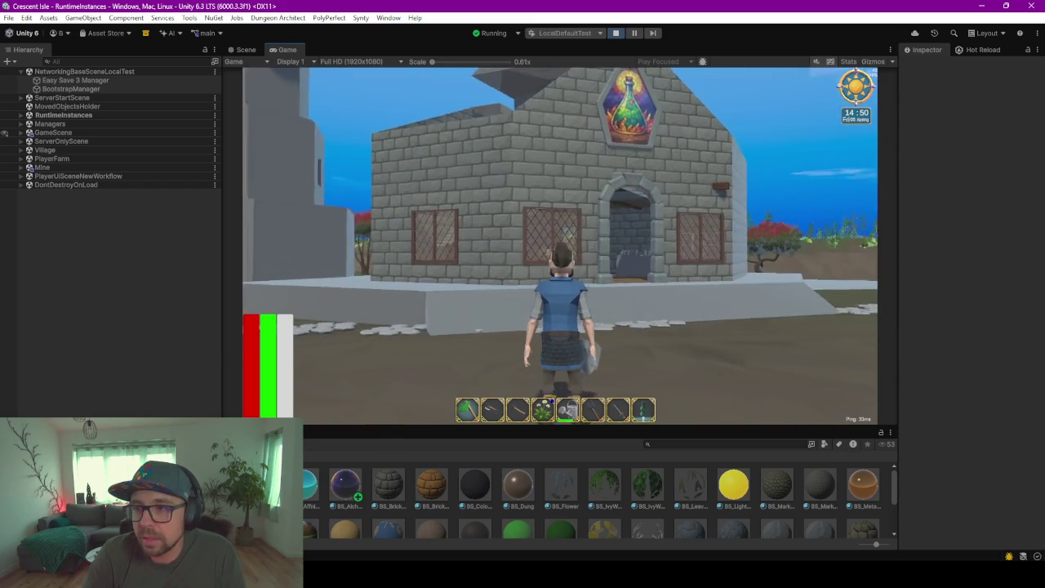
key("w")
key("w")
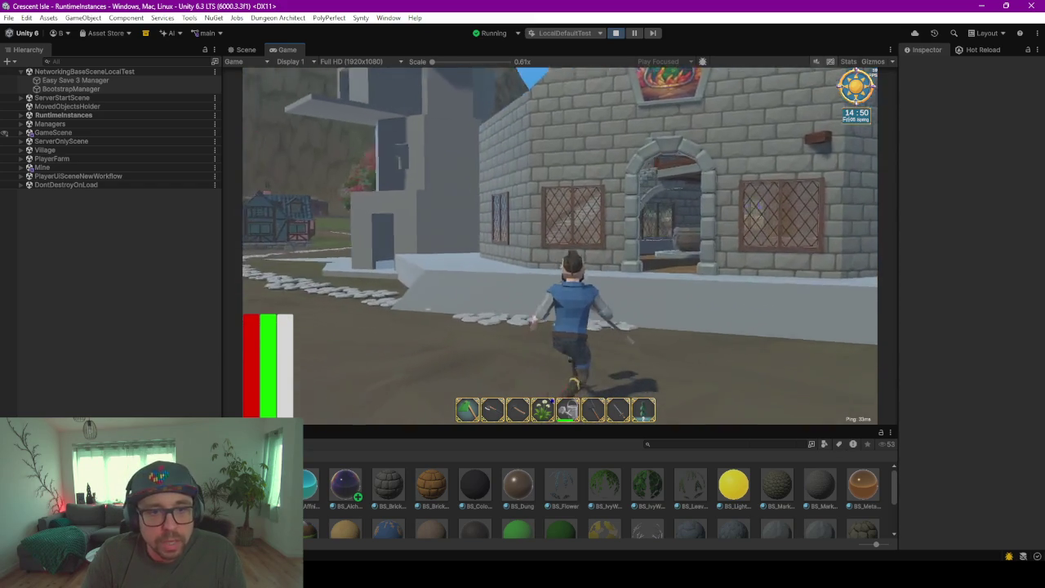
key("w")
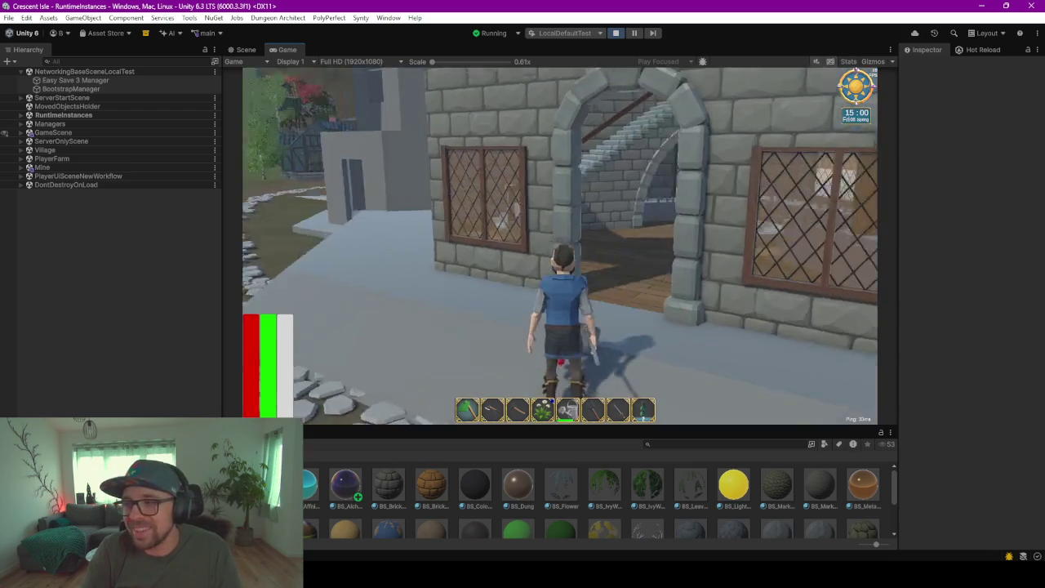
key("w")
Go through the doorway, up the stairs and ladder onto the rooftop, then show the Scene view
key("w")
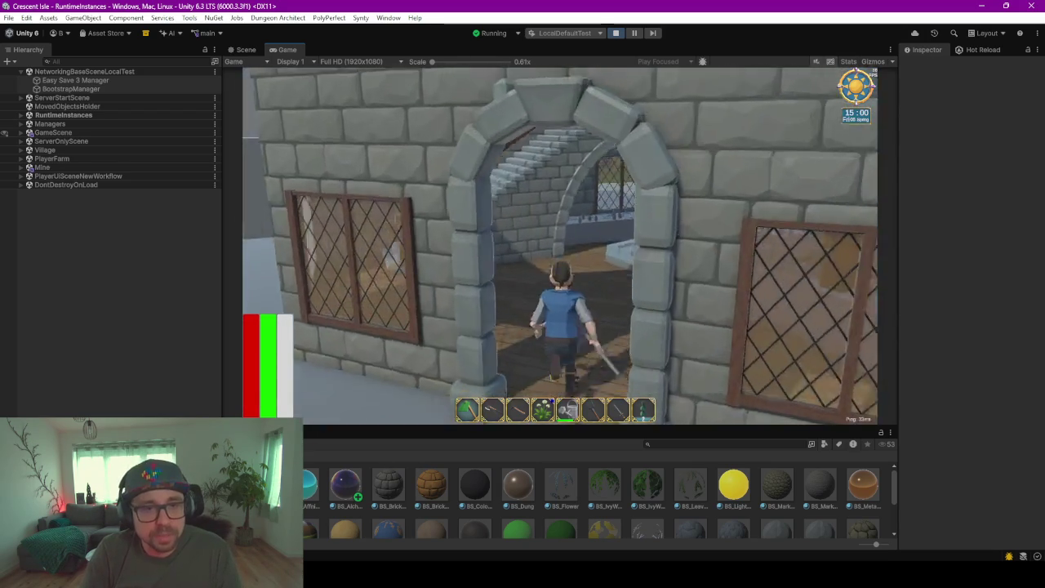
key("w")
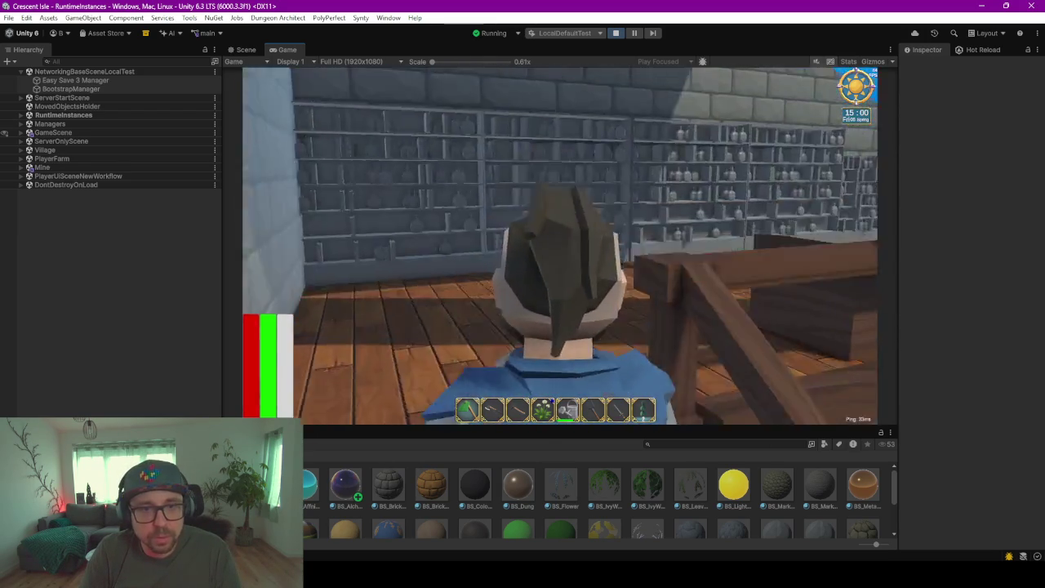
key("w")
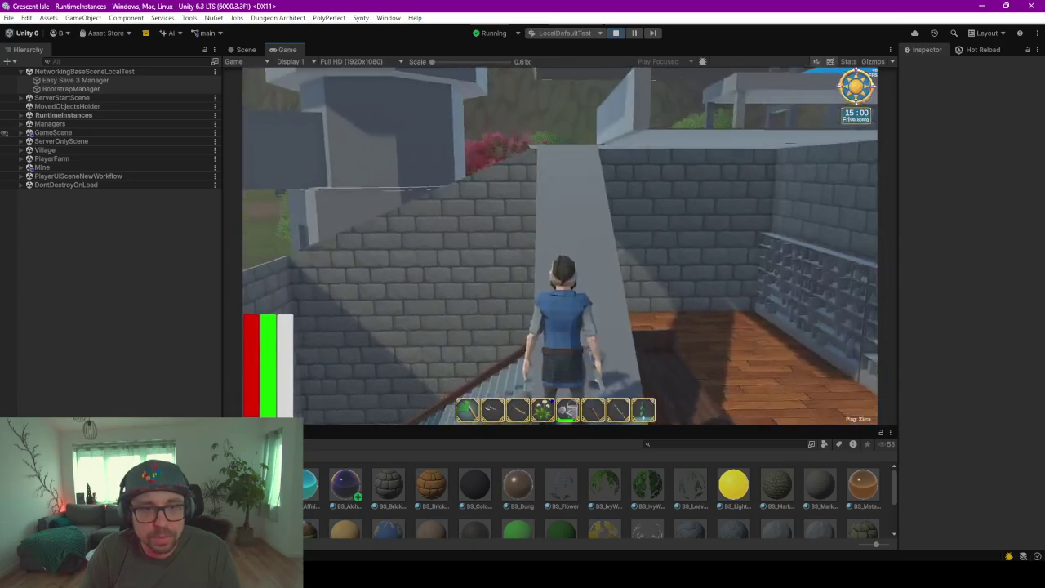
key("w")
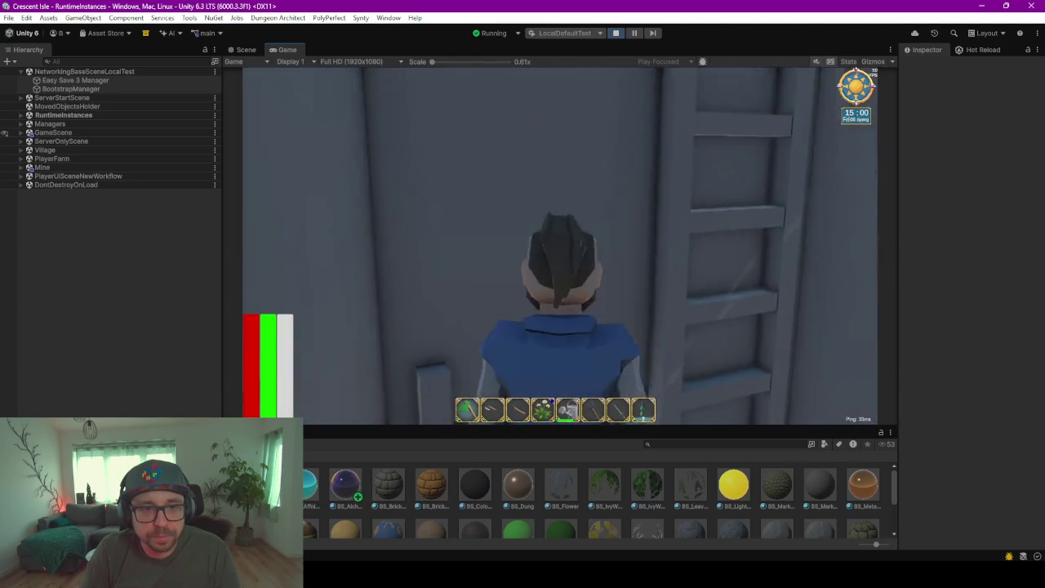
key("w")
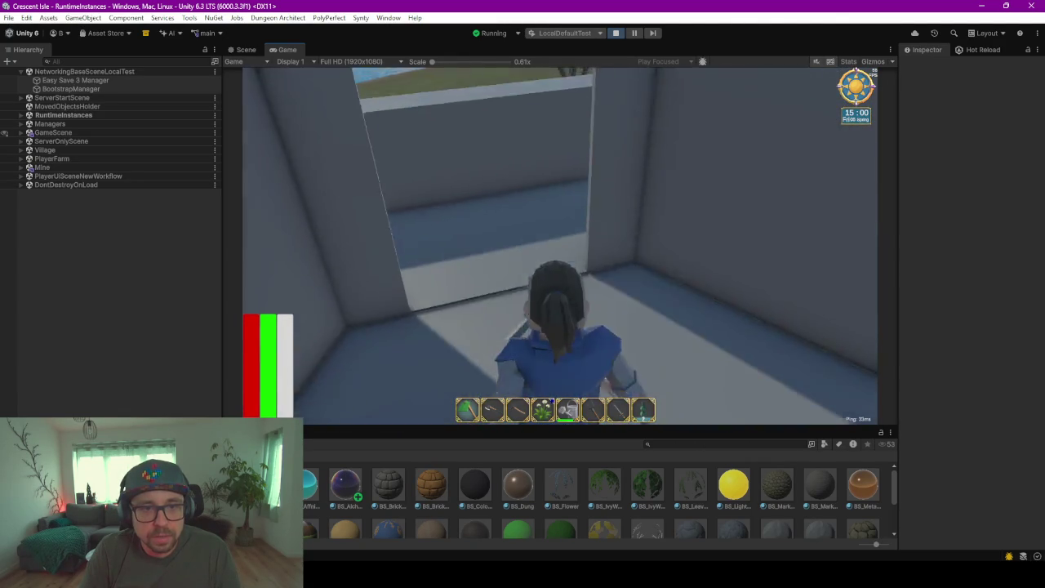
key("w")
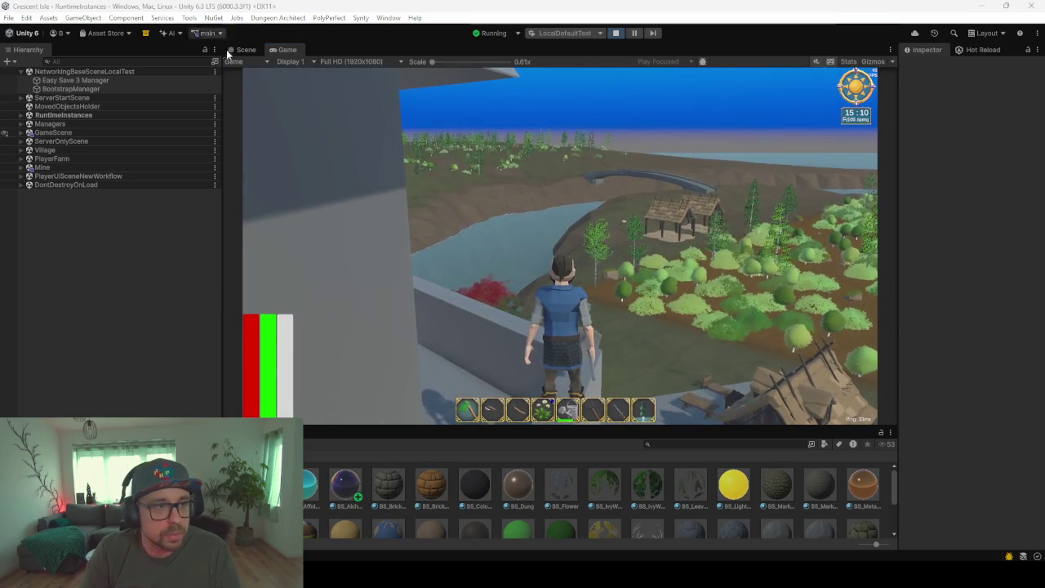
key("ctrl+1")
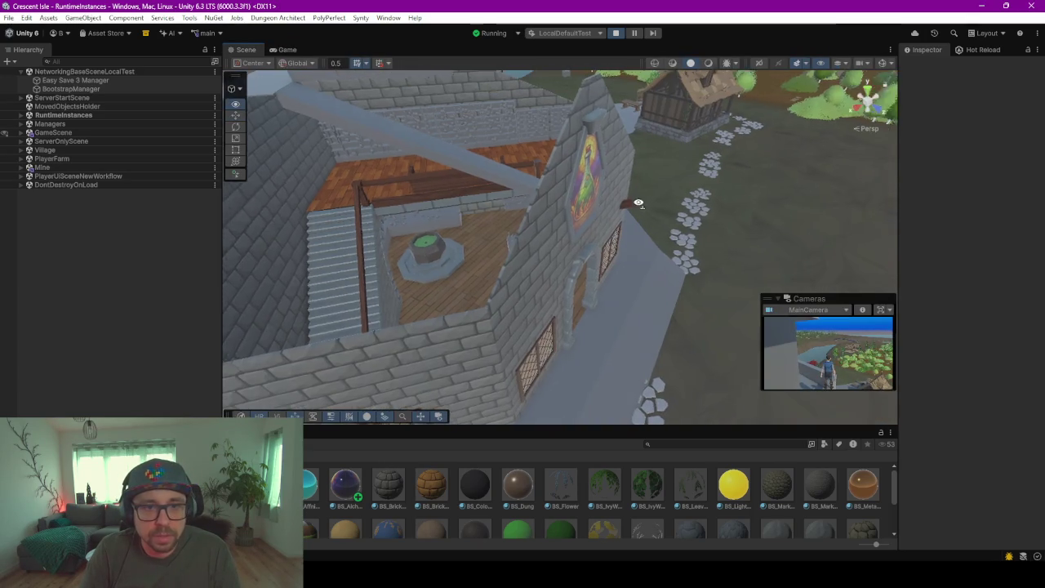
left_click_drag(631, 239, 572, 243, "alt")
scroll(586, 239, "down", 6)
mouse_move(586, 240)
right_mouse_down()
mouse_move(487, 183)
mouse_move(538, 255)
mouse_move(750, 249)
right_mouse_up()
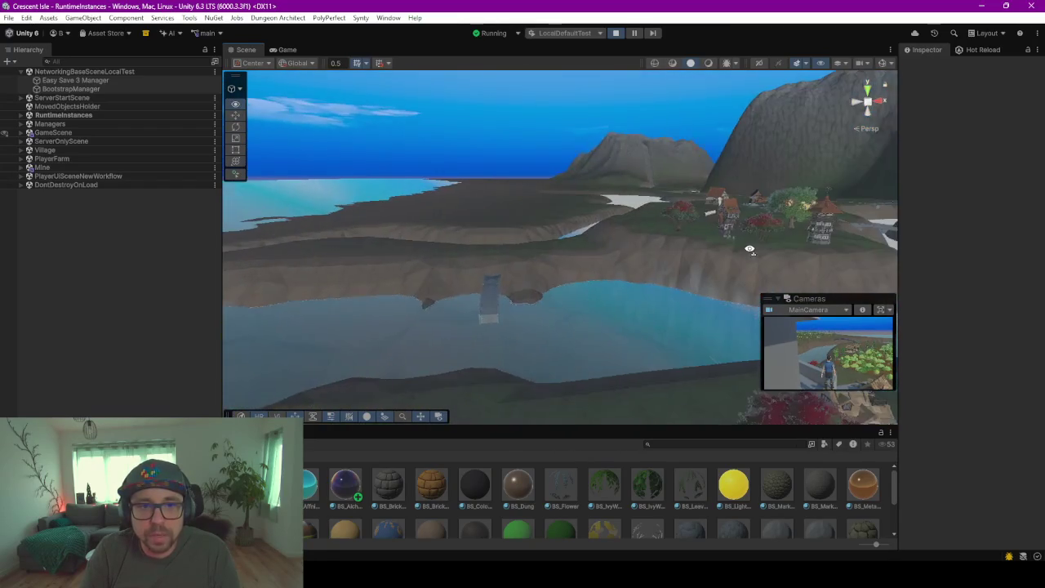
right_click_drag(584, 269, 656, 309)
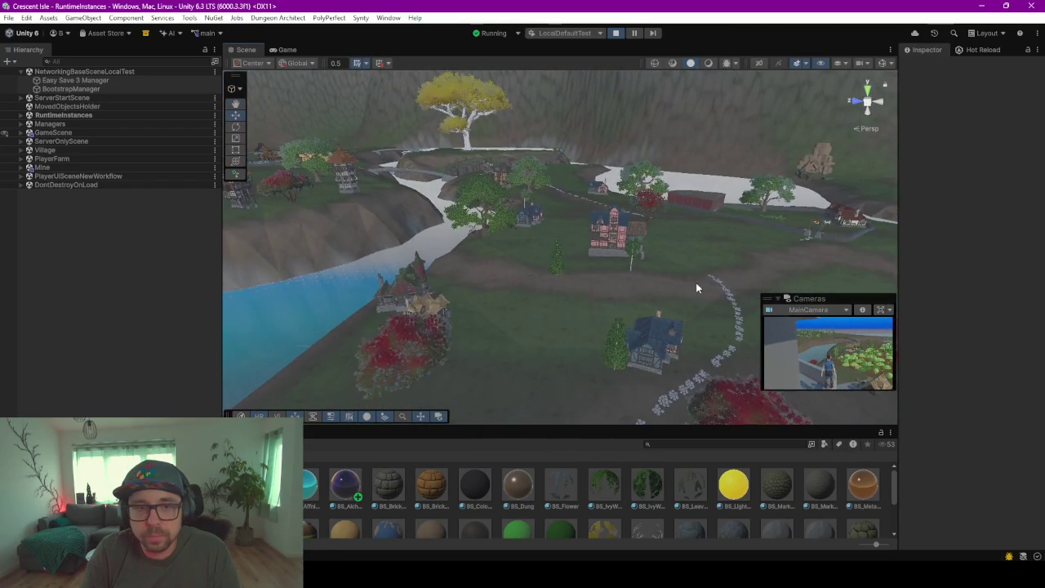
scroll(655, 306, "down", 3)
mouse_move(550, 282)
right_mouse_down()
mouse_move(878, 278)
mouse_move(569, 340)
right_mouse_up()
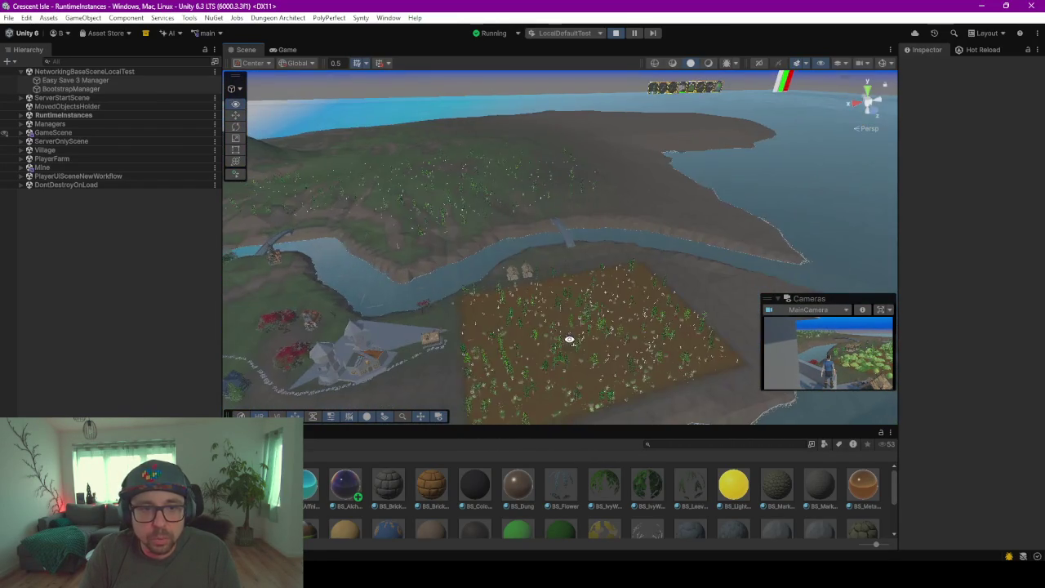
right_click_drag(562, 269, 503, 252)
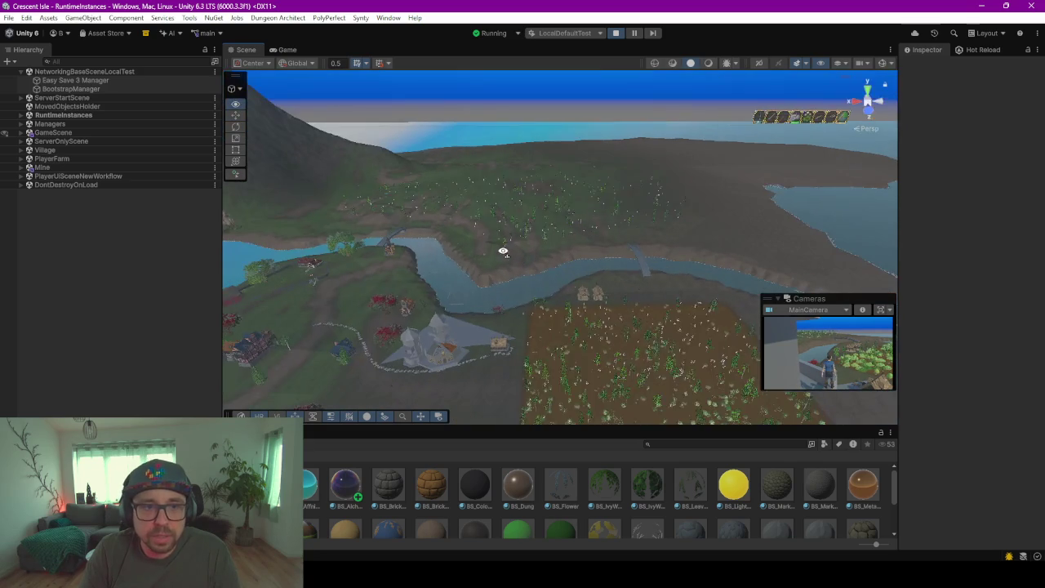
mouse_move(573, 207)
right_mouse_down()
mouse_move(467, 195)
mouse_move(630, 239)
right_mouse_up()
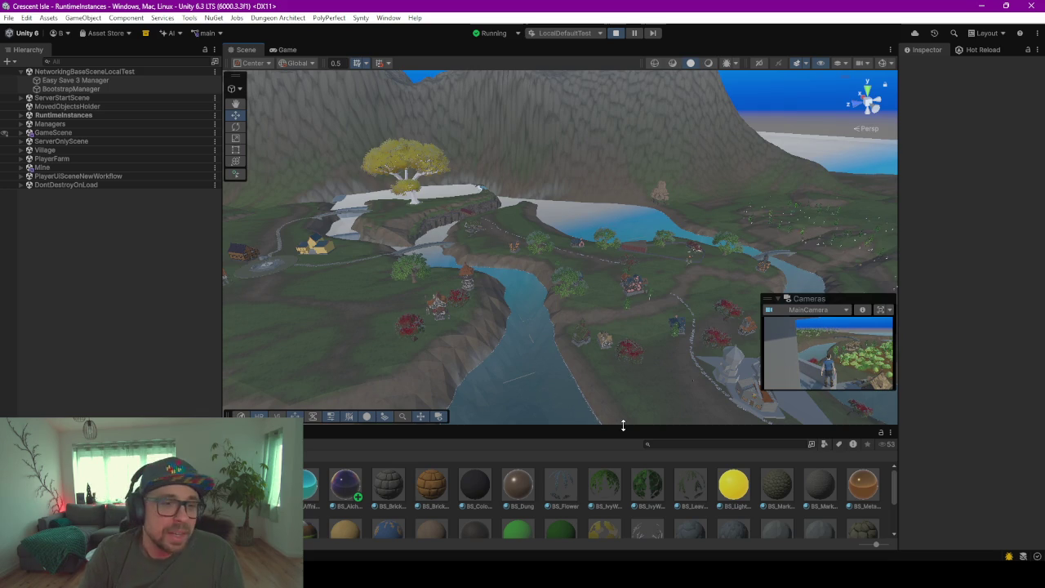
right_click_drag(644, 378, 500, 241)
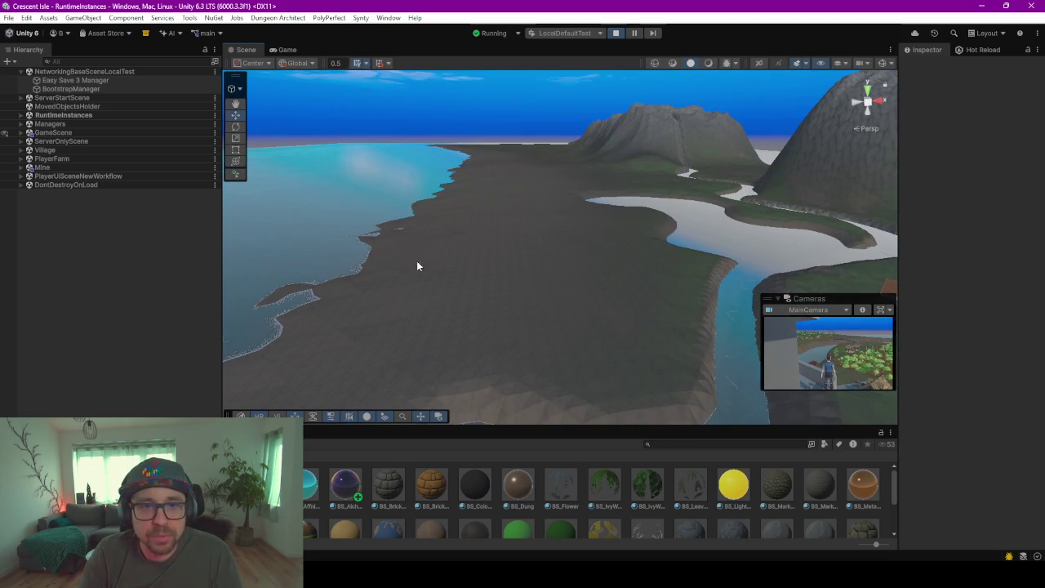
right_click_drag(539, 298, 747, 260)
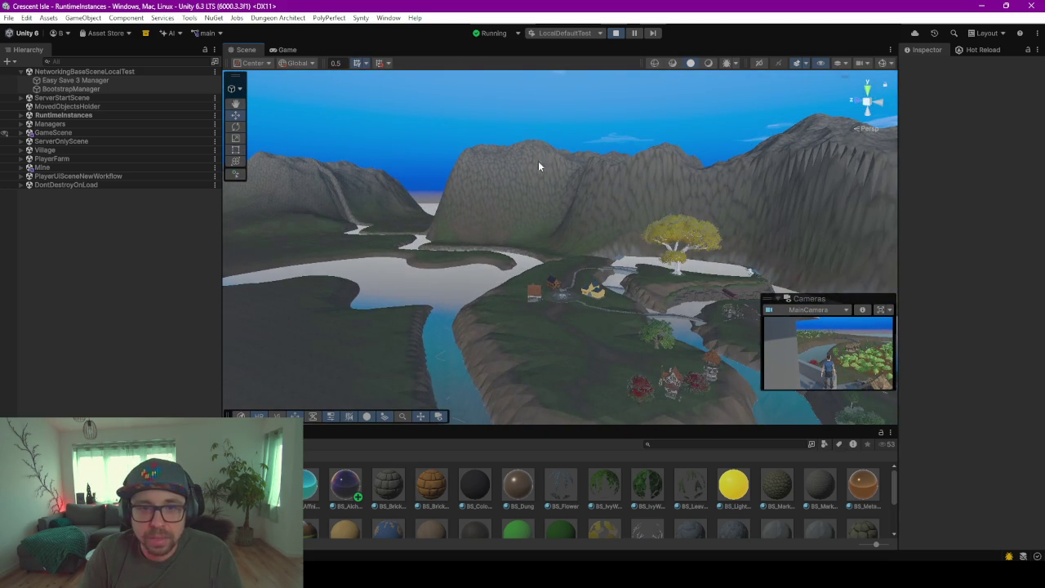
mouse_move(485, 248)
right_mouse_down()
mouse_move(620, 287)
mouse_move(649, 285)
right_mouse_up()
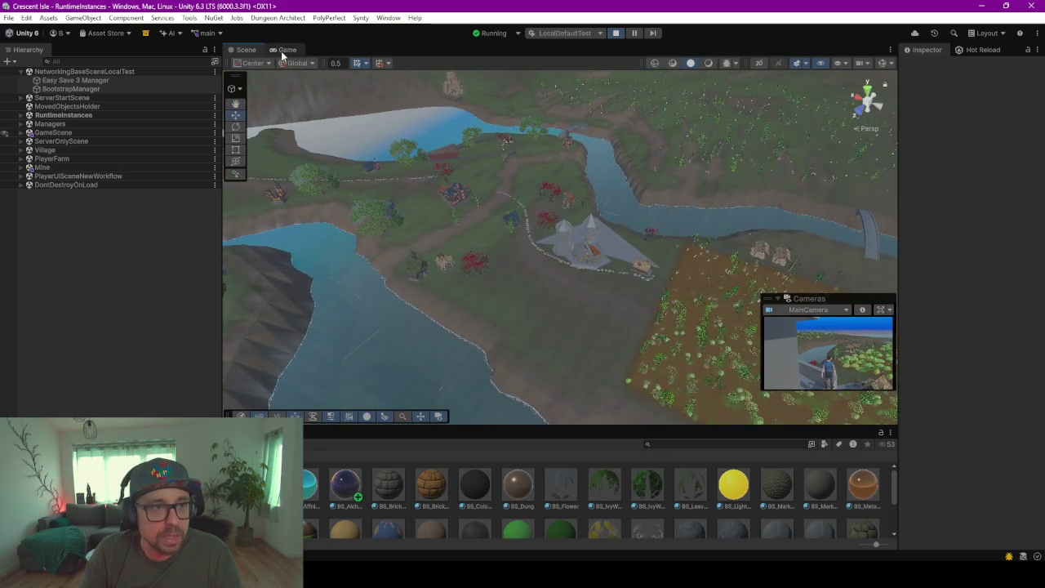
Return to the Game view and turn the camera around the character
left_click(284, 50)
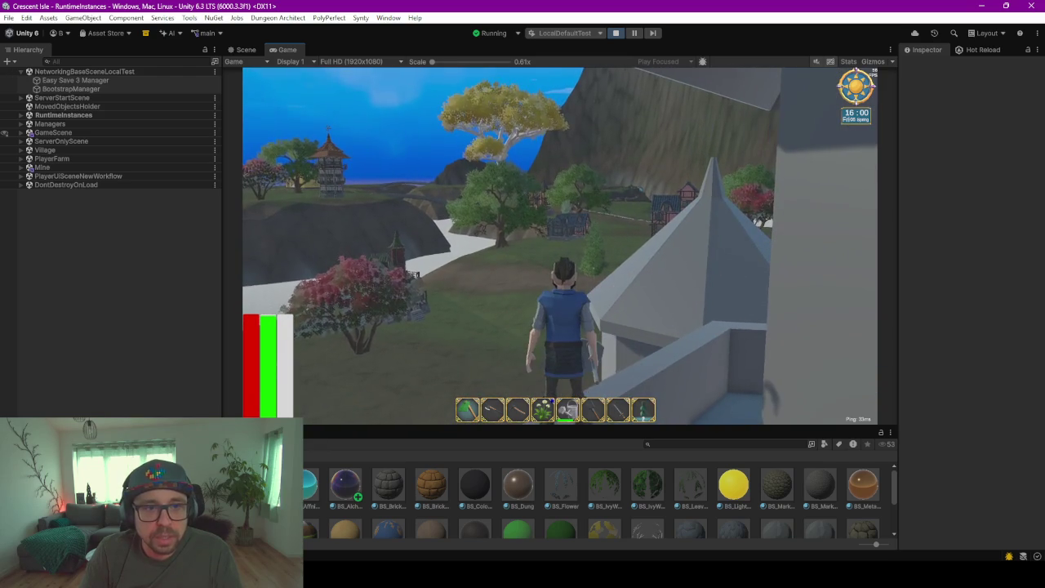
key("alt+Tab")
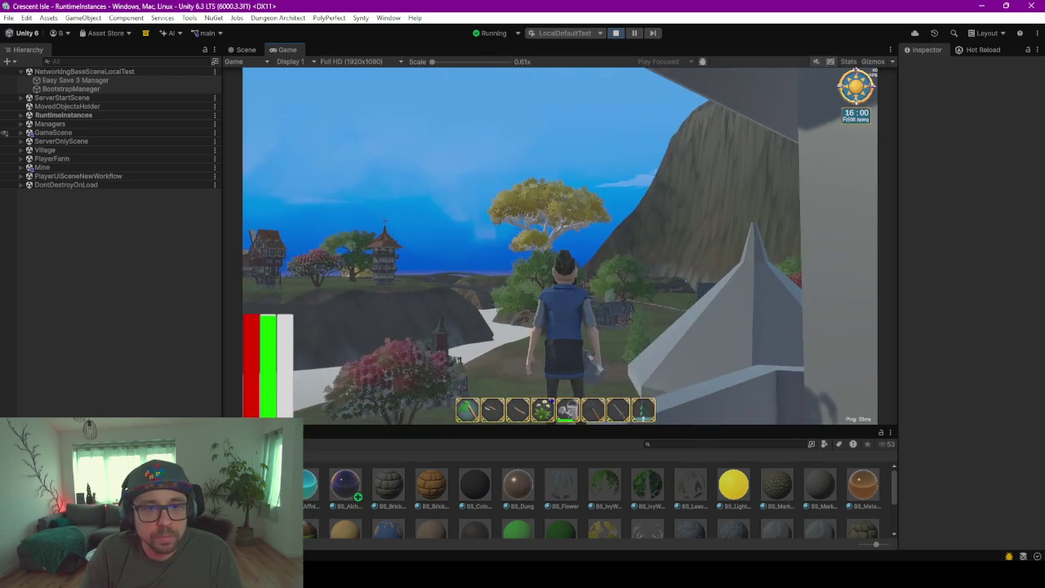
key("alt+Tab")
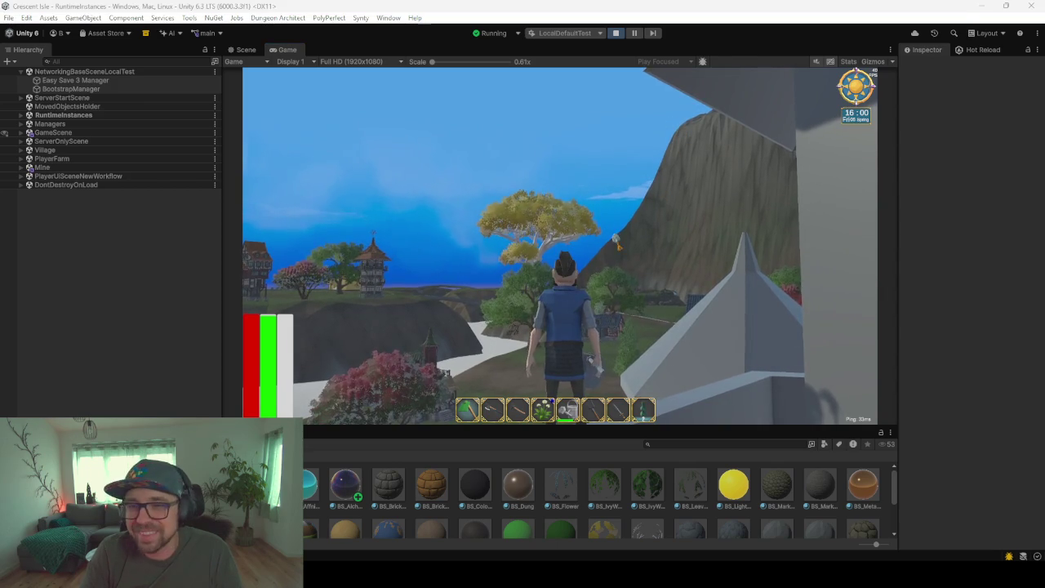
key("alt+Tab")
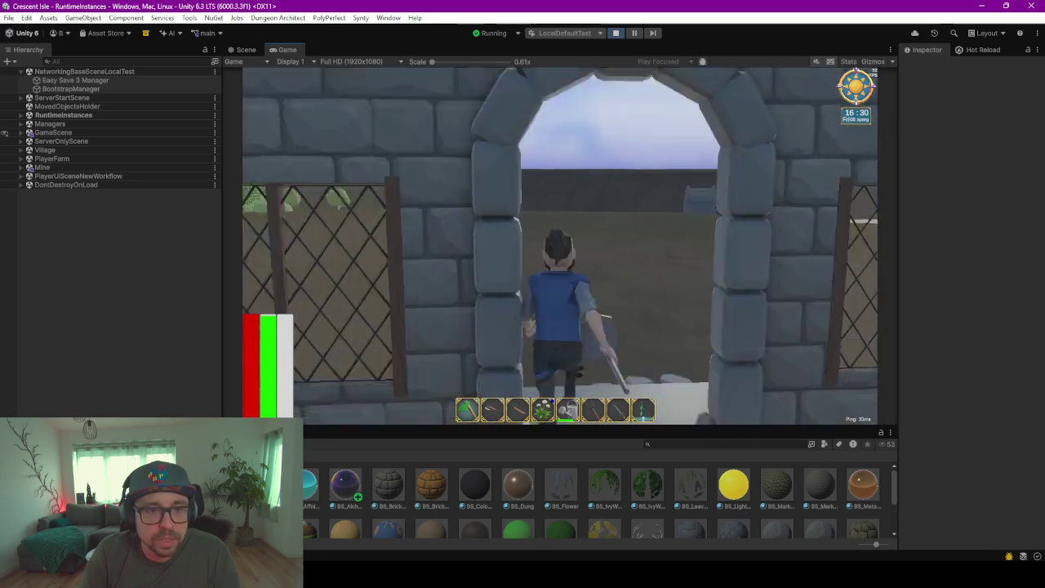
key("w")
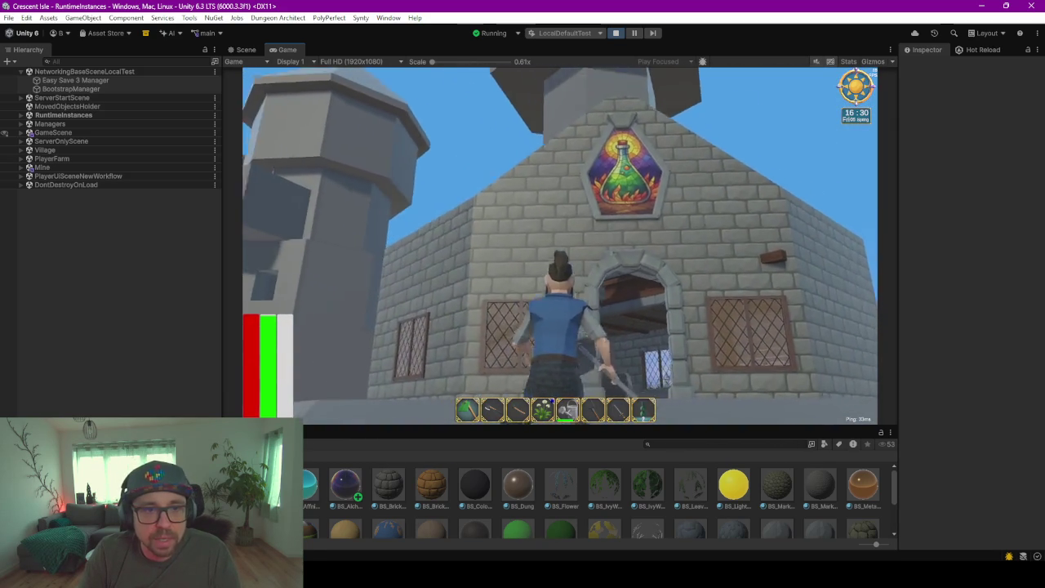
key("s")
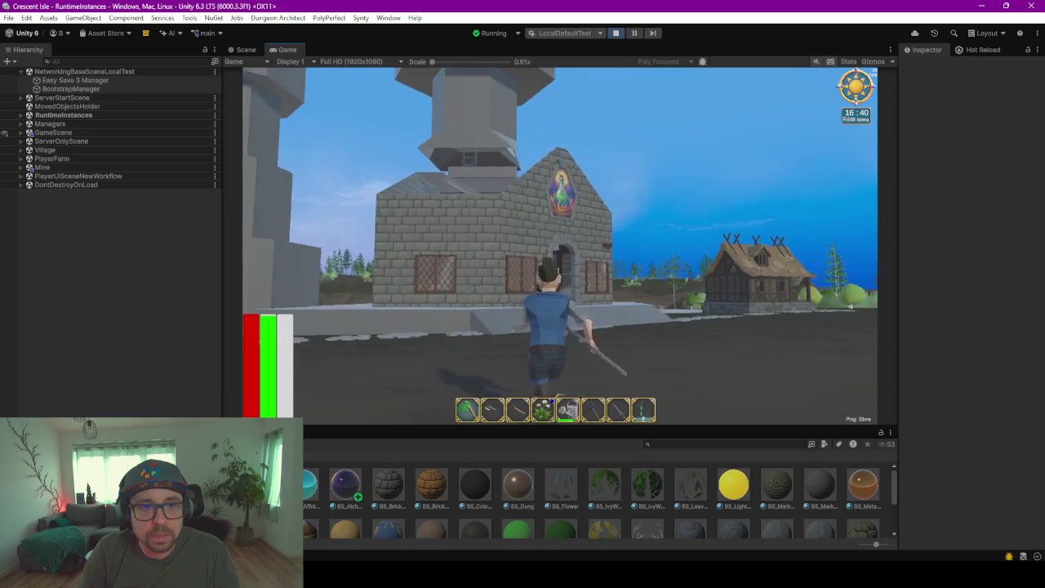
key("w")
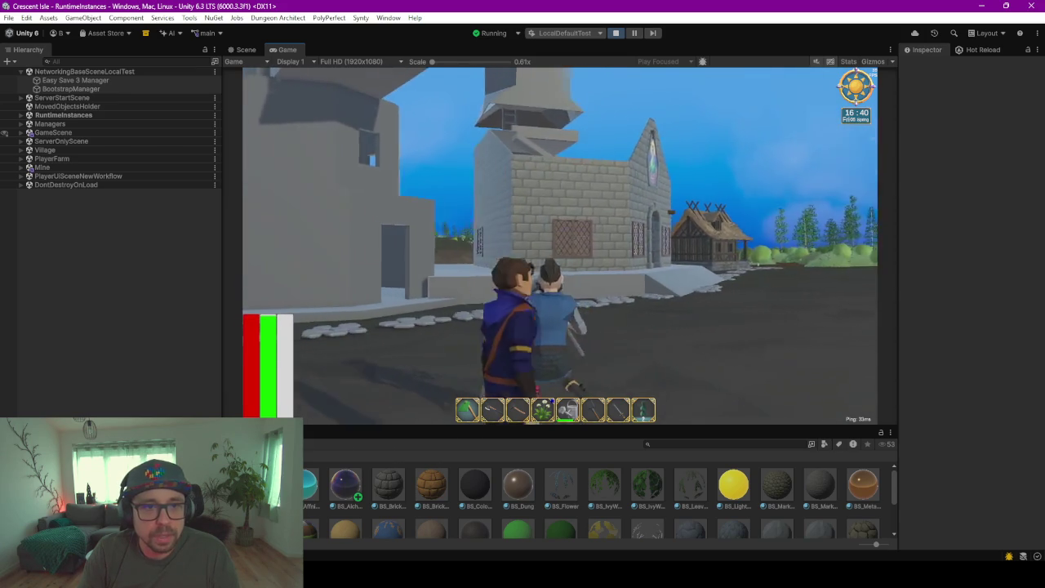
key("w")
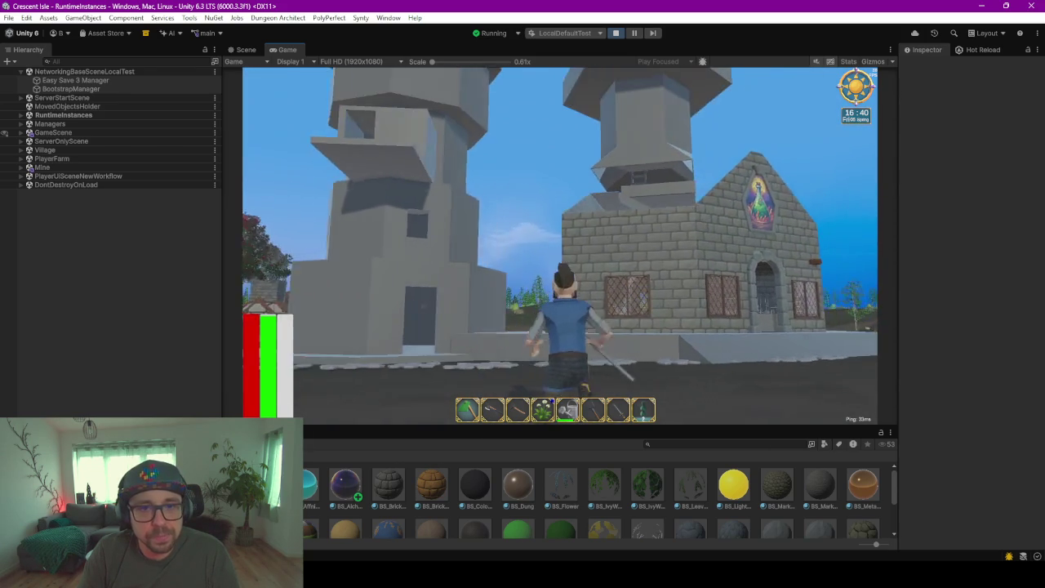
key("w")
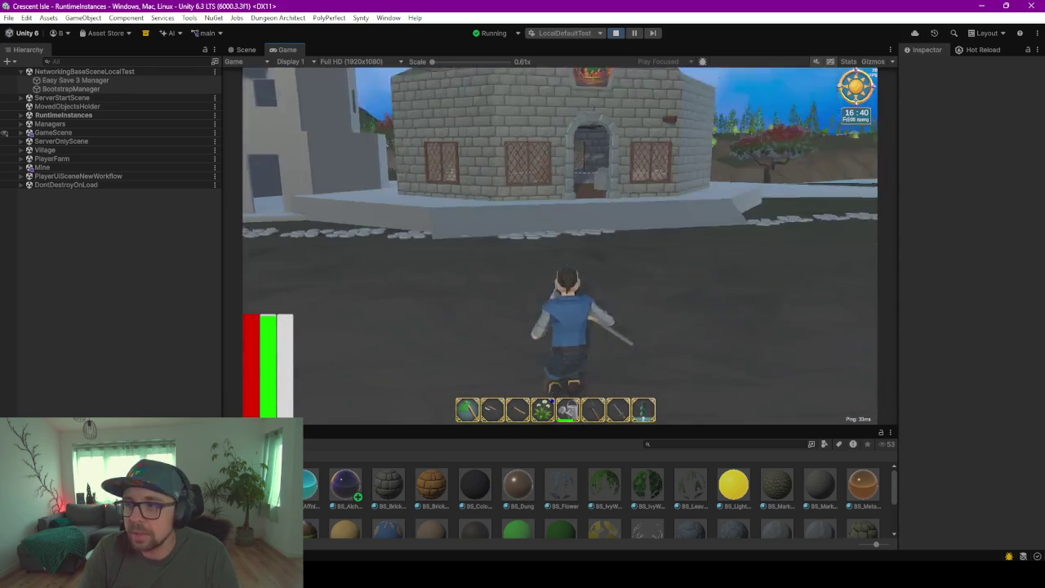
key("a")
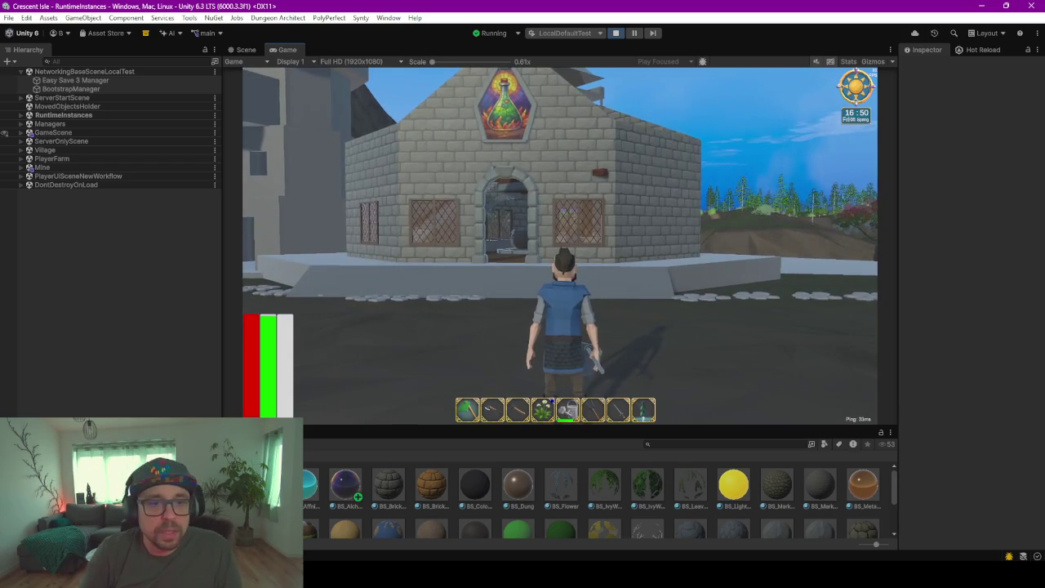
key("w")
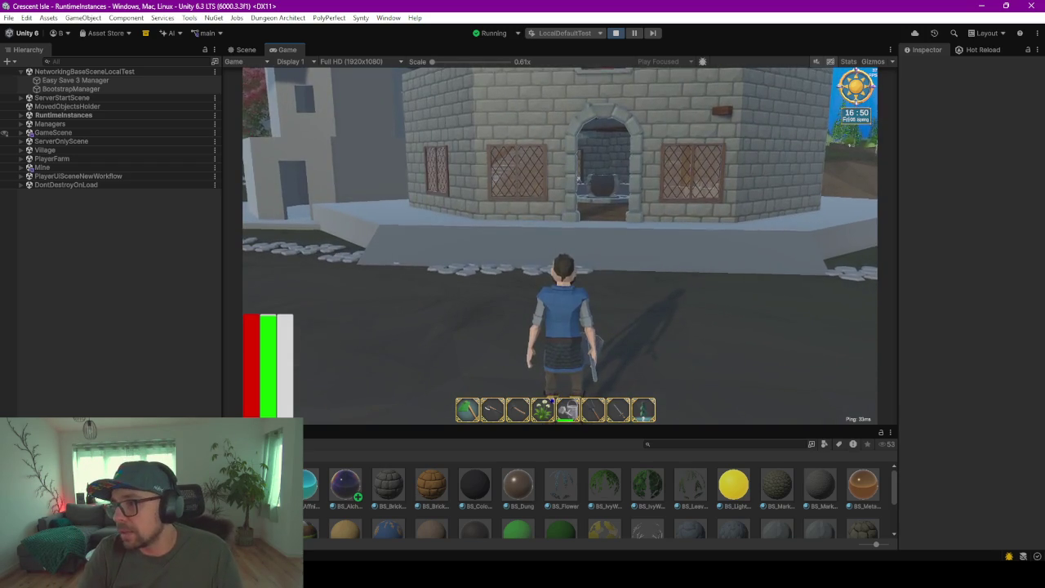
key("w")
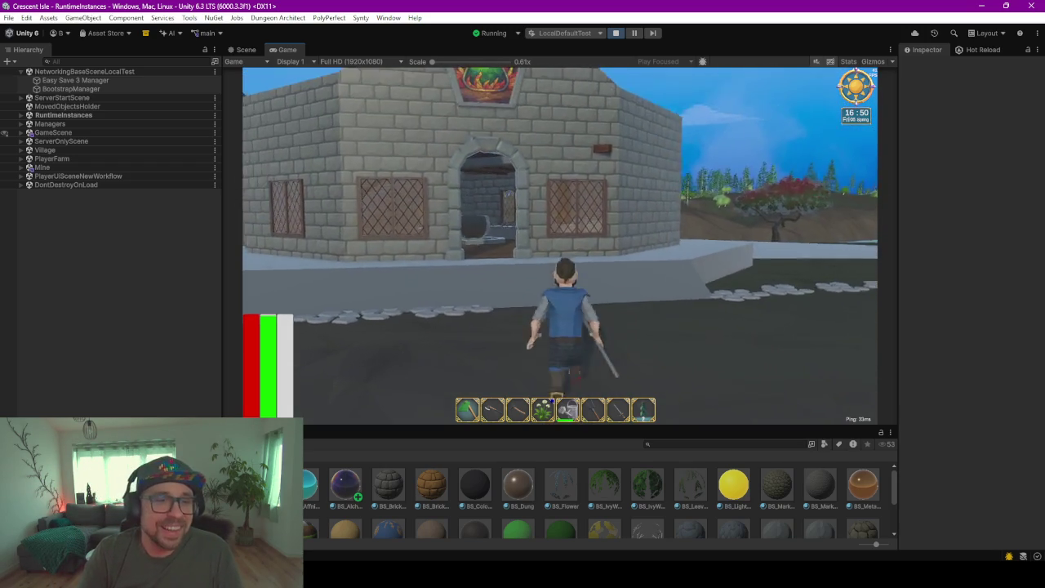
key("s")
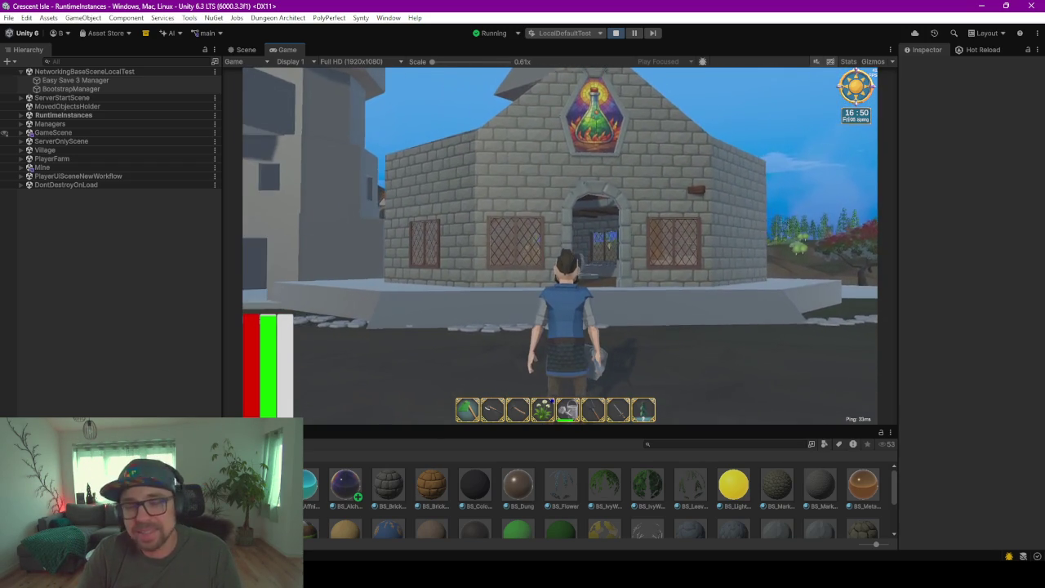
key("d")
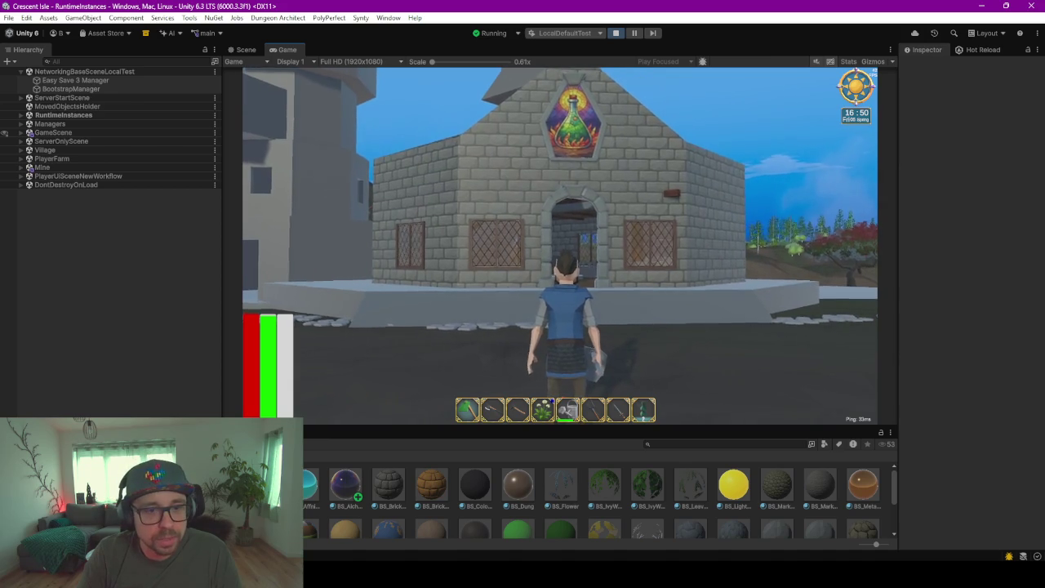